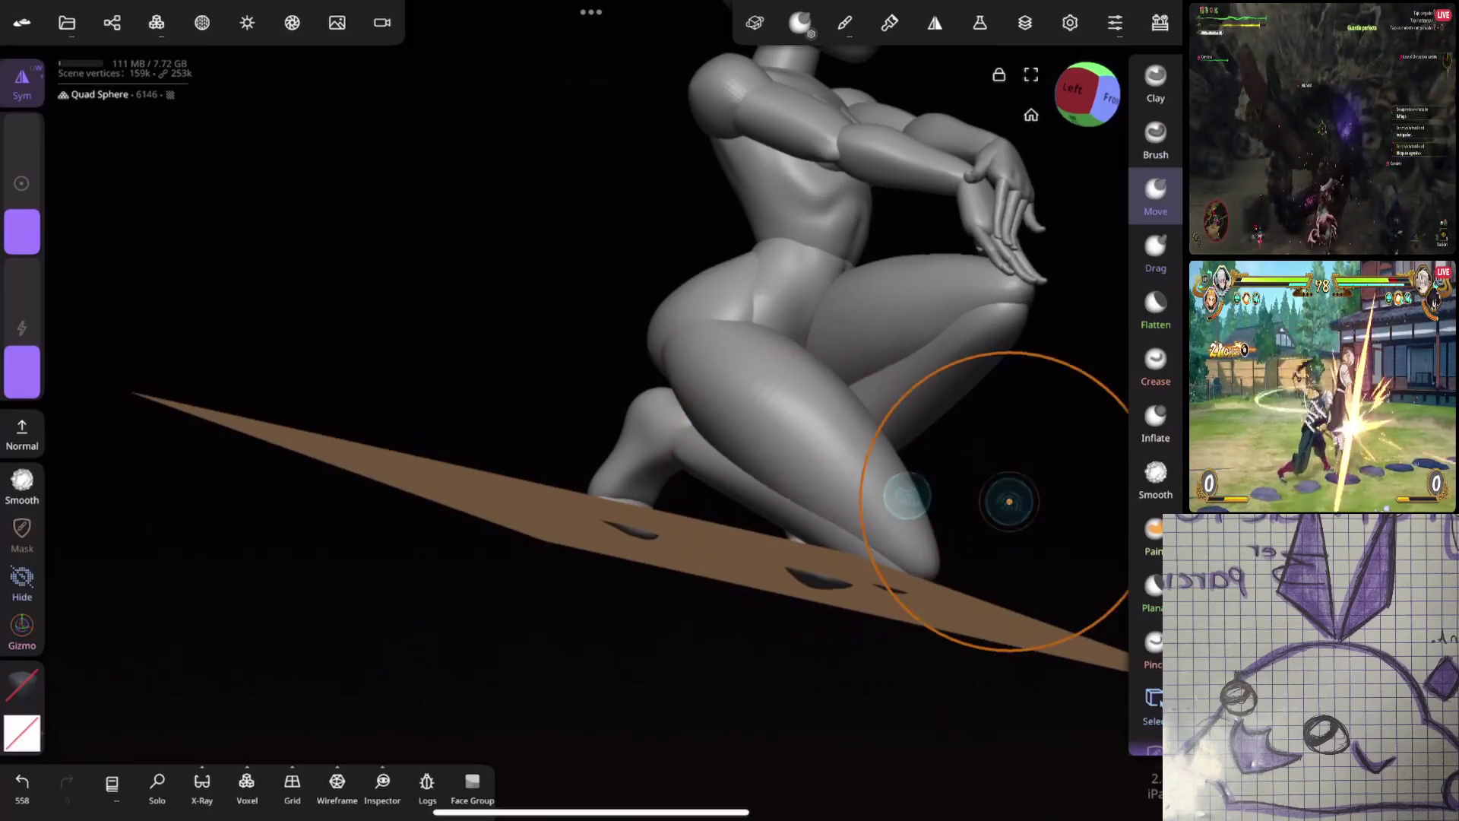
Pull the knee into a new shape and swell the lower leg surface with Move strokes
left_click_drag(455, 684, 548, 684)
mouse_move(1010, 590)
left_mouse_down()
mouse_move(840, 544)
mouse_move(771, 507)
mouse_move(831, 536)
left_mouse_up()
mouse_move(342, 513)
left_mouse_down()
mouse_move(823, 505)
mouse_move(799, 502)
mouse_move(912, 545)
left_mouse_up()
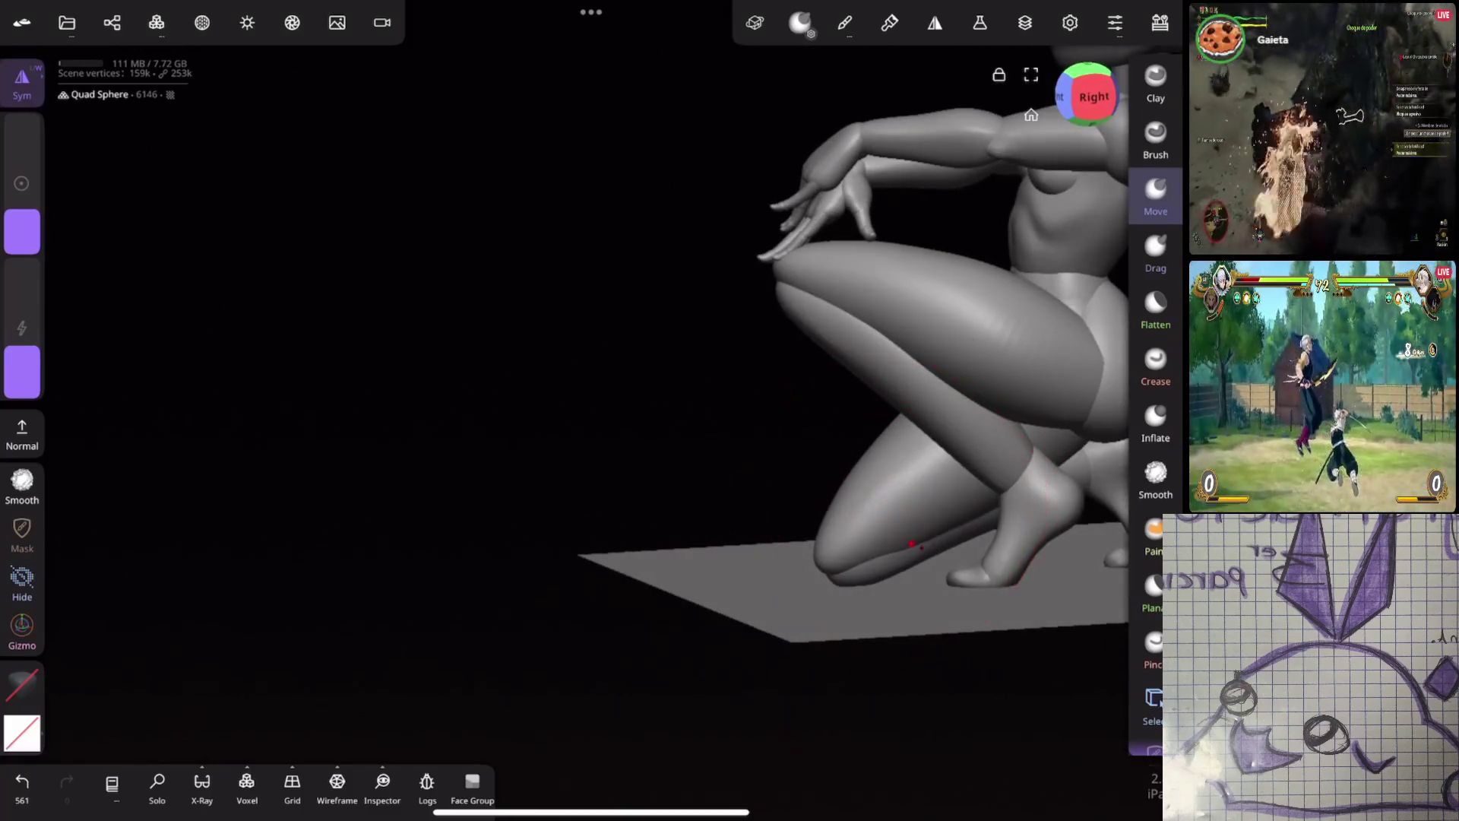
left_click_drag(342, 513, 434, 514)
Try inward Inflate strokes on the shin at 25% strength, undo them, then stroke across the shin
left_click(1154, 422)
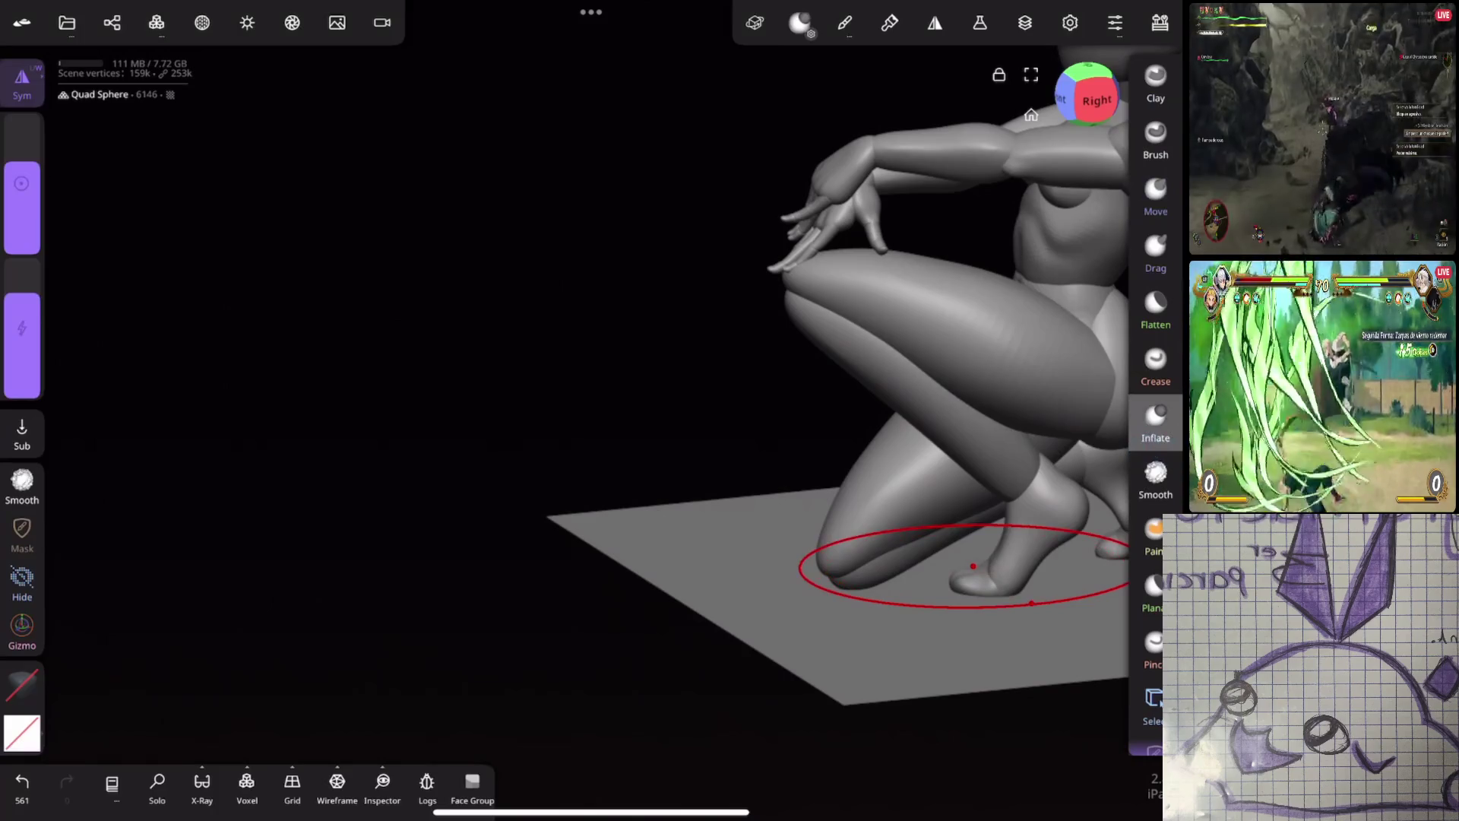
left_click(22, 433)
mouse_move(22, 228)
left_mouse_down()
mouse_move(22, 205)
mouse_move(21, 225)
left_mouse_up()
key("ctrl+z")
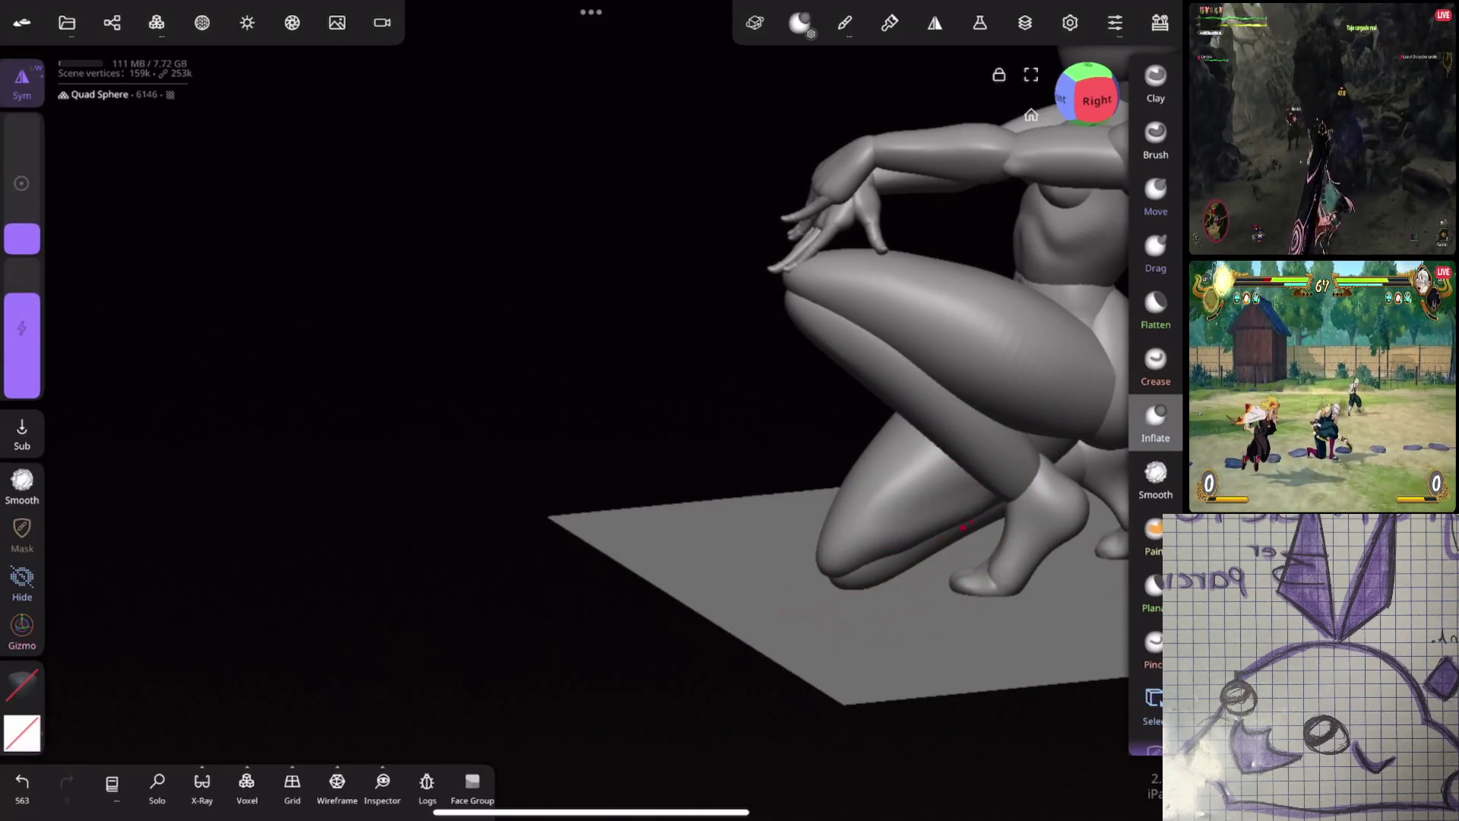
left_click_drag(953, 586, 892, 445)
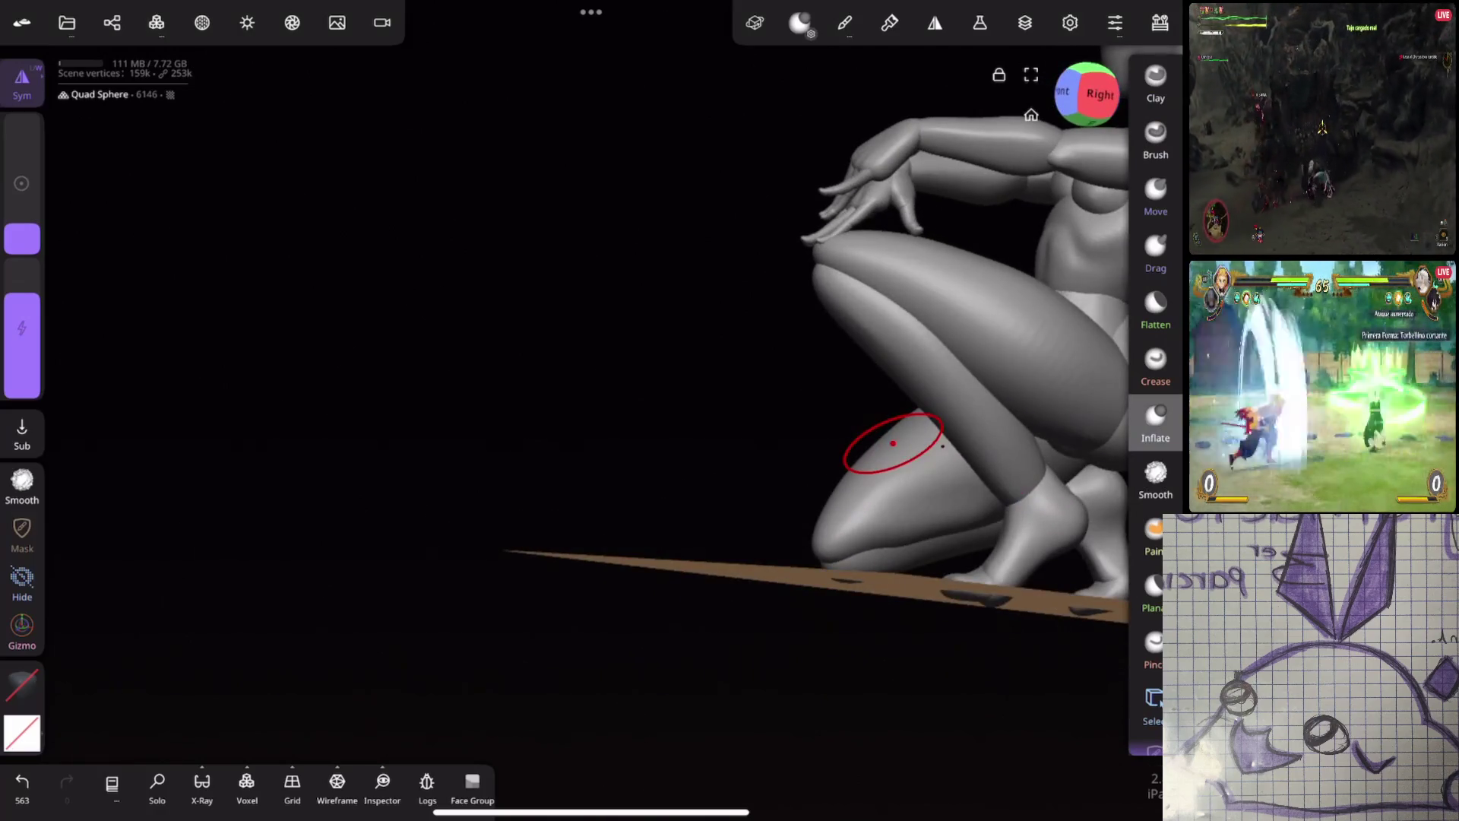
left_click_drag(22, 302, 21, 342)
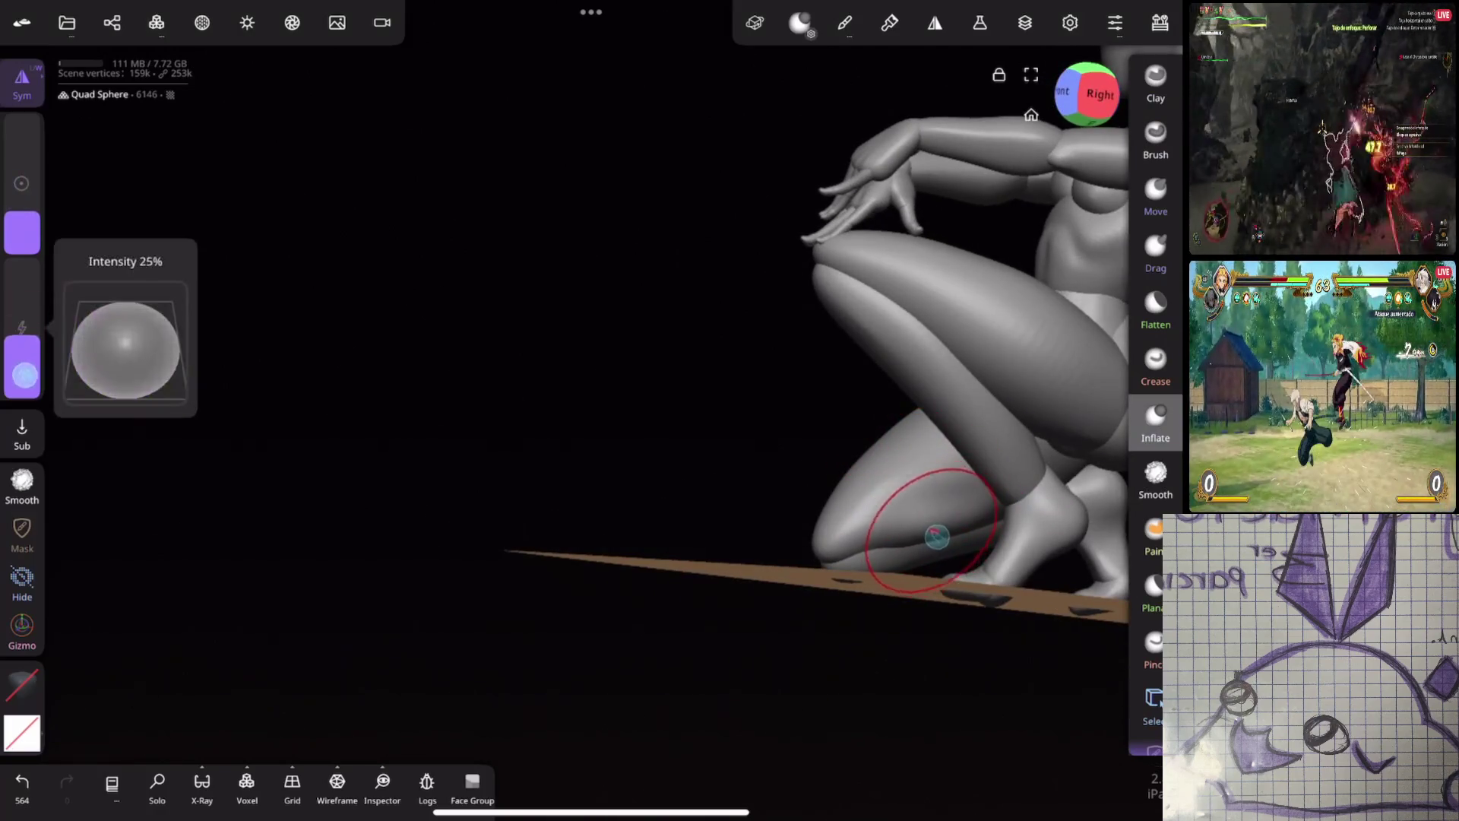
key("ctrl+z")
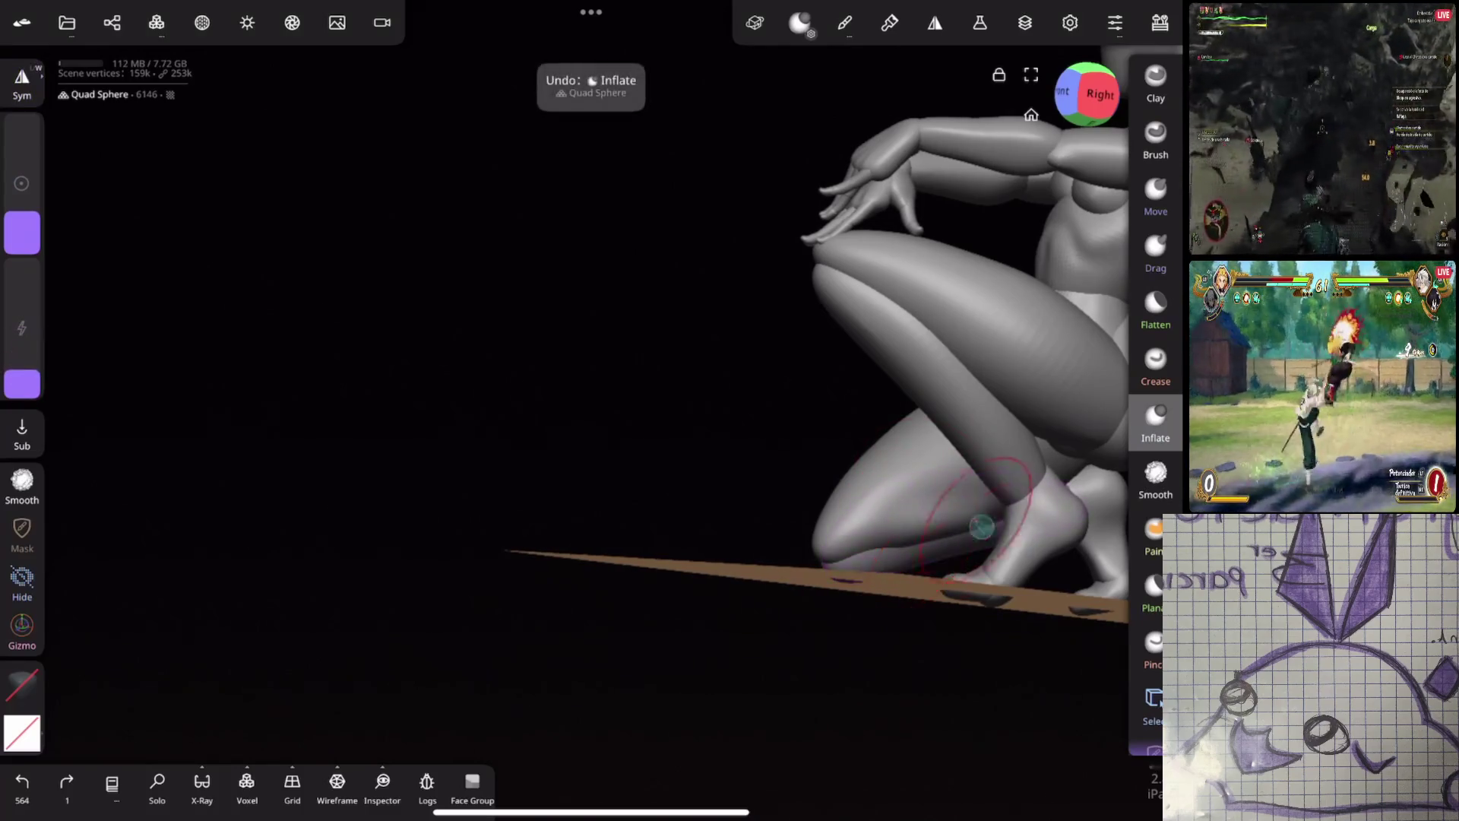
key("ctrl+z")
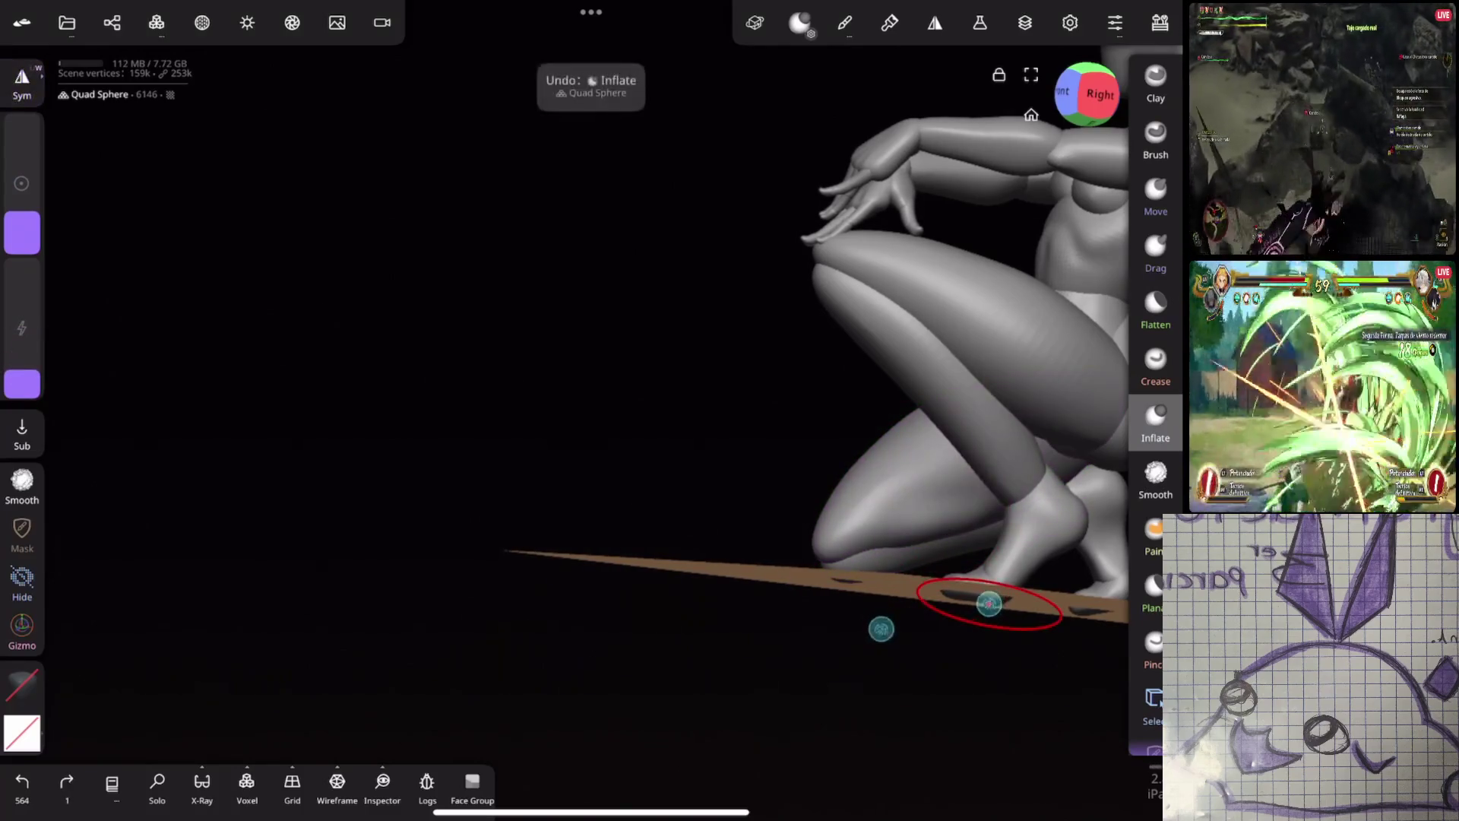
mouse_move(935, 490)
left_mouse_down()
mouse_move(956, 519)
mouse_move(898, 517)
mouse_move(1018, 445)
left_mouse_up()
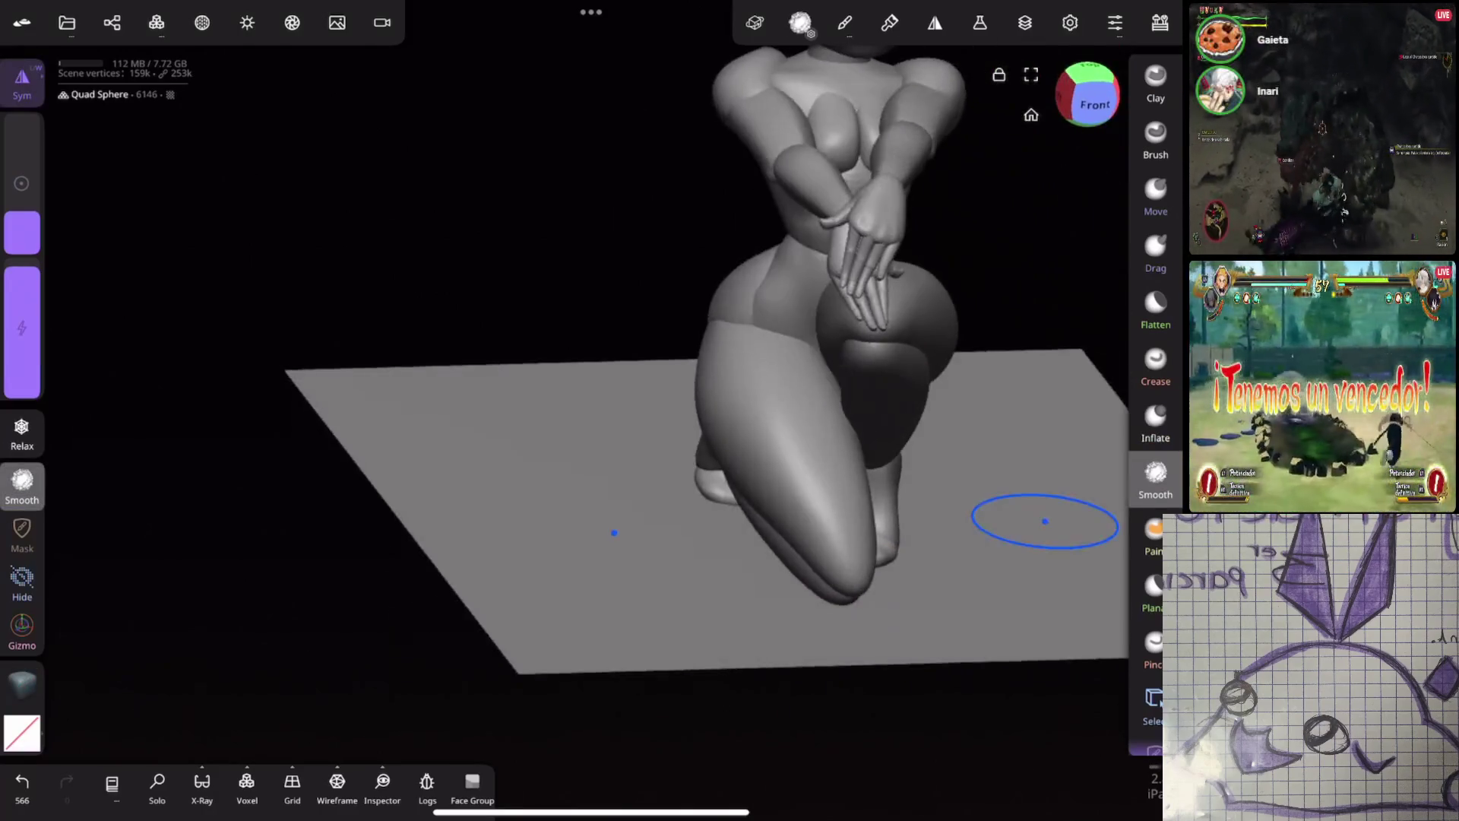
Inflate the front of the knee and the hip surface of the kneeling figure
middle_click_drag(1018, 445, 802, 327)
scroll(801, 326, "up", 2)
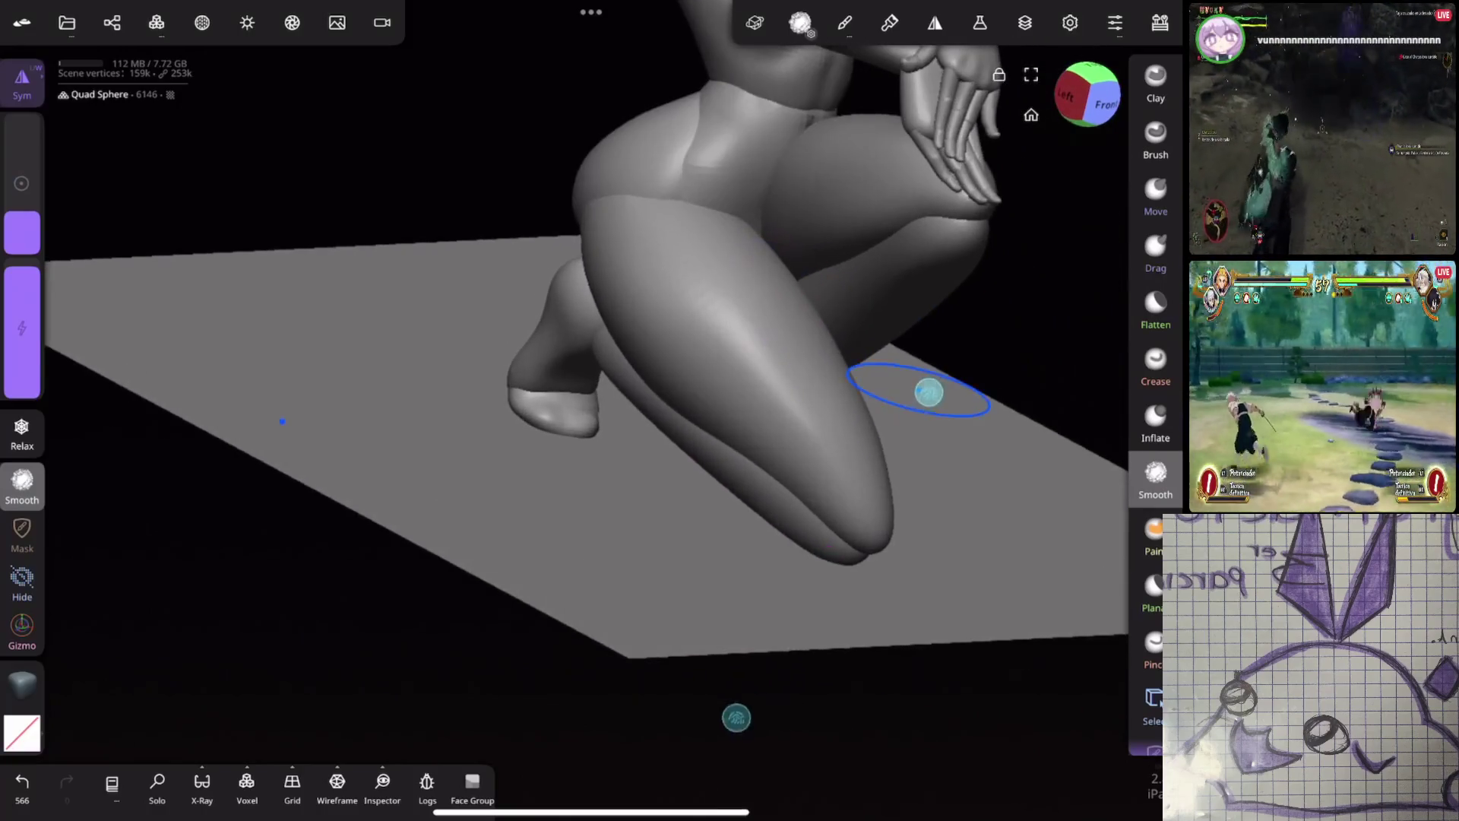
left_click(1155, 422)
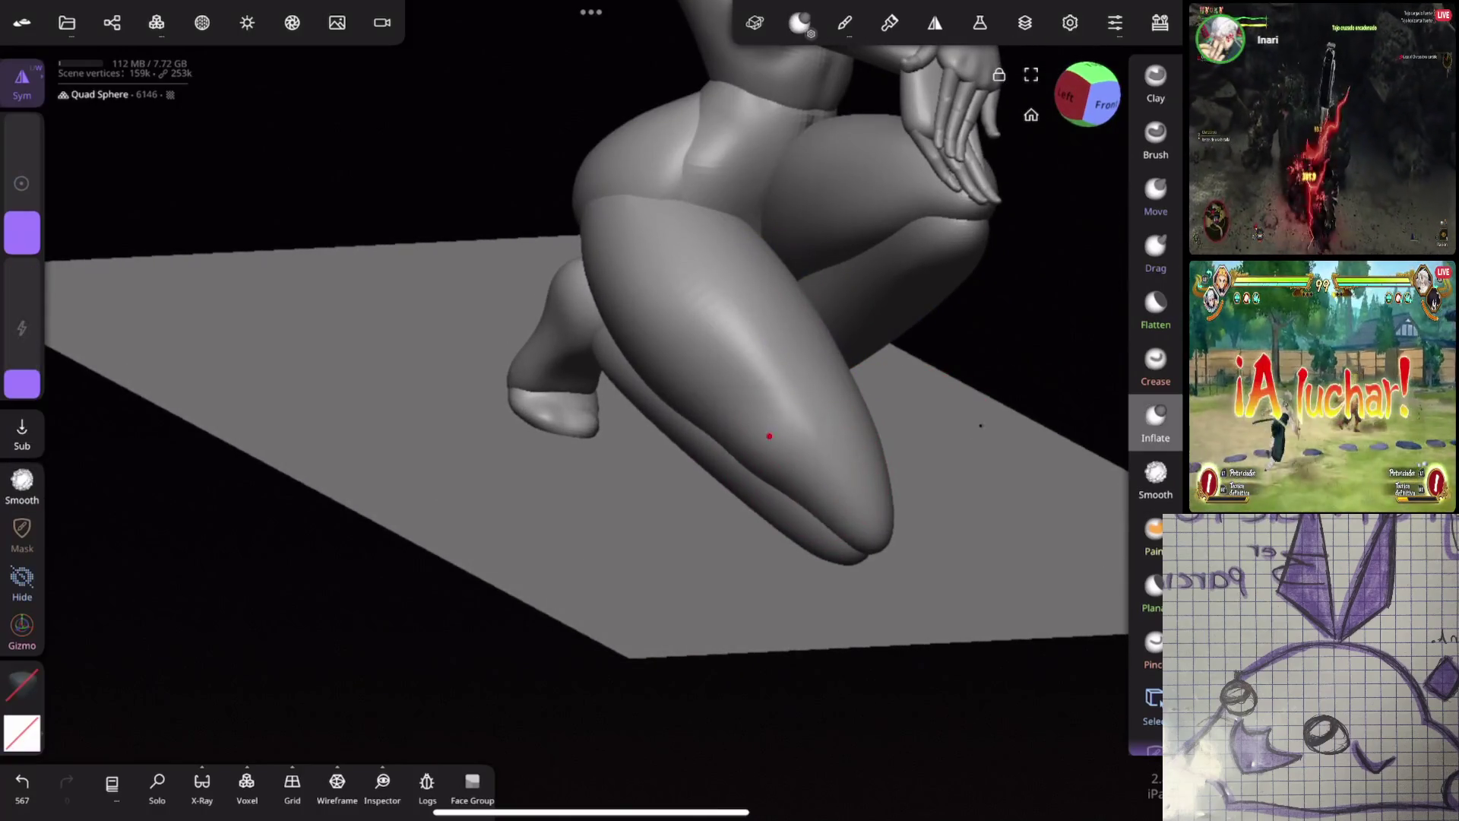
left_click_drag(748, 430, 731, 435)
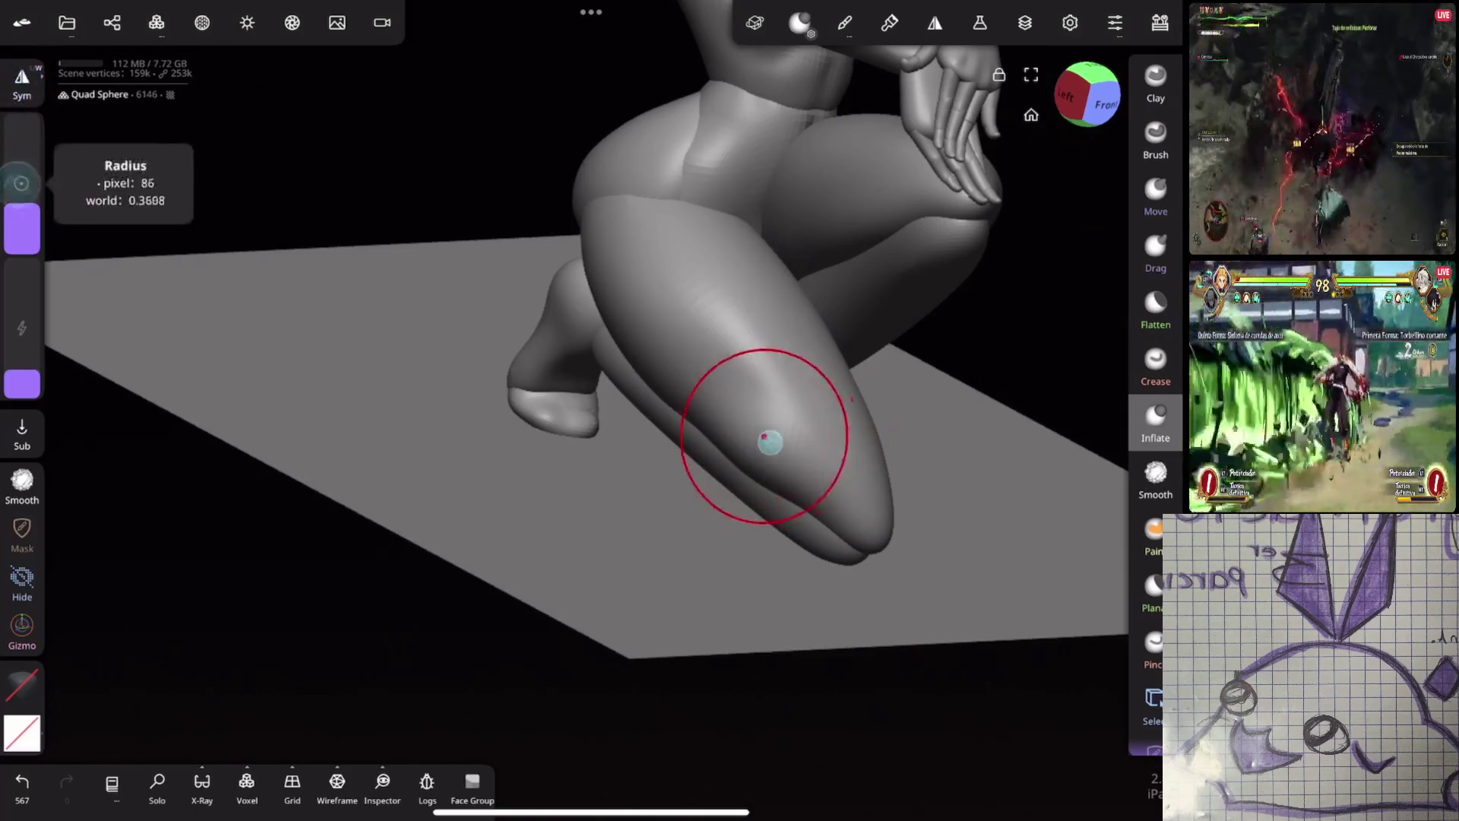
left_click_drag(813, 485, 924, 361)
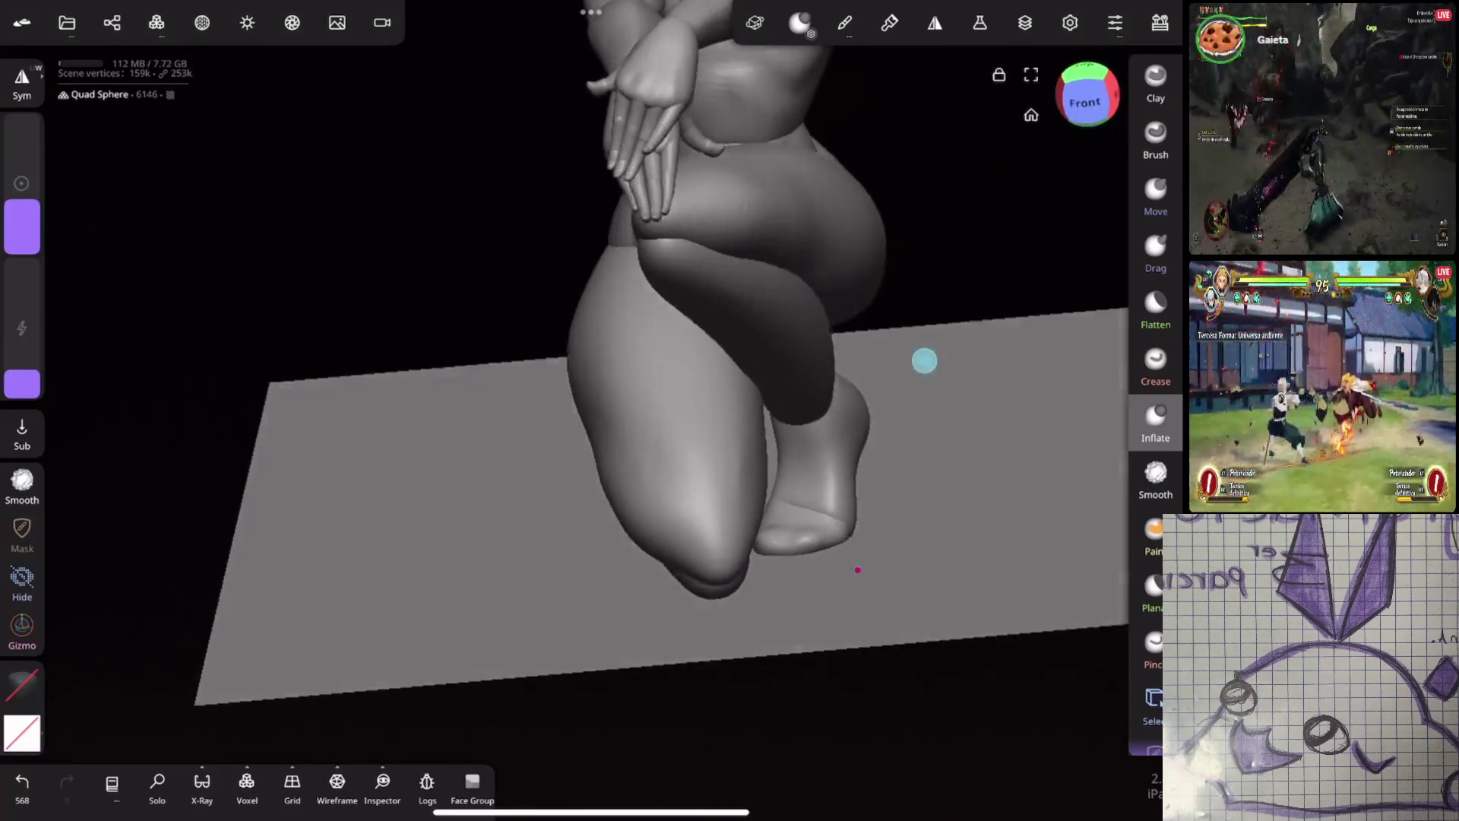
mouse_move(843, 262)
left_mouse_down()
mouse_move(925, 346)
mouse_move(660, 548)
left_mouse_up()
Smooth the leg surface, then select the floor plane from below for editing
mouse_move(590, 446)
left_mouse_down("shift")
mouse_move(627, 477)
mouse_move(673, 439)
left_mouse_up("shift")
left_click_drag(672, 438, 896, 555)
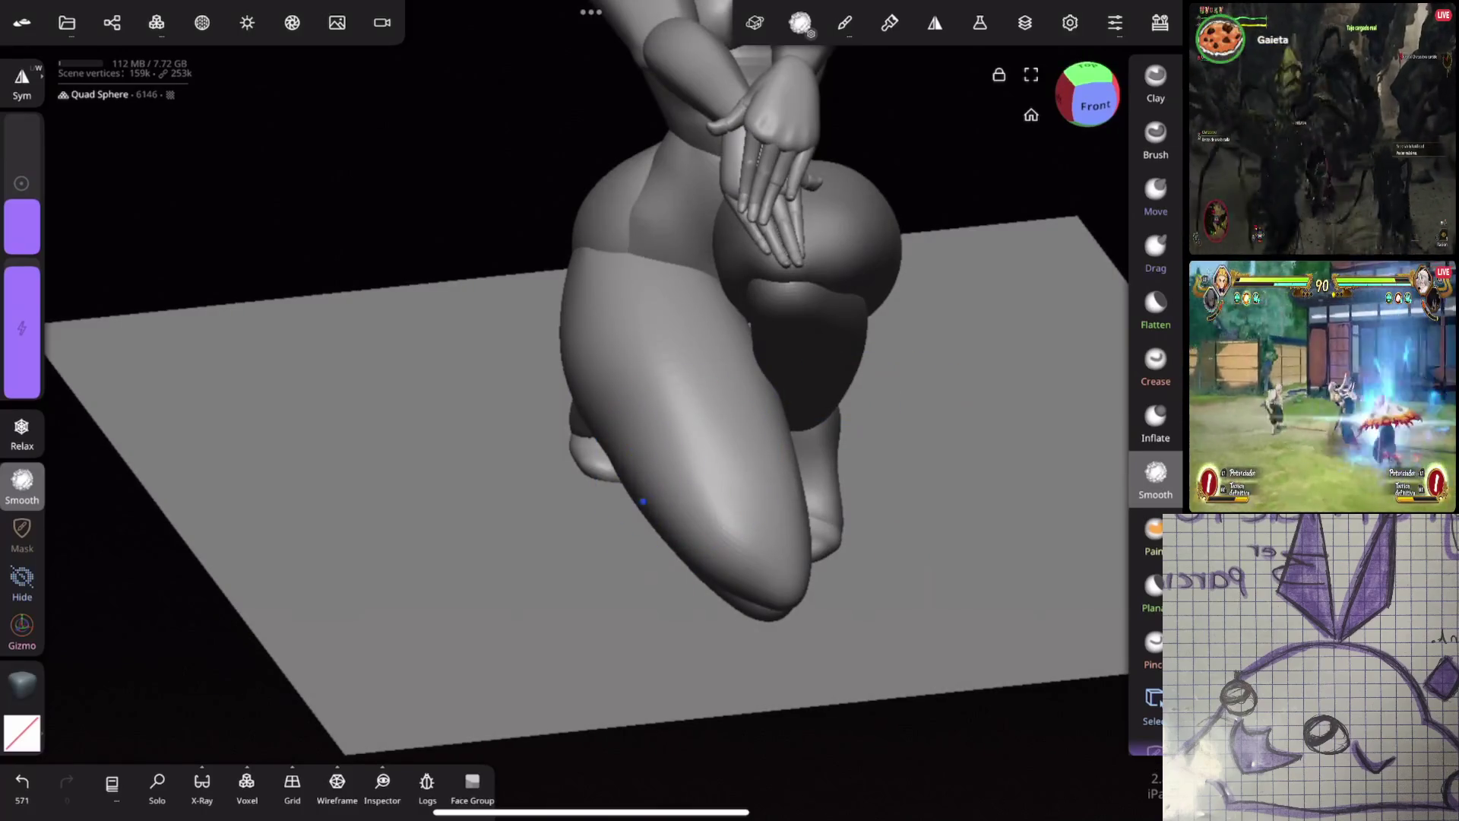
mouse_move(752, 593)
left_mouse_down()
mouse_move(993, 423)
mouse_move(1058, 249)
mouse_move(984, 398)
left_mouse_up()
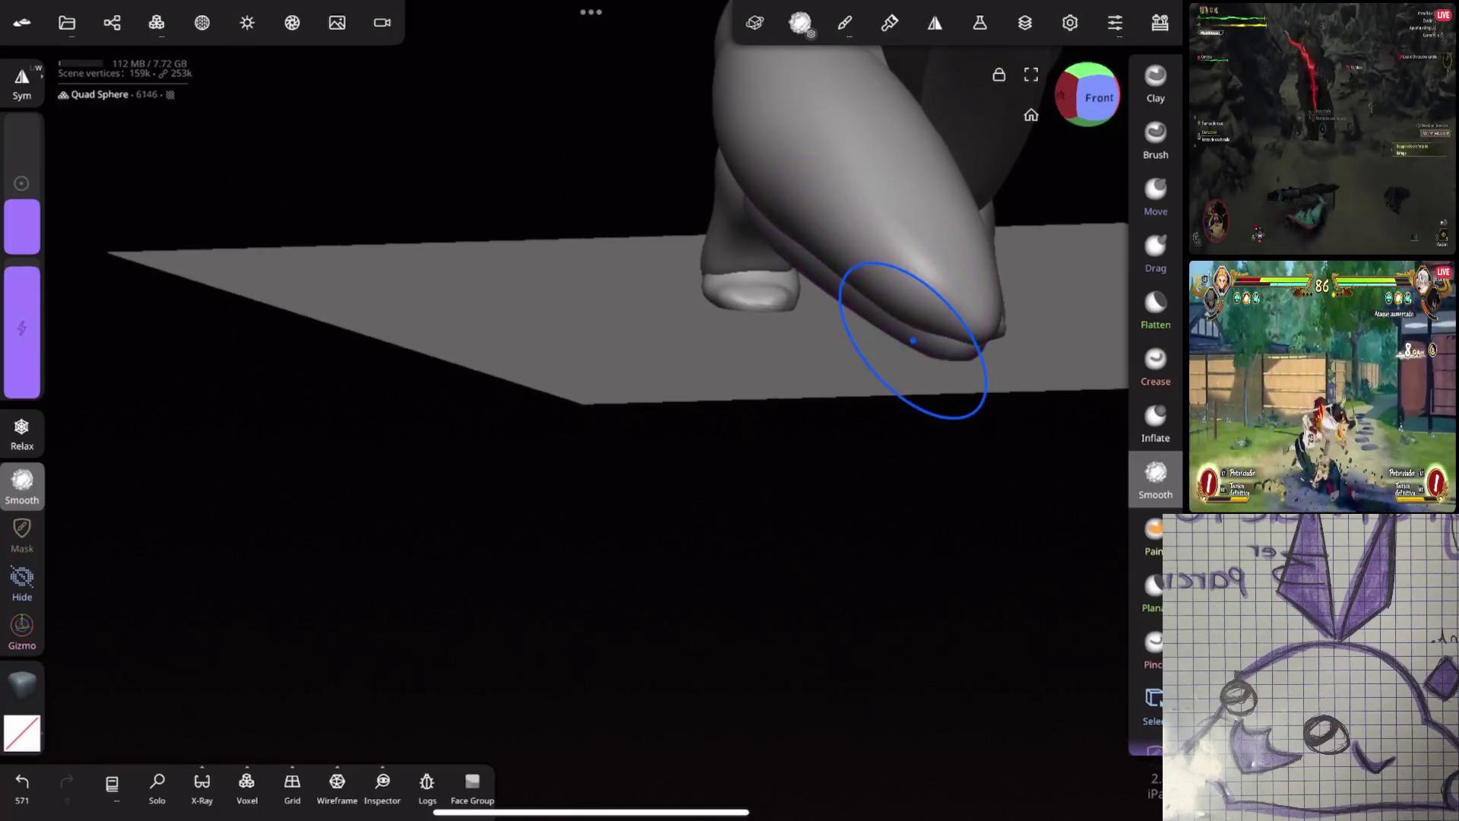
left_click(1155, 195)
left_click(771, 463)
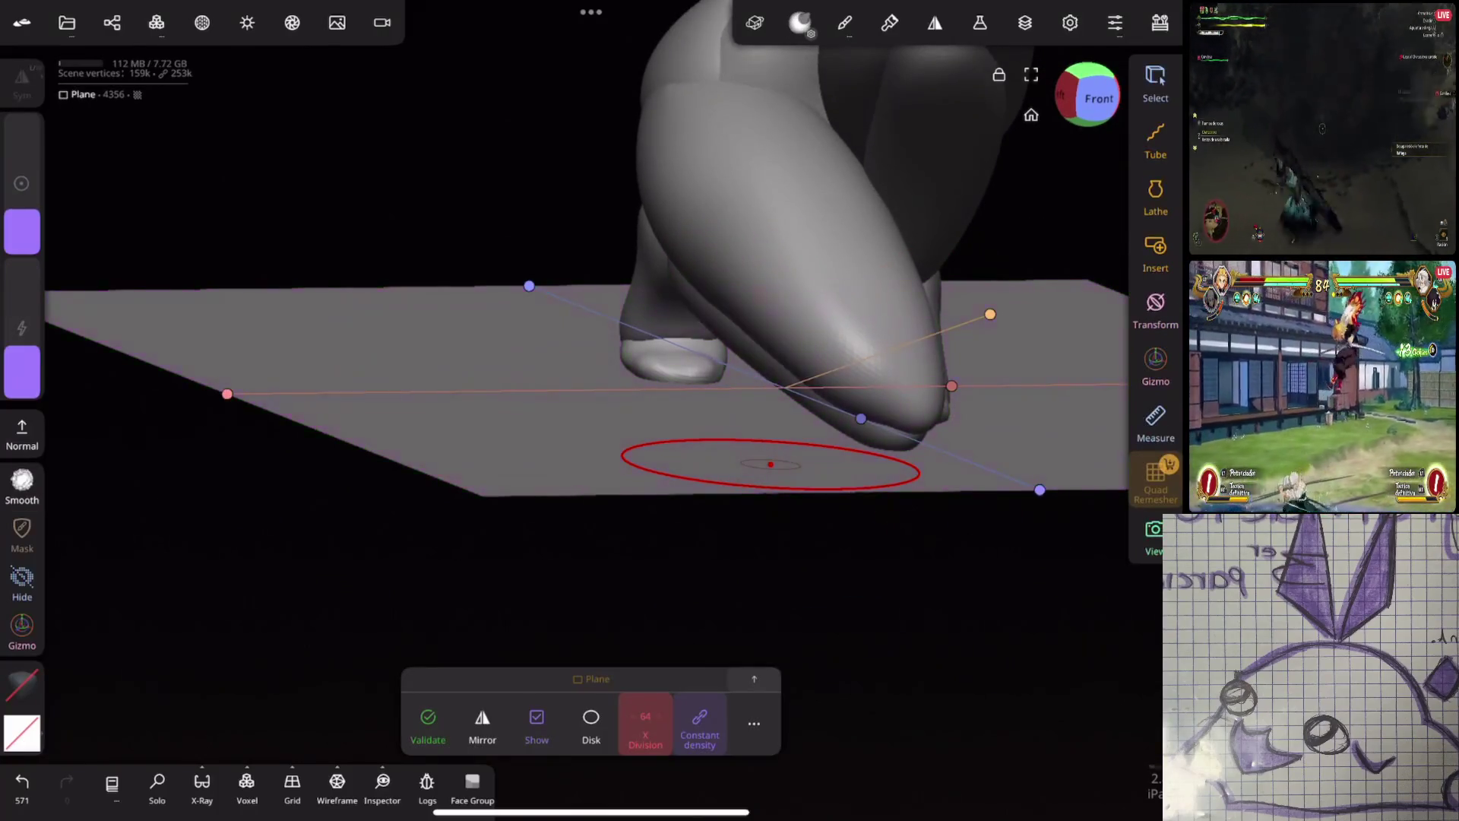
Hide the floor plane, reselect the figure mesh and reshape the leg underside with Move
left_click(275, 251)
left_click_drag(684, 456, 855, 523)
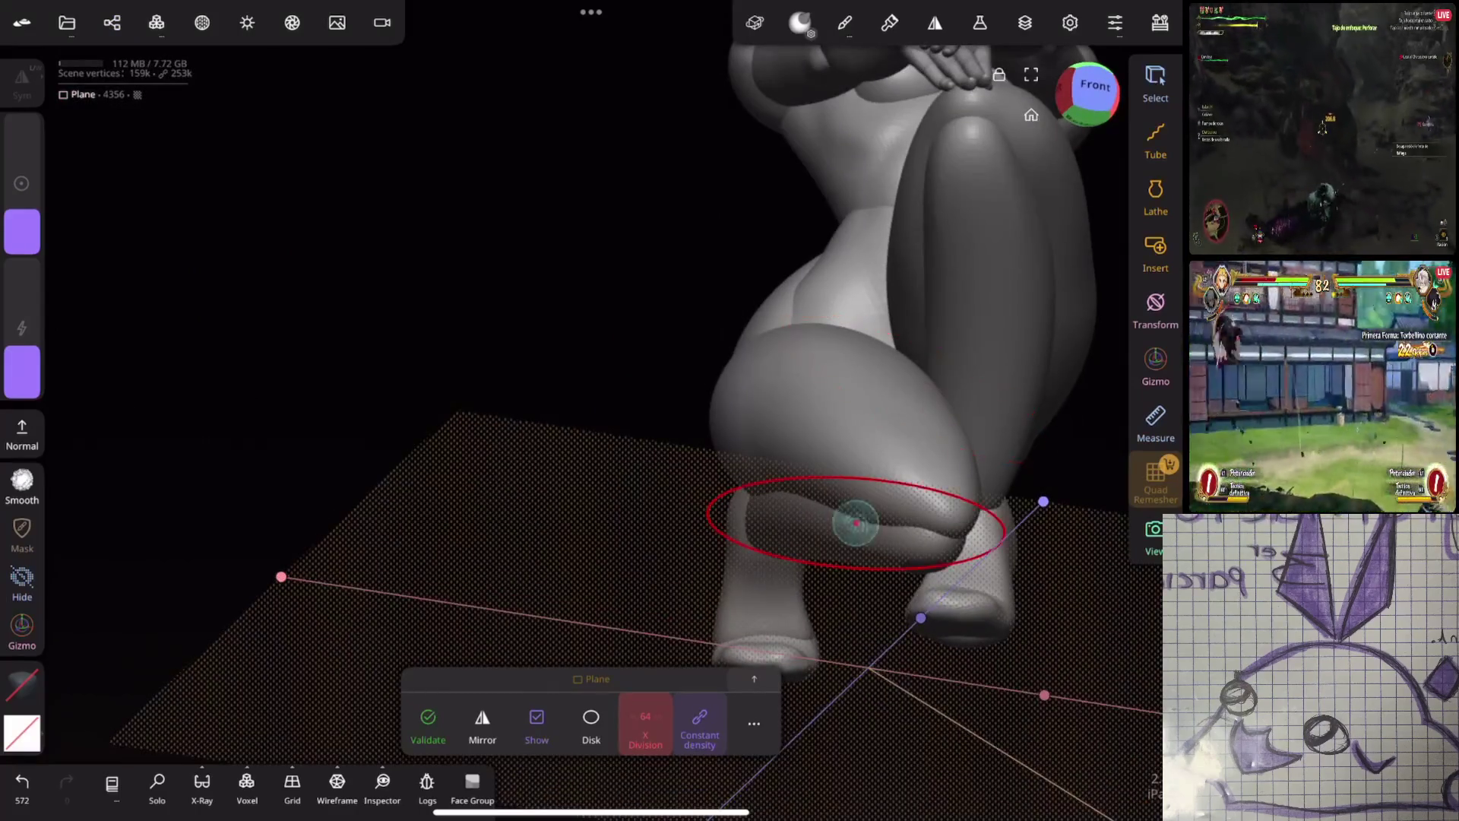
left_click(782, 441)
left_click_drag(783, 440, 928, 178)
left_click(701, 472)
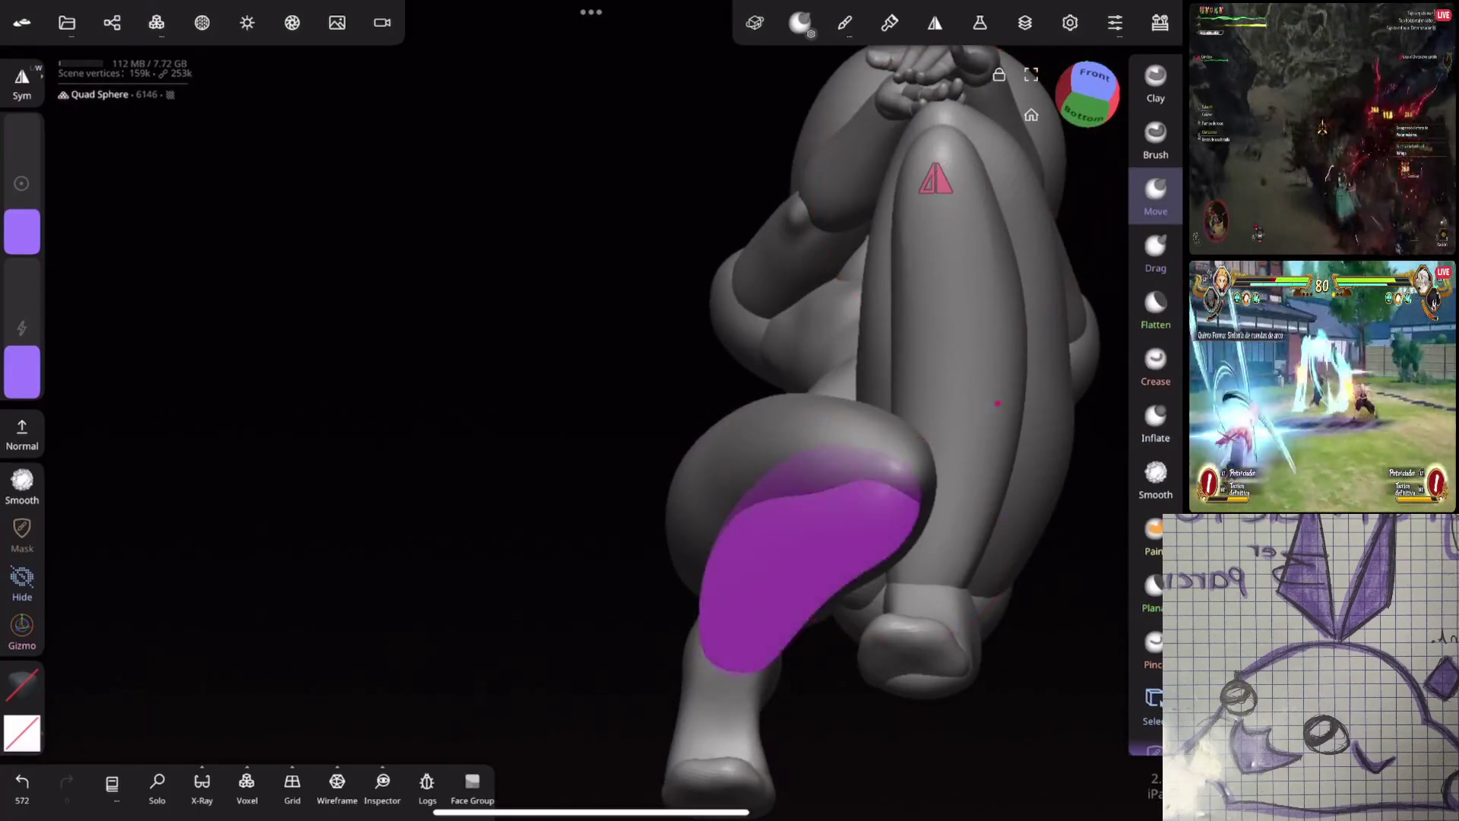
left_click_drag(700, 473, 965, 335)
mouse_move(846, 465)
left_mouse_down()
mouse_move(753, 502)
mouse_move(709, 478)
mouse_move(763, 455)
mouse_move(843, 530)
left_mouse_up()
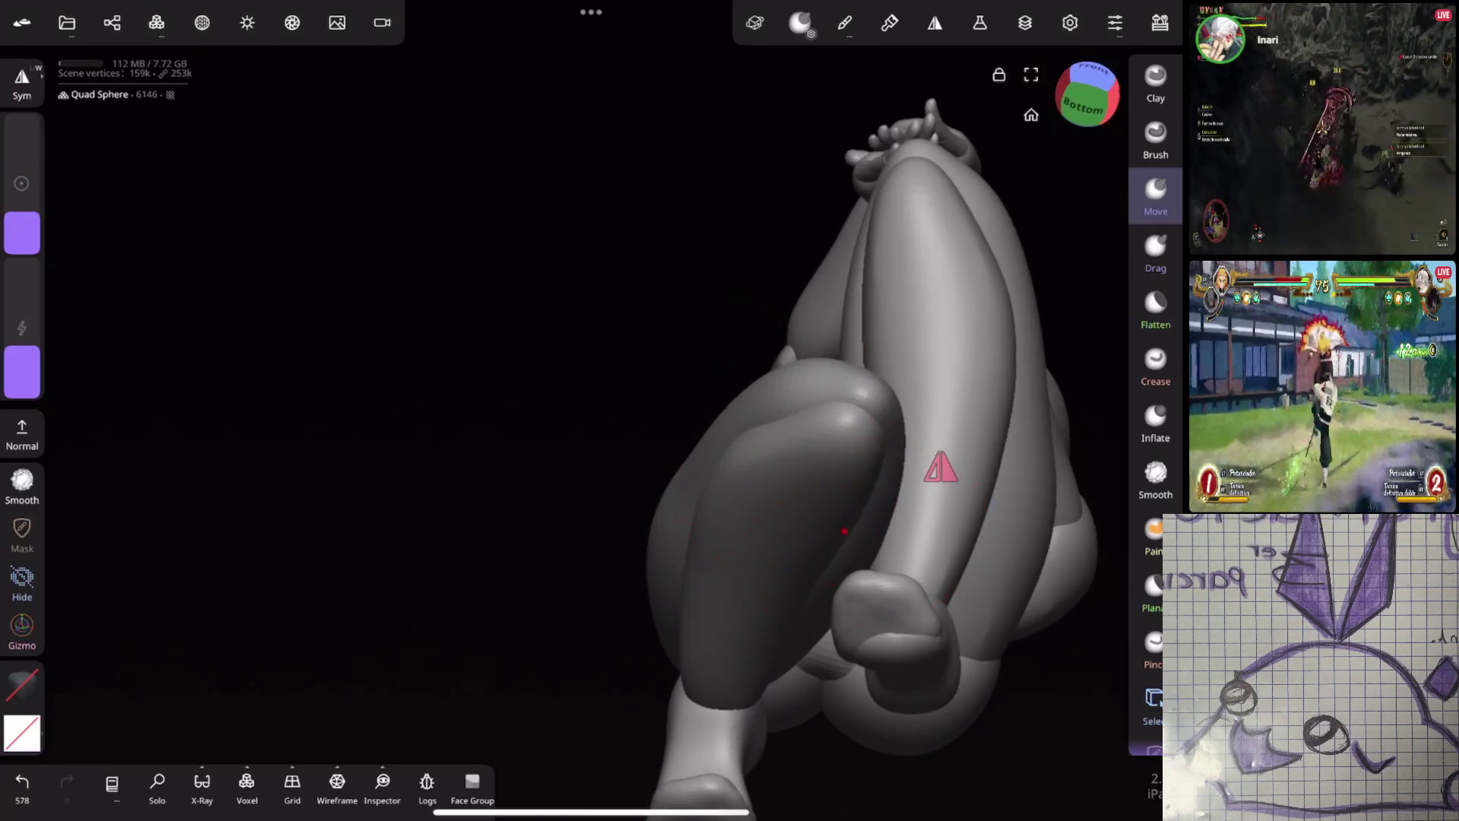
mouse_move(946, 407)
left_mouse_down()
mouse_move(762, 644)
mouse_move(638, 619)
left_mouse_up()
Crease the leg underside, undo a small Brush stroke on the upper thigh, and smooth the leg
left_click(1155, 479)
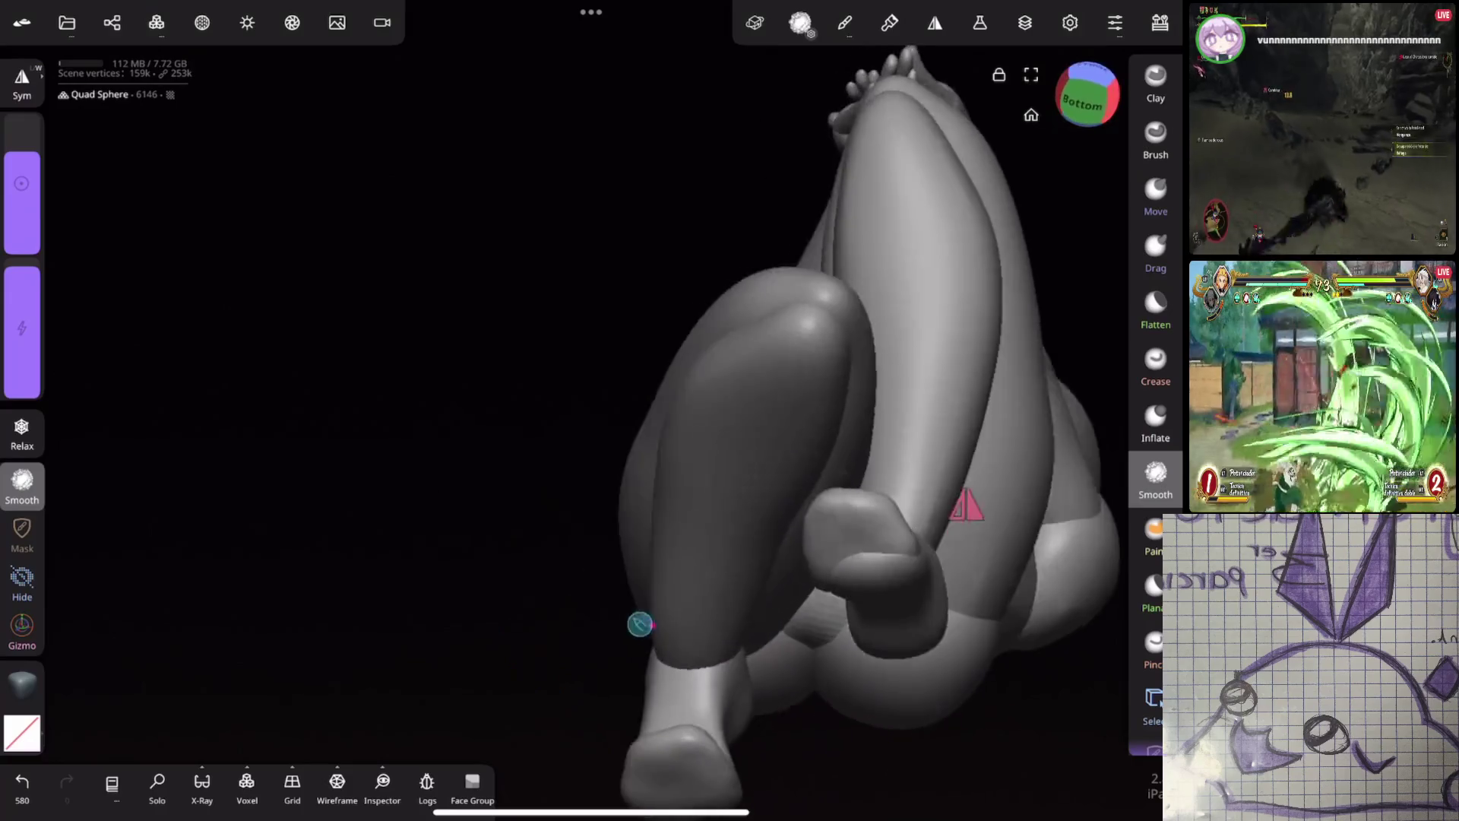
left_click(1155, 194)
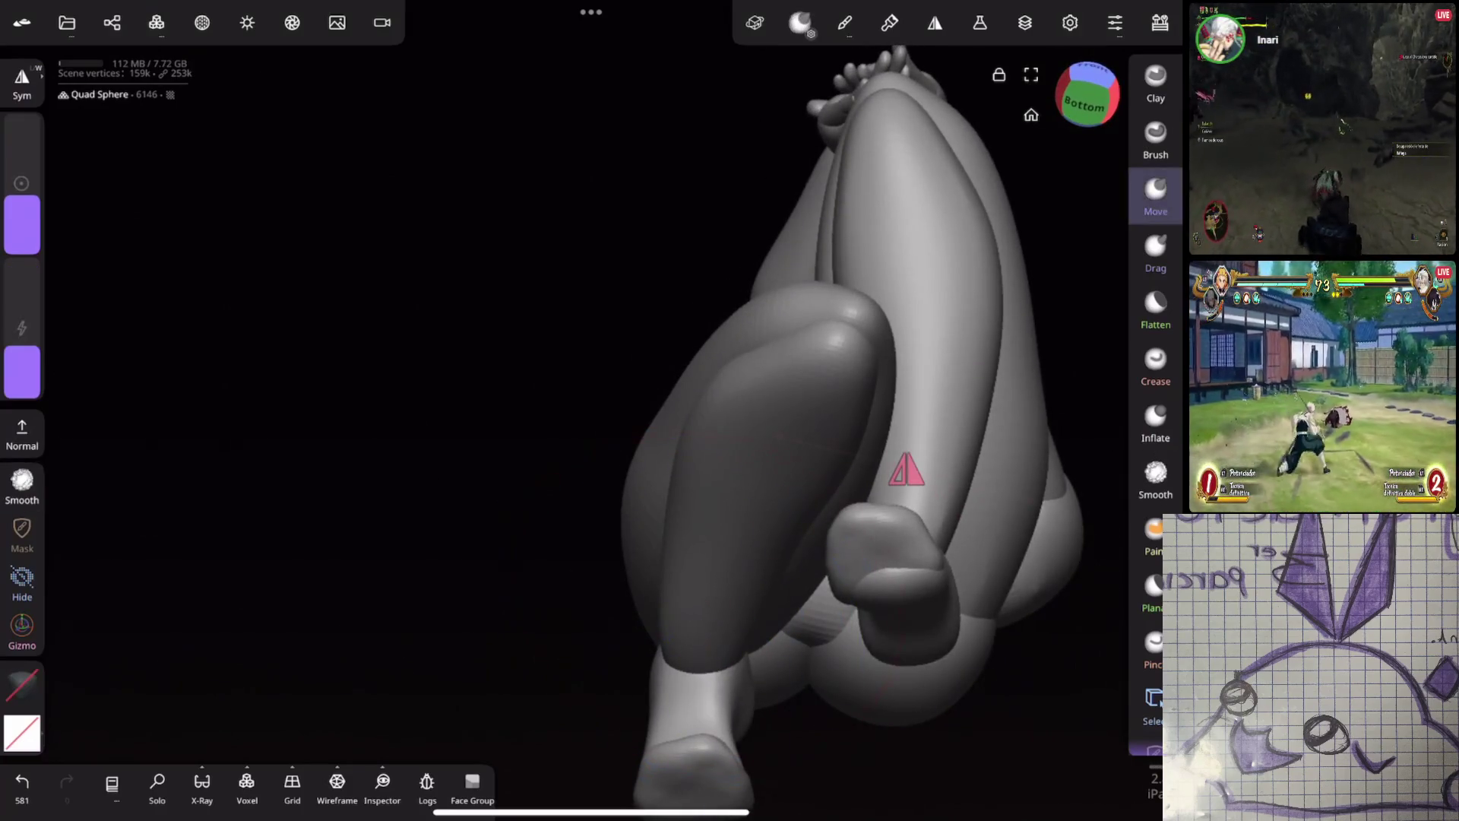
left_click_drag(913, 533, 928, 531)
left_click(1155, 365)
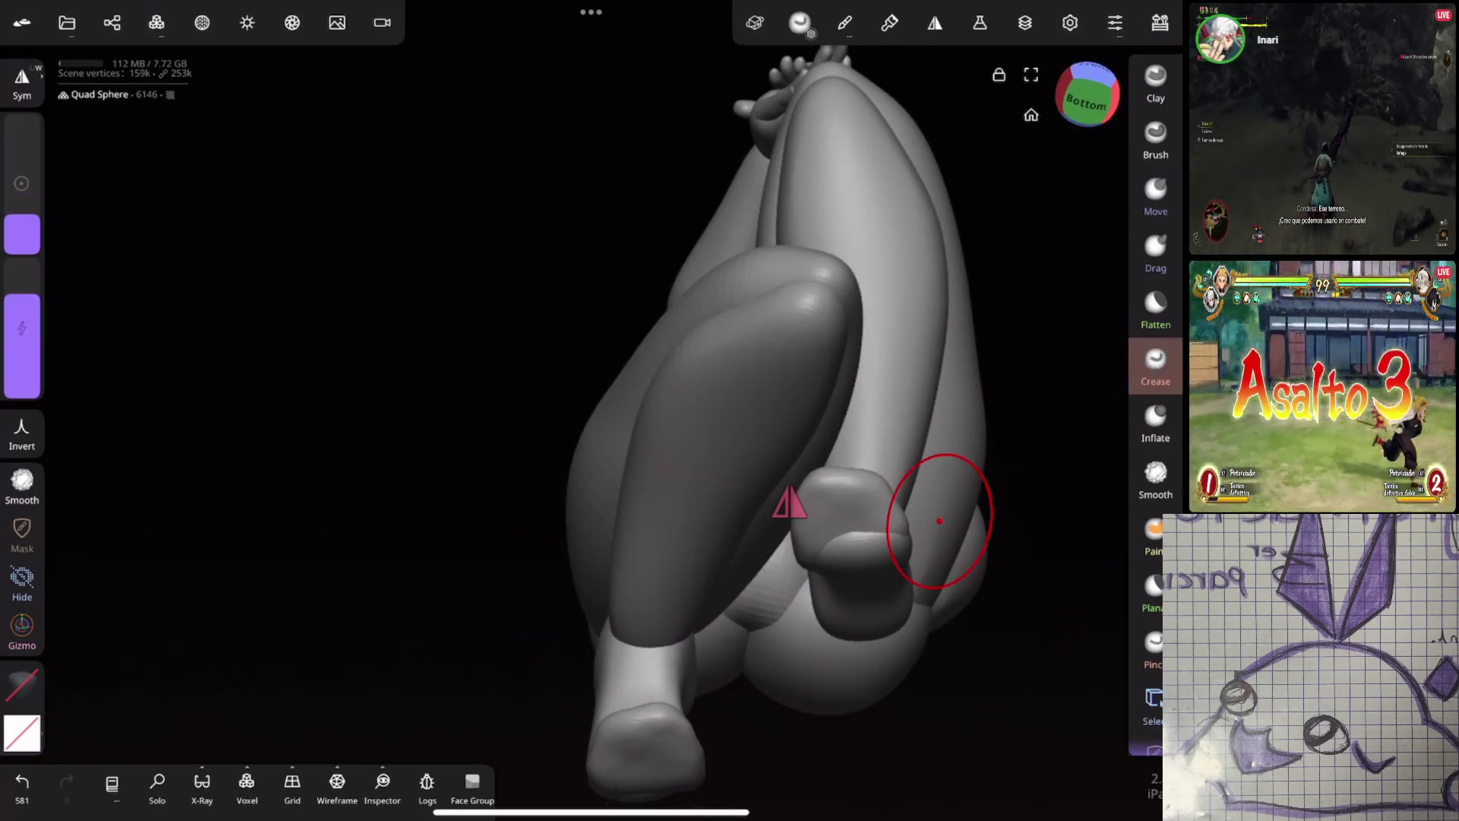
left_click(1154, 138)
left_click_drag(22, 223, 21, 242)
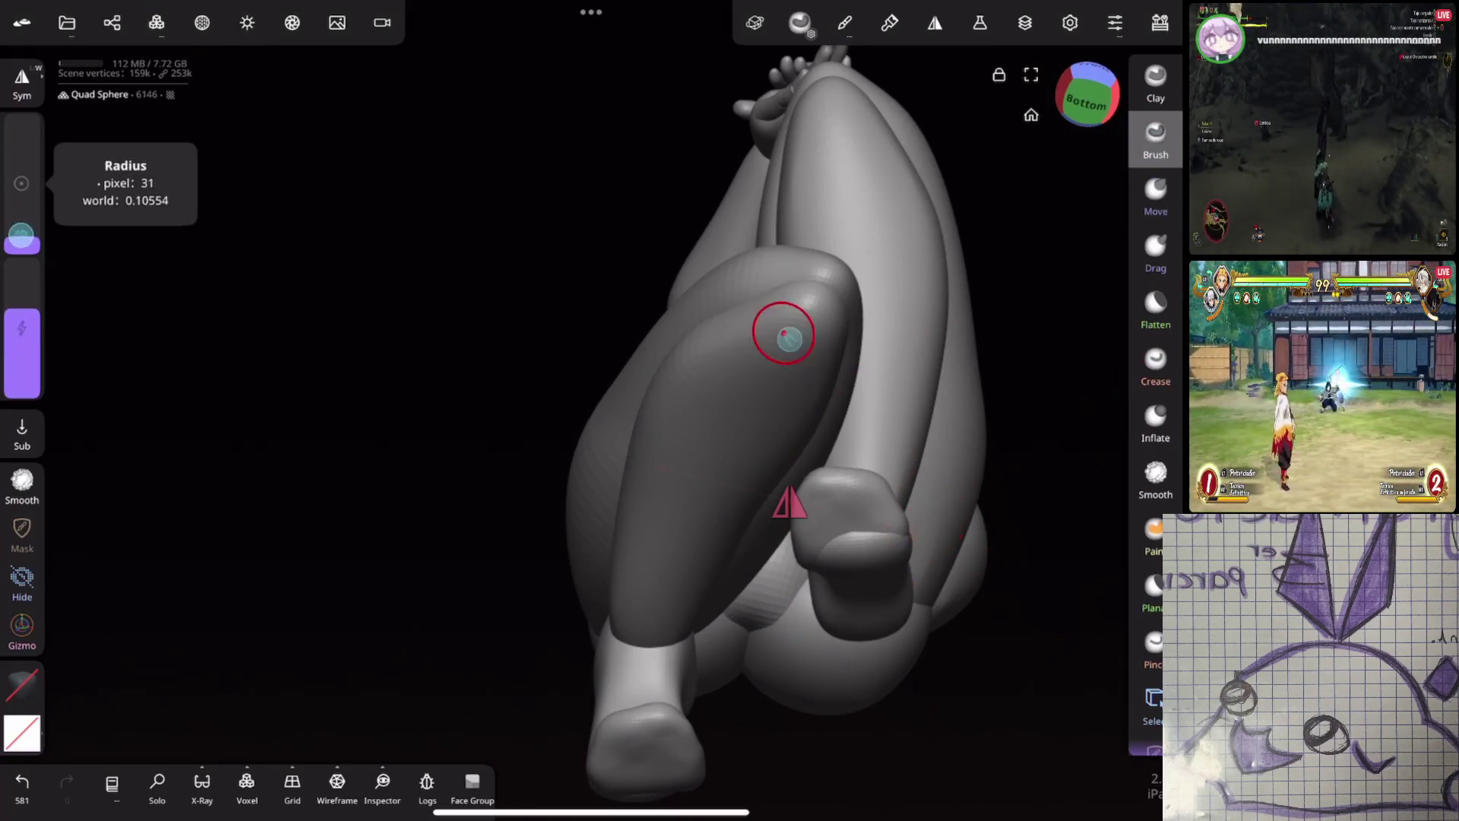
left_click_drag(841, 102, 844, 251)
key("ctrl+z")
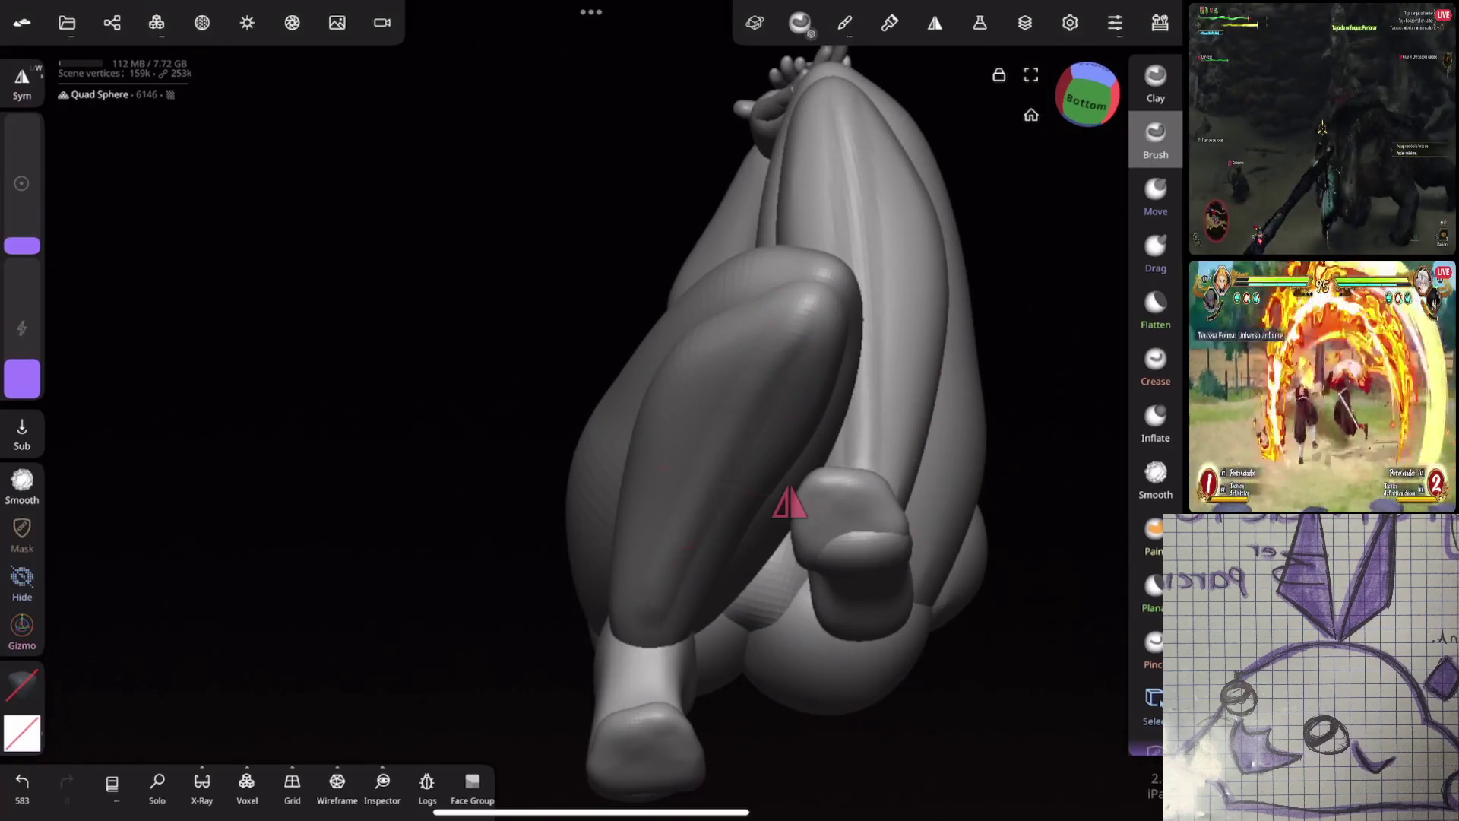
left_click_drag(684, 536, 671, 584, "shift")
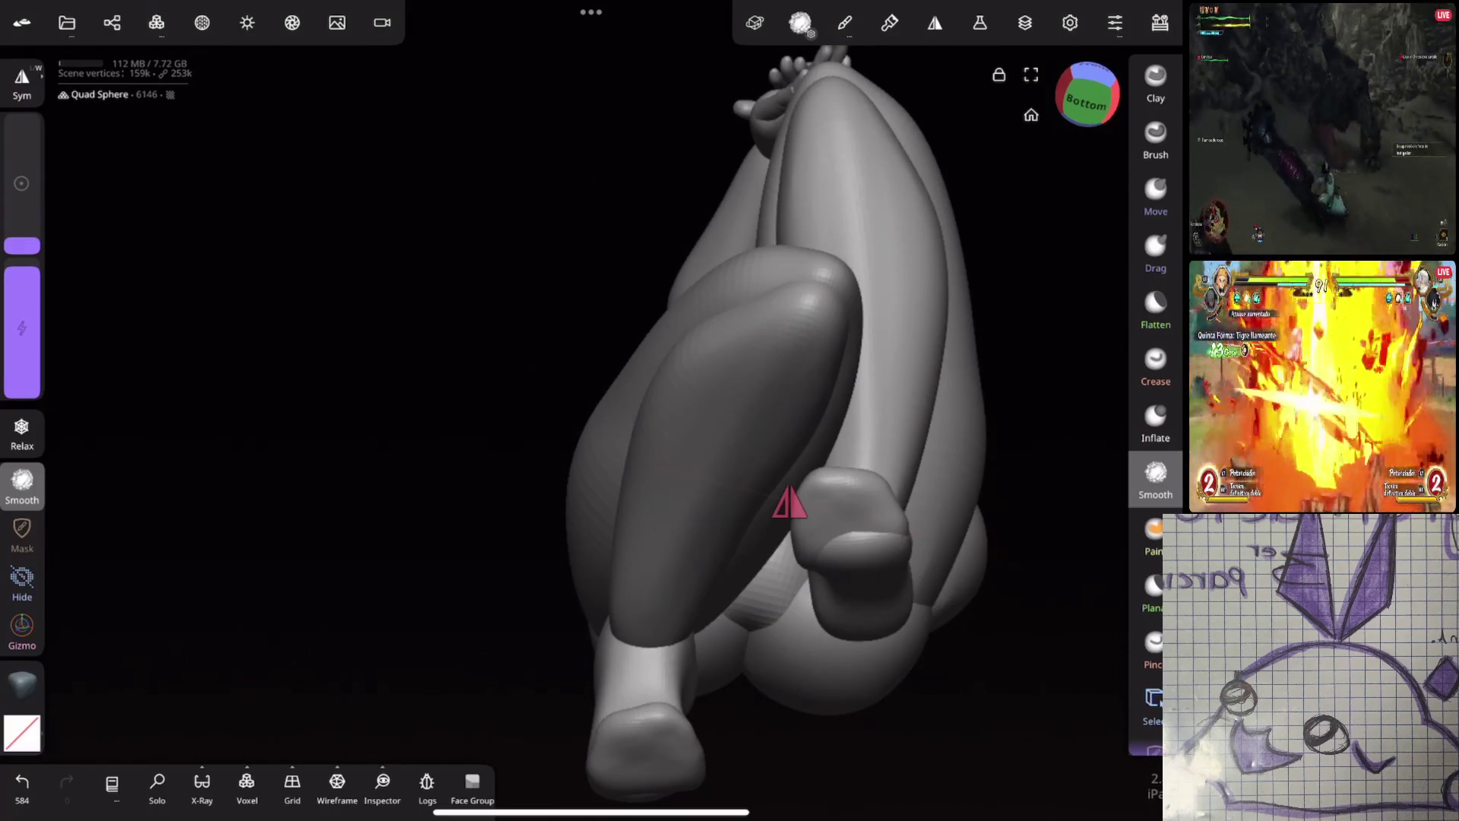
middle_click_drag(798, 385, 971, 358)
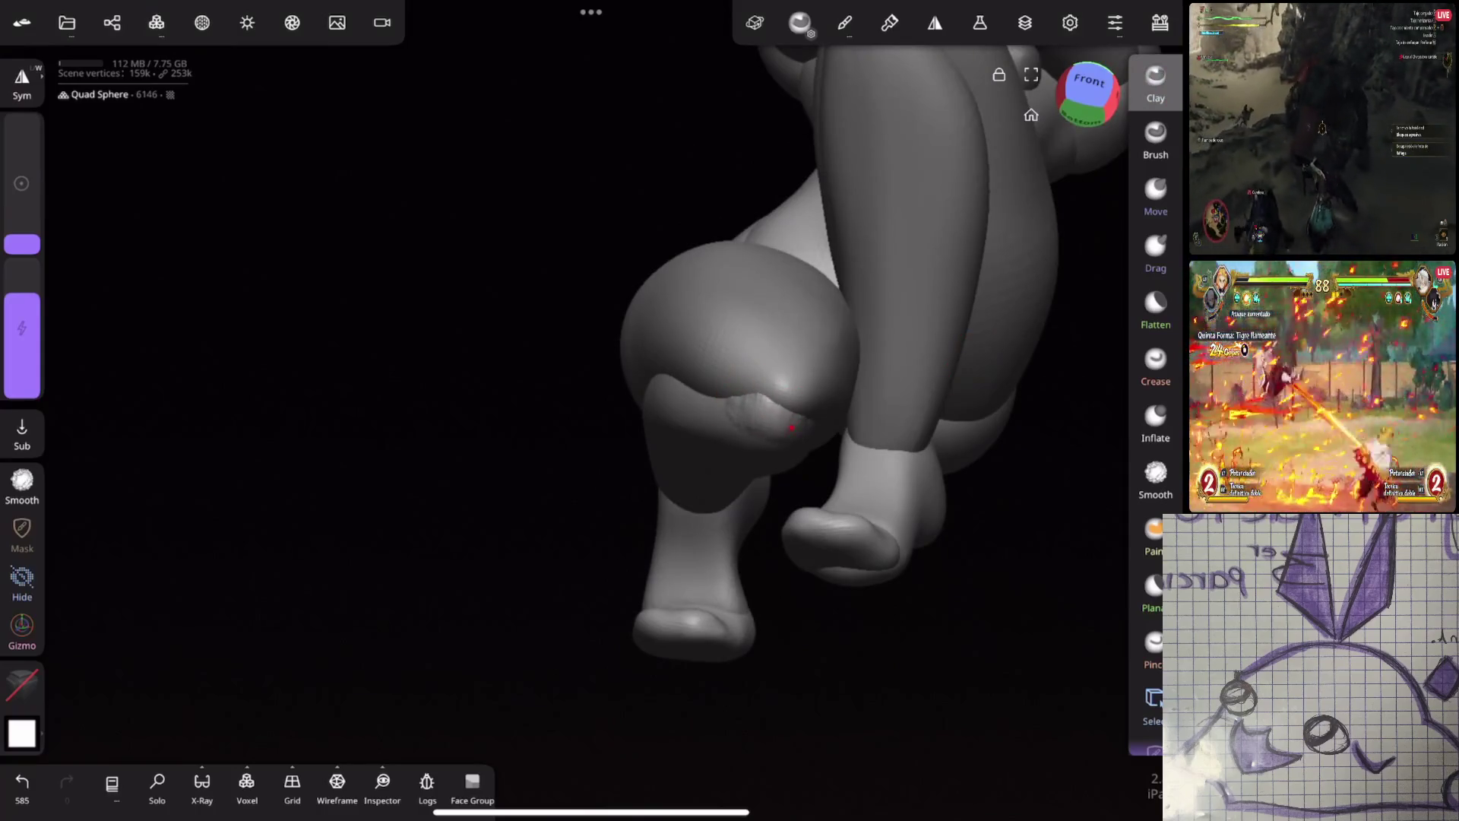
Smooth the kneecap surface of the bent leg and ready Flatten from a lower angle
middle_click_drag(791, 427, 879, 376)
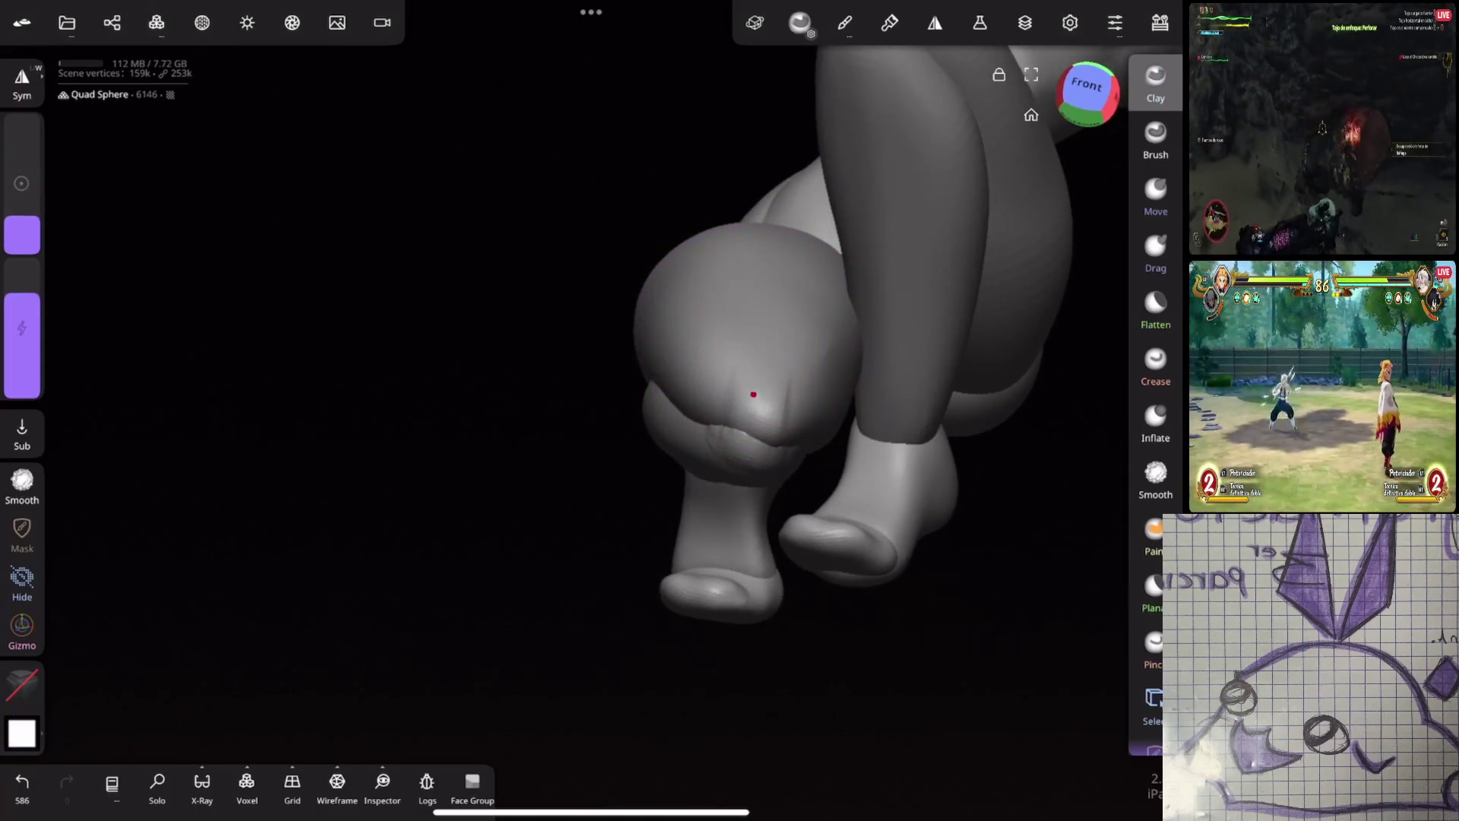
left_click_drag(741, 411, 733, 452)
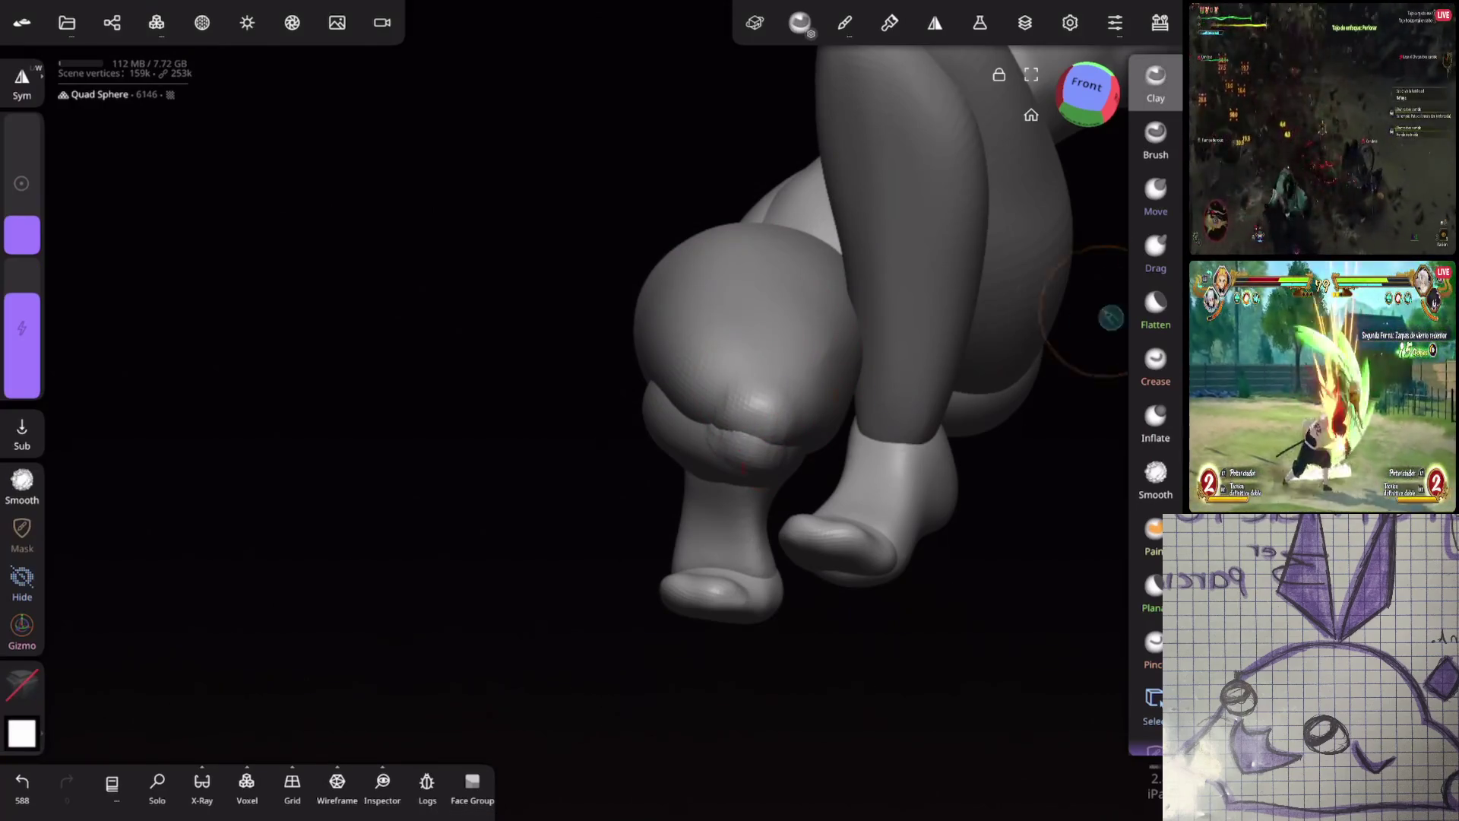
left_click(1155, 308)
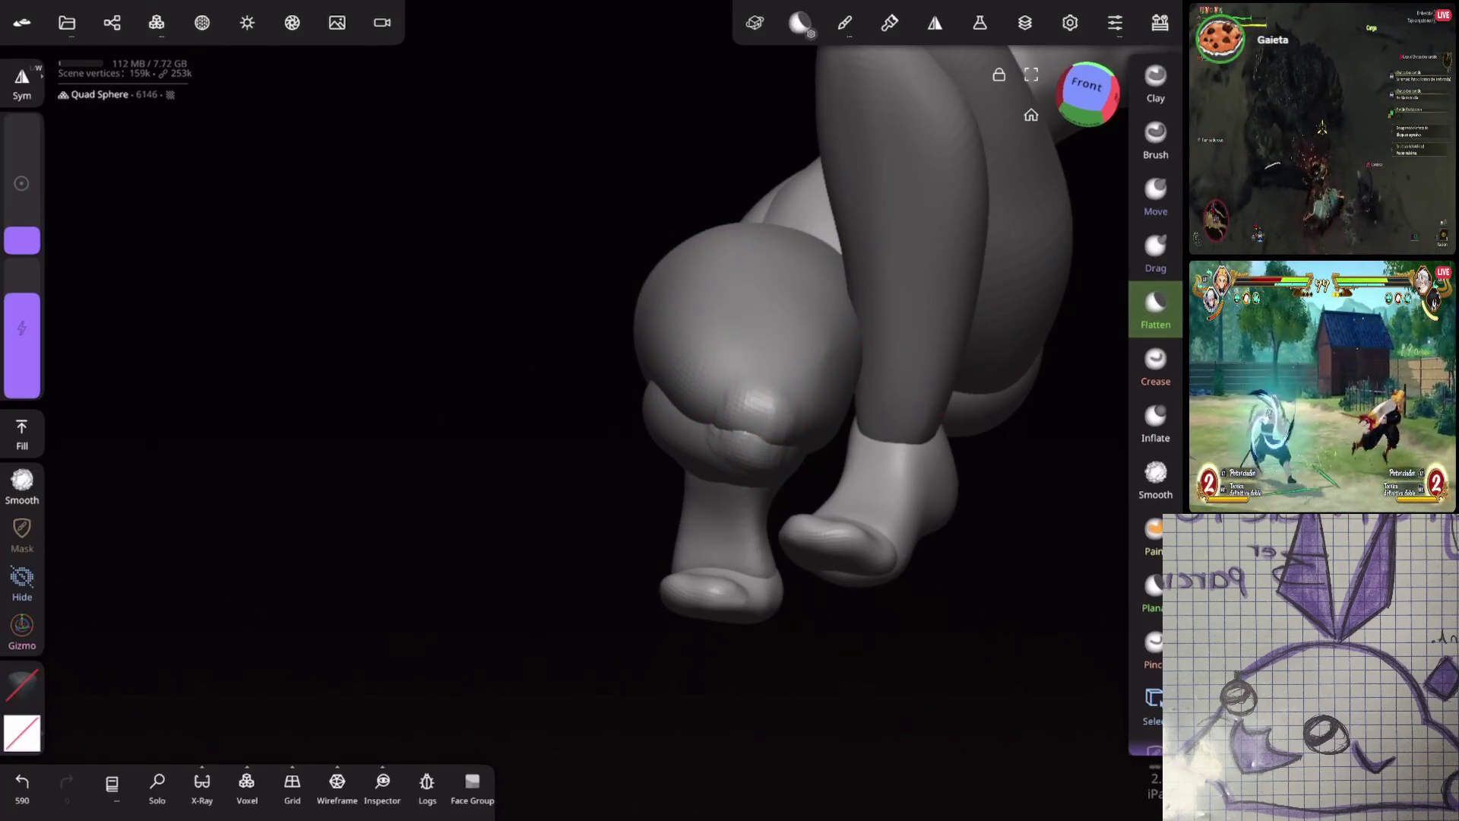
middle_click_drag(879, 532, 722, 415)
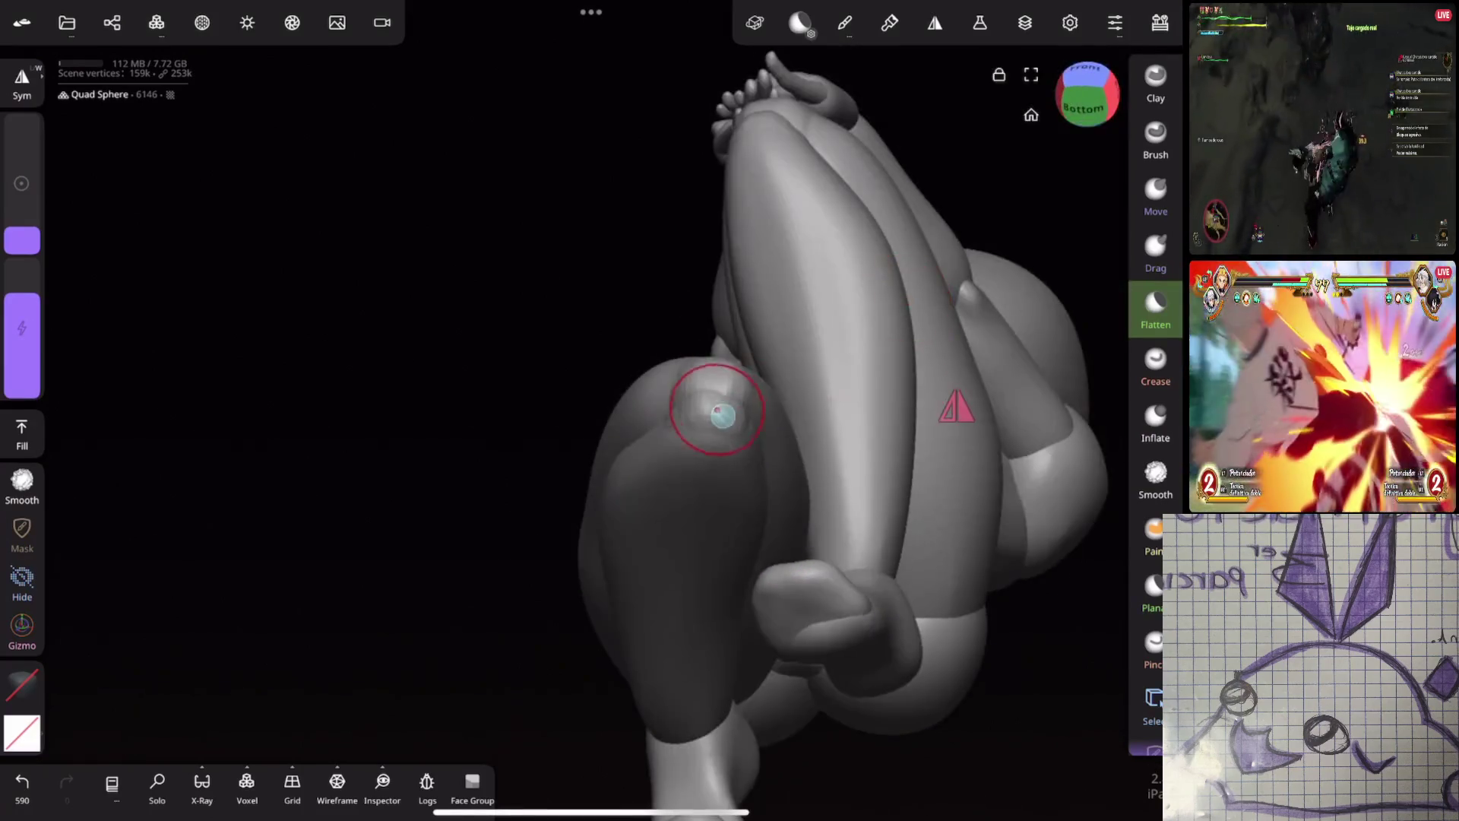
Smooth the upper leg, try a Move pull on the leg, undo it and shrink the brush
left_click_drag(723, 400, 649, 426)
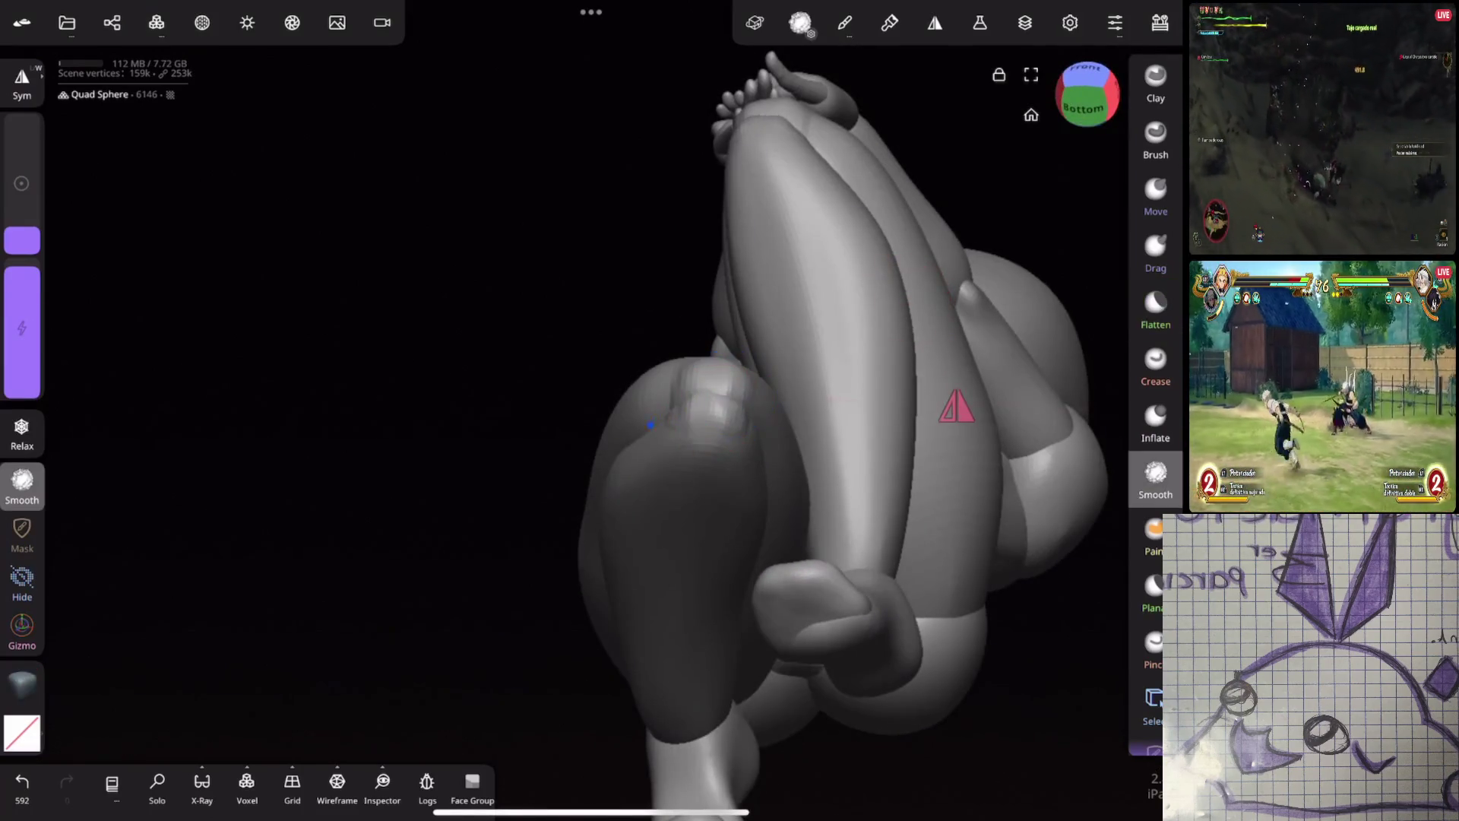
mouse_move(740, 354)
middle_mouse_down()
mouse_move(873, 498)
mouse_move(863, 506)
mouse_move(1085, 482)
mouse_move(992, 410)
mouse_move(1007, 509)
mouse_move(909, 396)
mouse_move(945, 368)
mouse_move(961, 391)
mouse_move(976, 293)
middle_mouse_up()
left_click(1155, 194)
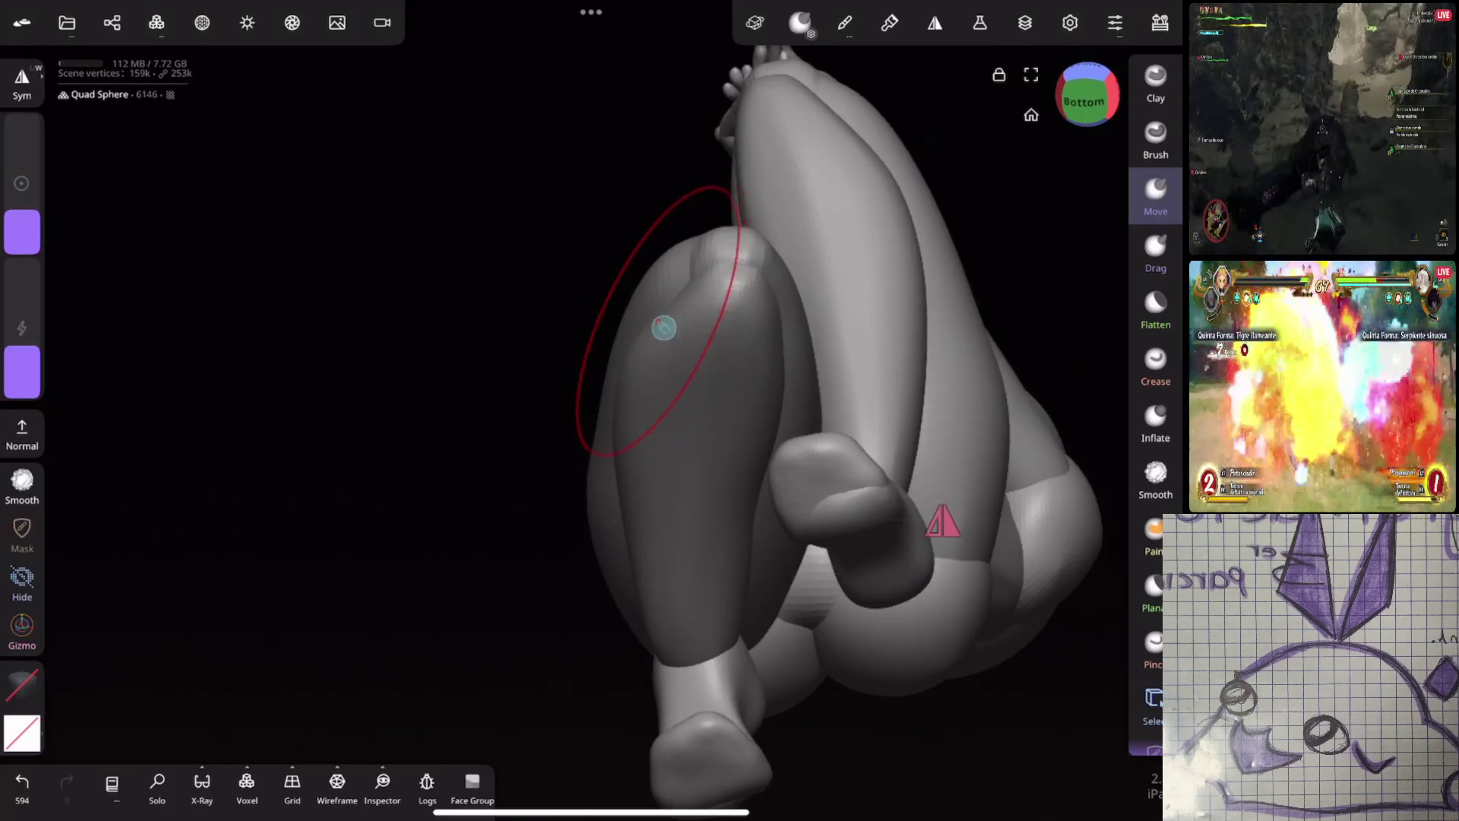
left_click_drag(663, 329, 658, 304)
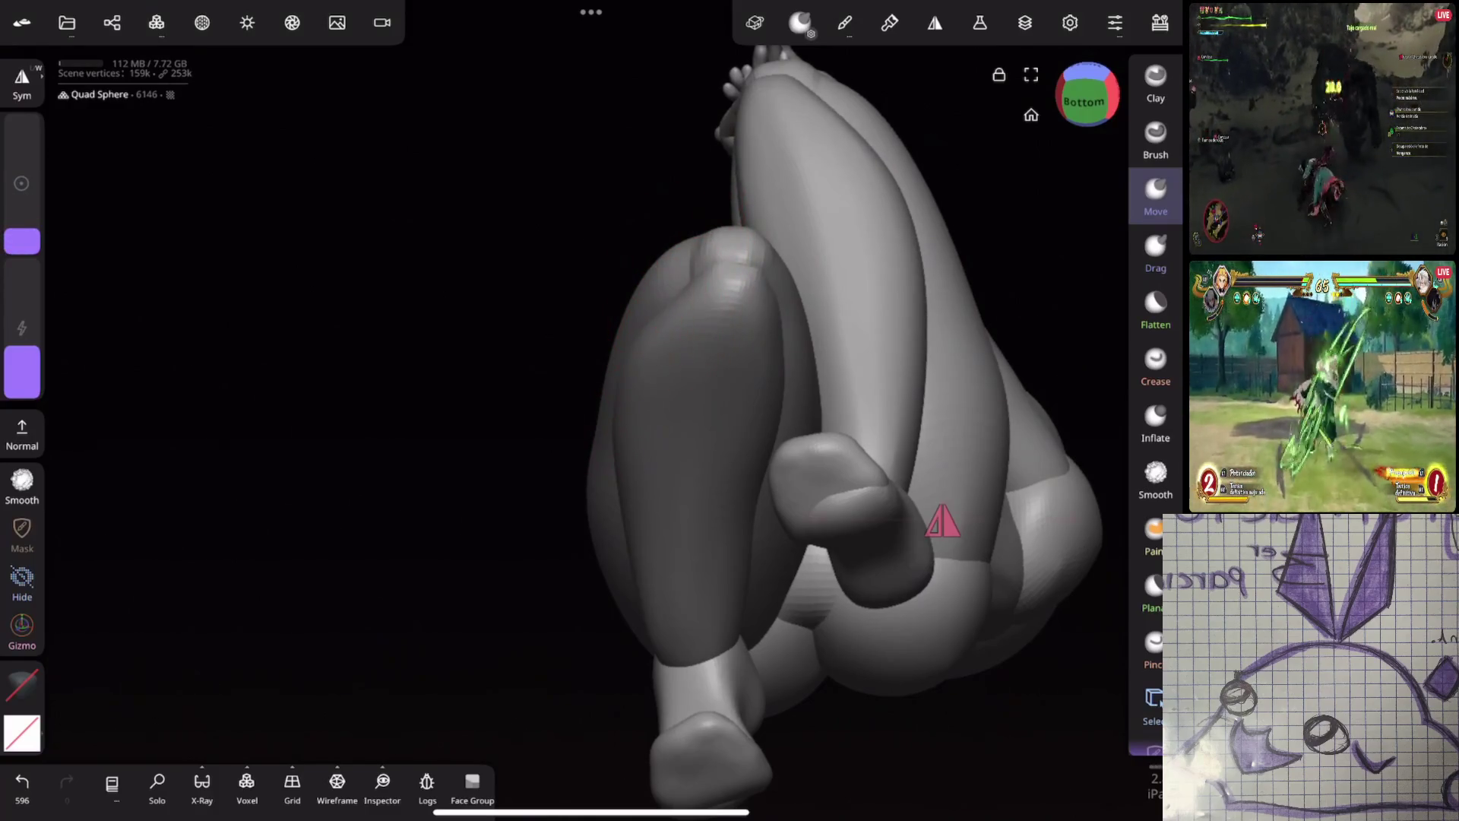
key("ctrl+z")
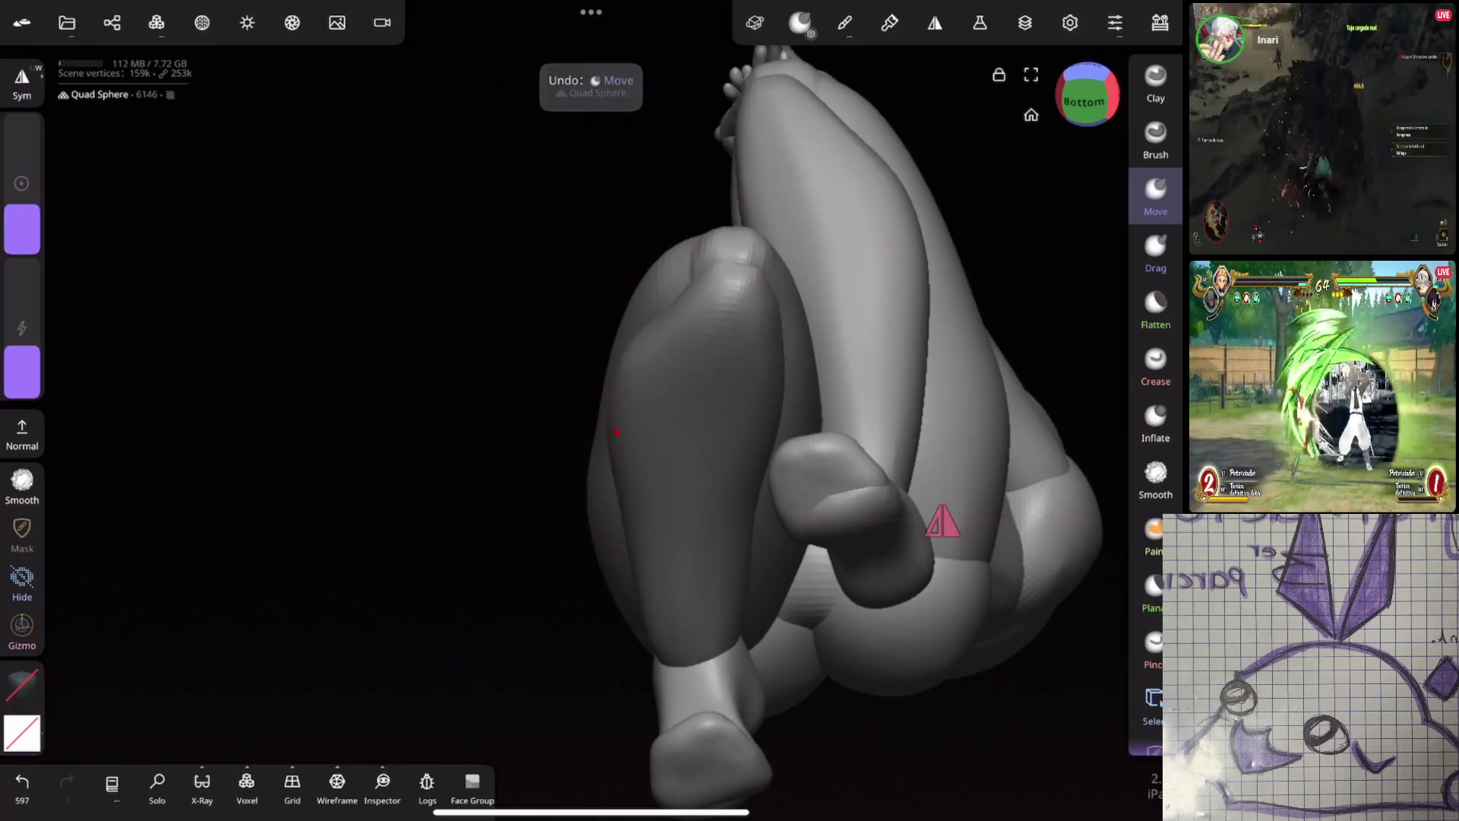
left_click_drag(21, 210, 22, 233)
Smooth and push the lower leg with a resized brush, reshaping it from the left side
left_click_drag(647, 331, 635, 348, "shift")
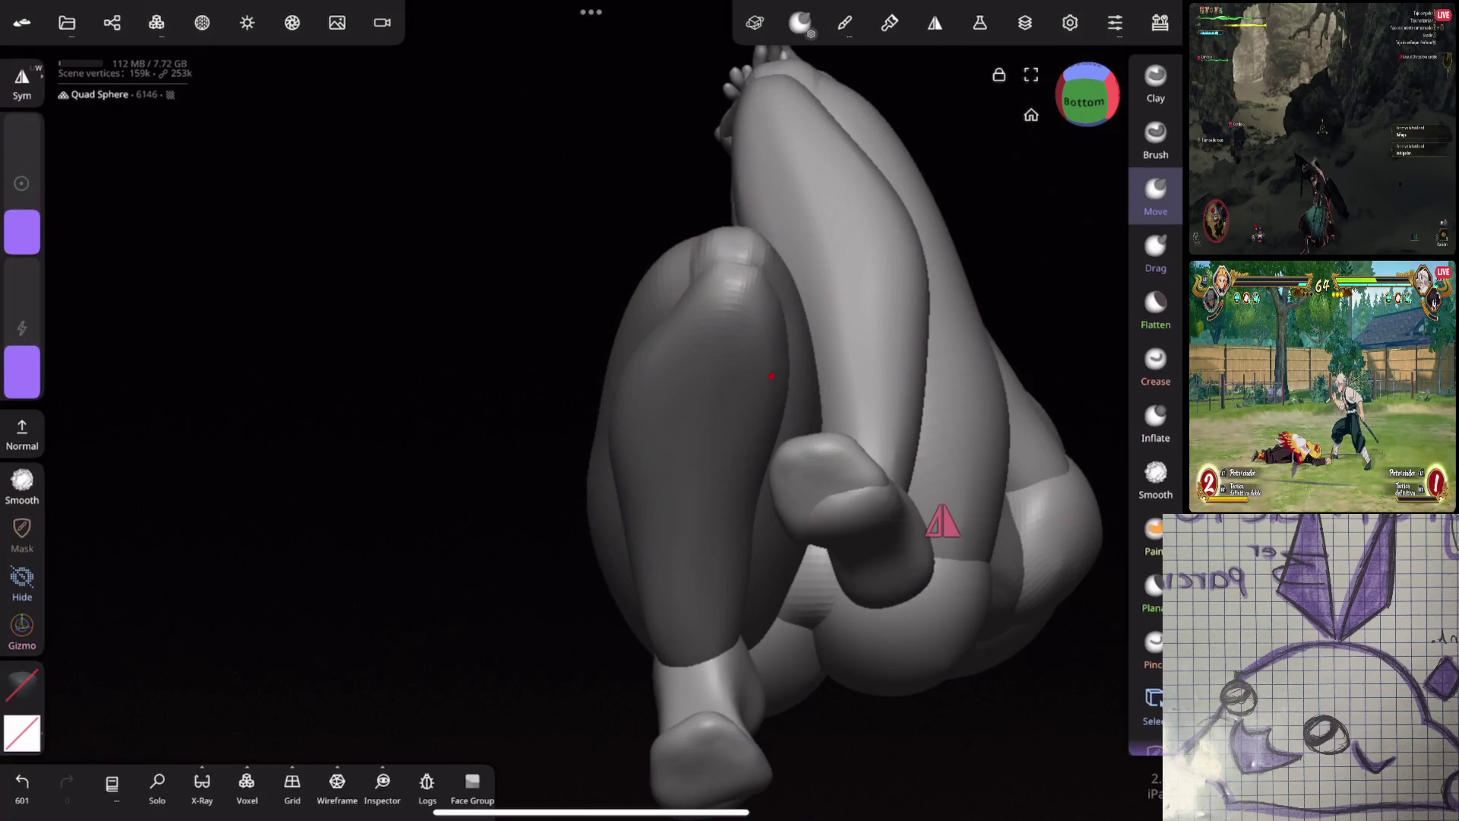
left_click_drag(772, 374, 776, 345, "shift")
left_click_drag(21, 217, 22, 239)
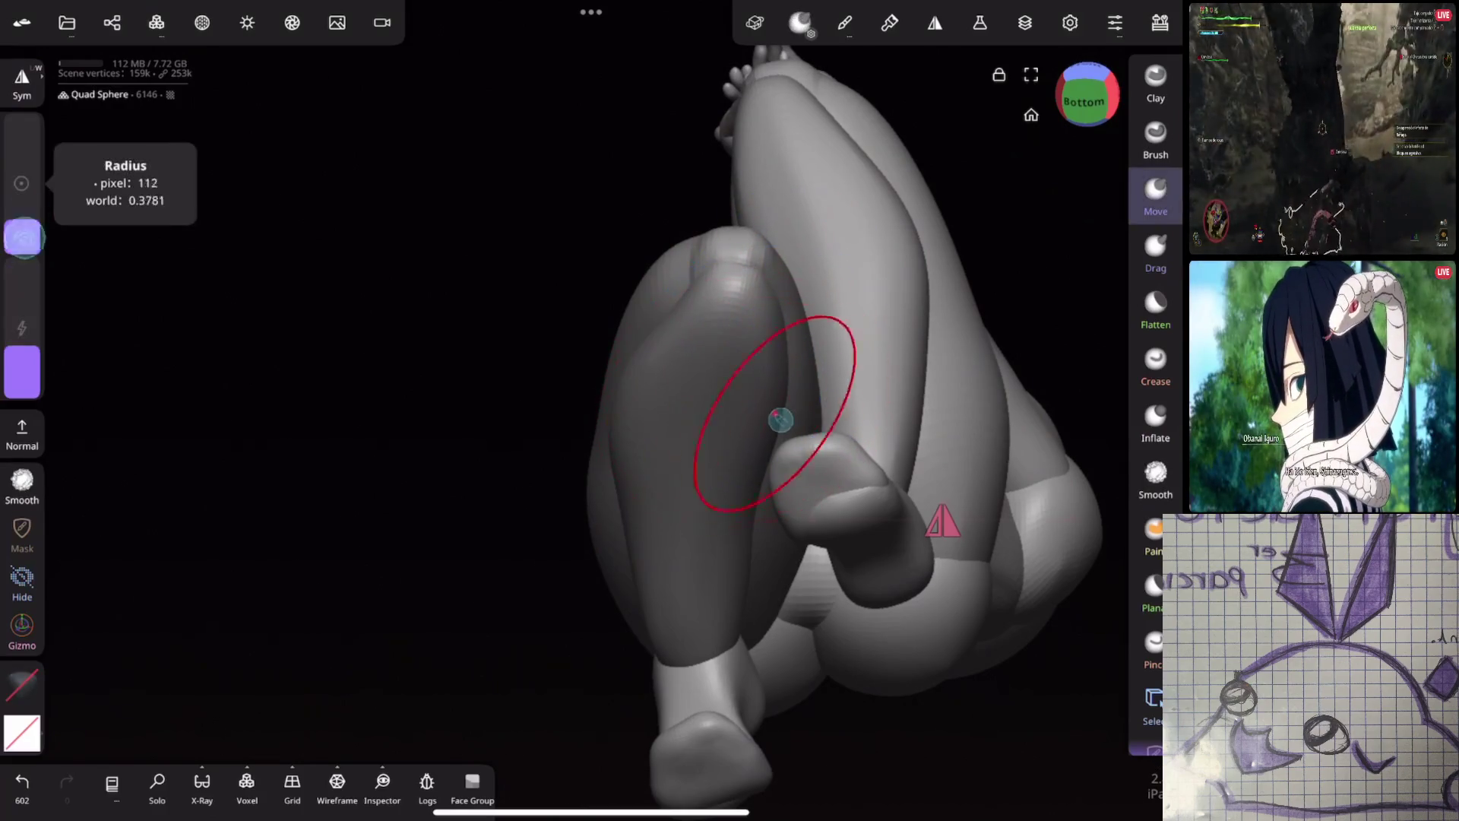
left_click_drag(775, 388, 774, 427)
left_click_drag(21, 237, 21, 217)
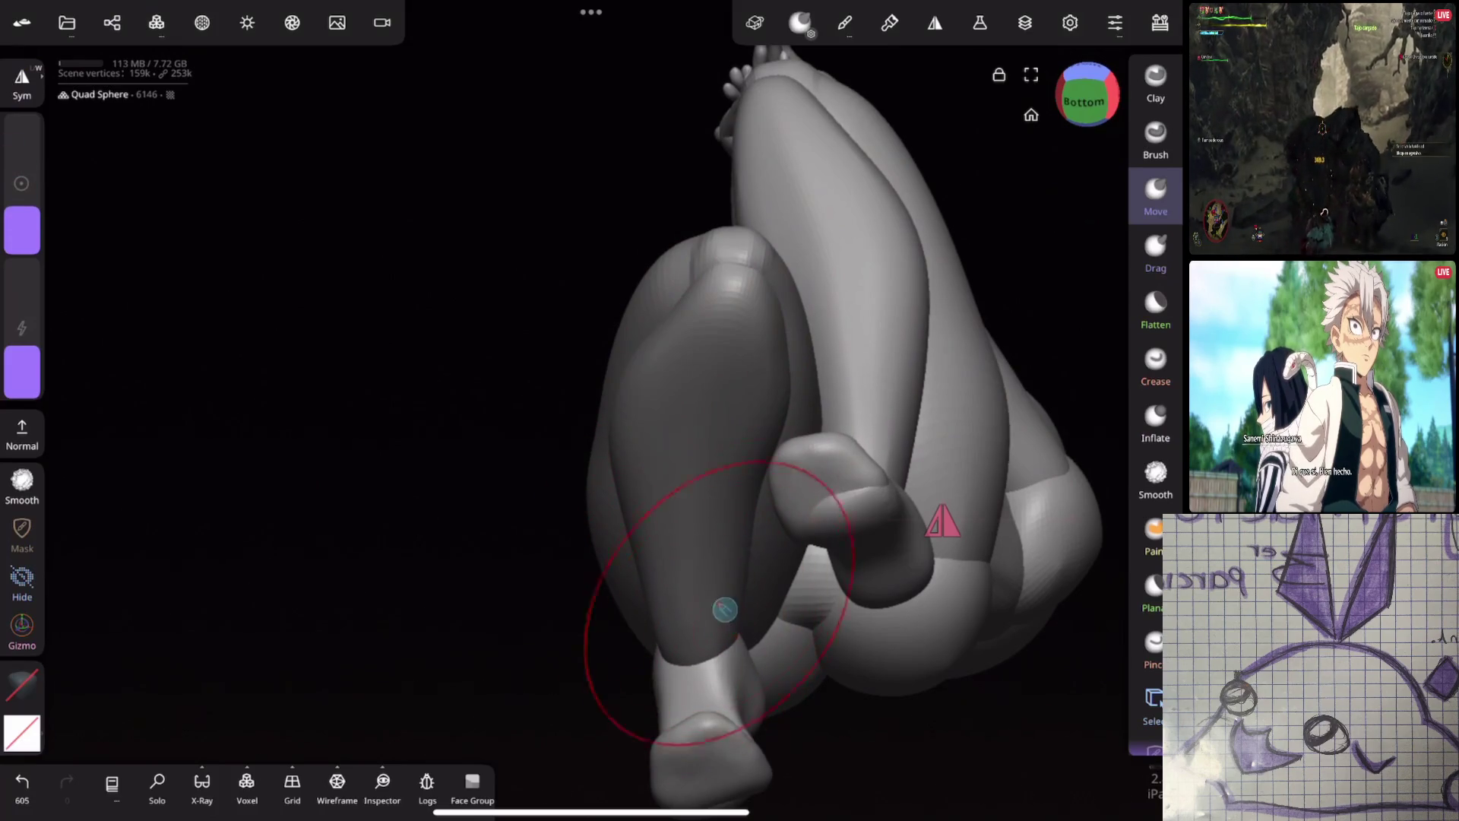
middle_click_drag(725, 610, 871, 649)
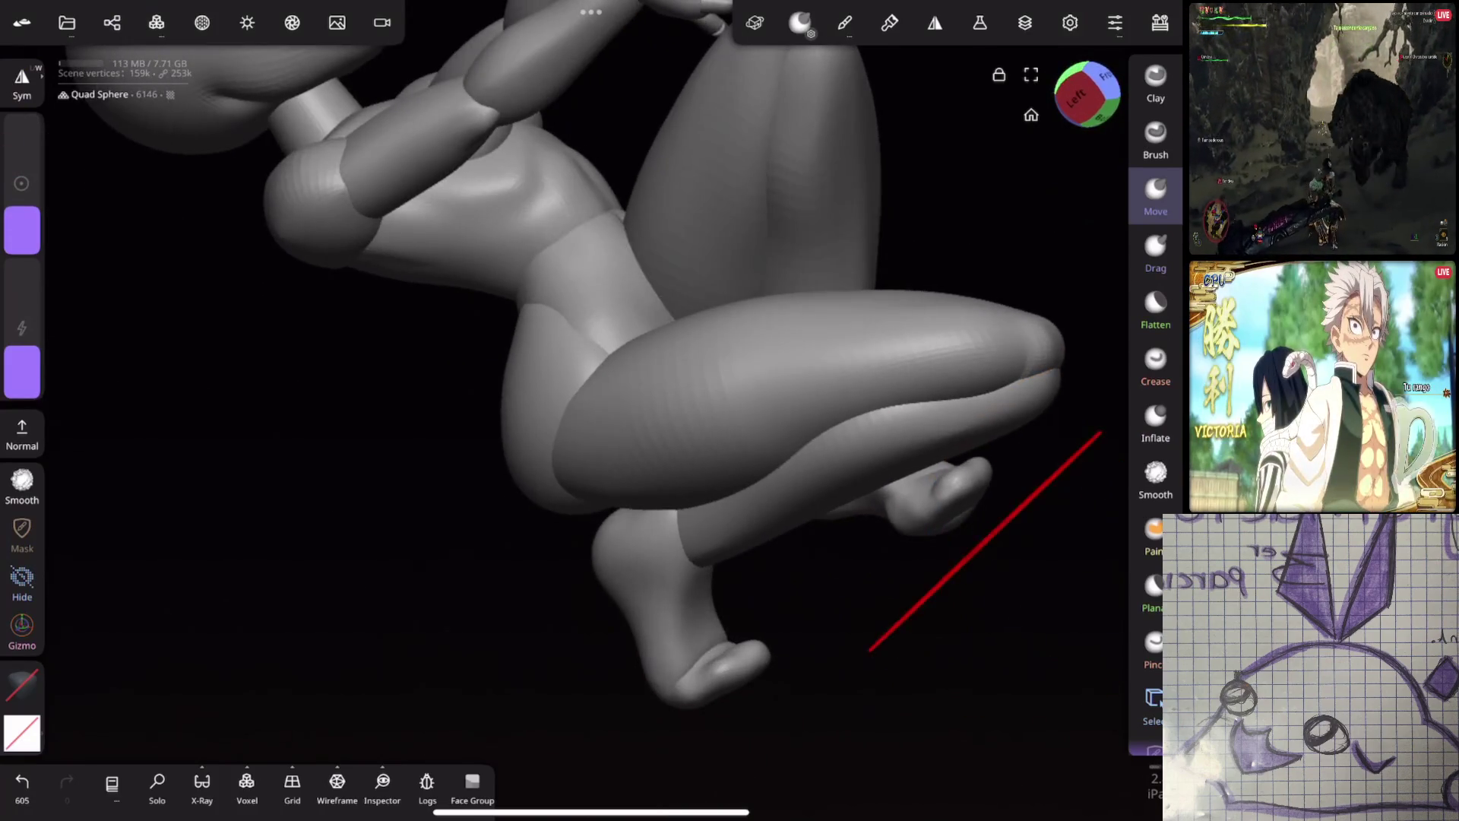
left_click_drag(788, 547, 703, 566)
mouse_move(684, 523)
middle_mouse_down()
mouse_move(945, 490)
mouse_move(995, 352)
middle_mouse_up()
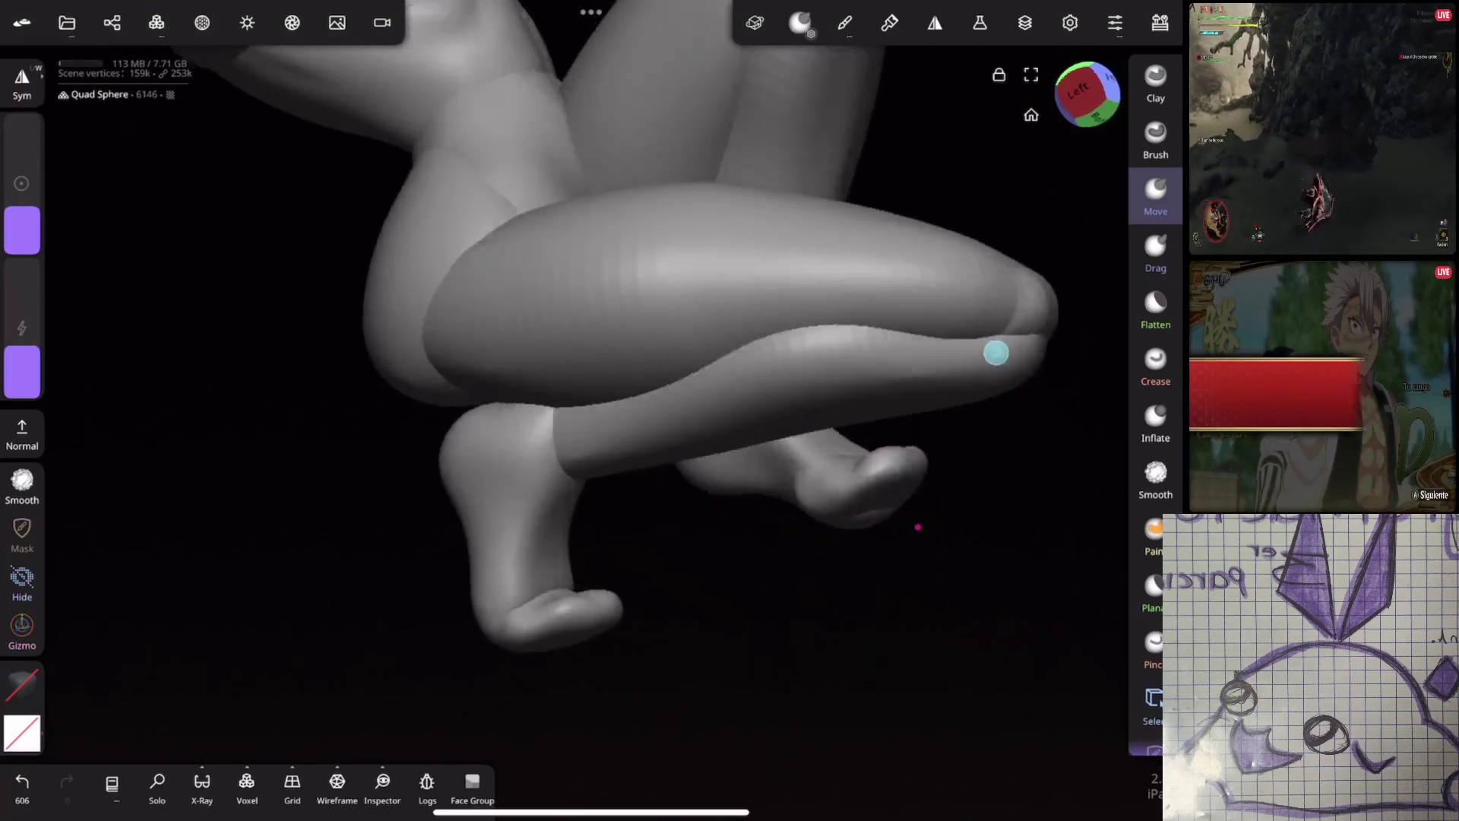
Undo a foot reshape, then carve and deepen a crease along the thigh underside
left_click_drag(886, 433, 831, 392)
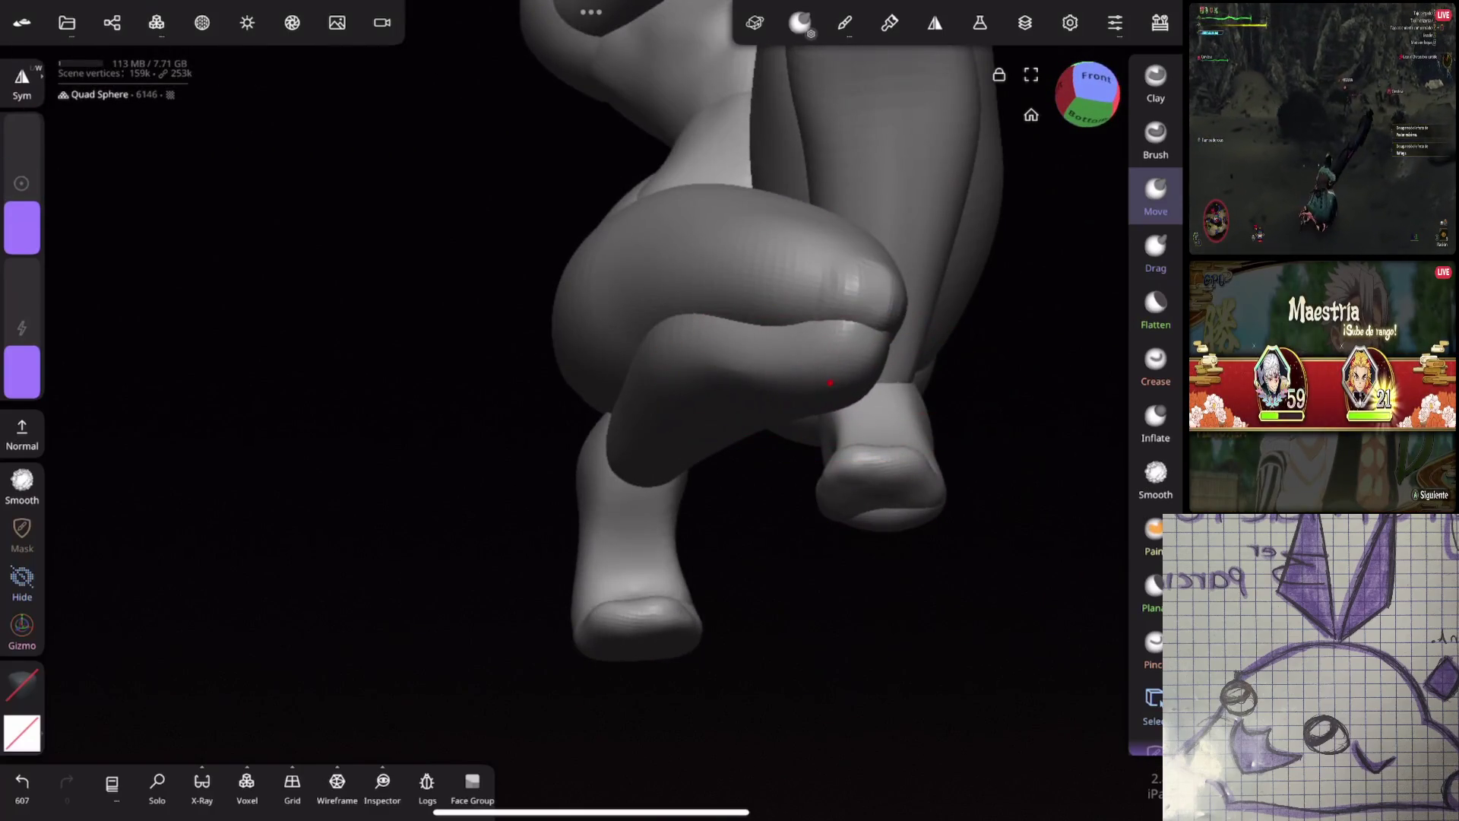
middle_click_drag(831, 391, 977, 464)
middle_click_drag(848, 578, 947, 489)
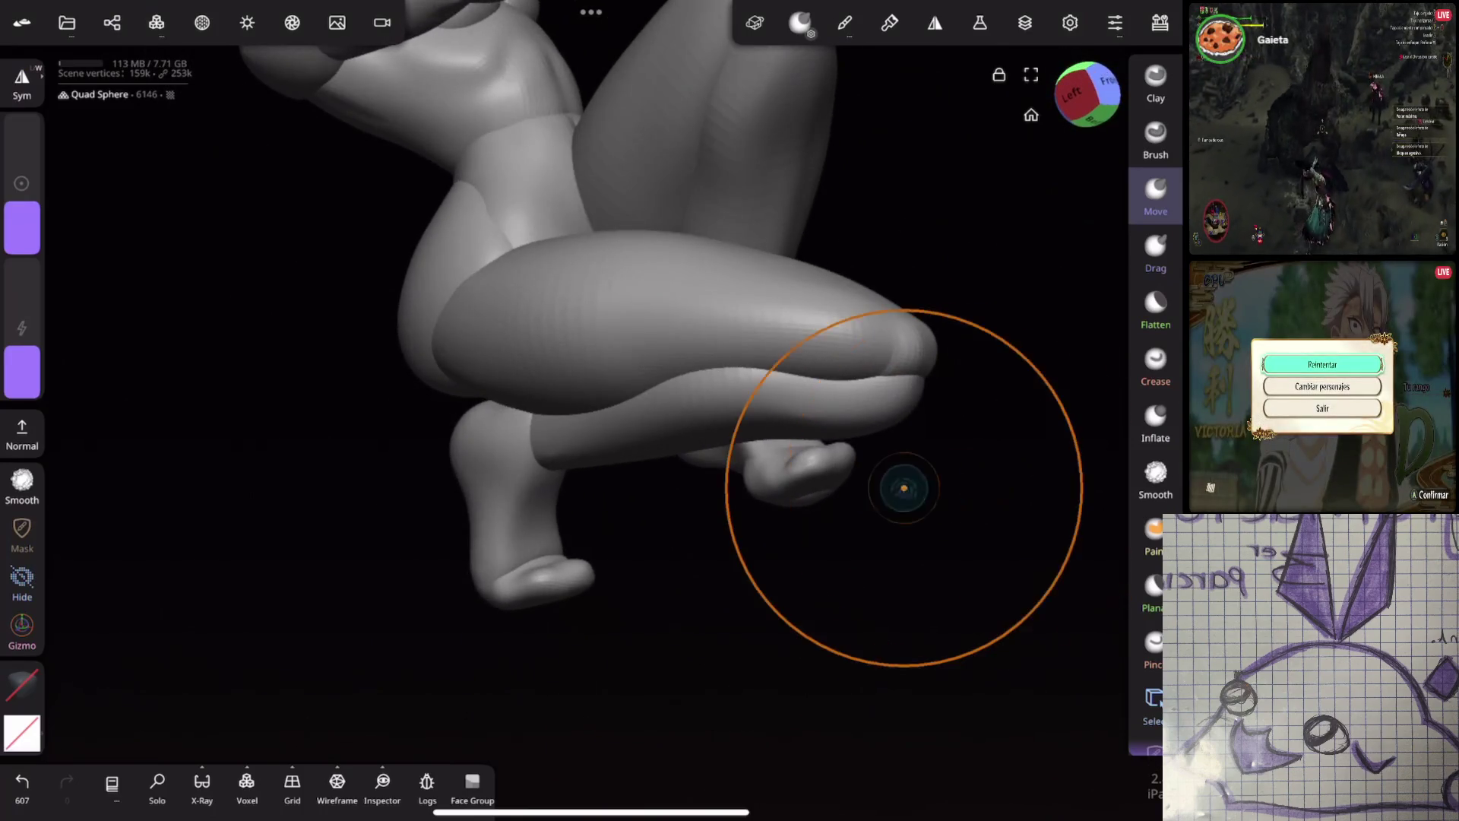
key("ctrl+z")
middle_click_drag(833, 339, 976, 433)
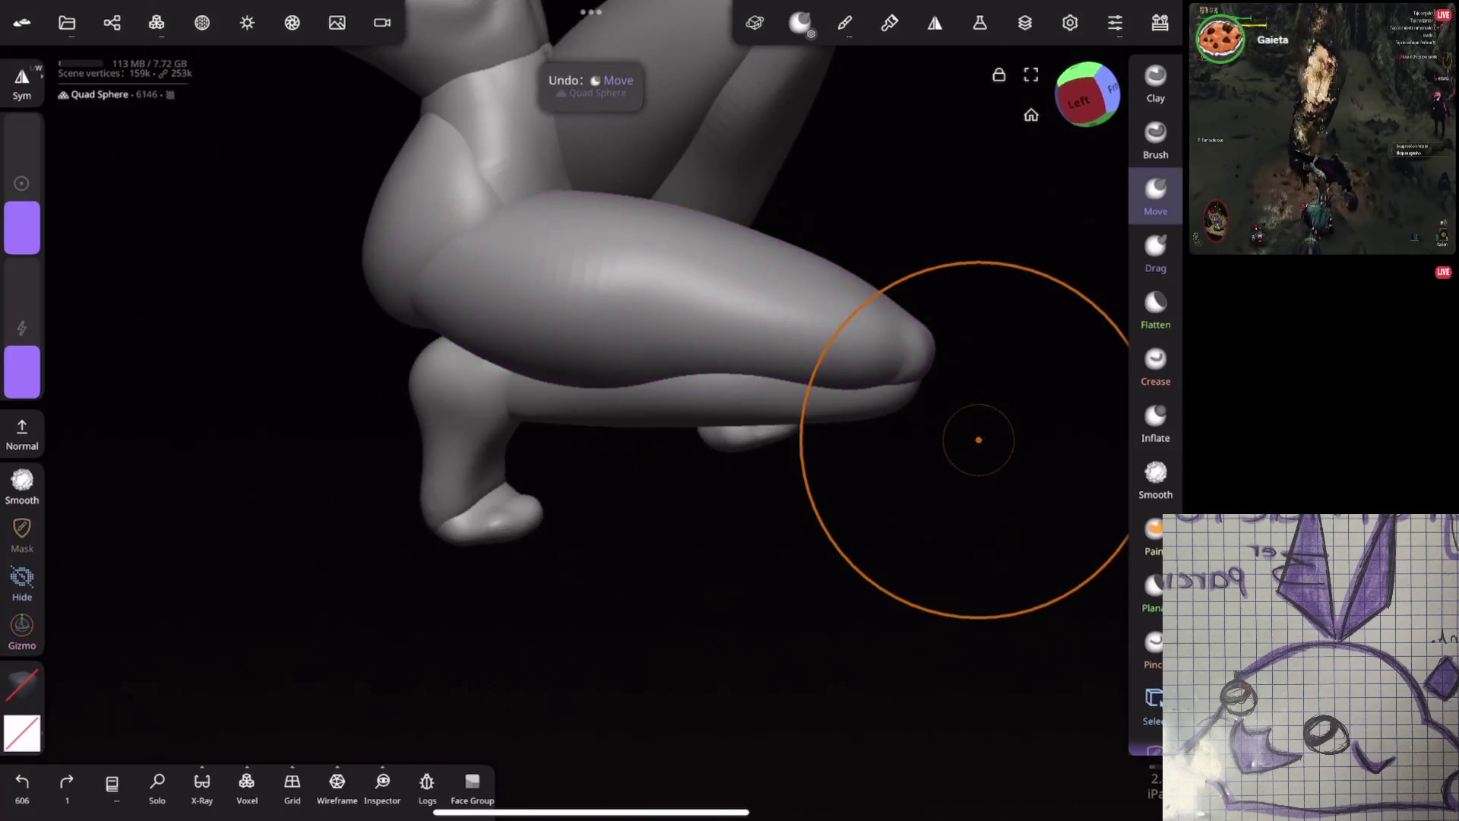
left_click(1155, 364)
left_click_drag(507, 394, 768, 391)
mouse_move(768, 392)
middle_mouse_down()
mouse_move(984, 472)
mouse_move(791, 440)
mouse_move(851, 397)
mouse_move(714, 437)
mouse_move(920, 369)
mouse_move(1018, 261)
middle_mouse_up()
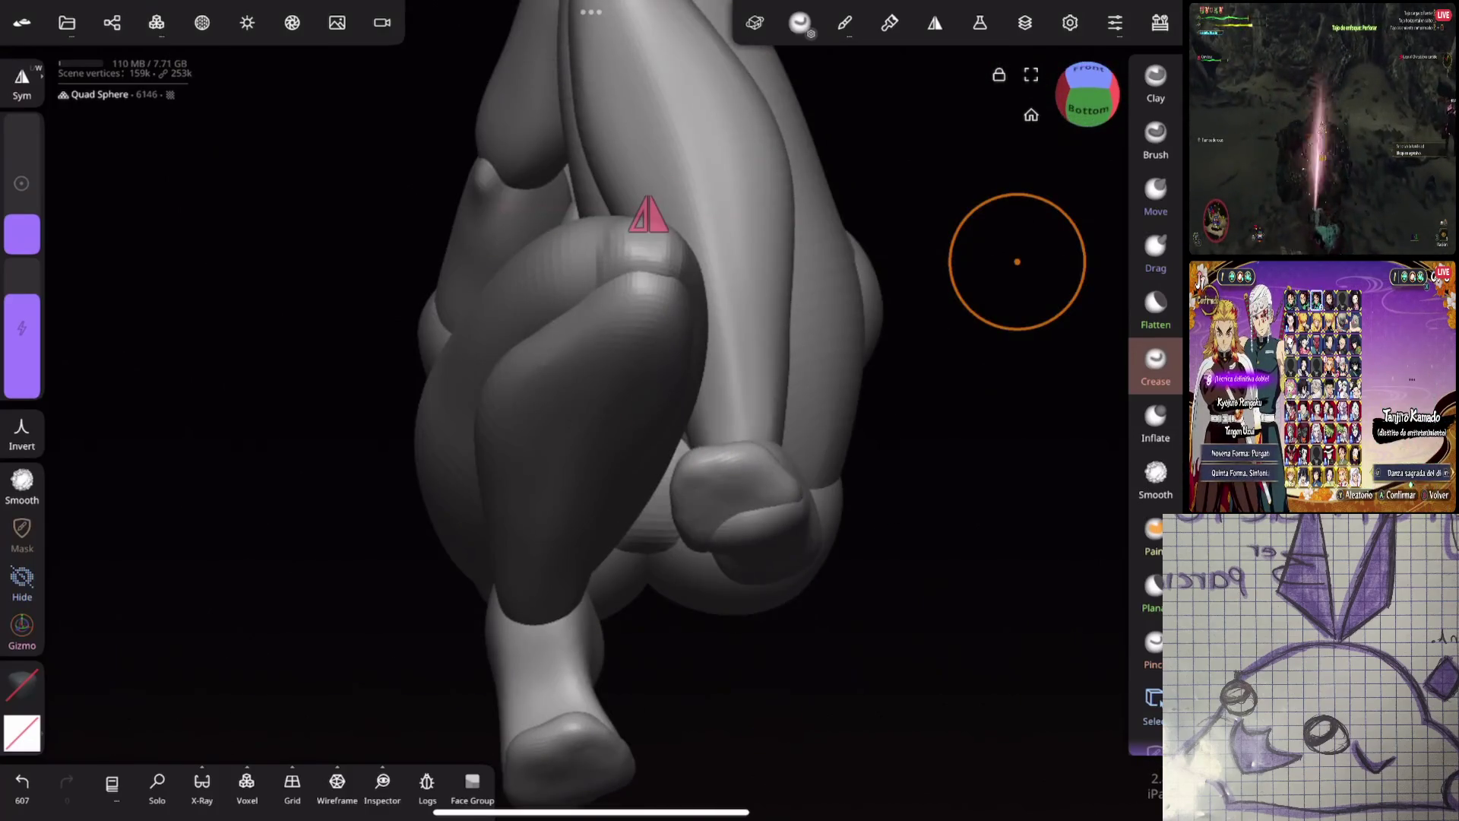
Try inflating the thigh, undo it, and smooth the leg with a larger brush
left_click(1155, 422)
left_click_drag(651, 366, 643, 336)
mouse_move(644, 337)
middle_mouse_down()
mouse_move(896, 325)
mouse_move(991, 352)
mouse_move(905, 423)
mouse_move(1013, 330)
mouse_move(953, 367)
mouse_move(833, 342)
mouse_move(899, 270)
mouse_move(900, 229)
middle_mouse_up()
key("ctrl+z")
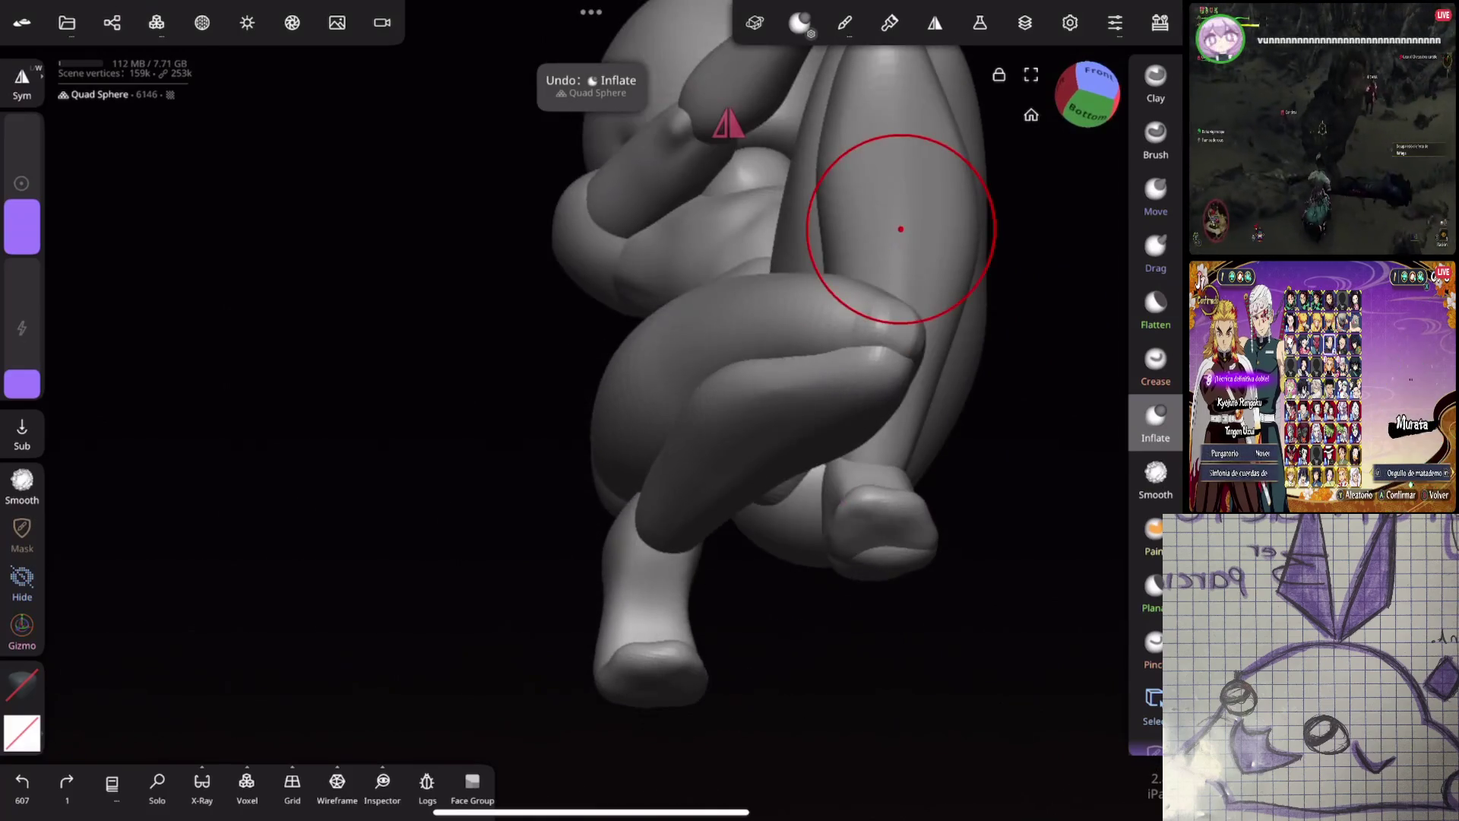
left_click_drag(848, 402, 857, 404, "shift")
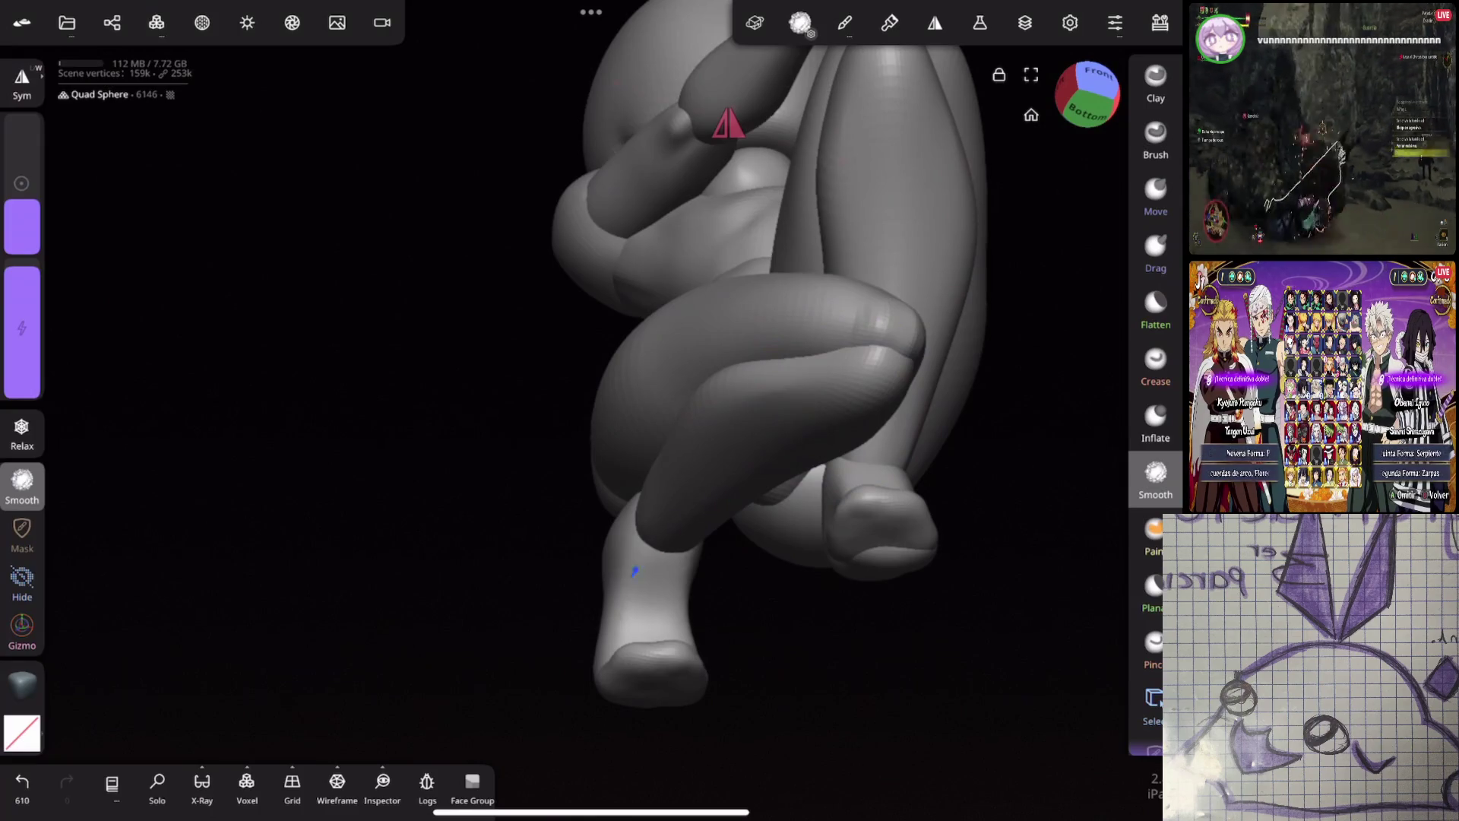
mouse_move(678, 514)
middle_mouse_down()
mouse_move(970, 586)
mouse_move(1049, 456)
mouse_move(951, 491)
mouse_move(887, 476)
mouse_move(869, 489)
mouse_move(963, 441)
mouse_move(935, 398)
middle_mouse_up()
Crease around the knee and ankle, undo the extra strokes, and reshape the rounded knee
left_click(1155, 365)
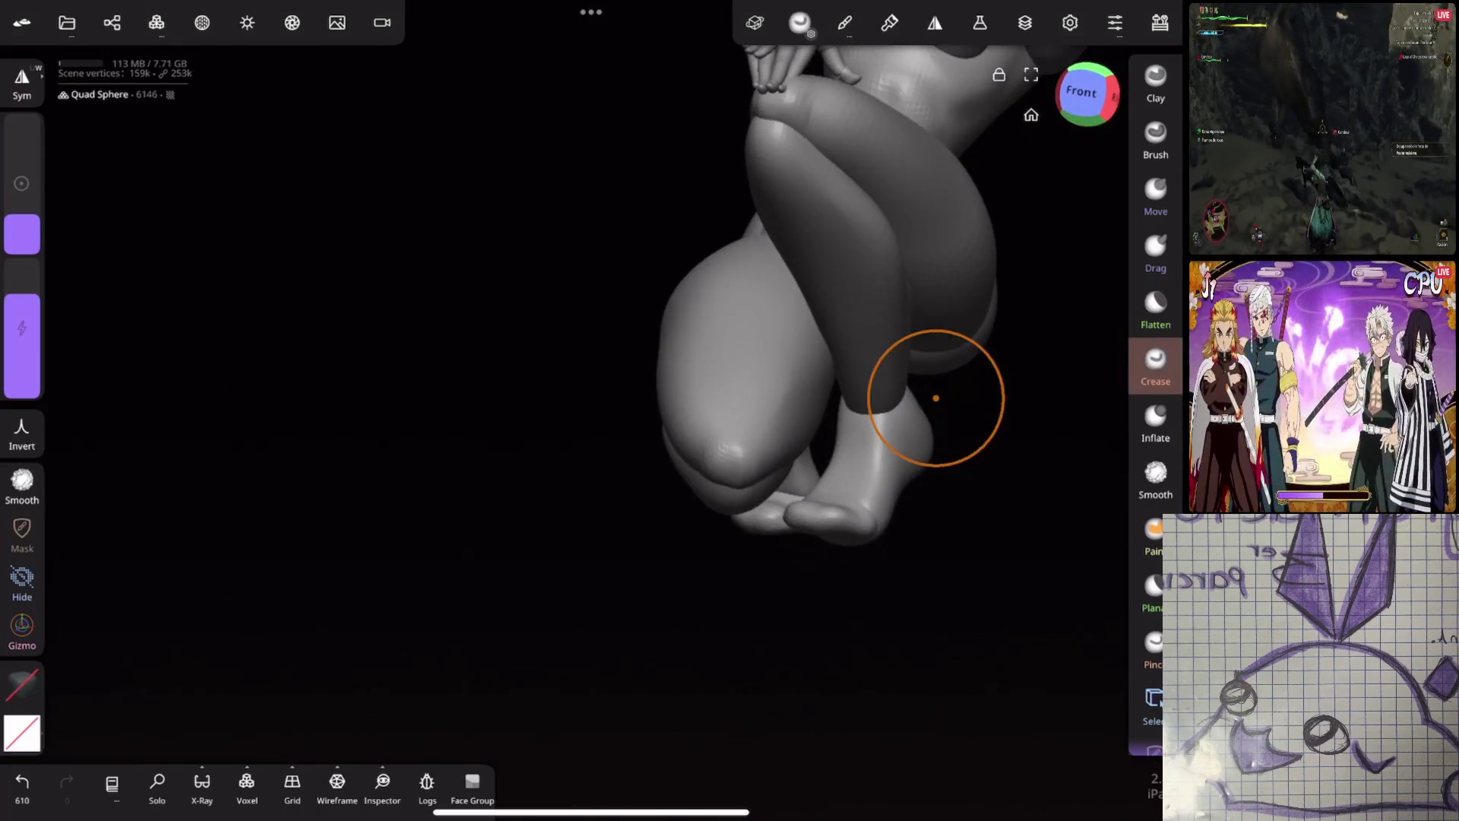
mouse_move(715, 455)
left_mouse_down()
mouse_move(700, 464)
mouse_move(707, 423)
mouse_move(695, 455)
left_mouse_up()
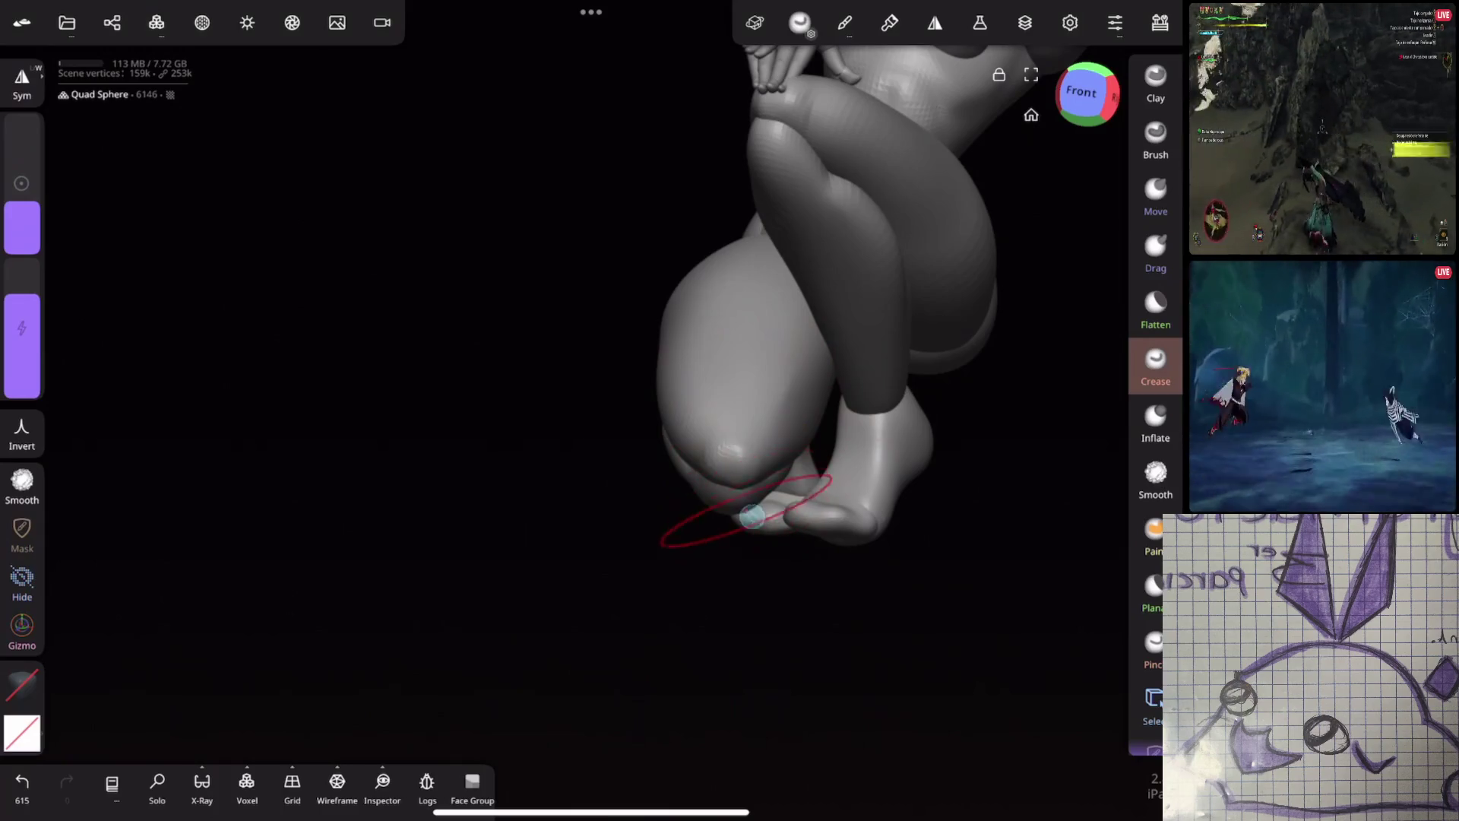
key("ctrl+z")
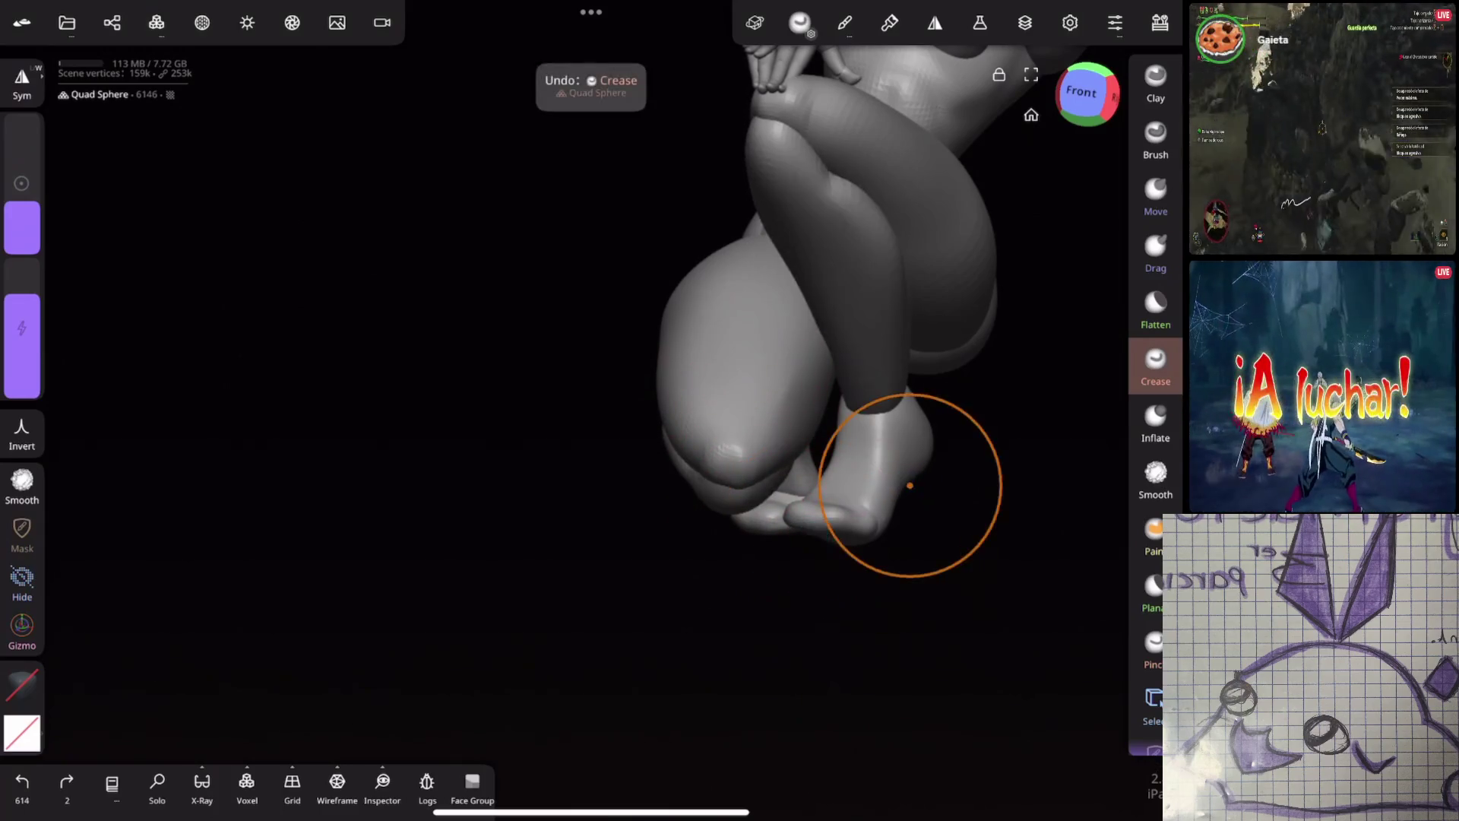
key("ctrl+z")
key("ctrl+z")
key("ctrl+z")
mouse_move(756, 406)
left_mouse_down()
mouse_move(697, 412)
mouse_move(704, 425)
left_mouse_up()
mouse_move(776, 453)
left_mouse_down()
mouse_move(873, 424)
mouse_move(860, 606)
mouse_move(912, 616)
mouse_move(978, 533)
mouse_move(821, 505)
mouse_move(873, 384)
mouse_move(929, 522)
mouse_move(902, 494)
left_mouse_up()
left_click(1155, 423)
Undo an inflate stroke and smooth the hip and ankle while orbiting around the whole figure
mouse_move(738, 442)
left_mouse_down()
mouse_move(885, 456)
mouse_move(831, 580)
mouse_move(904, 492)
mouse_move(951, 503)
left_mouse_up()
key("ctrl+z")
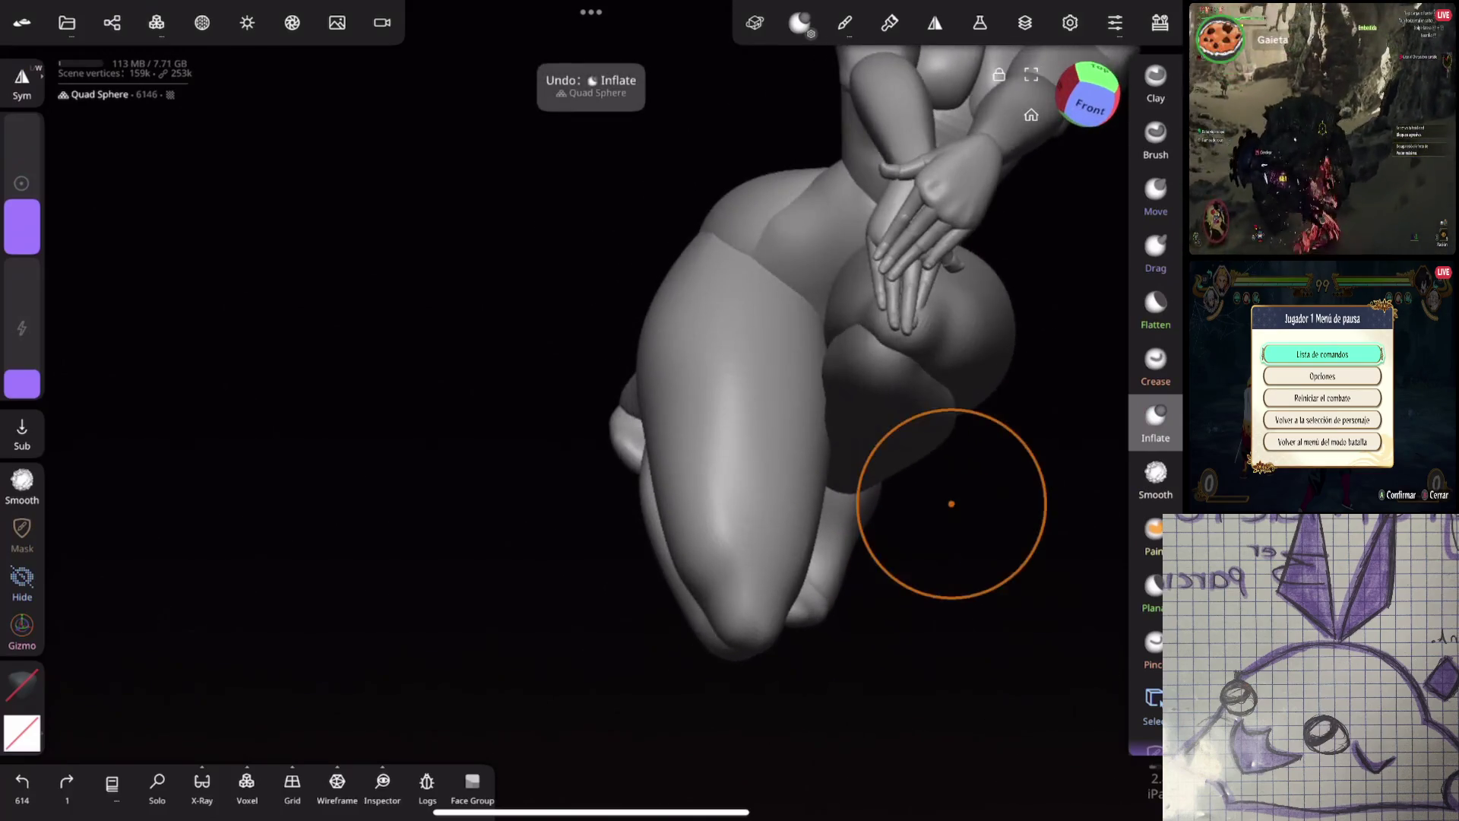
left_click(1154, 479)
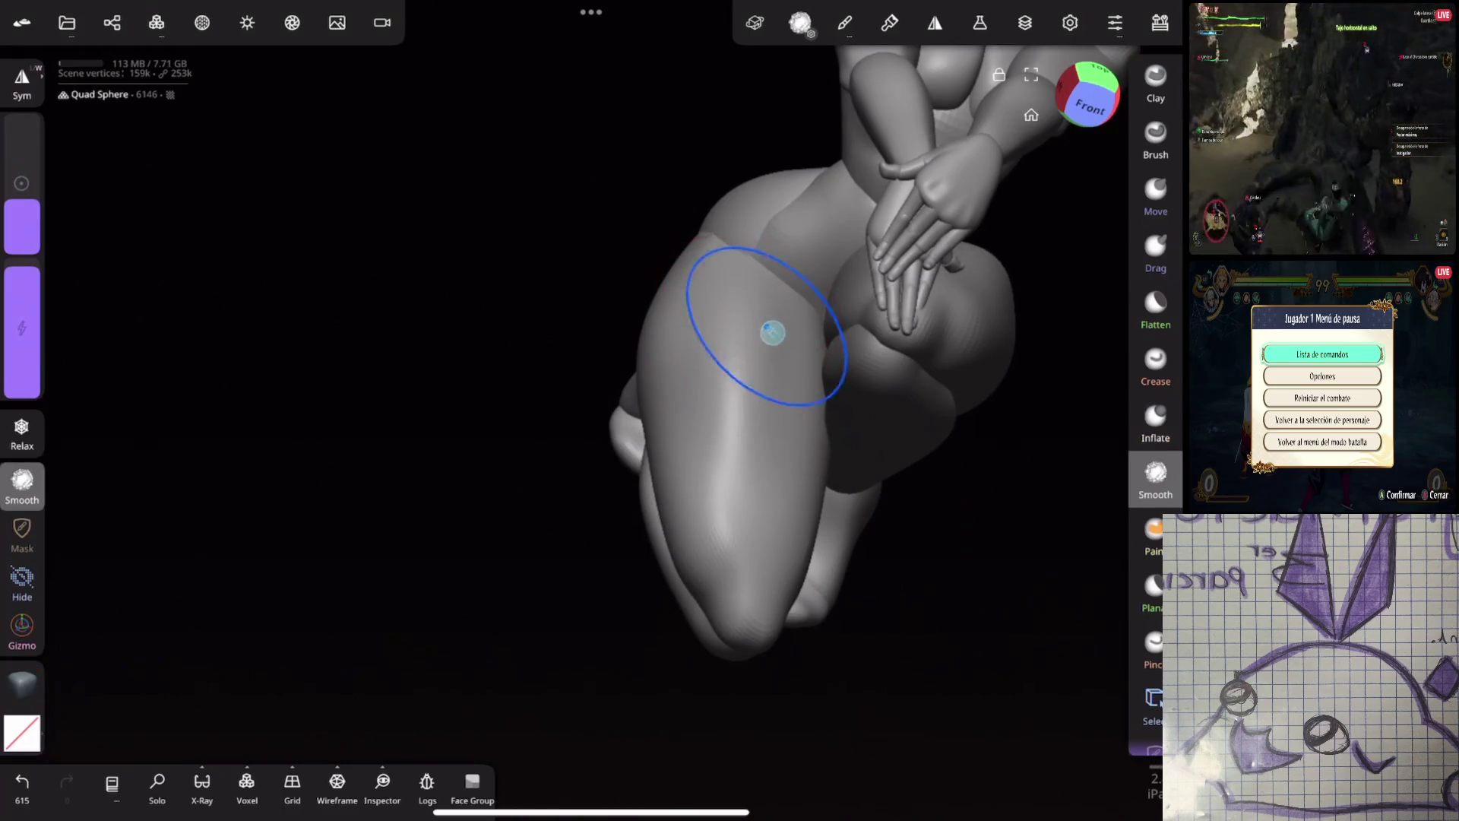
mouse_move(934, 407)
left_mouse_down()
mouse_move(927, 300)
mouse_move(791, 423)
mouse_move(1092, 327)
mouse_move(832, 468)
left_mouse_up()
mouse_move(929, 356)
left_mouse_down()
mouse_move(935, 433)
mouse_move(740, 433)
mouse_move(791, 399)
mouse_move(854, 404)
mouse_move(853, 333)
mouse_move(983, 446)
left_mouse_up()
left_click(1155, 365)
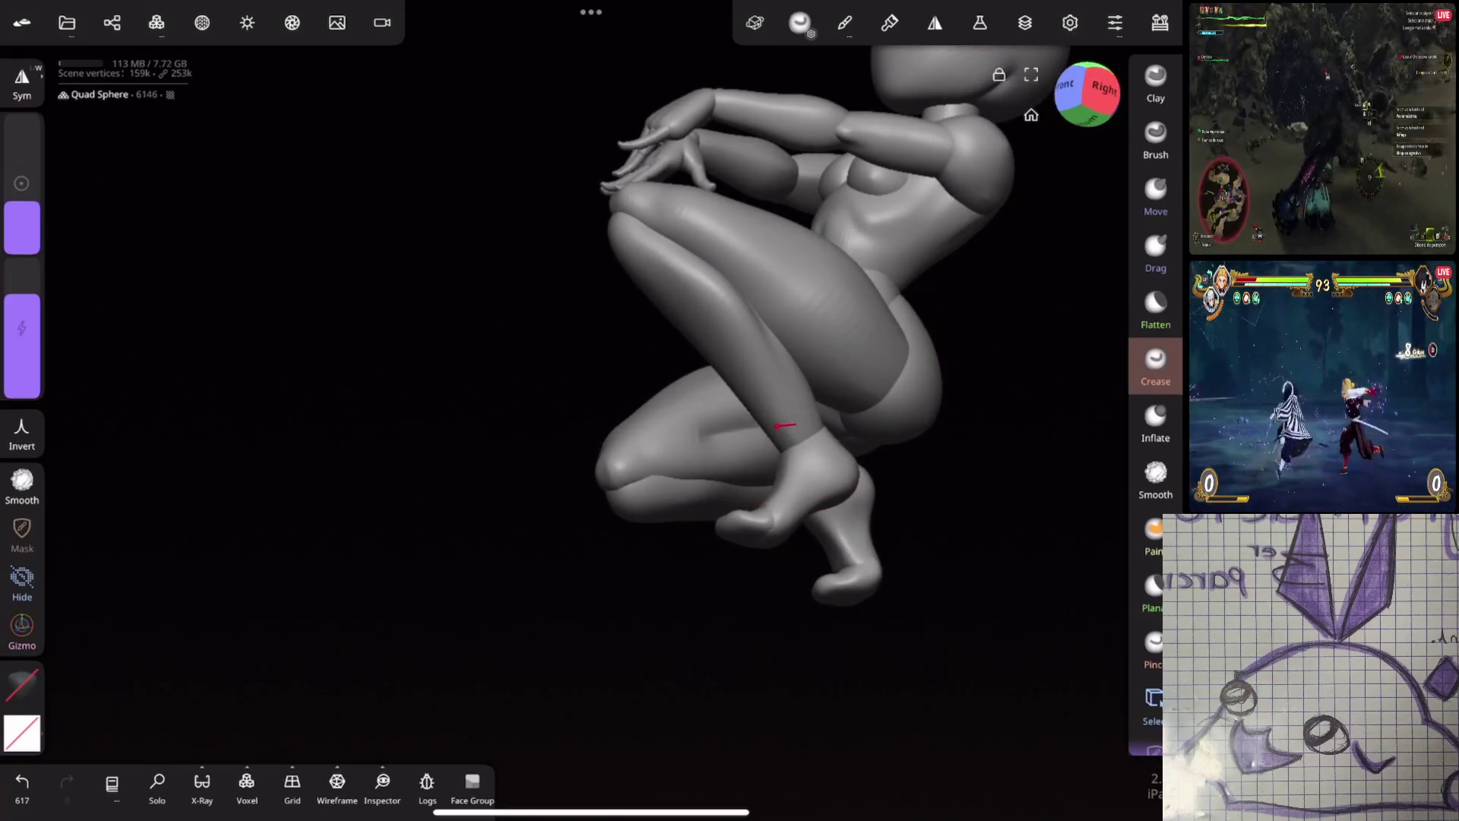
key("shift")
mouse_move(787, 525)
left_mouse_down()
mouse_move(840, 521)
mouse_move(870, 489)
mouse_move(1002, 517)
mouse_move(909, 452)
mouse_move(980, 368)
mouse_move(893, 397)
mouse_move(994, 331)
mouse_move(791, 335)
mouse_move(912, 319)
mouse_move(1074, 327)
mouse_move(1049, 384)
mouse_move(970, 374)
left_mouse_up()
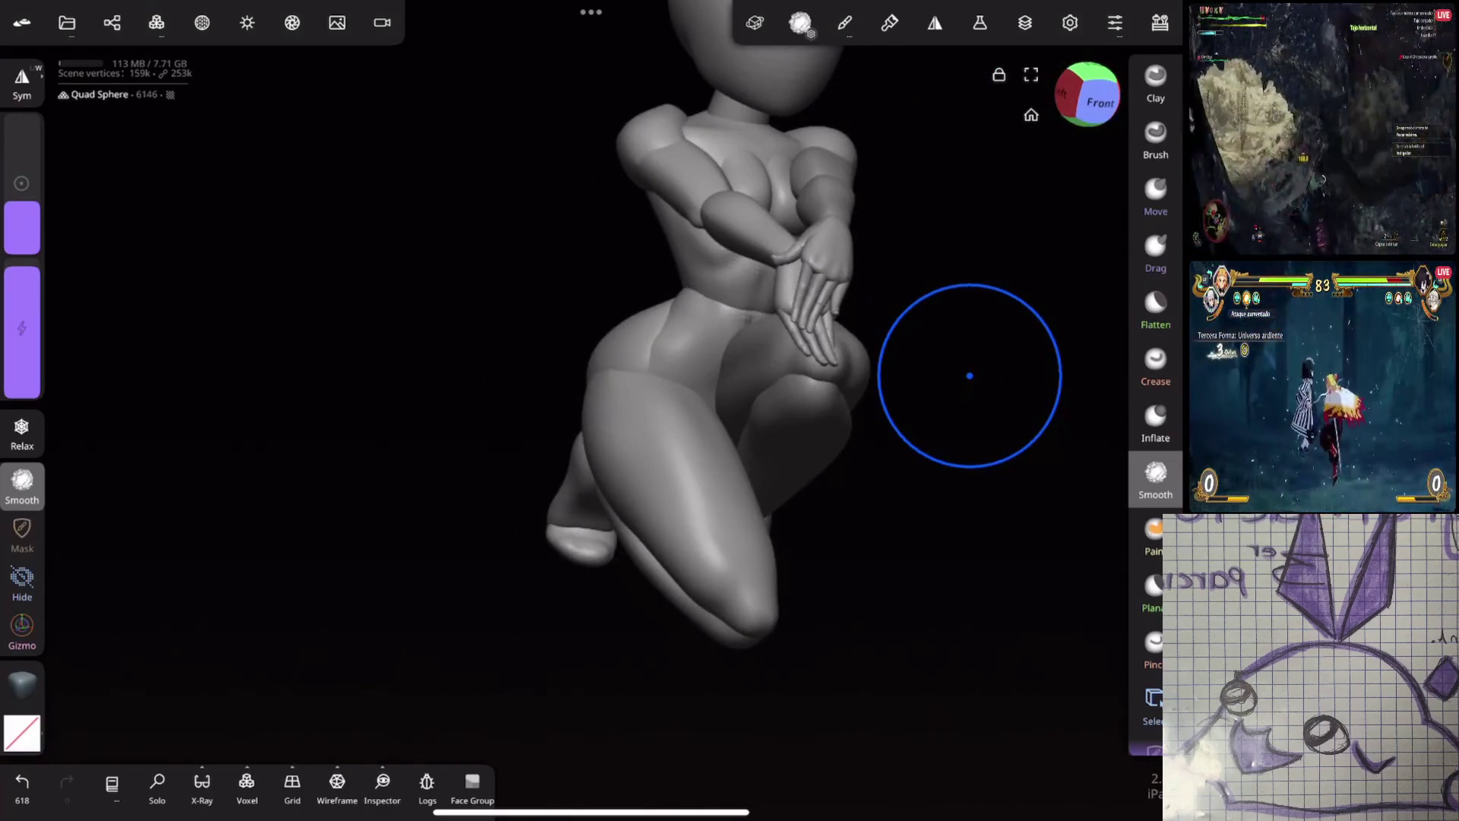
mouse_move(969, 376)
left_mouse_down()
mouse_move(840, 452)
mouse_move(856, 453)
mouse_move(847, 494)
mouse_move(919, 422)
mouse_move(925, 391)
mouse_move(1045, 349)
mouse_move(964, 392)
mouse_move(910, 396)
mouse_move(916, 427)
mouse_move(934, 383)
left_mouse_up()
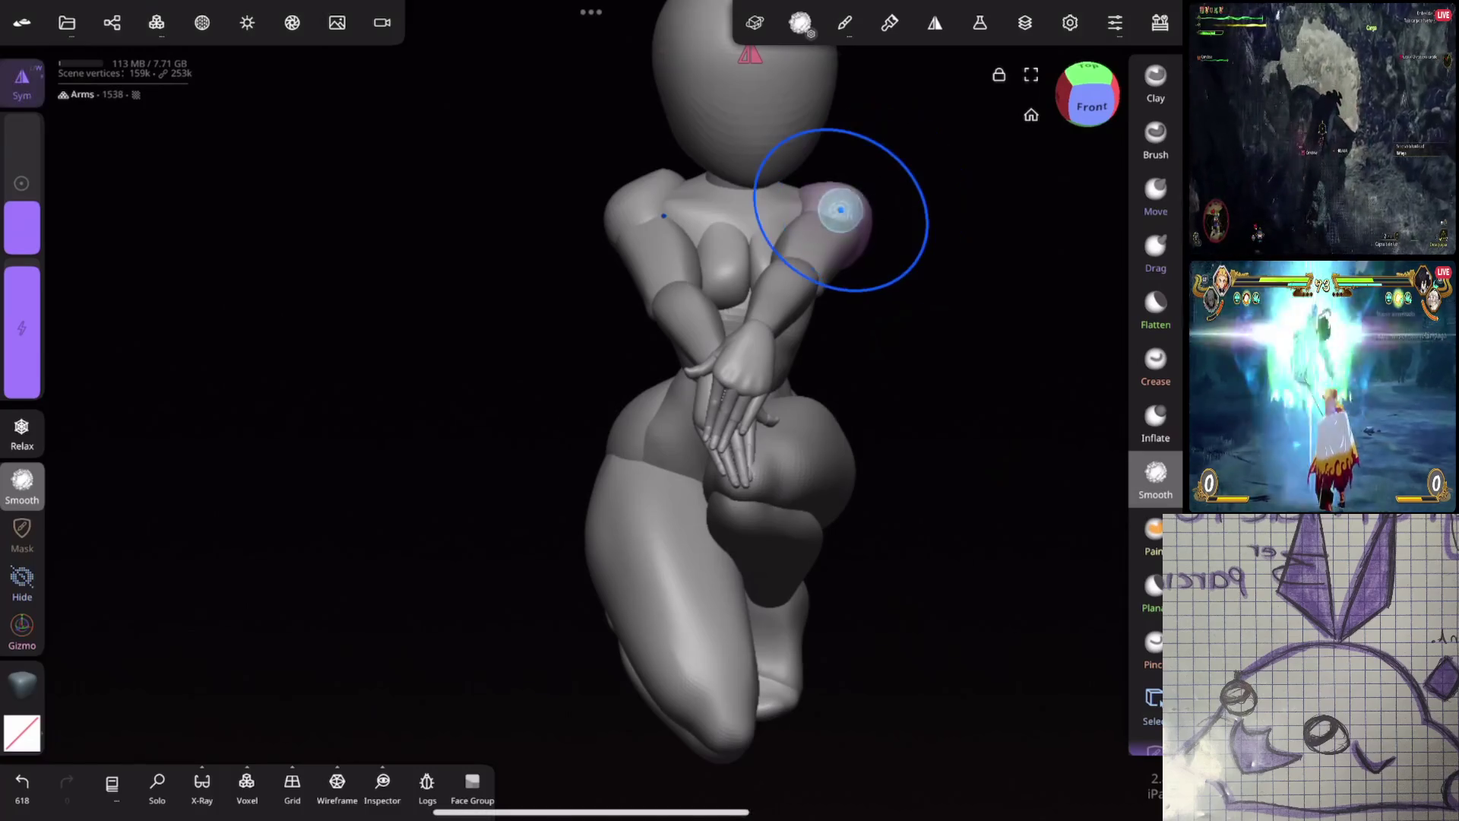
With the Gizmo, move the Arms piece across the chest and undo a knee-sphere scaling
left_click(22, 629)
left_click(904, 237)
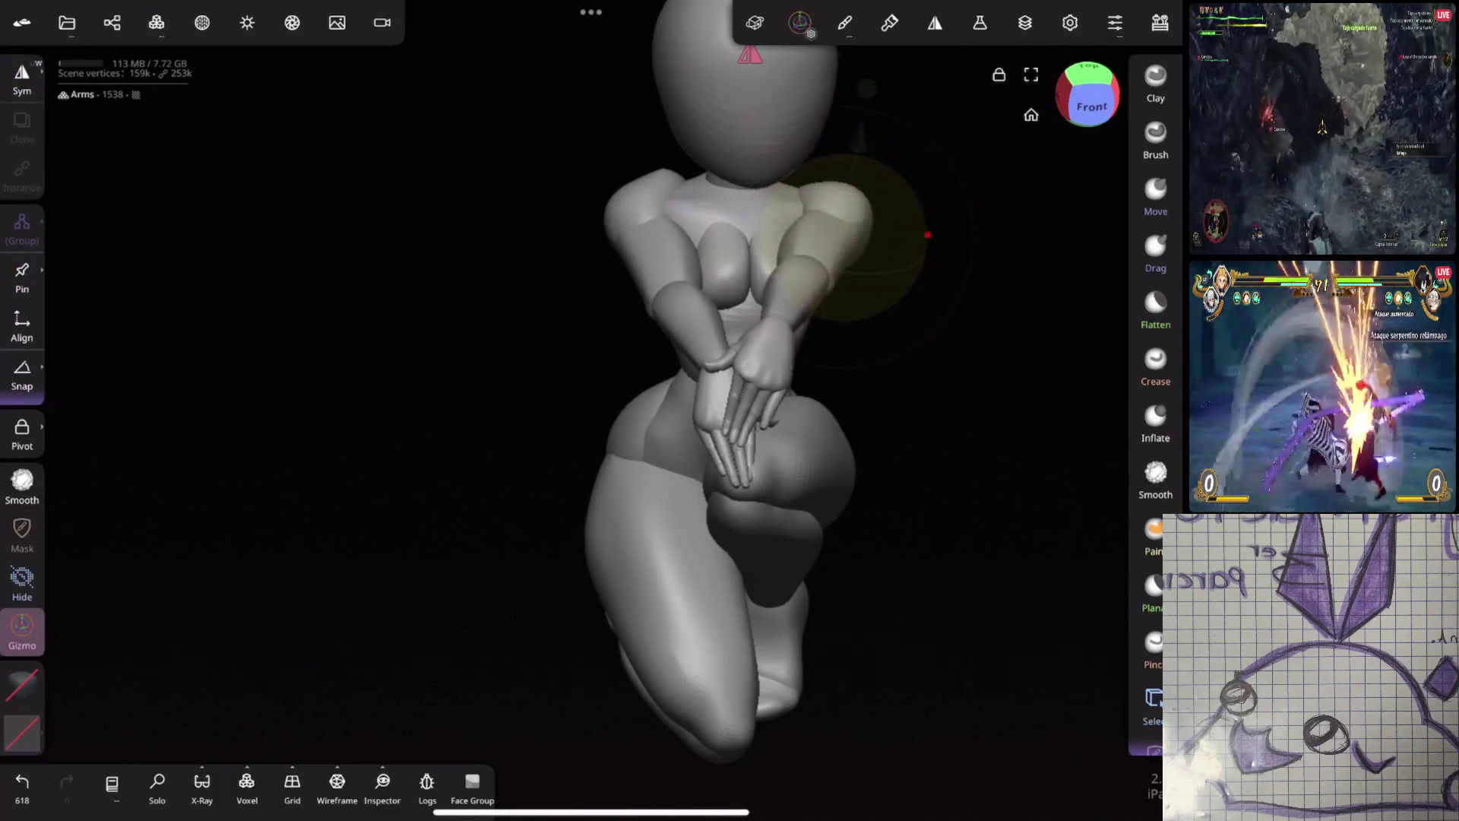
left_click_drag(831, 244, 645, 234)
left_click(677, 221)
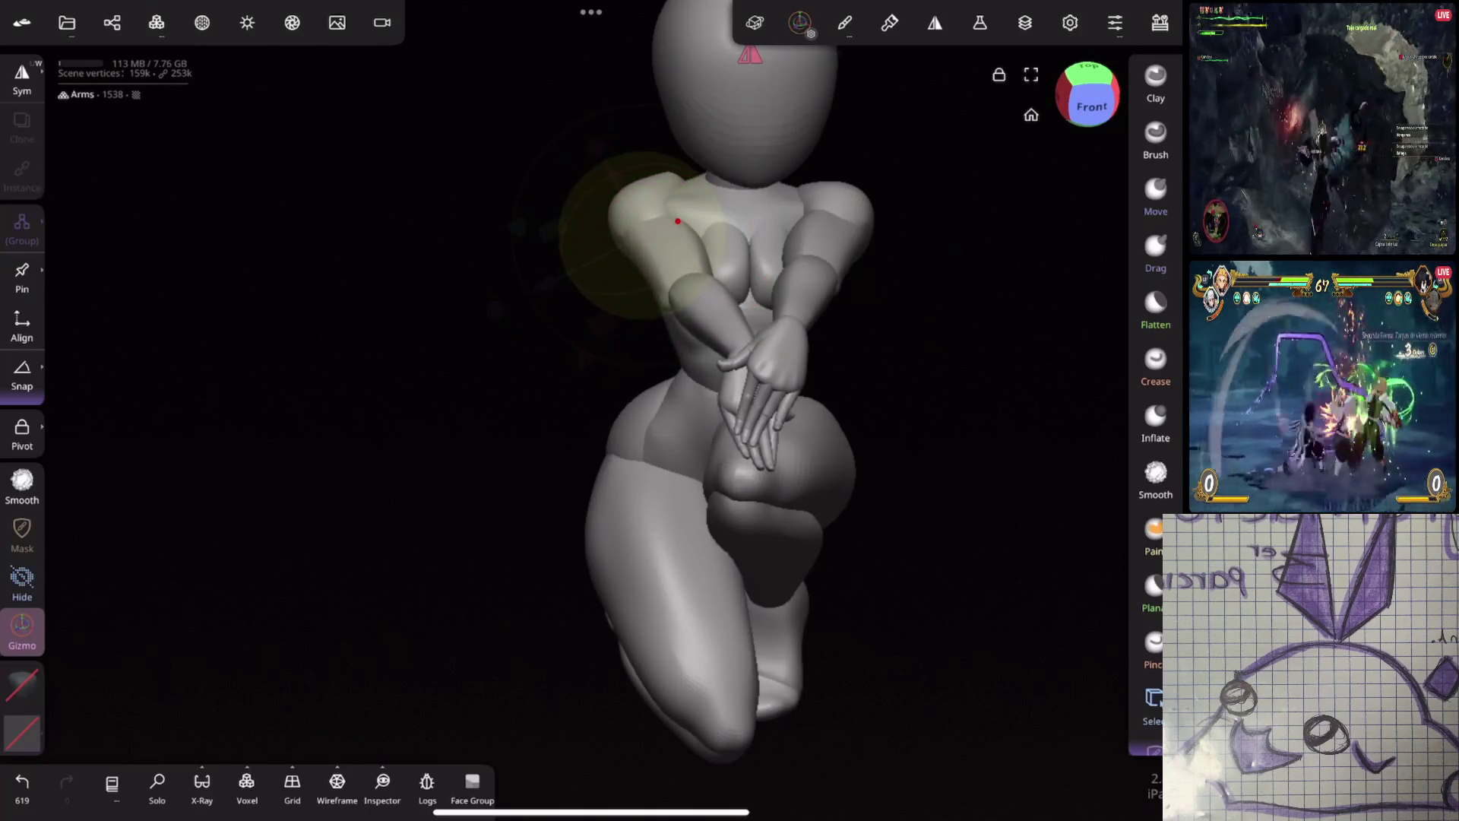
left_click(787, 491)
left_click_drag(1003, 342, 1004, 411)
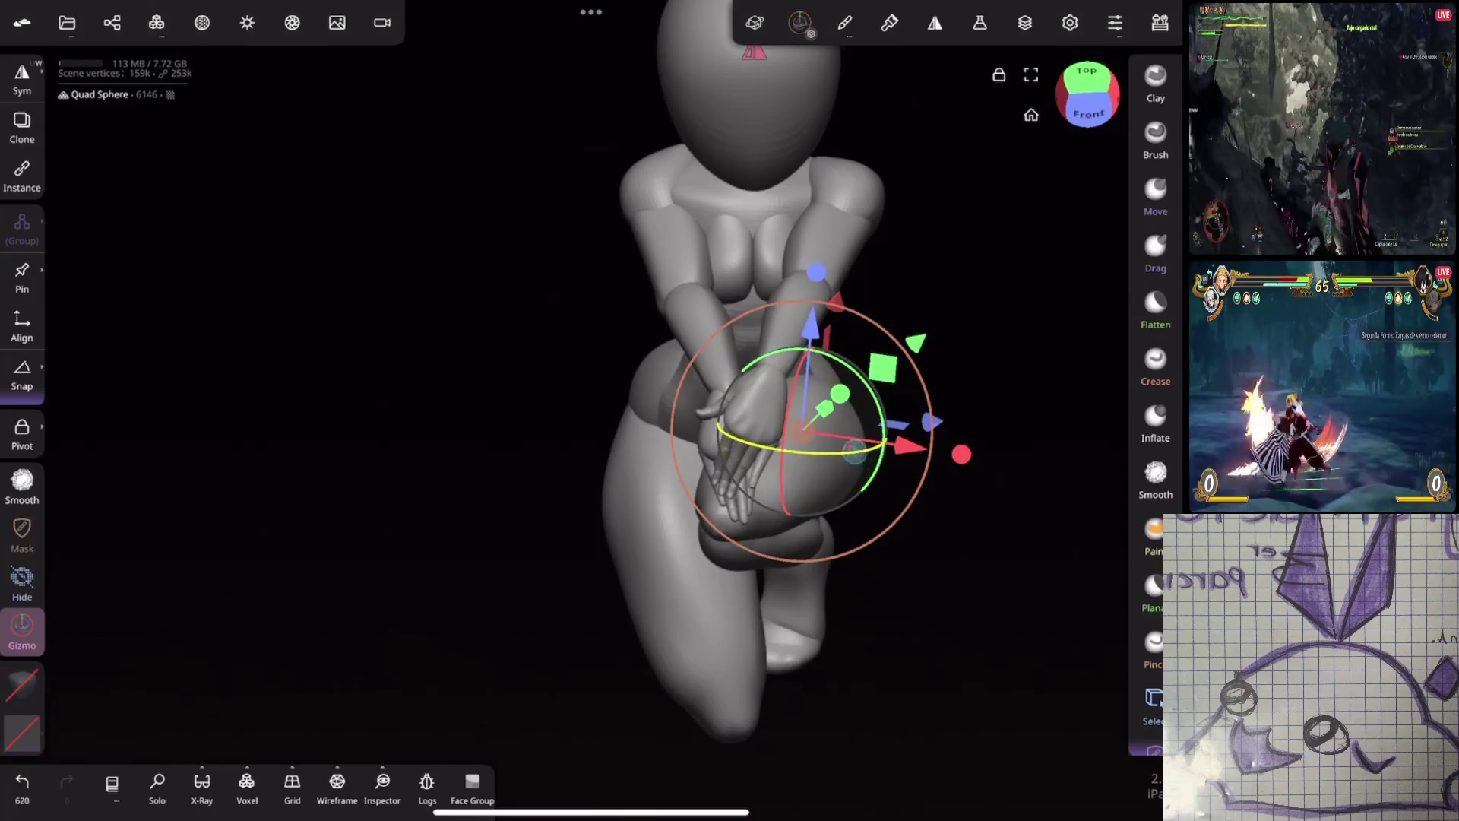
left_click_drag(798, 447, 798, 447)
left_click_drag(961, 454, 965, 449)
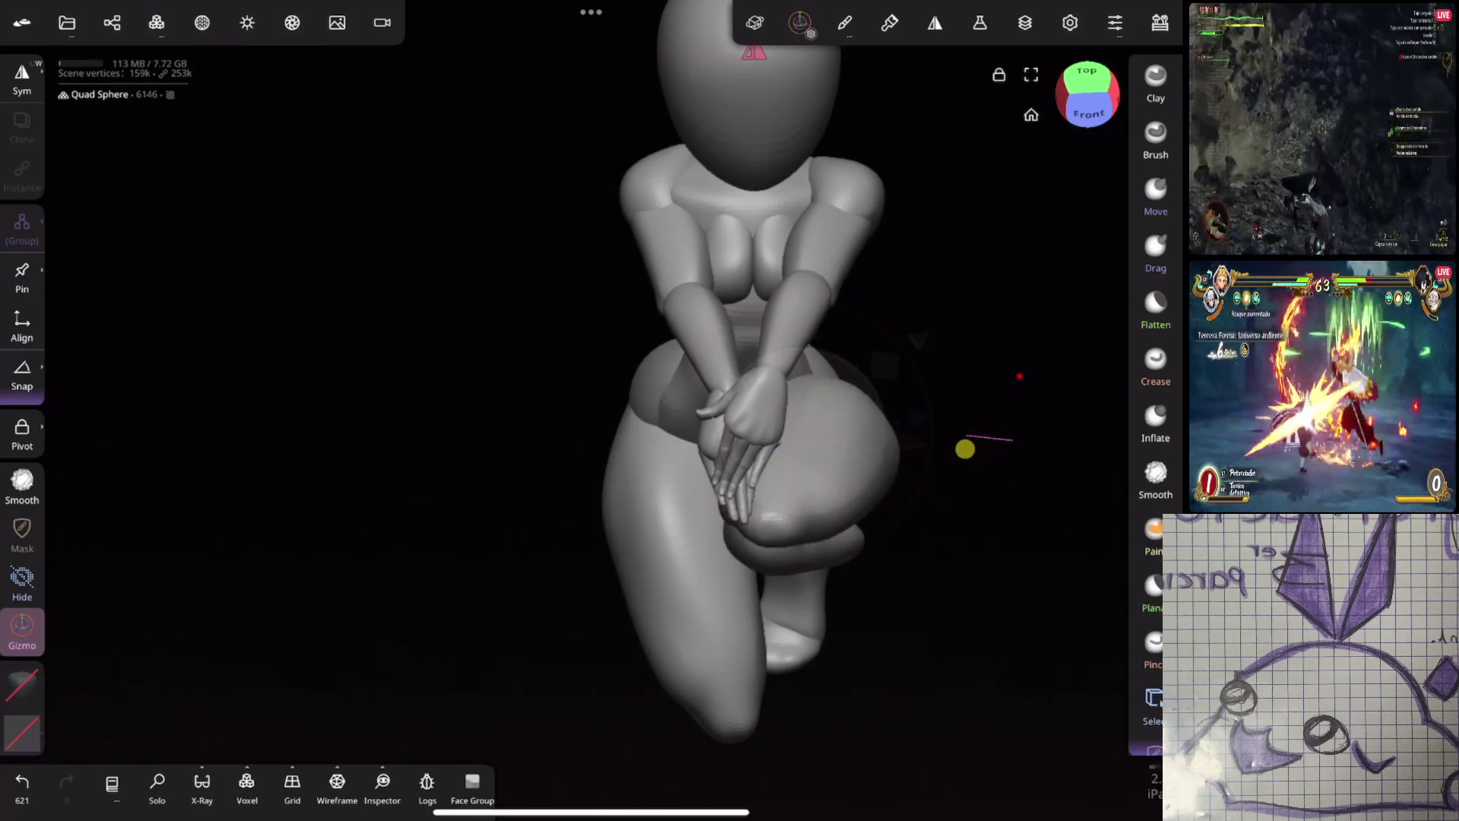
key("ctrl+z")
Select the left upper arm at the shoulder for posing and view it from the side
mouse_move(1075, 326)
left_mouse_down()
mouse_move(1035, 222)
mouse_move(902, 148)
mouse_move(1066, 349)
mouse_move(1052, 352)
left_mouse_up()
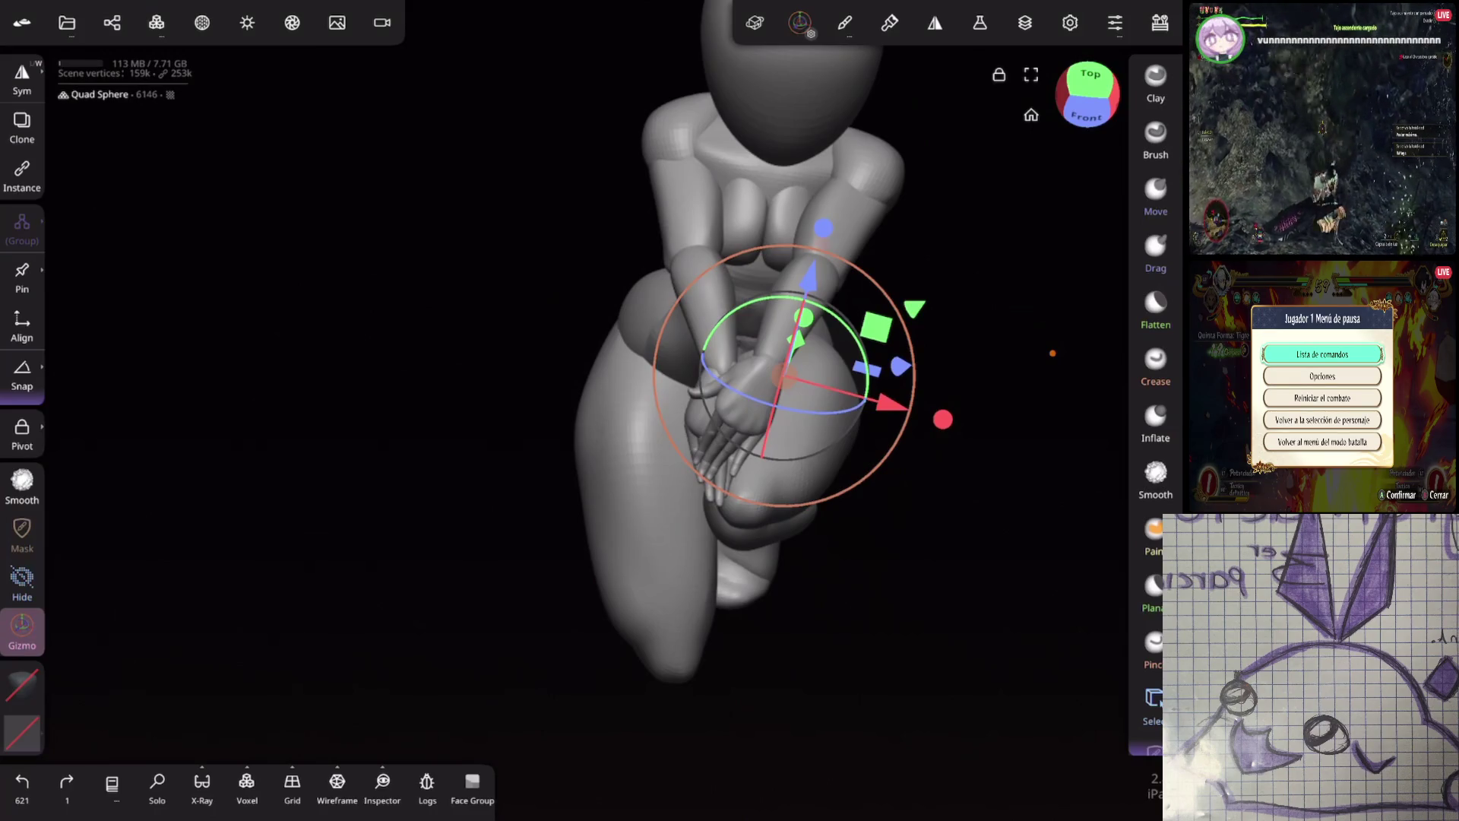
mouse_move(1052, 352)
left_mouse_down()
mouse_move(947, 313)
mouse_move(947, 243)
left_mouse_up()
left_click(576, 212)
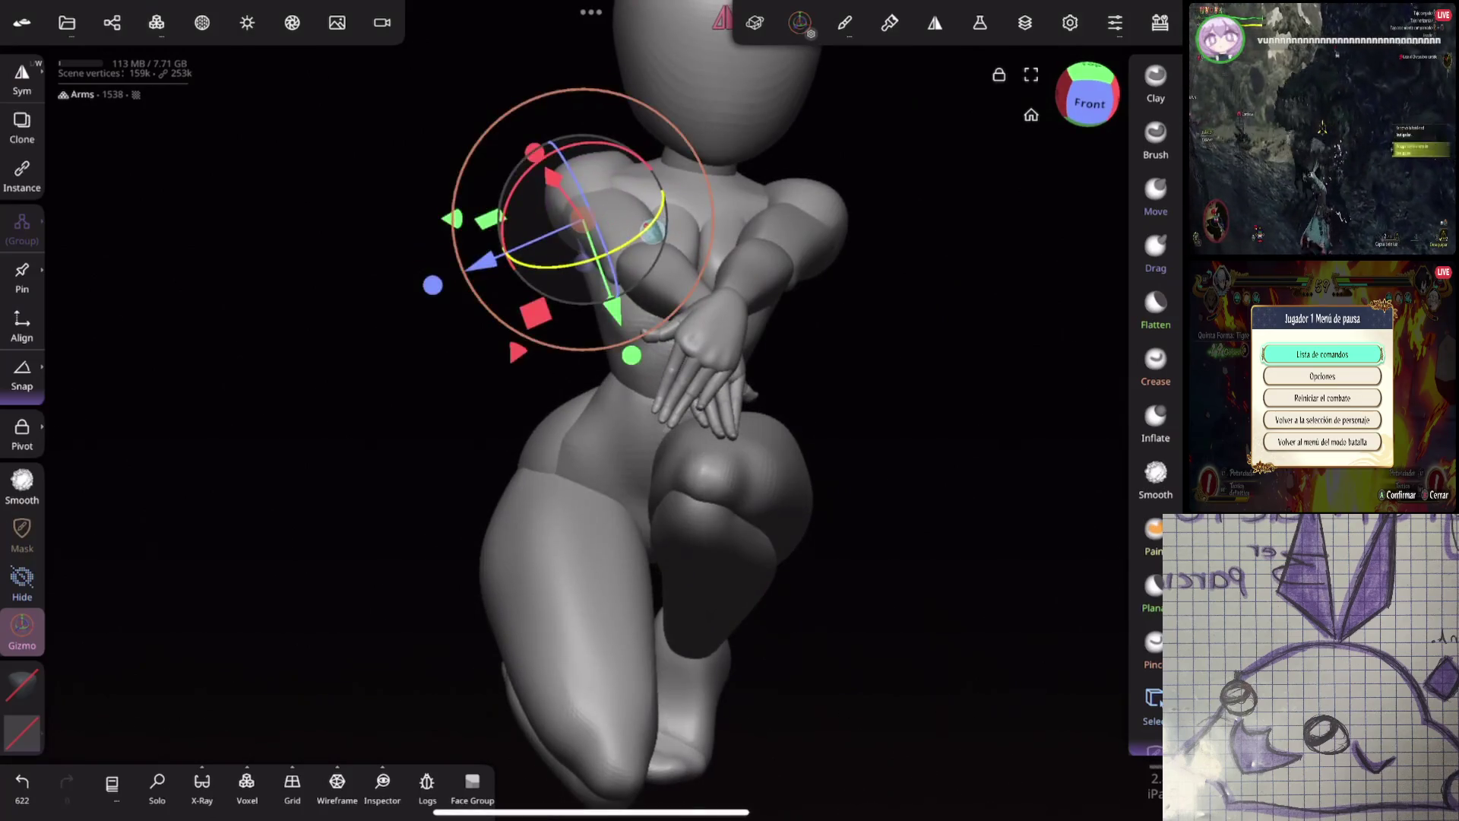
left_click(636, 205)
left_click(637, 205)
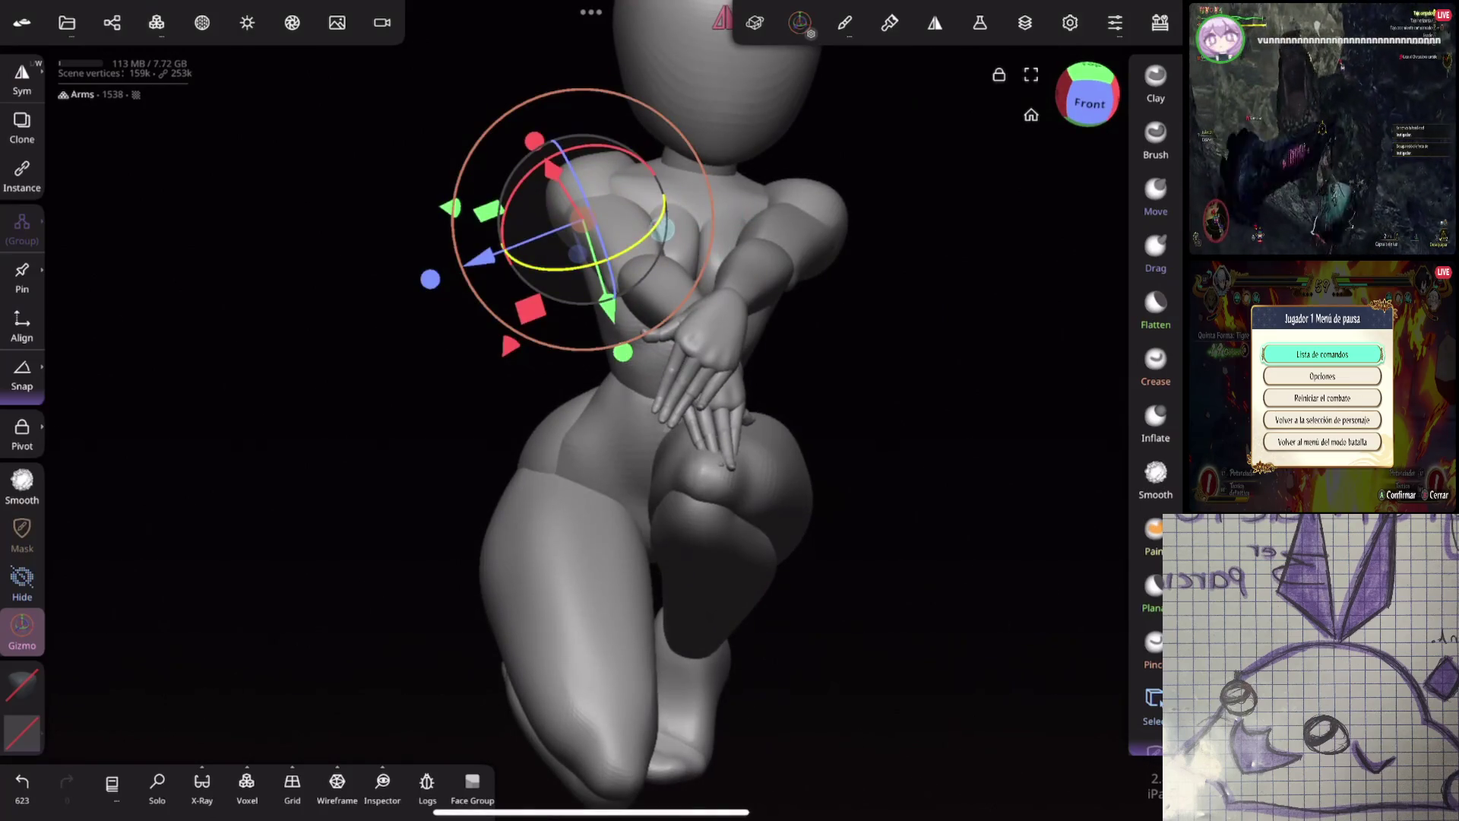
left_click_drag(820, 308, 943, 297)
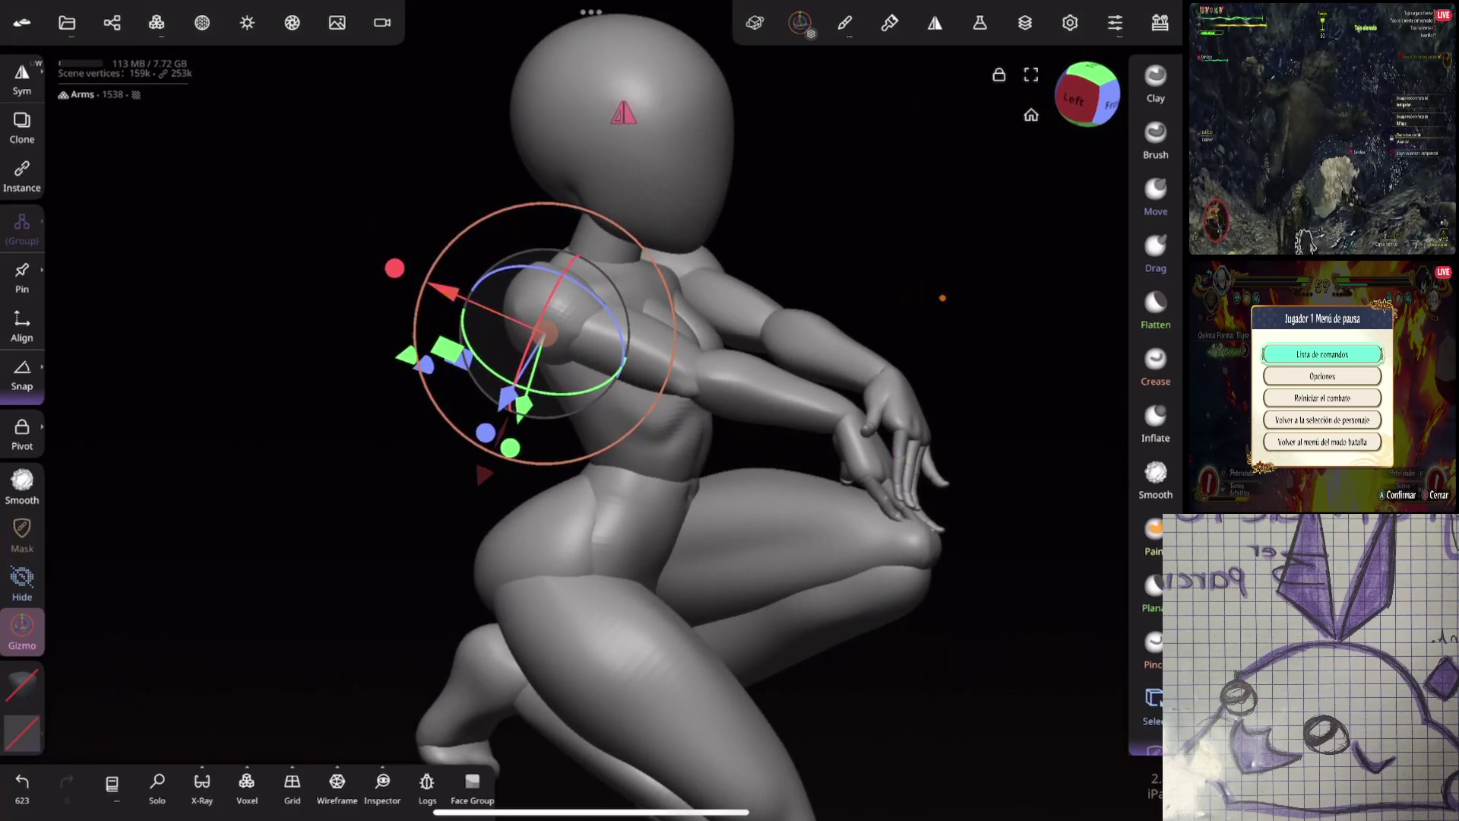
Select the crossed hands then the arms, and rotate the arms into a new pose
left_click(536, 331)
left_click_drag(943, 298, 684, 307)
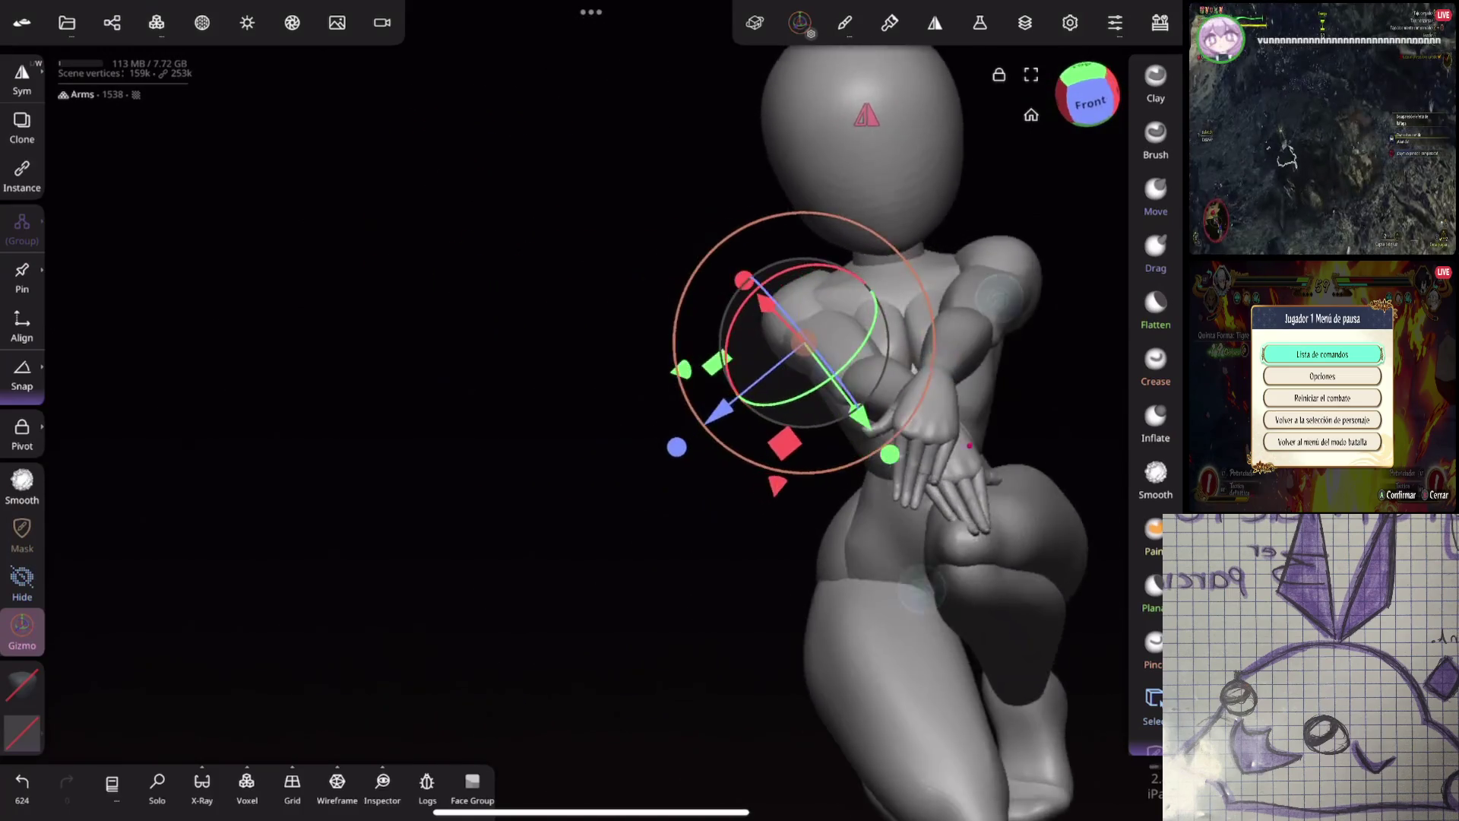
left_click_drag(525, 358, 684, 342)
left_click(798, 468)
scroll(752, 421, "up", 2)
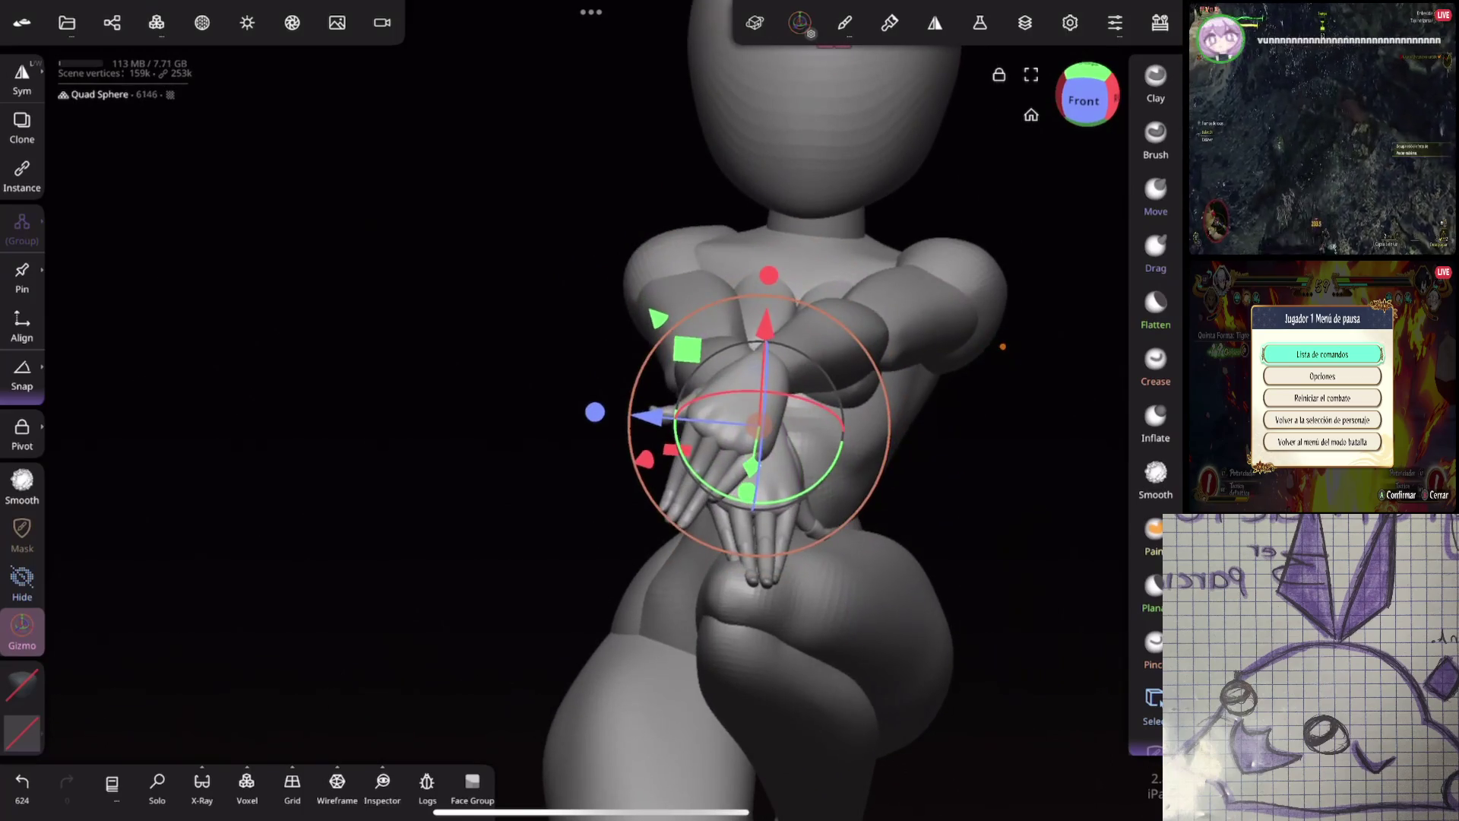
left_click(804, 467)
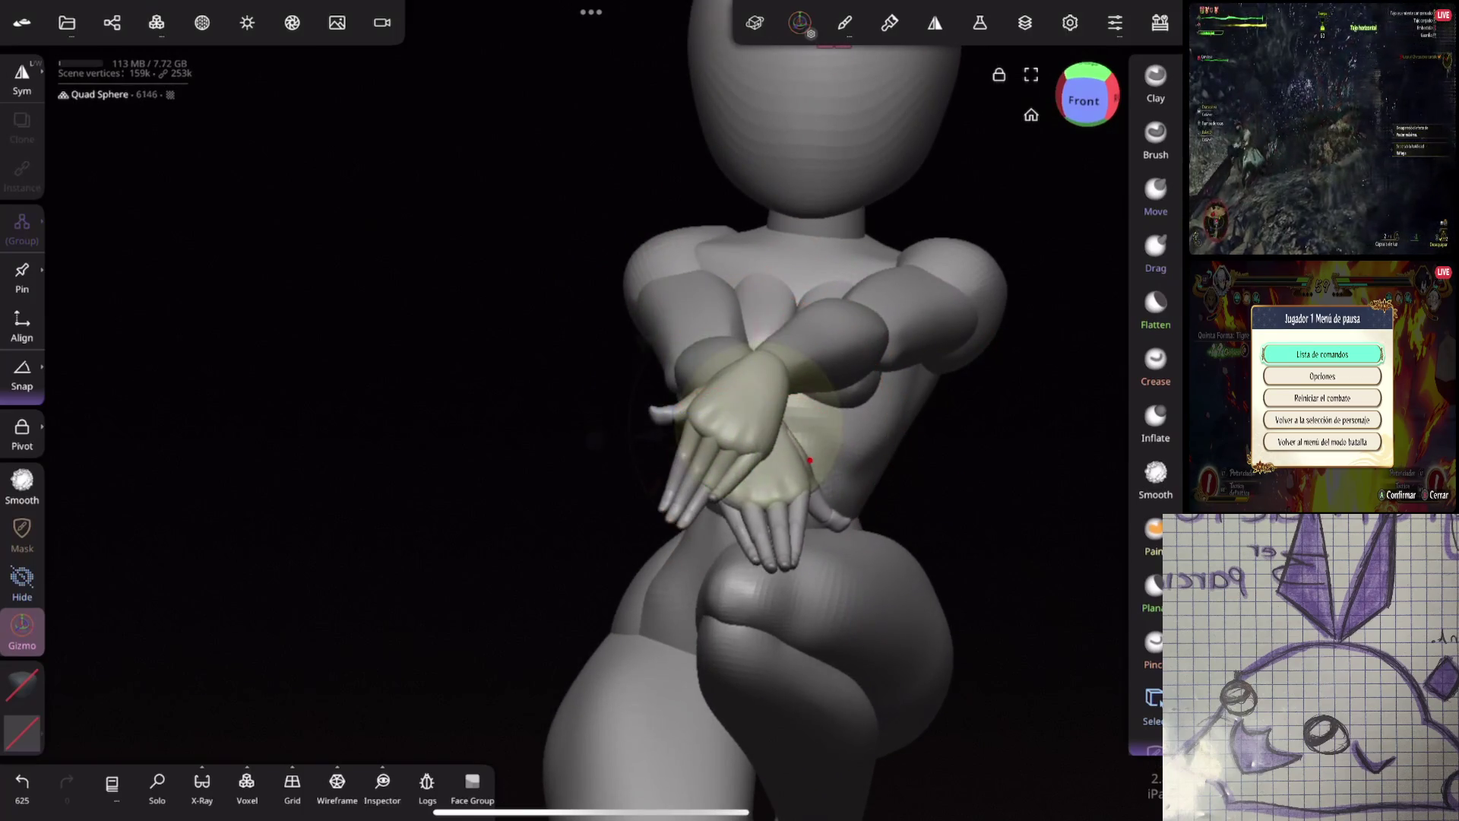
left_click(809, 399)
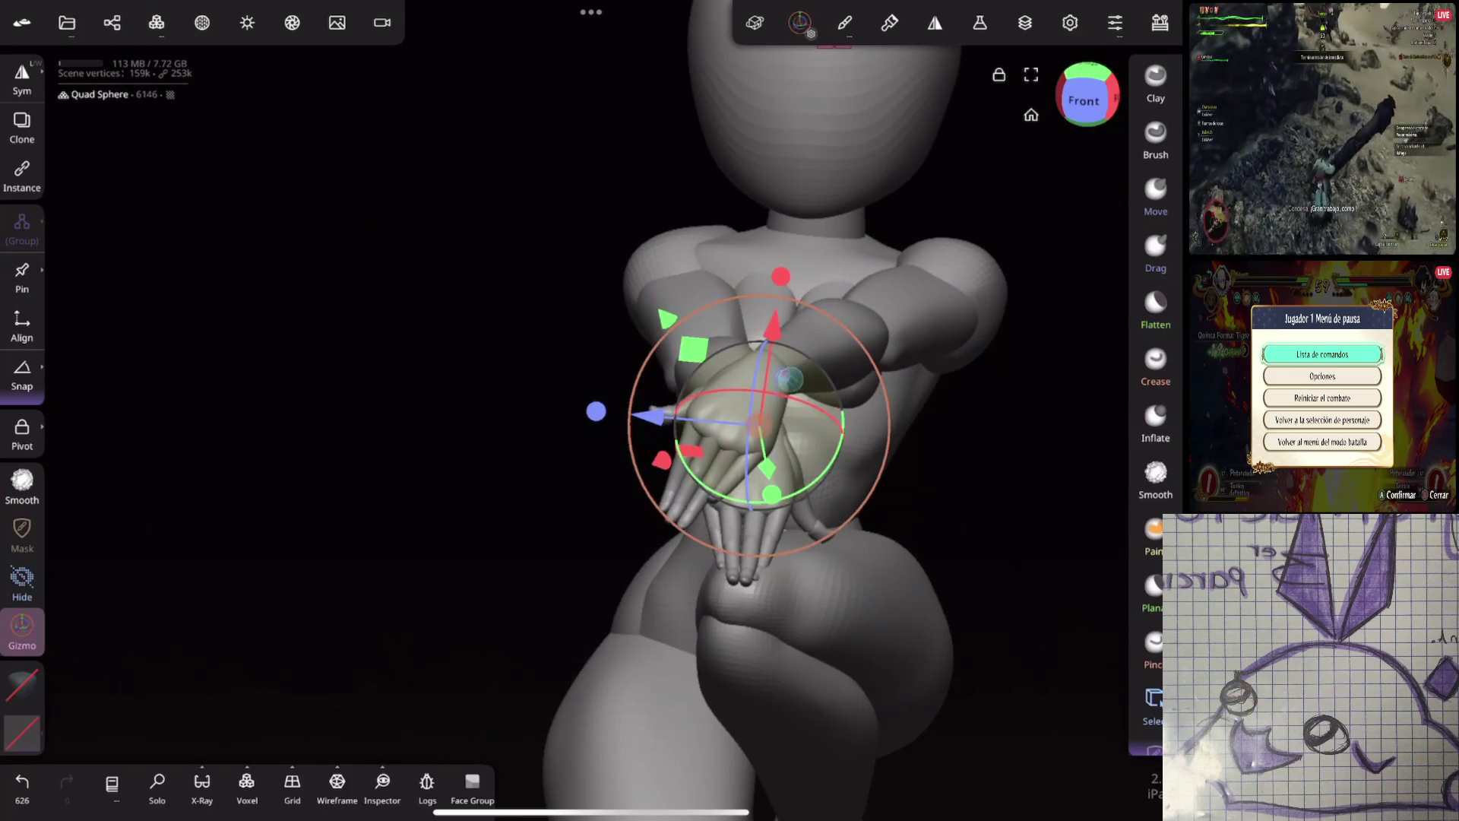
left_click(926, 291)
left_click_drag(958, 263, 986, 294)
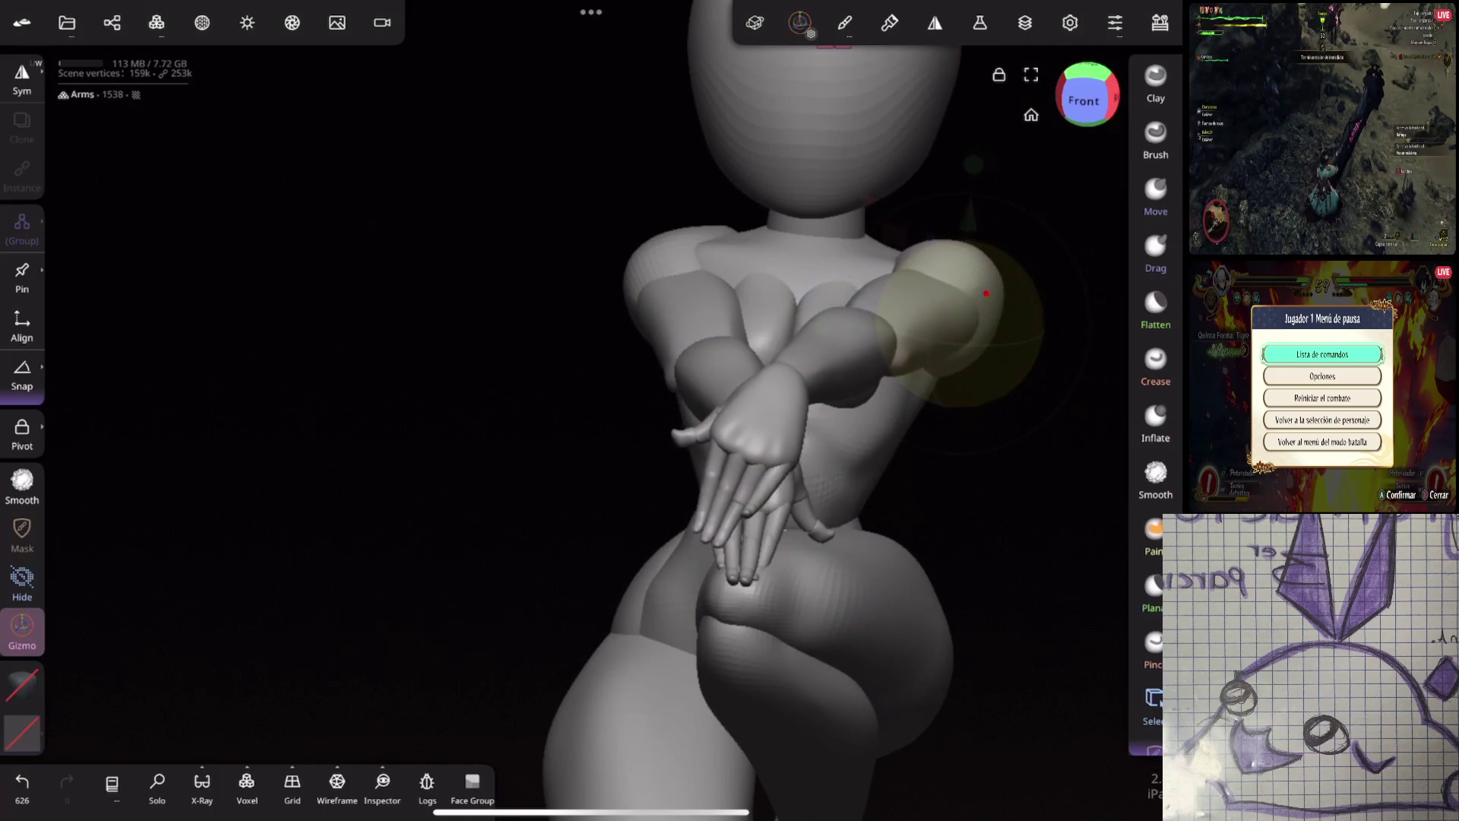
left_click(986, 295)
Rotate the arm at the shoulder, undo a bad rotation, and swing it forward instead
left_click_drag(807, 613, 702, 567)
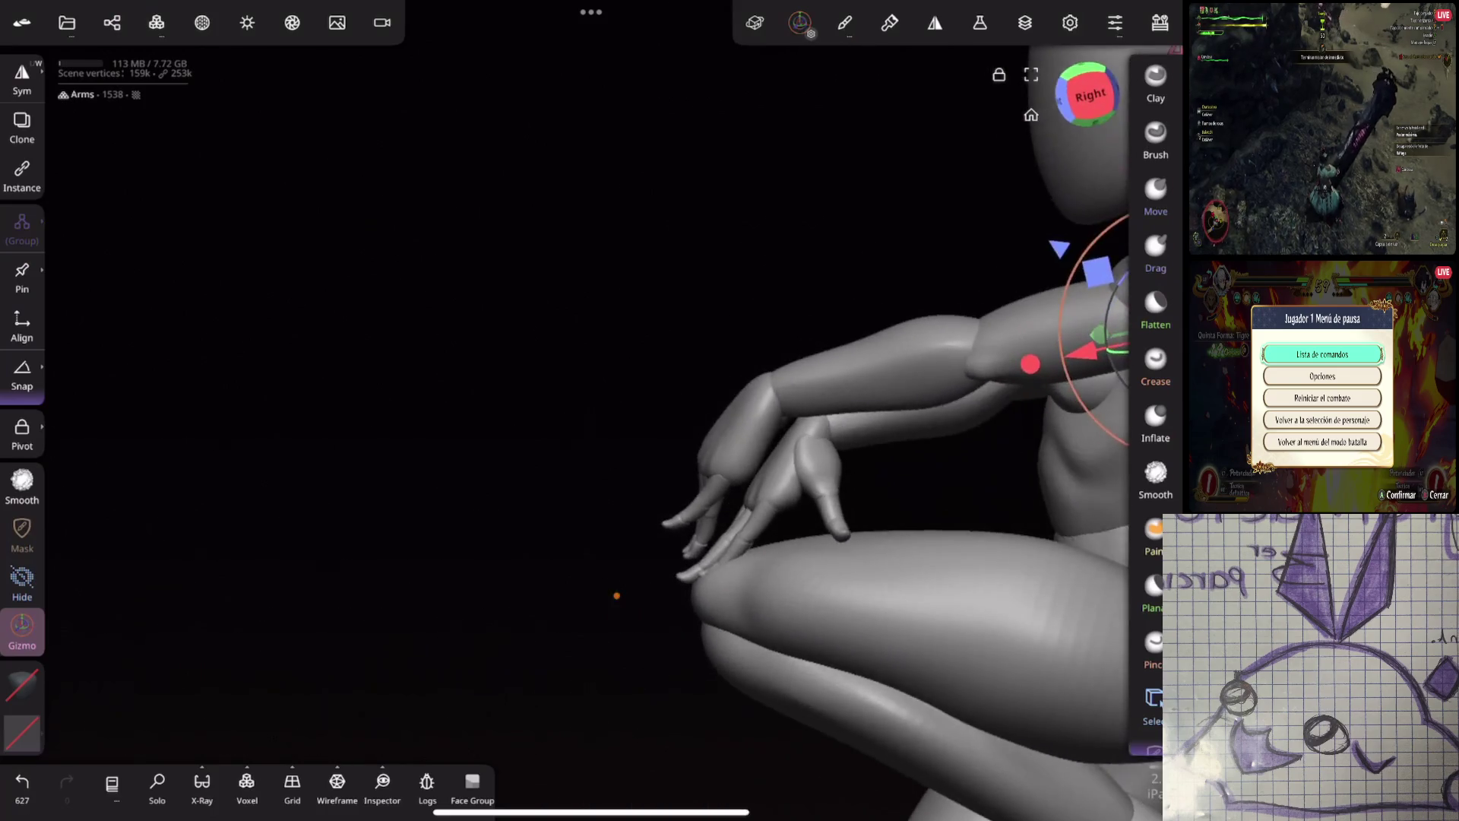
middle_click_drag(762, 425, 766, 487)
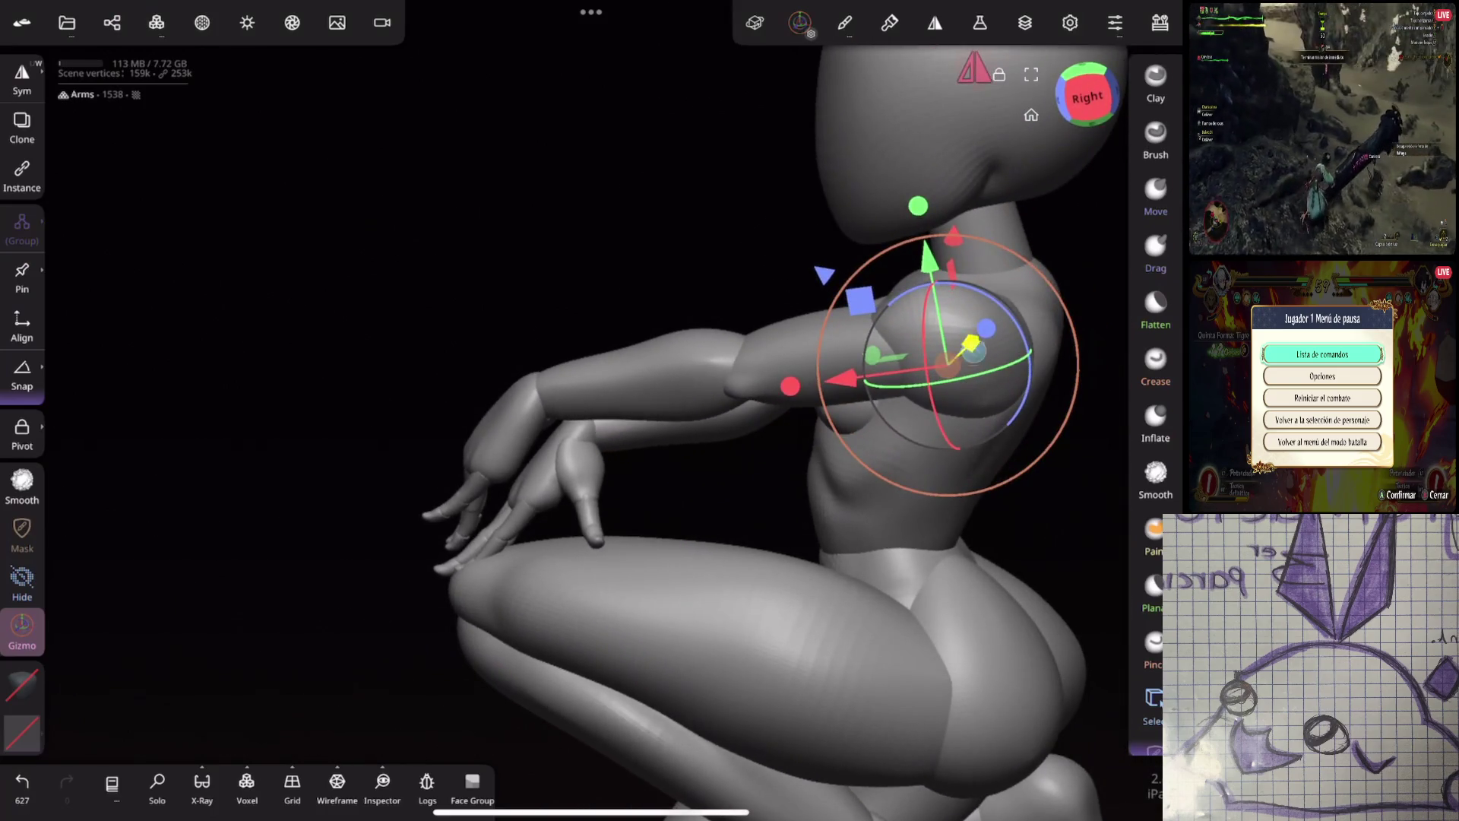
left_click_drag(1028, 362, 867, 382)
mouse_move(821, 571)
left_mouse_down()
mouse_move(1043, 570)
mouse_move(992, 534)
left_mouse_up()
key("ctrl+z")
mouse_move(945, 625)
left_mouse_down()
mouse_move(909, 461)
mouse_move(947, 453)
left_mouse_up()
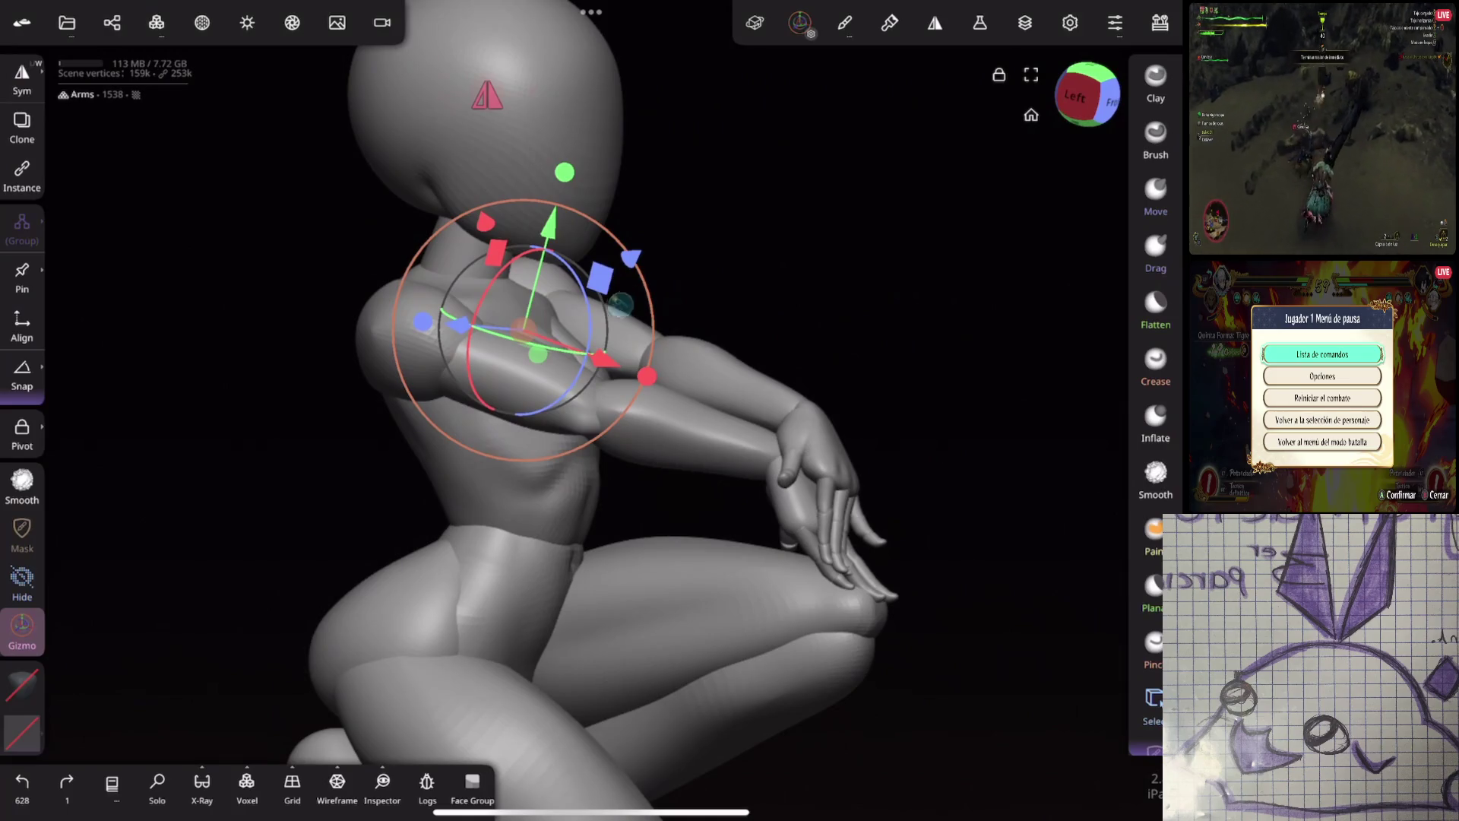
left_click_drag(599, 297, 616, 365)
Tilt the hand slightly so the crossed hands rest on the raised knee, checking the pose
left_click(838, 424)
left_click_drag(891, 424, 880, 453)
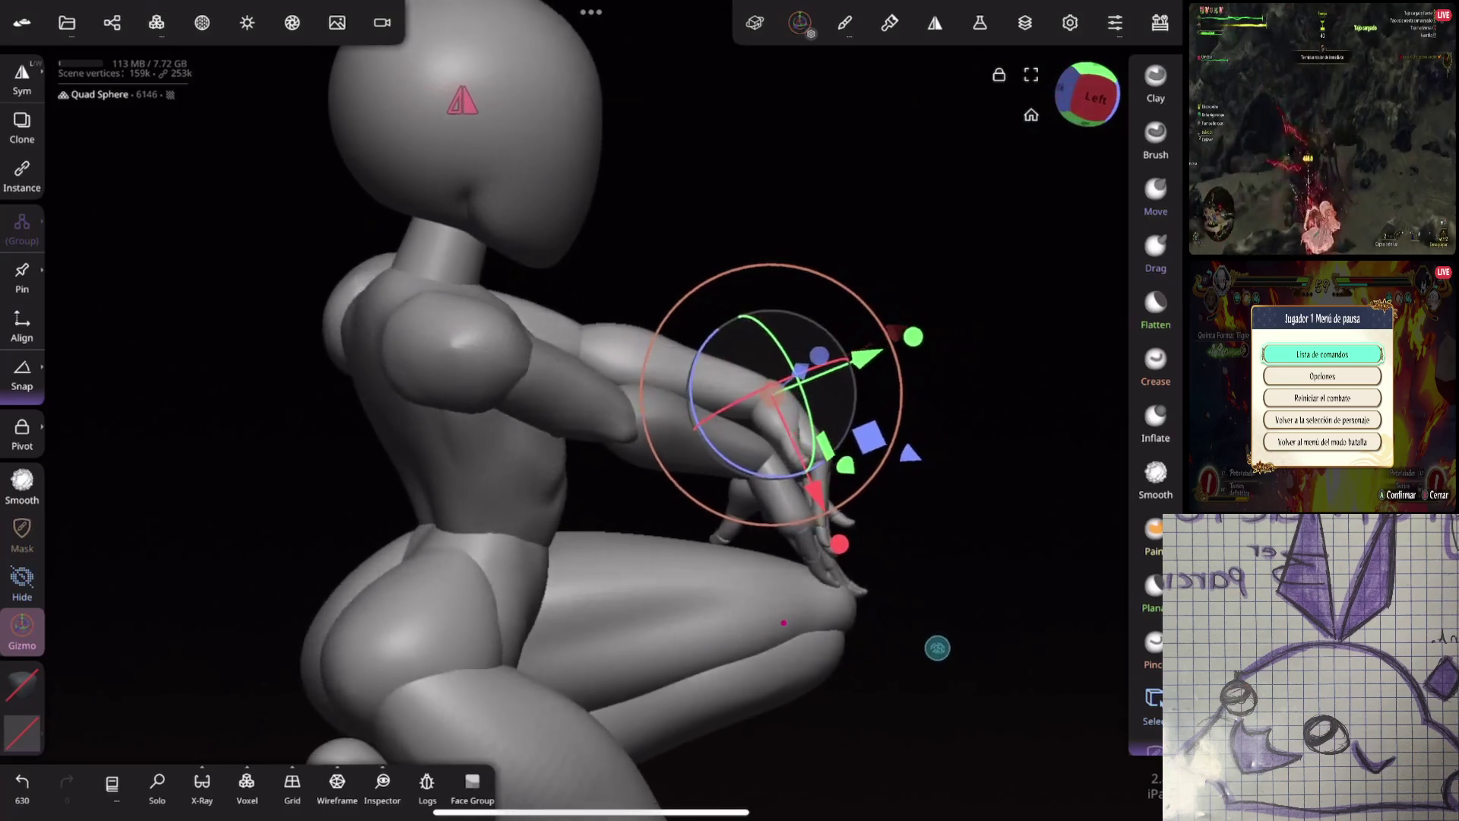
mouse_move(938, 641)
left_mouse_down()
mouse_move(870, 476)
mouse_move(879, 326)
mouse_move(947, 384)
mouse_move(878, 609)
mouse_move(821, 694)
left_mouse_up()
mouse_move(923, 434)
left_mouse_down()
mouse_move(982, 384)
mouse_move(972, 360)
mouse_move(839, 522)
left_mouse_up()
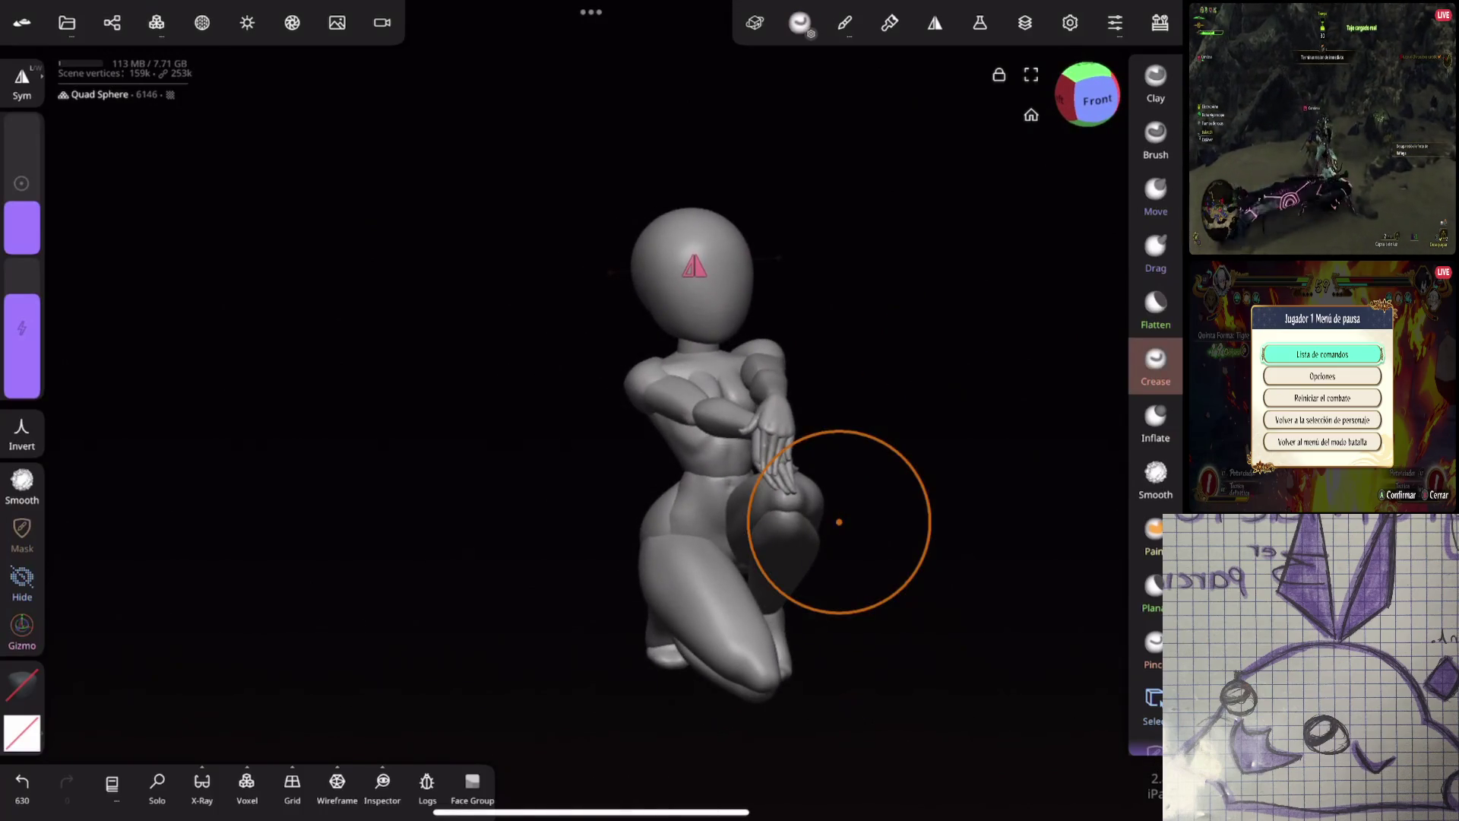
Identify the leg Quad Sphere parts one by one in the scene's object list
left_click_drag(838, 522, 874, 472)
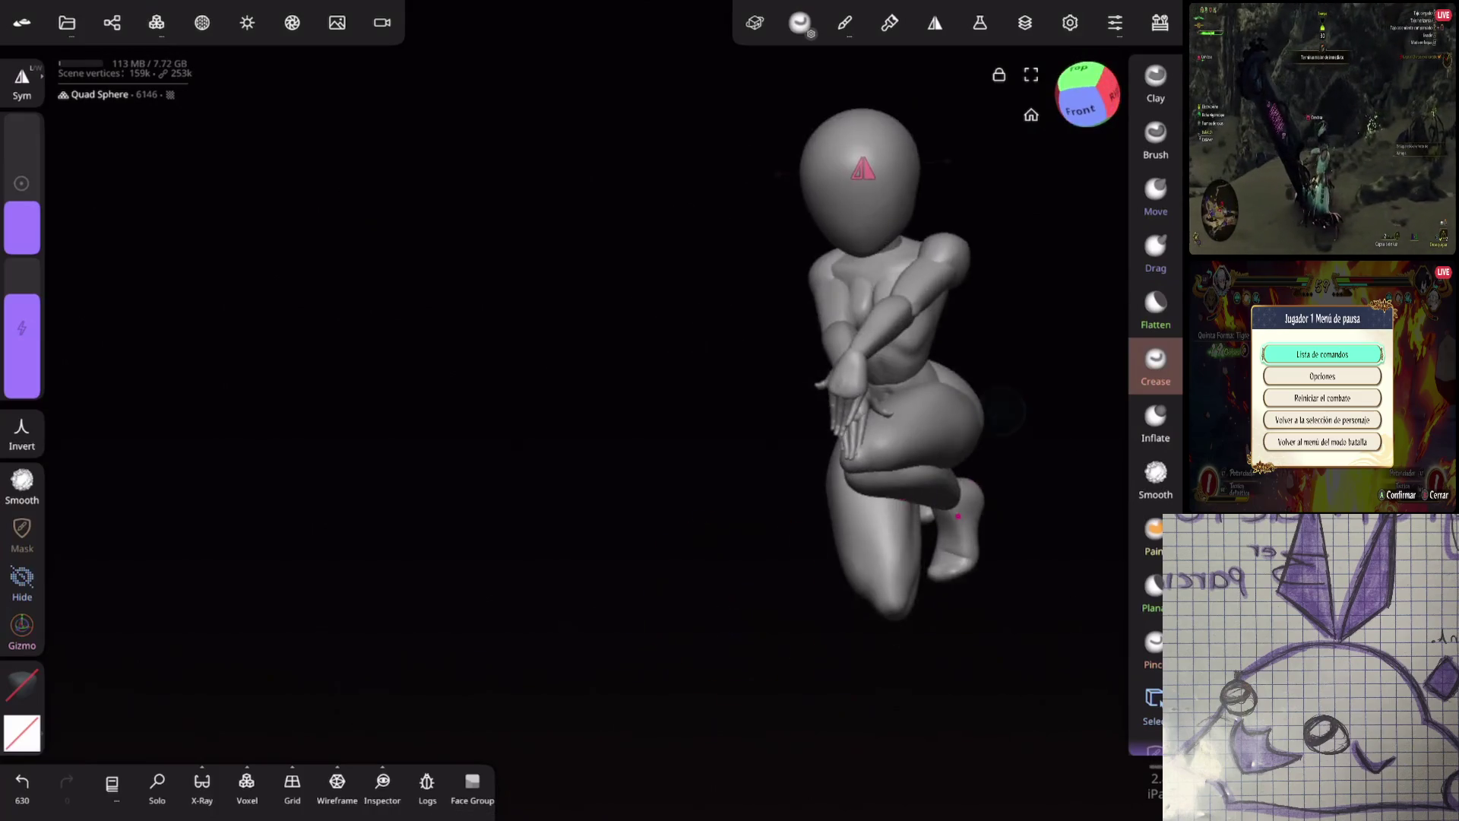
scroll(849, 566, "up", 5)
left_click(112, 22)
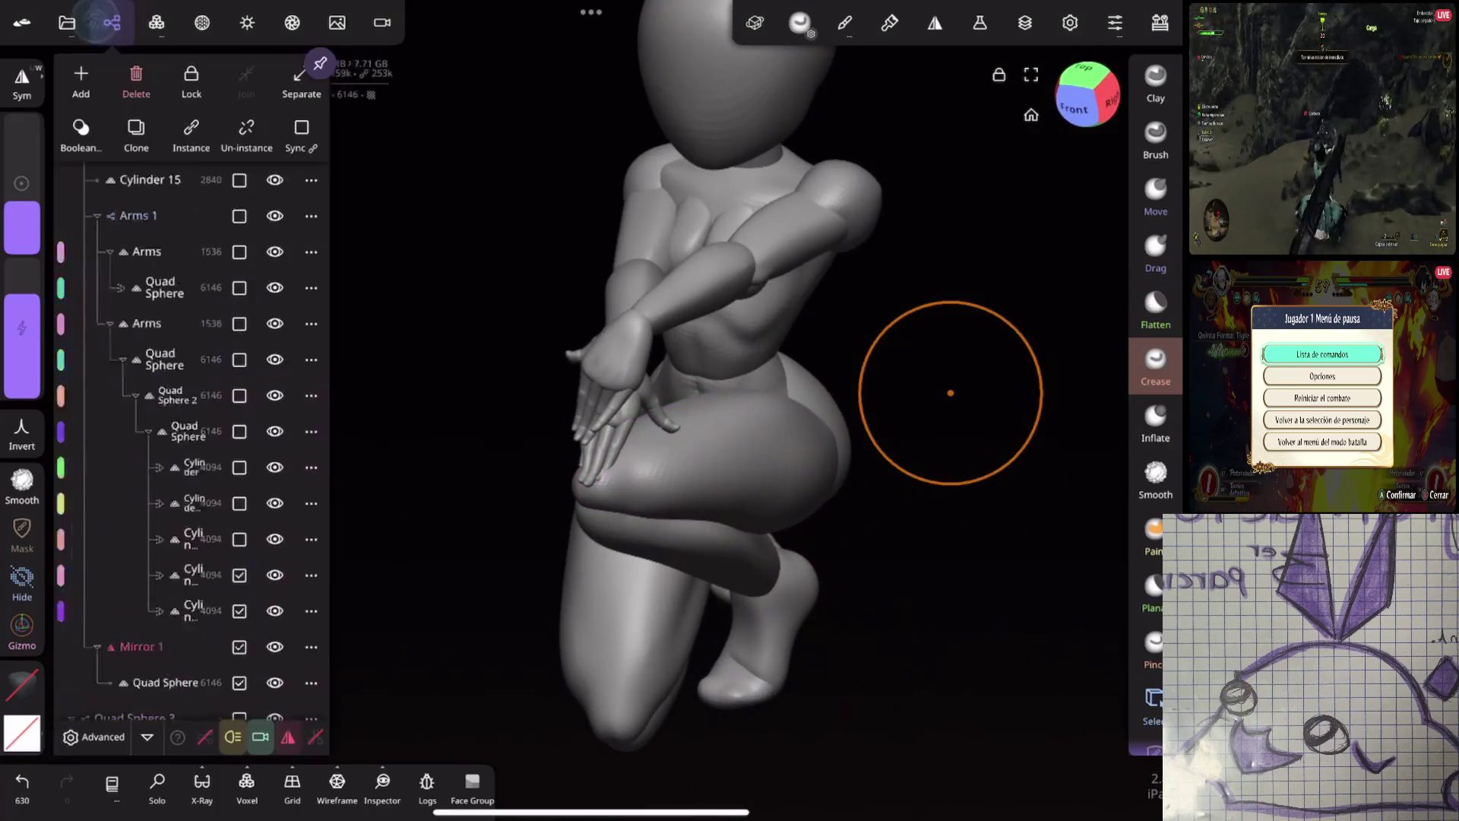
scroll(89, 547, "down", 1)
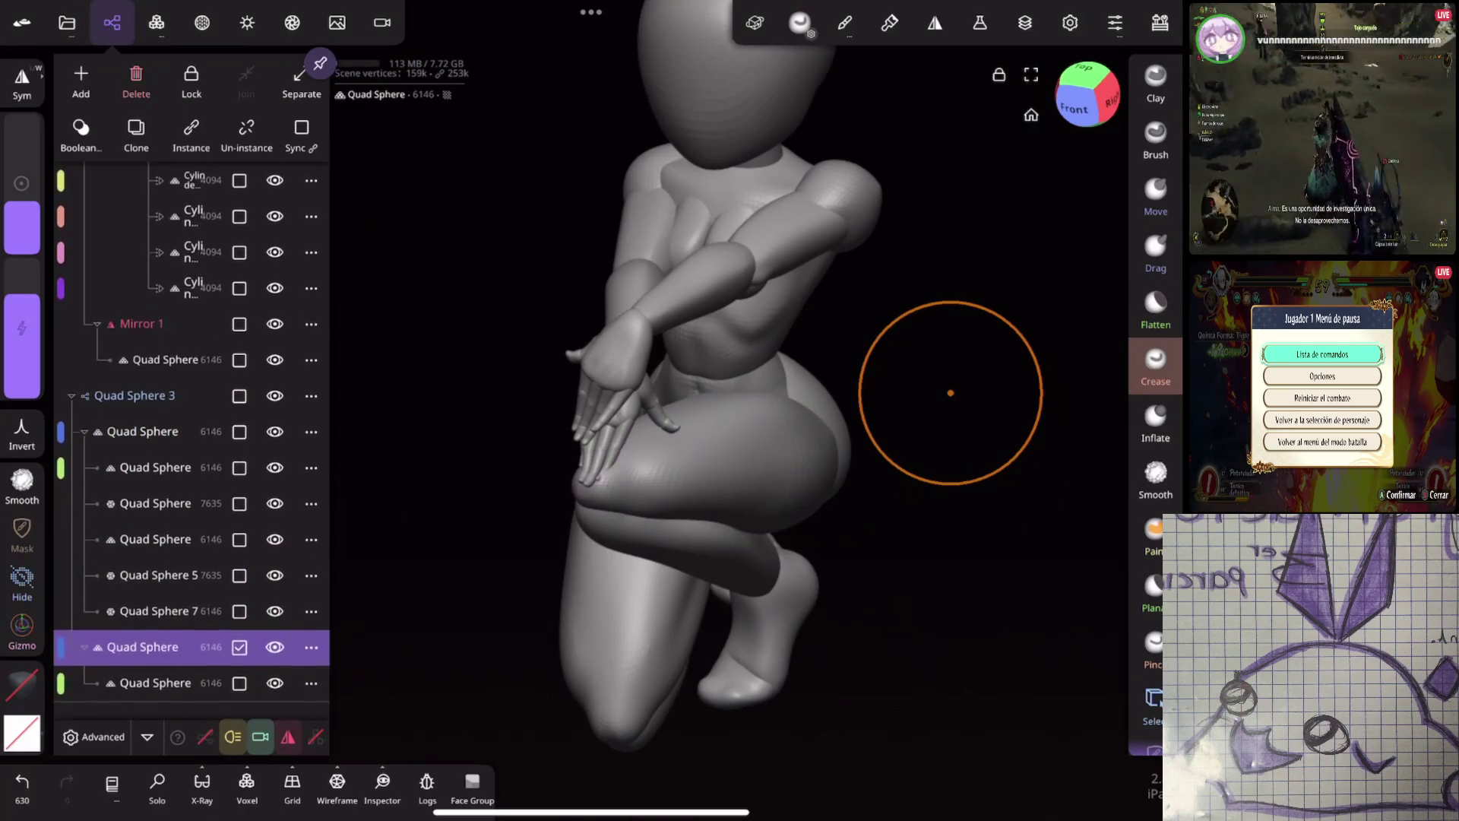
scroll(90, 547, "up", 1)
left_click_drag(82, 683, 66, 482)
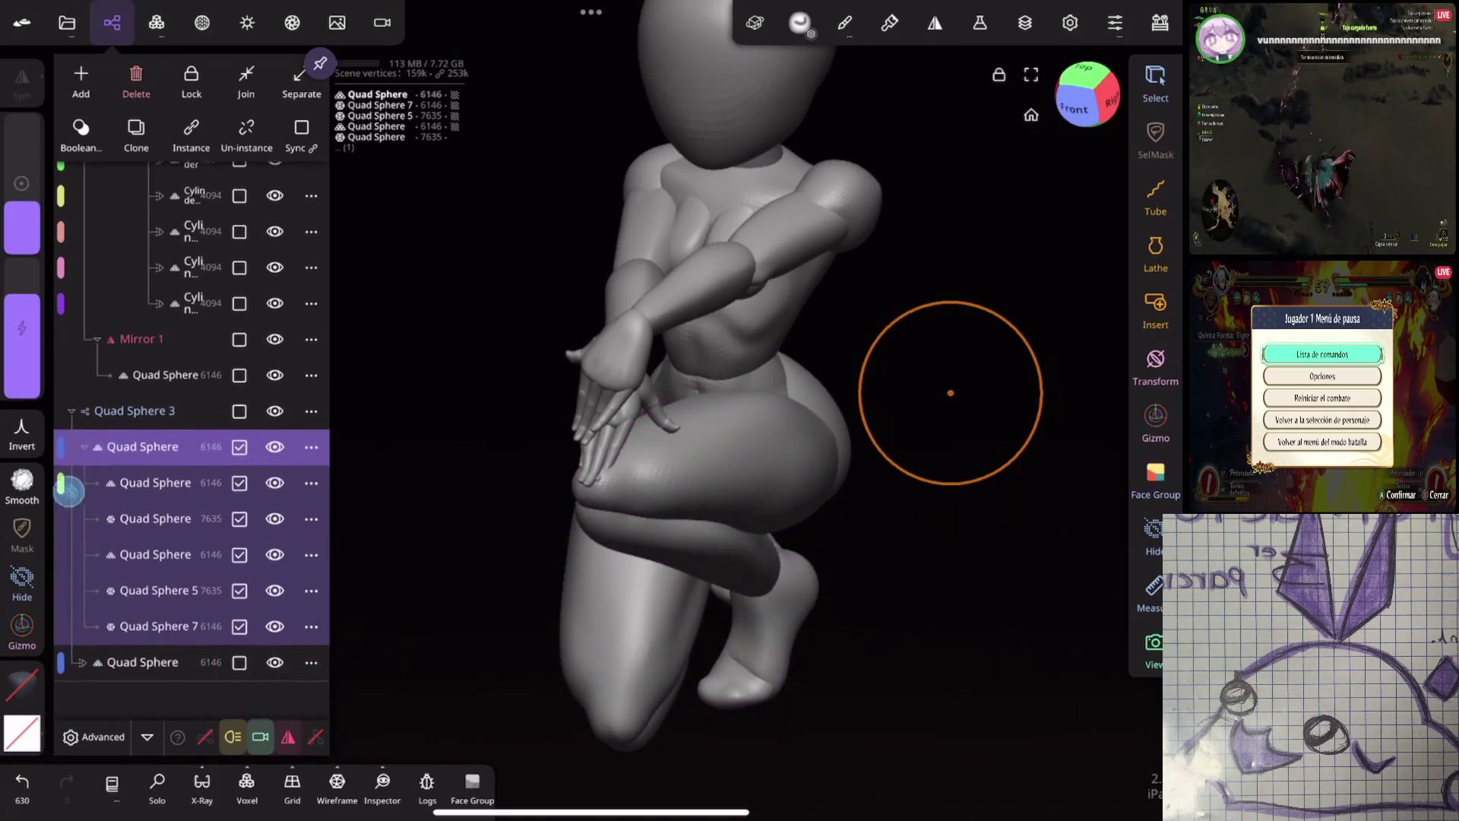
left_click(142, 468)
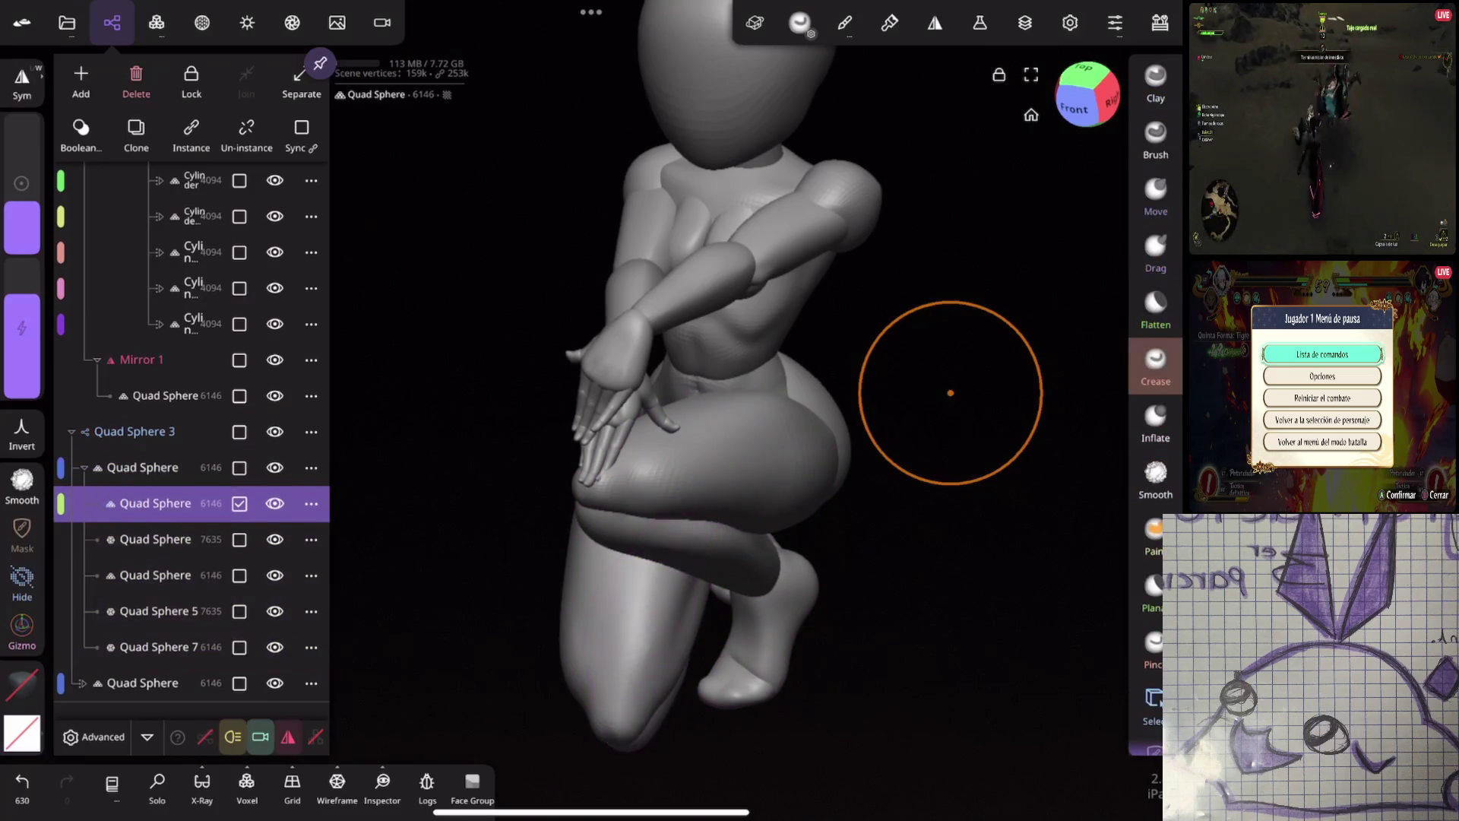
left_click(155, 538)
left_click(126, 576)
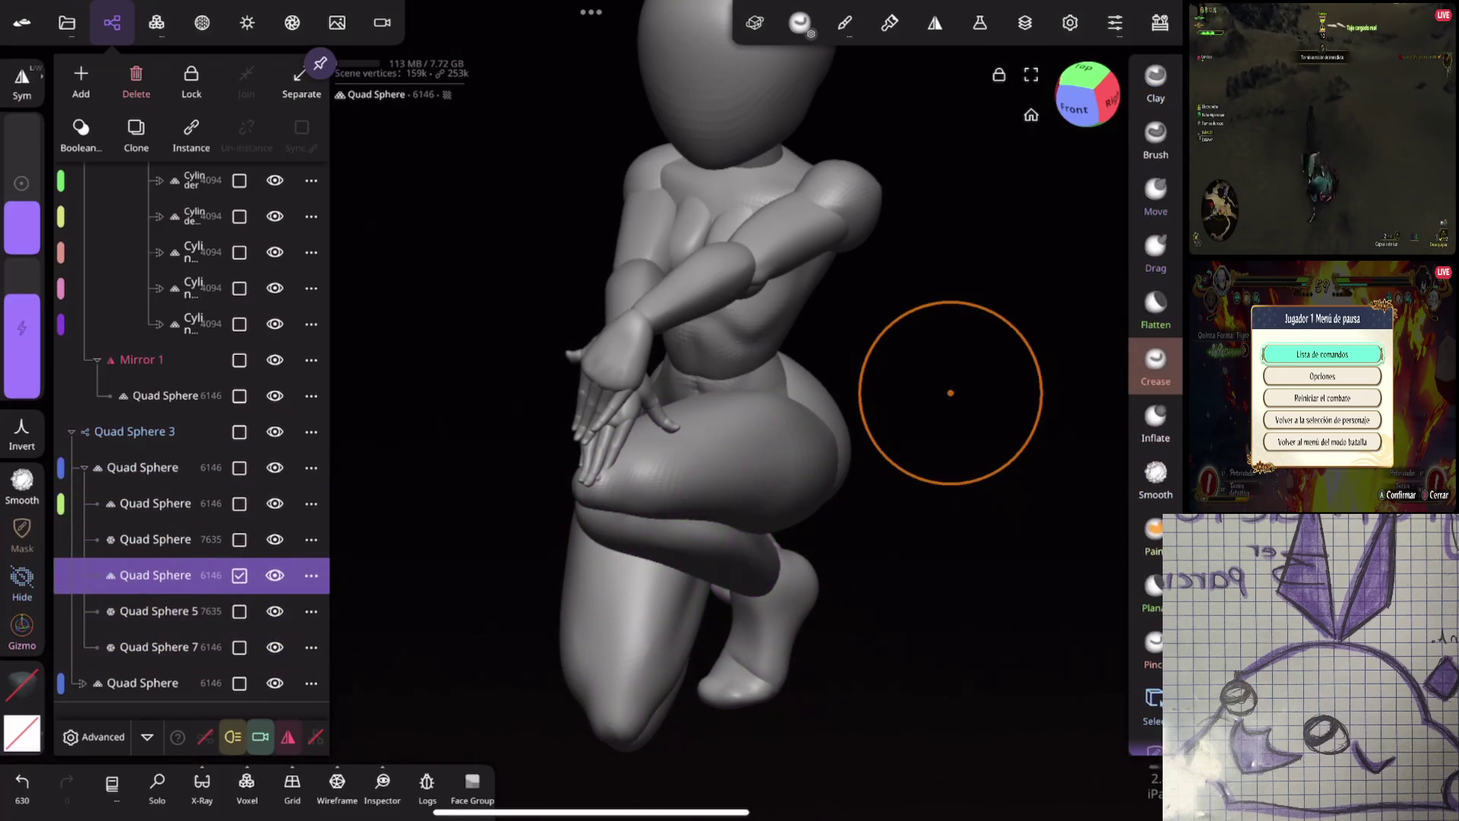
left_click(125, 612)
left_click(123, 646)
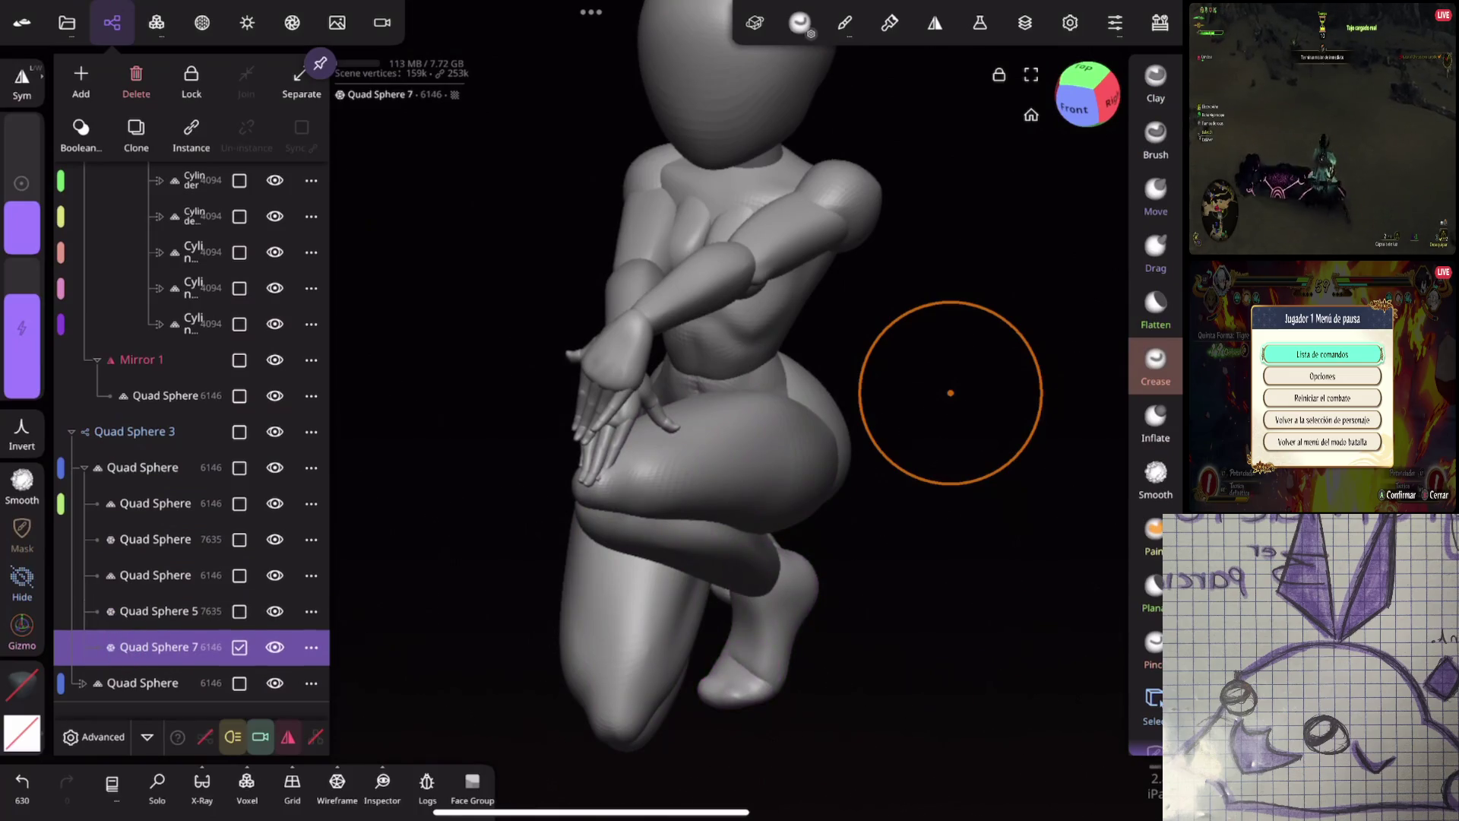
left_click(146, 612)
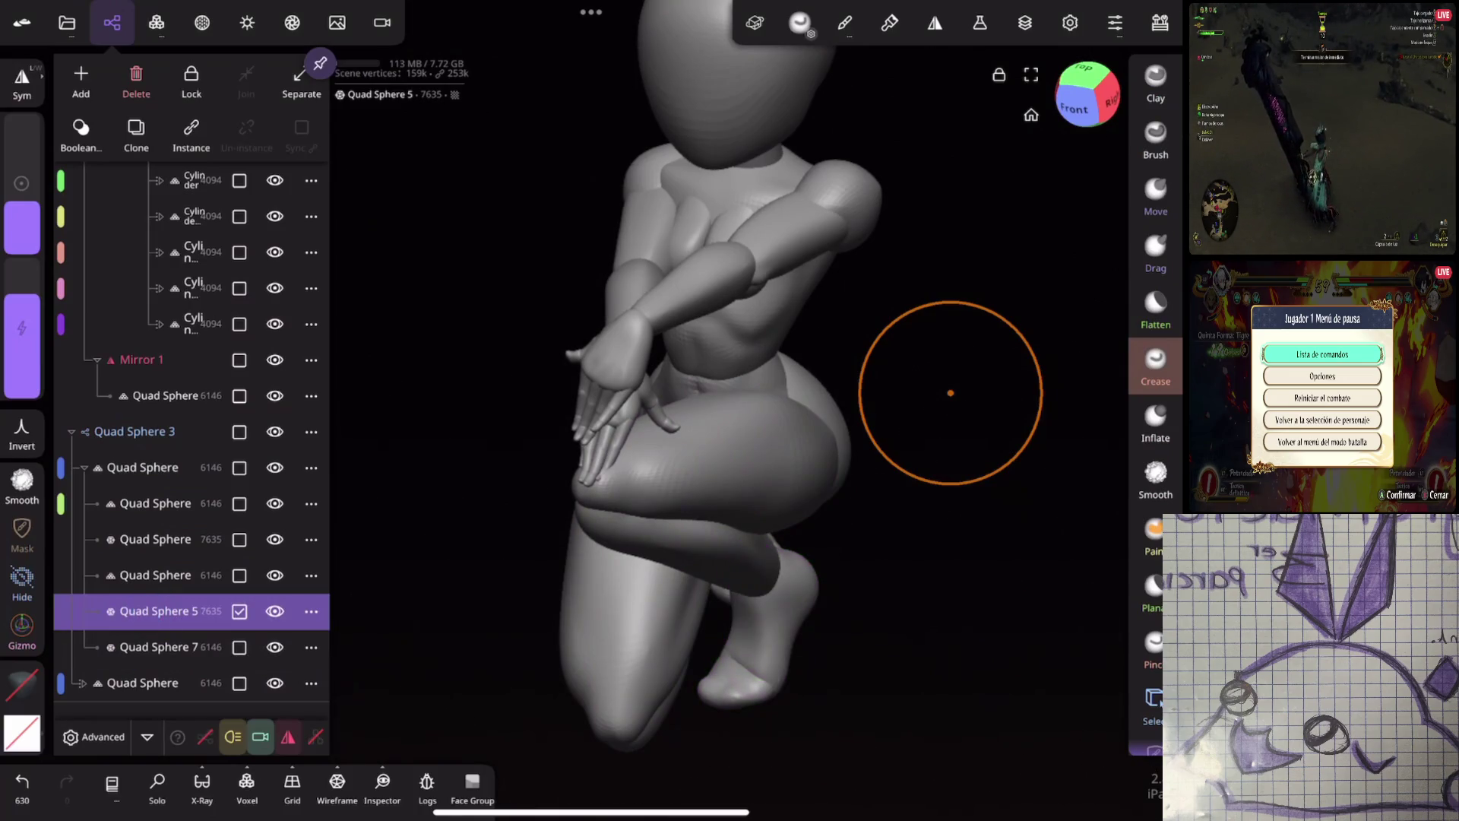
Nest Quad Sphere 5 and Quad Sphere 7 under the last Quad Sphere and verify the foot piece
left_click_drag(129, 611, 65, 679)
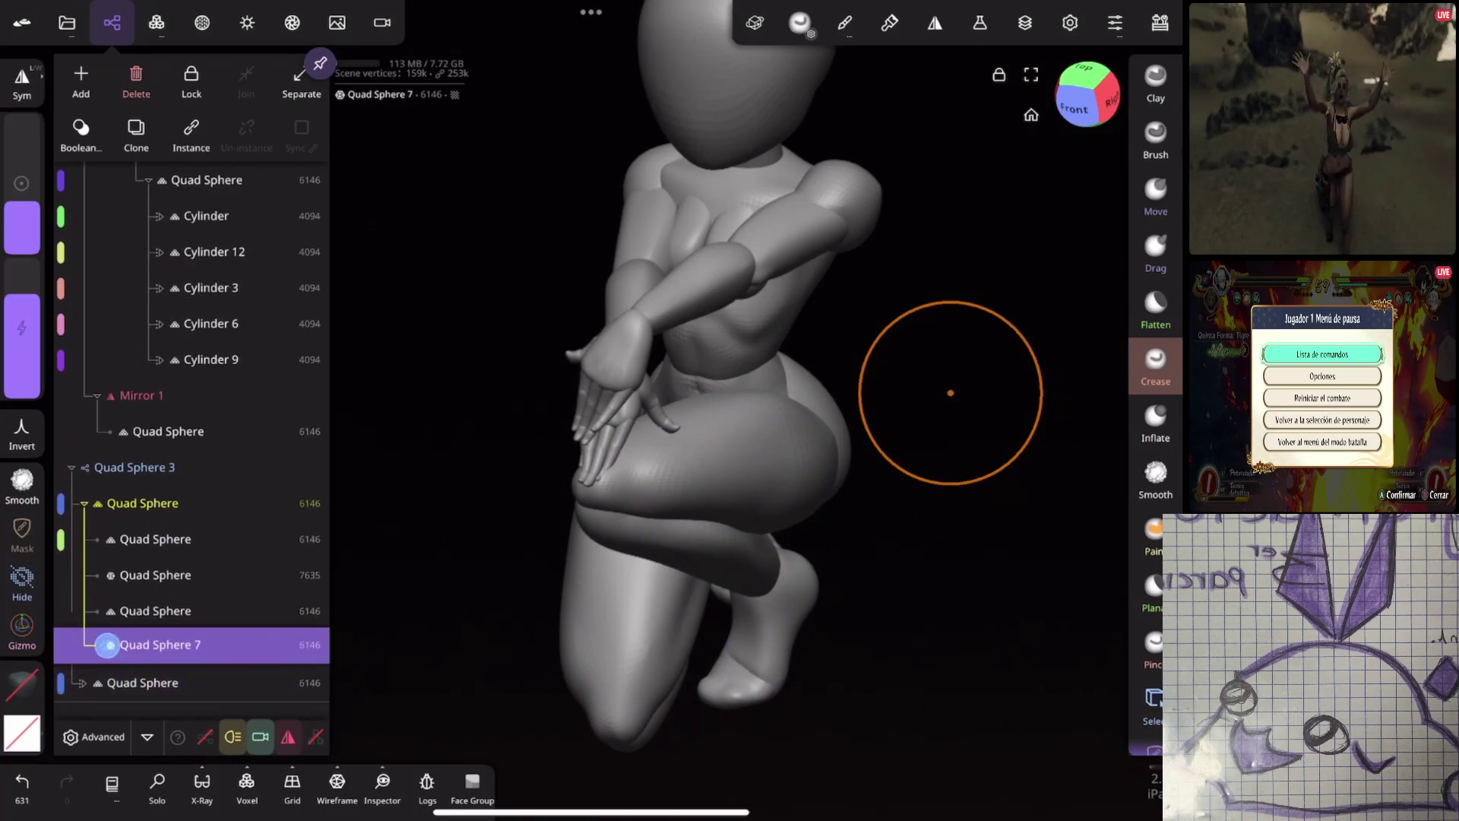
left_click_drag(107, 642, 77, 678)
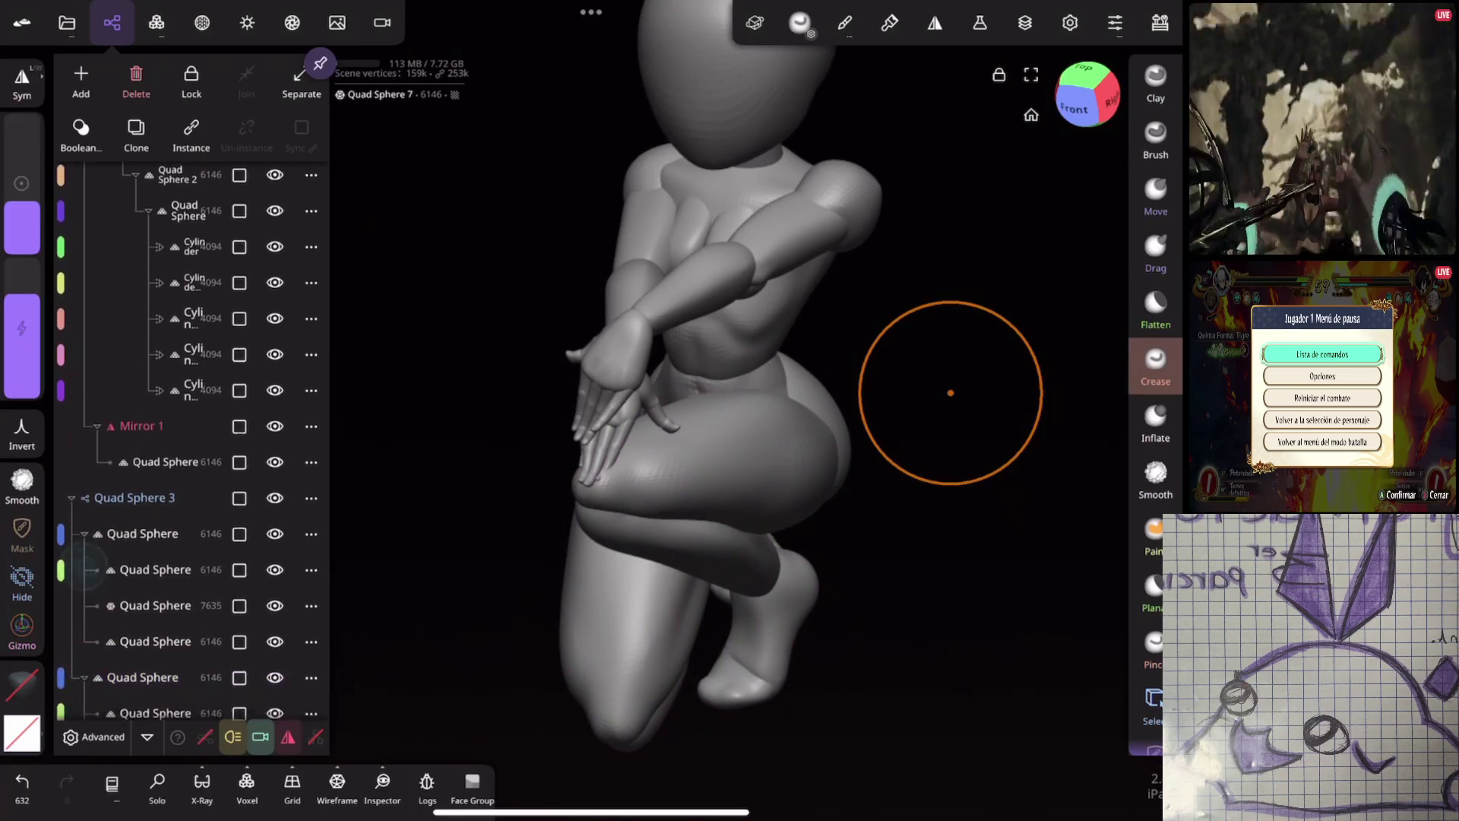
left_click(120, 611)
left_click(156, 647)
left_click(156, 681)
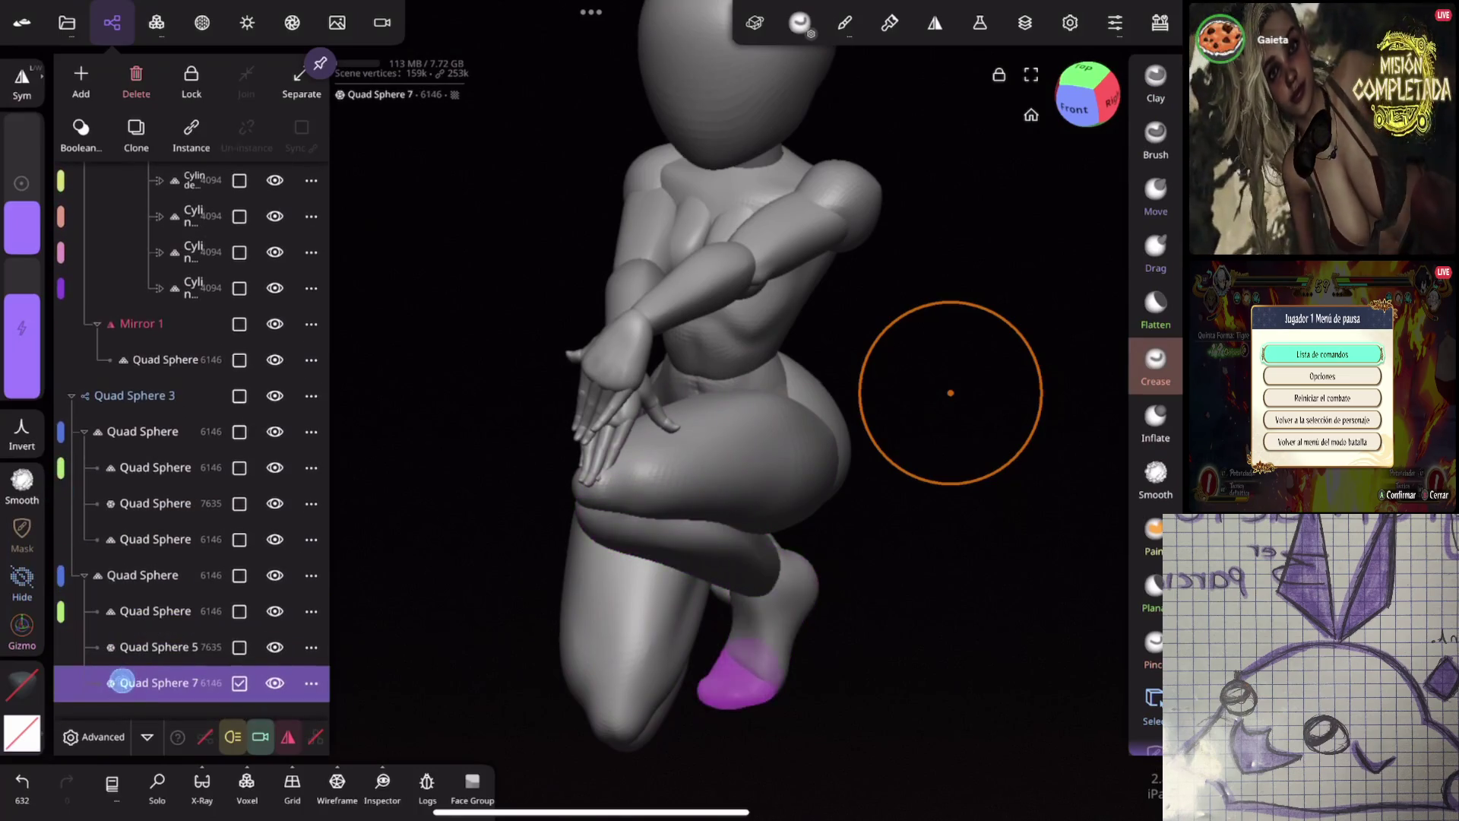
left_click(112, 21)
left_click(1072, 107)
left_click_drag(867, 456, 795, 459)
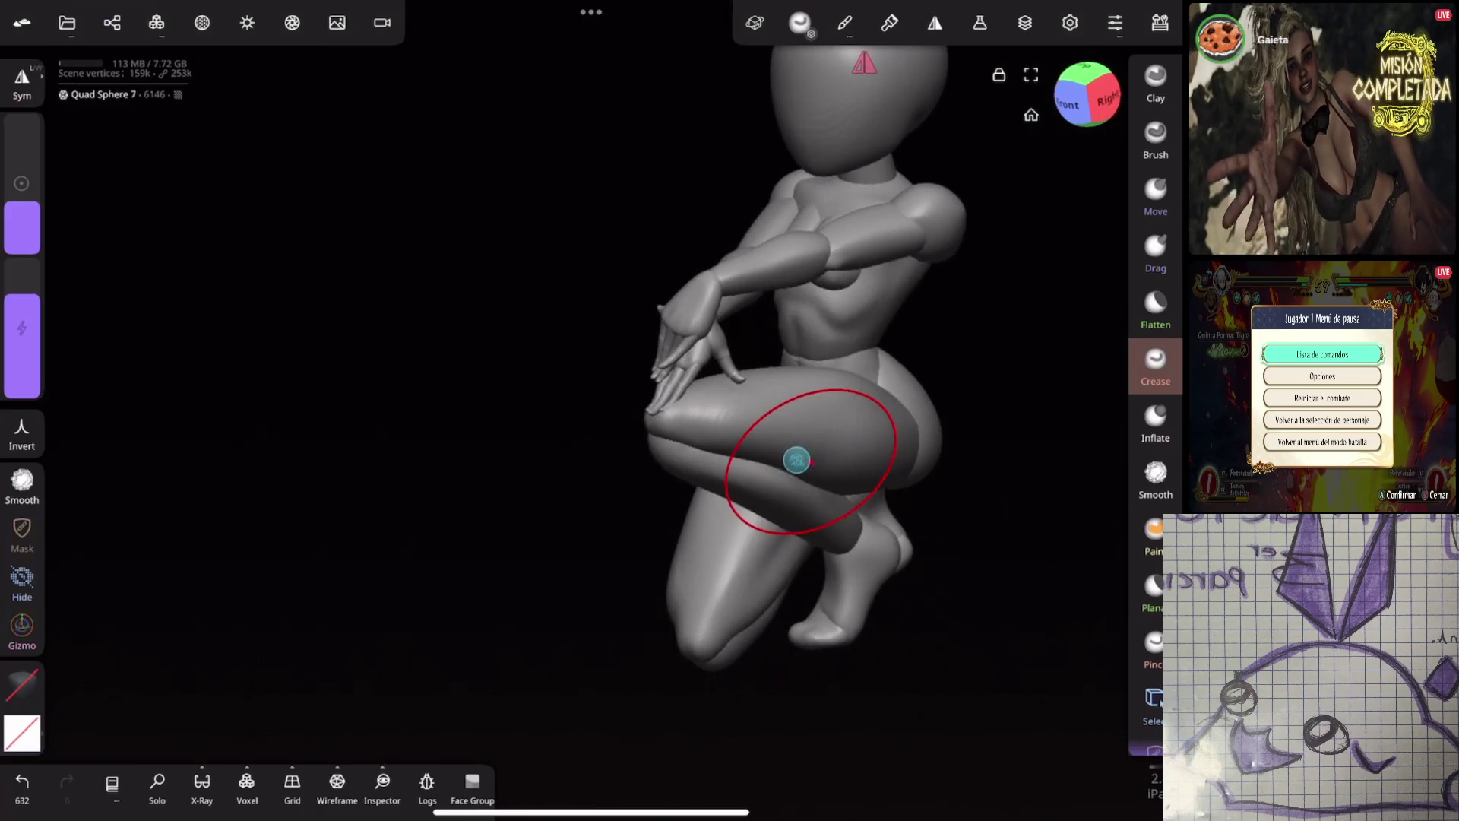
scroll(827, 510, "down", 3)
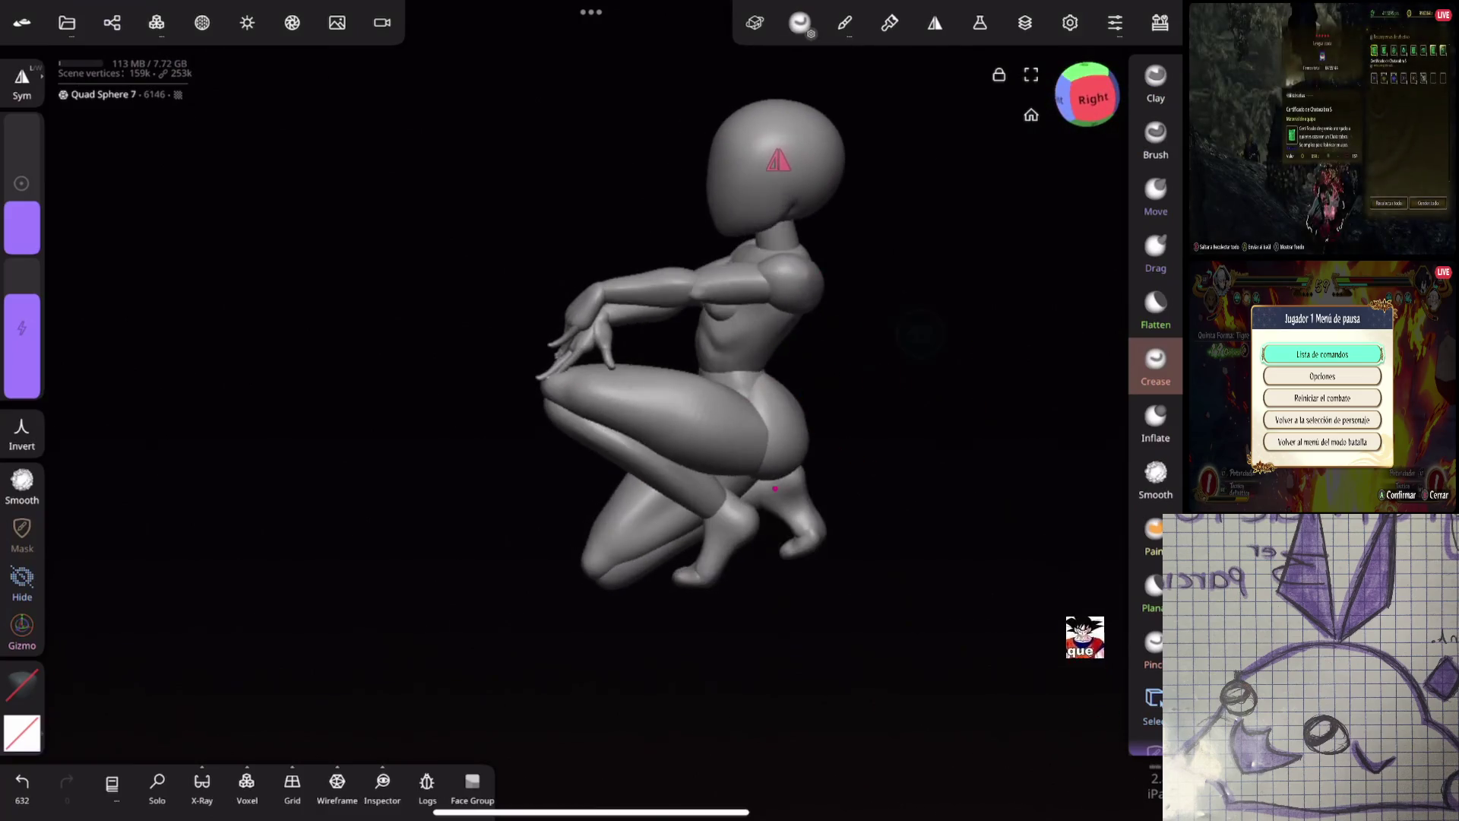
Orbit around the figure to inspect it from the right, front and left
left_click_drag(931, 381, 1033, 362)
left_click_drag(985, 501, 777, 525)
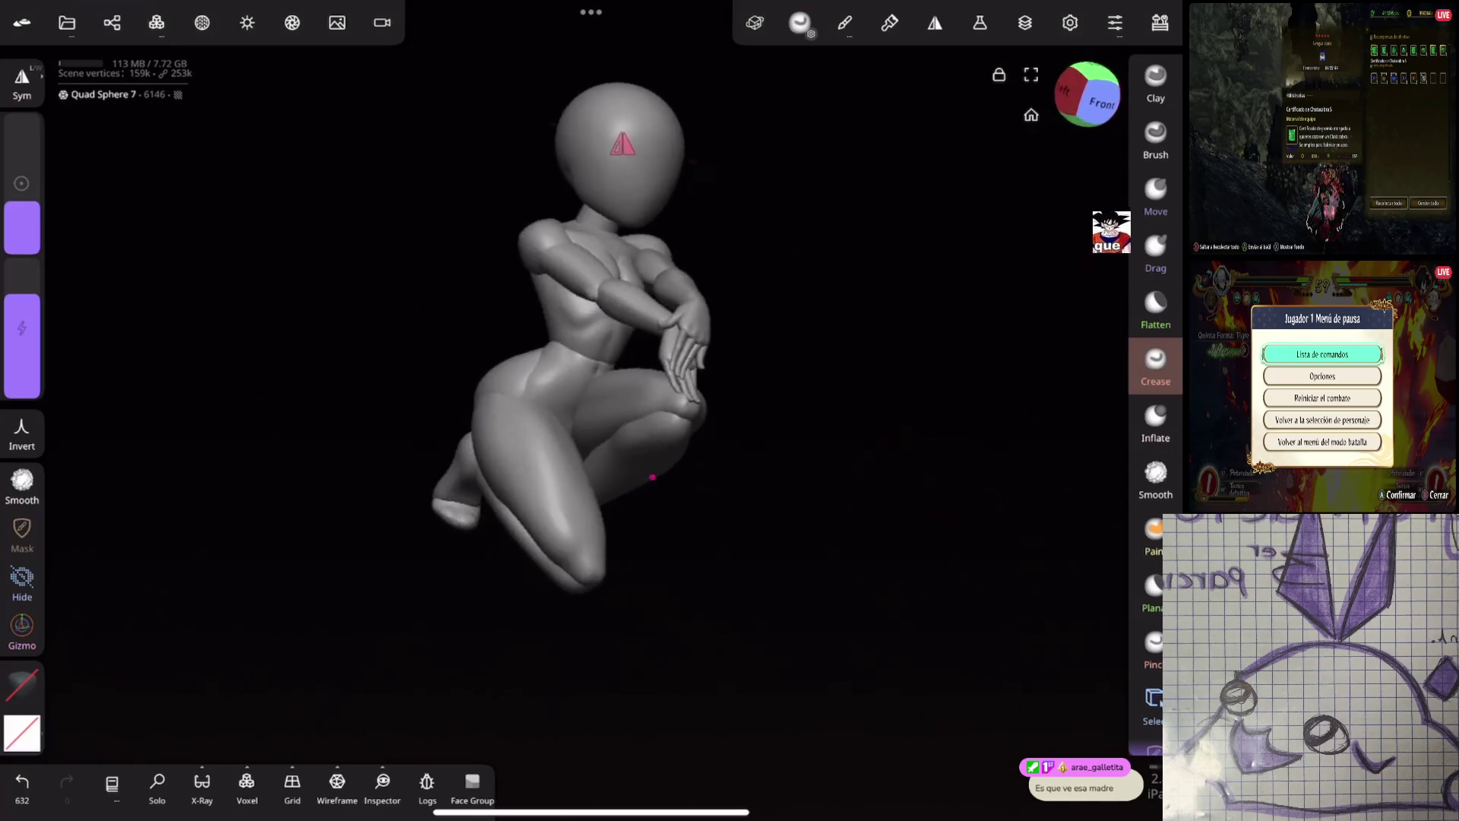
scroll(855, 501, "up", 2)
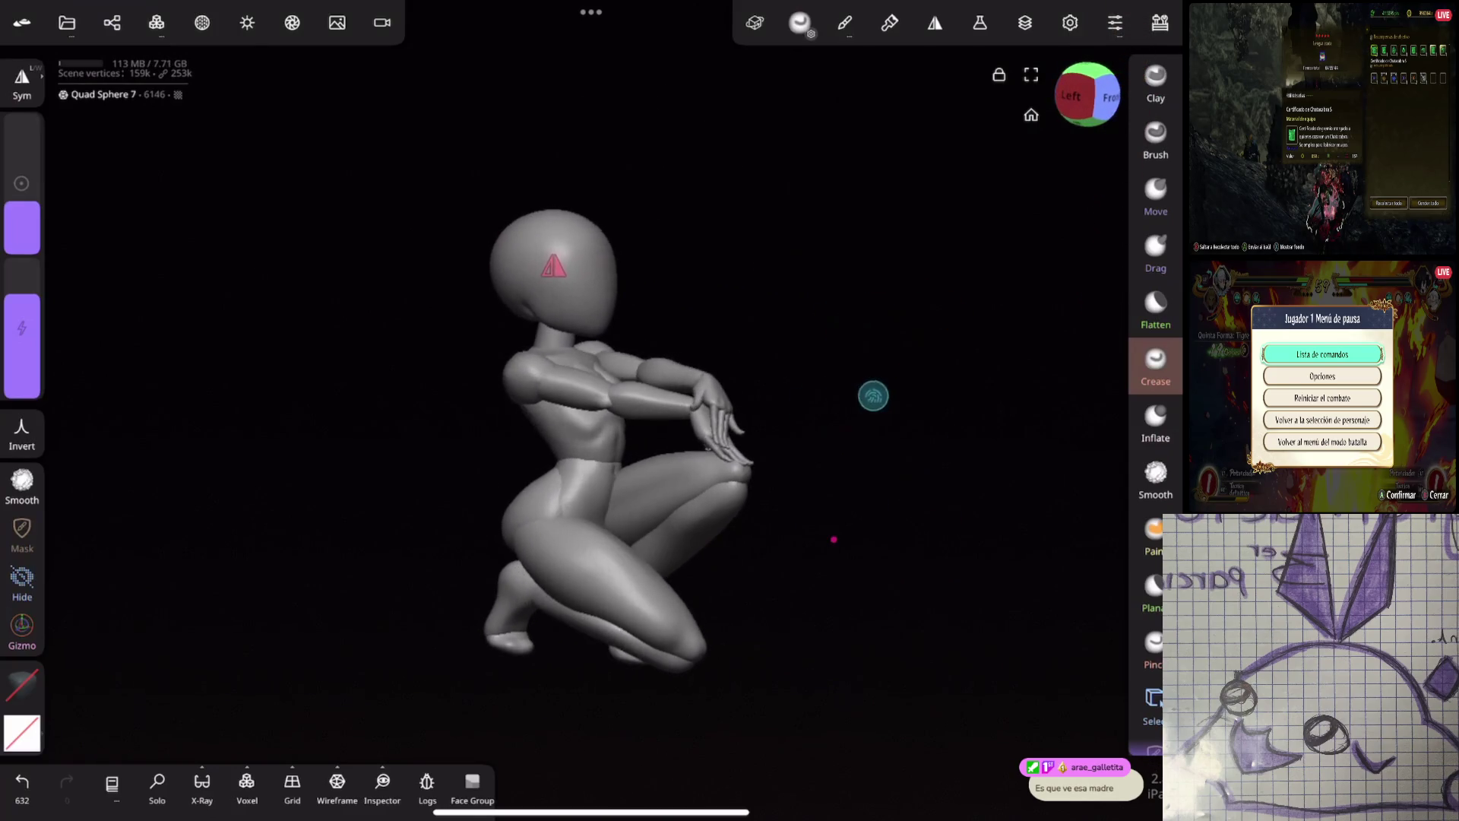
scroll(867, 479, "up", 2)
scroll(854, 468, "up", 1)
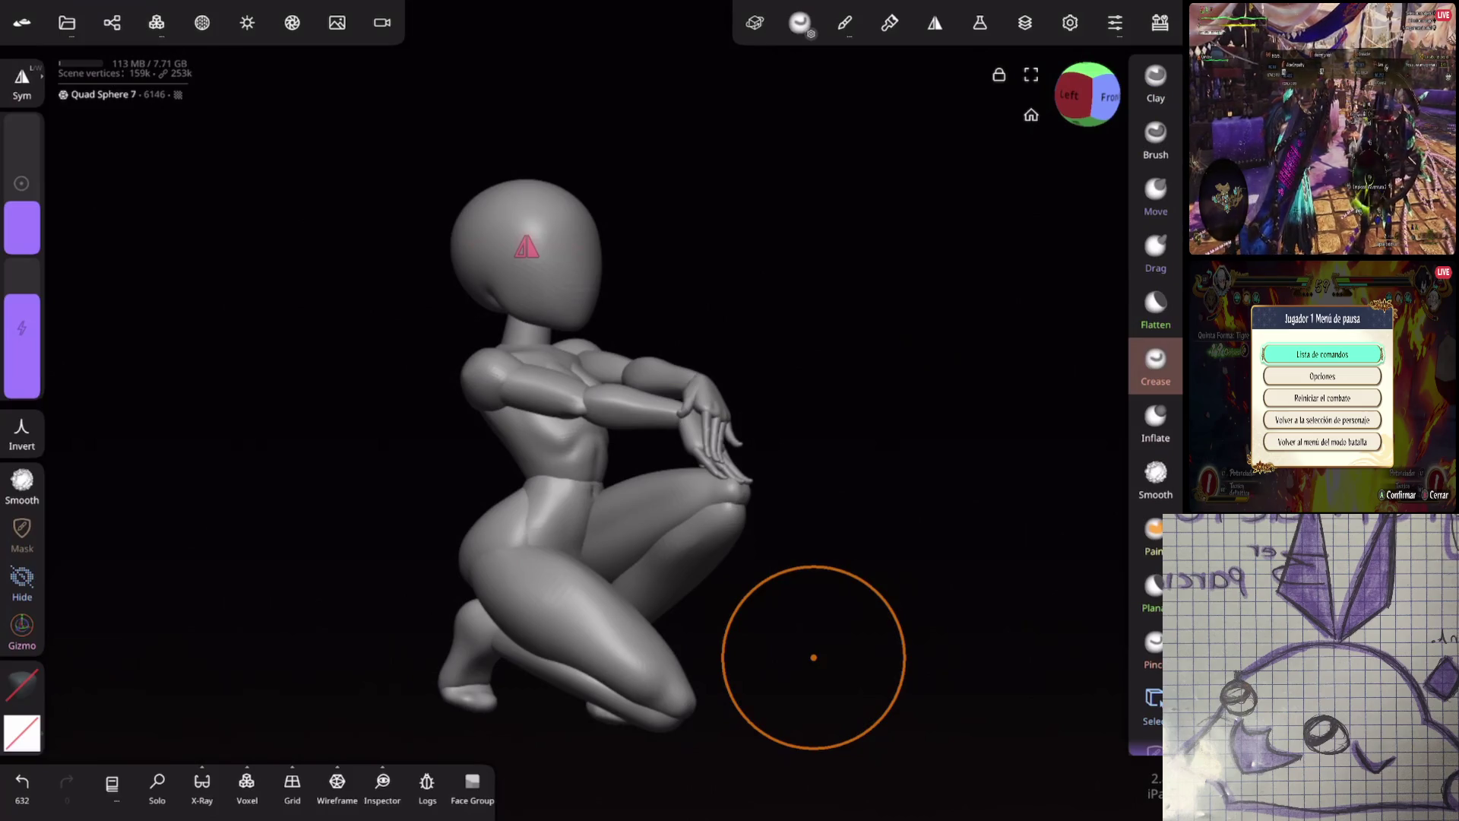
mouse_move(808, 353)
left_mouse_down()
mouse_move(843, 351)
mouse_move(856, 380)
left_mouse_up()
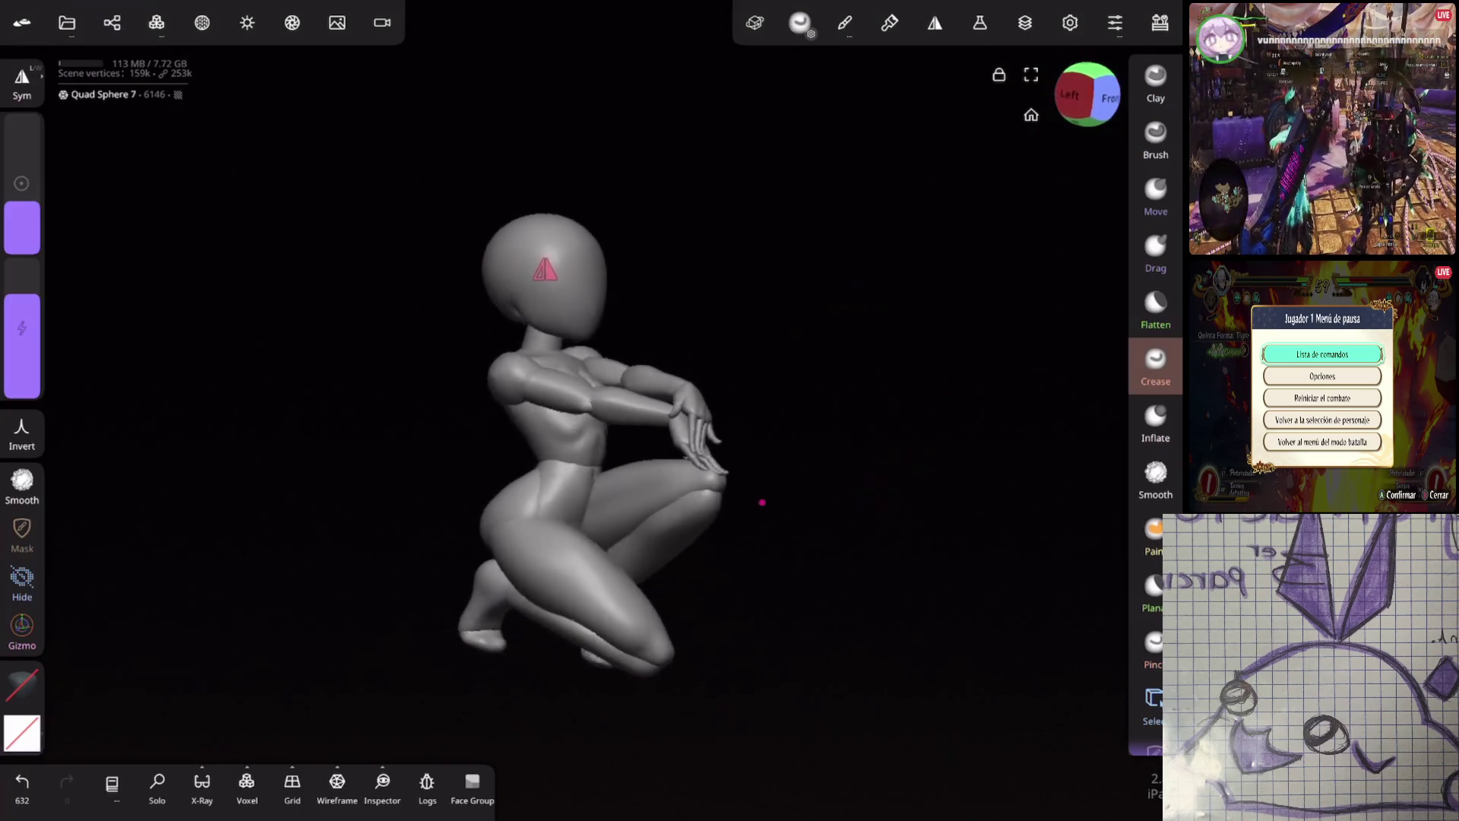
mouse_move(882, 531)
left_mouse_down()
mouse_move(853, 547)
mouse_move(838, 518)
mouse_move(685, 537)
left_mouse_up()
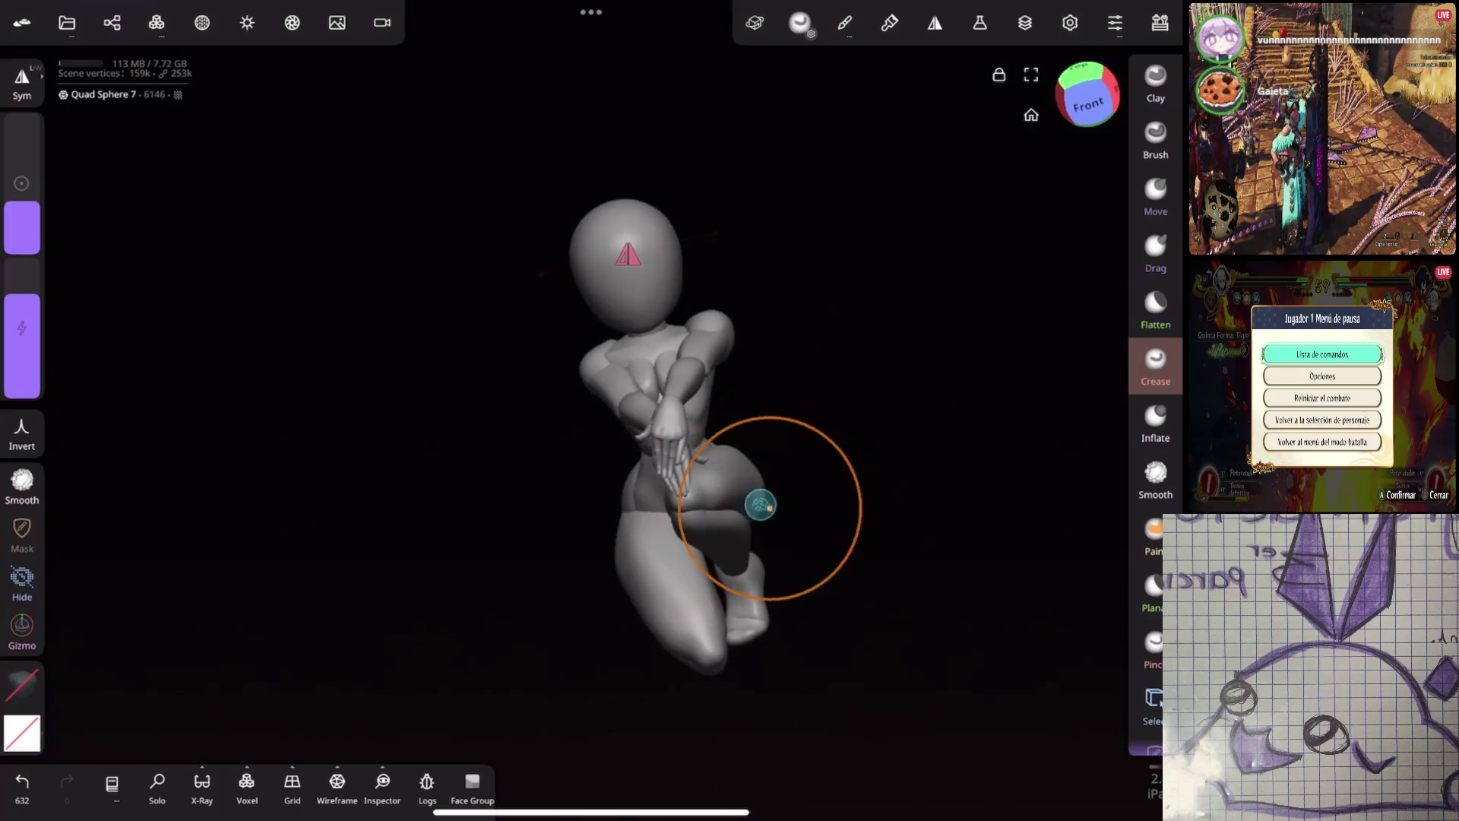
mouse_move(763, 505)
left_mouse_down()
mouse_move(922, 484)
mouse_move(964, 423)
mouse_move(873, 593)
mouse_move(840, 482)
mouse_move(921, 405)
left_mouse_up()
Try a larger-radius crease stroke on the torso, undo it, and bring up the object list
left_click_drag(21, 217, 21, 188)
left_click(571, 434)
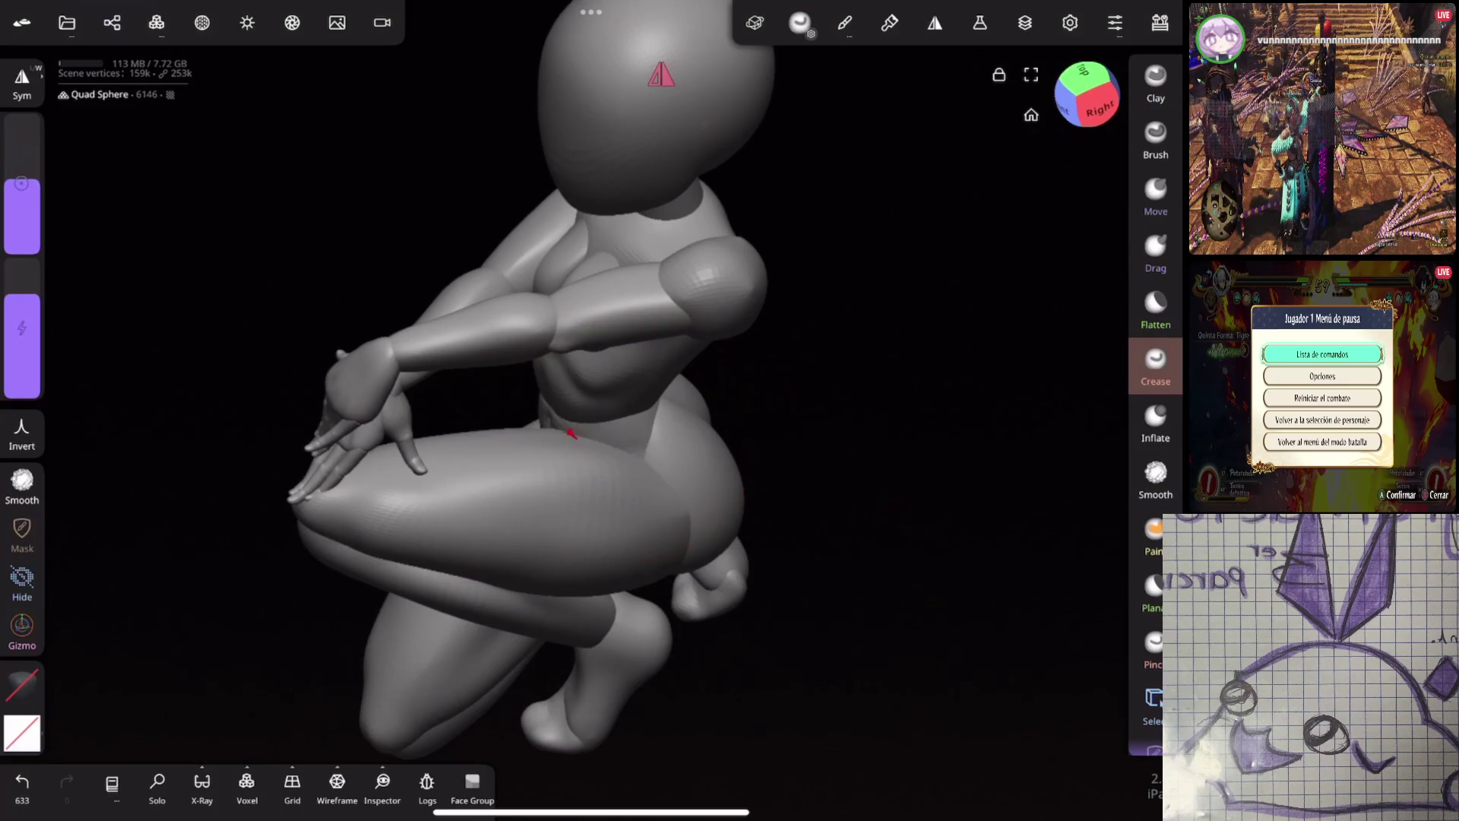
mouse_move(638, 461)
left_mouse_down()
mouse_move(809, 467)
mouse_move(834, 391)
mouse_move(862, 418)
left_mouse_up()
key("ctrl+z")
left_click(112, 21)
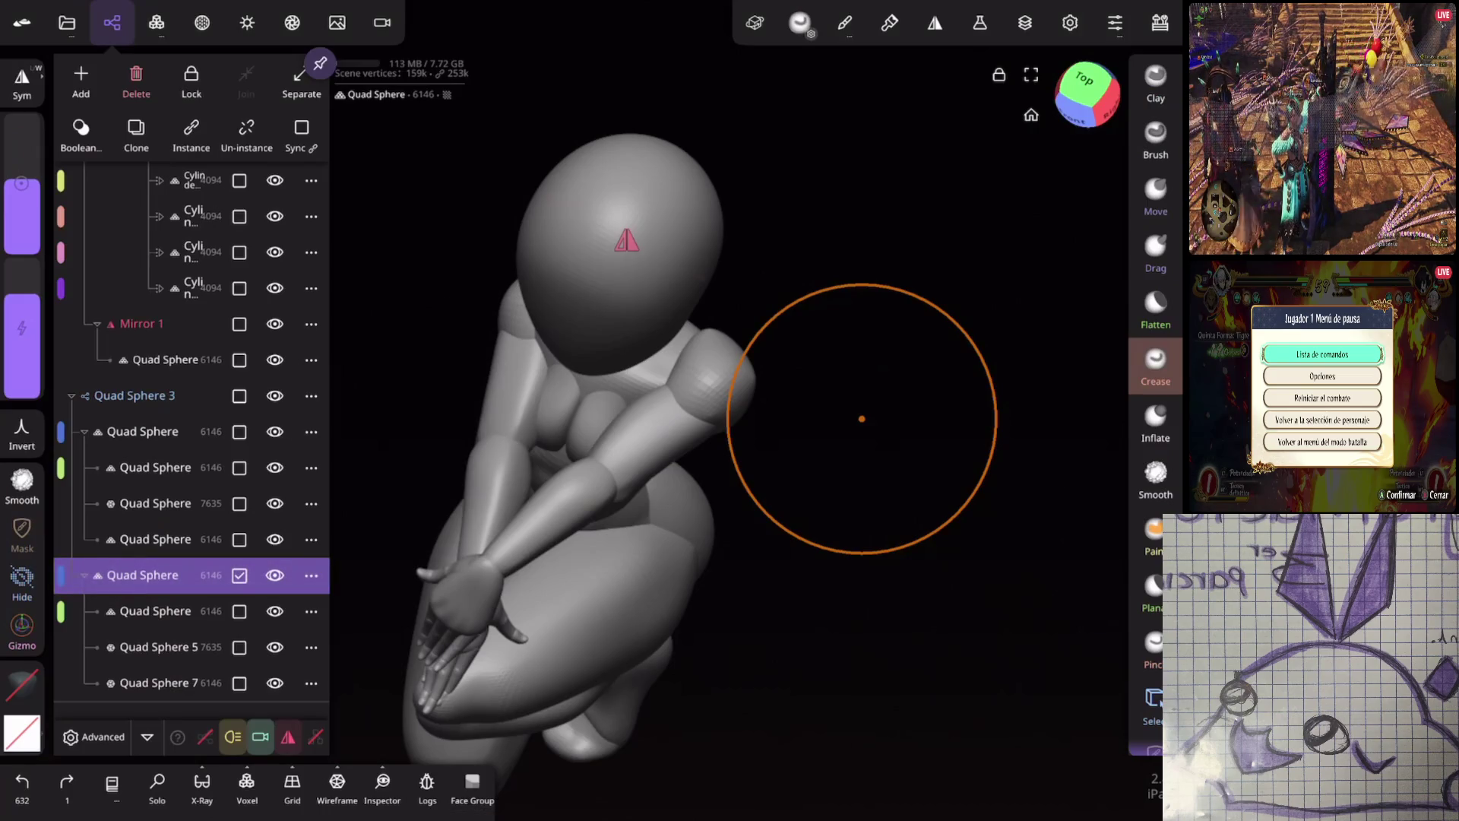
Check the chosen Quad Sphere's options, dismiss the list and view the figure from above
left_click(311, 575)
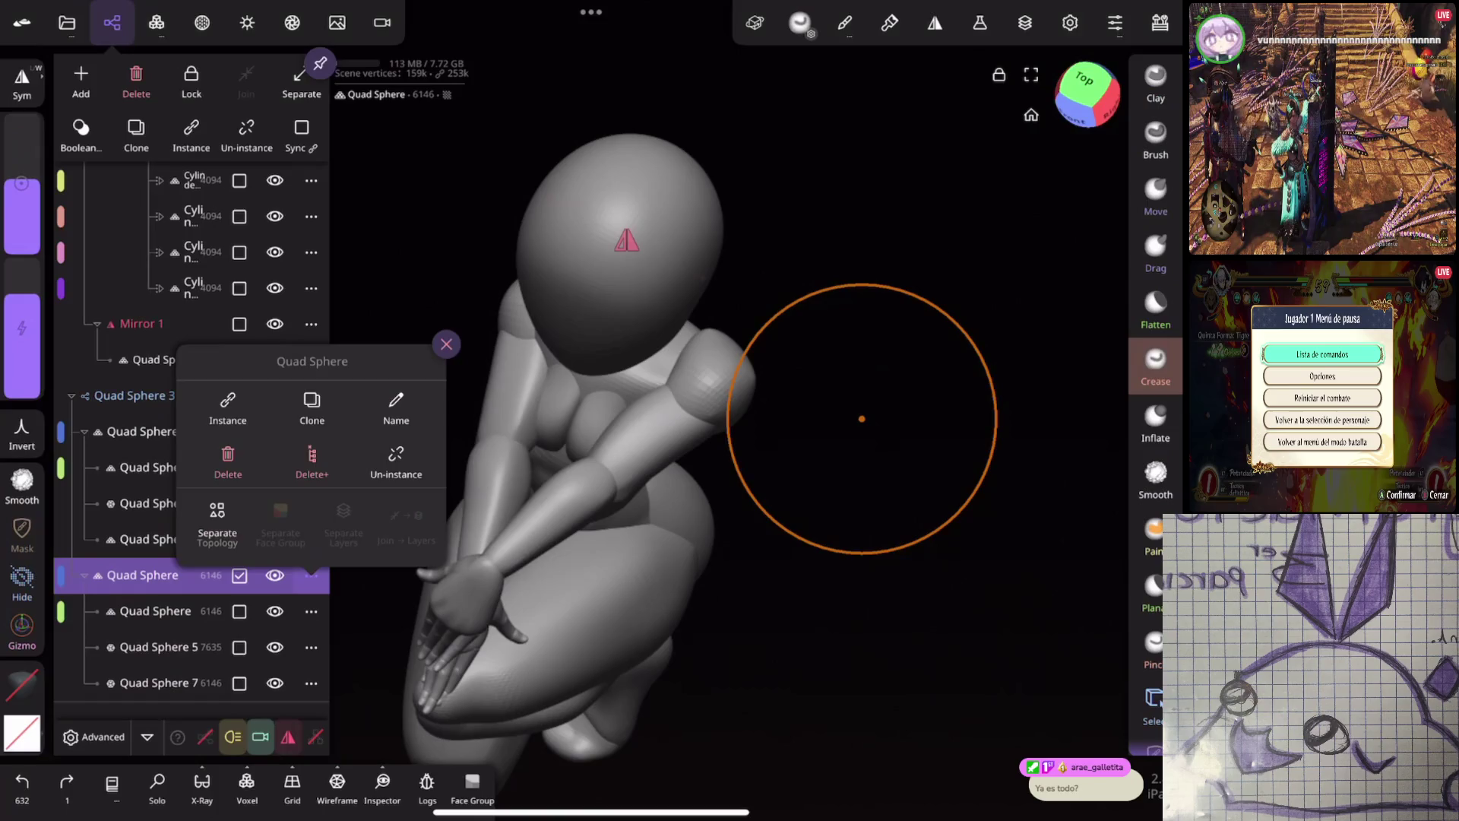
left_click(863, 418)
mouse_move(886, 464)
left_mouse_down()
mouse_move(939, 465)
mouse_move(824, 430)
mouse_move(840, 423)
left_mouse_up()
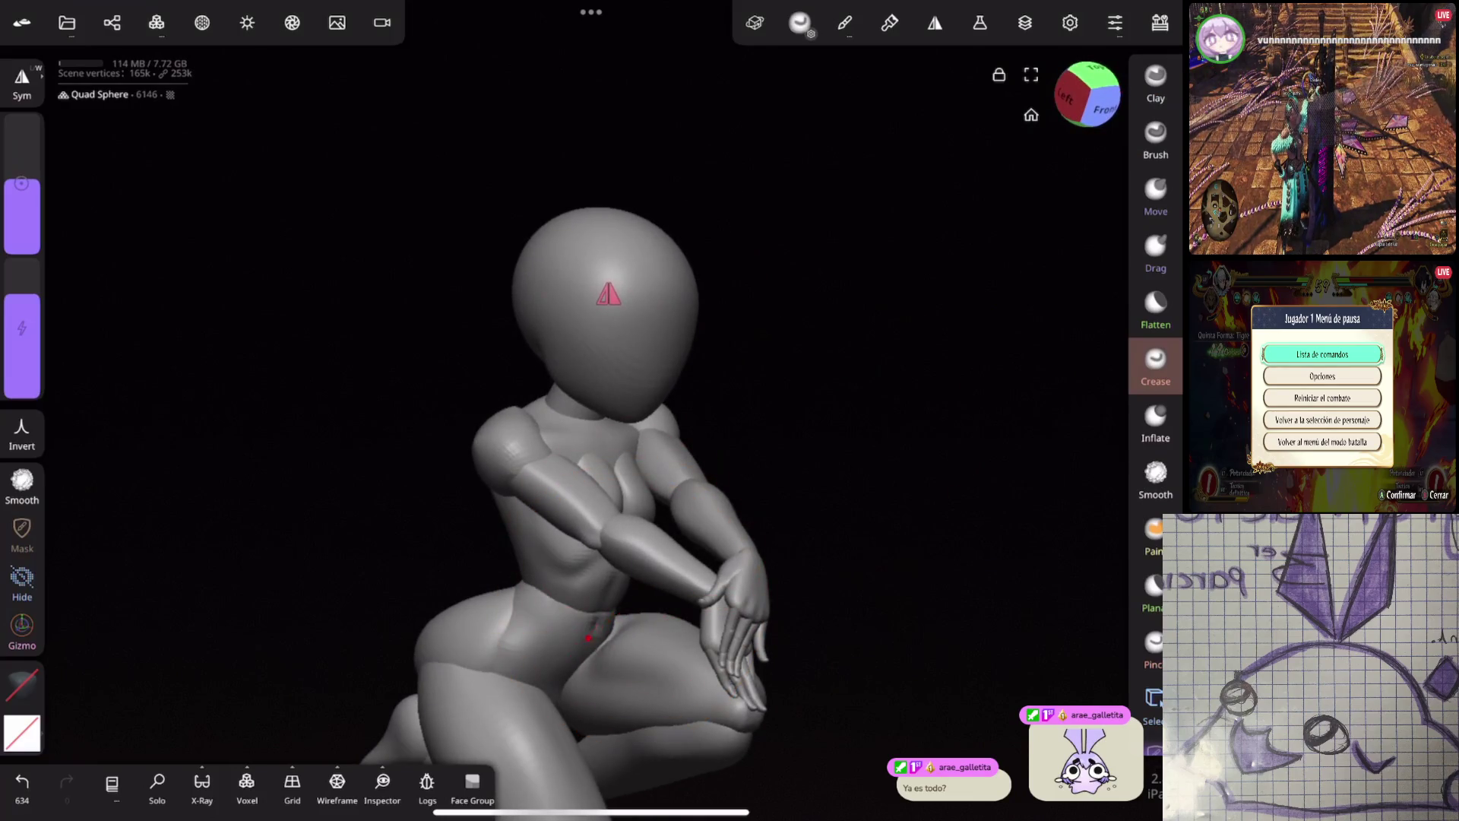
mouse_move(683, 611)
left_mouse_down()
mouse_move(733, 496)
mouse_move(825, 598)
left_mouse_up()
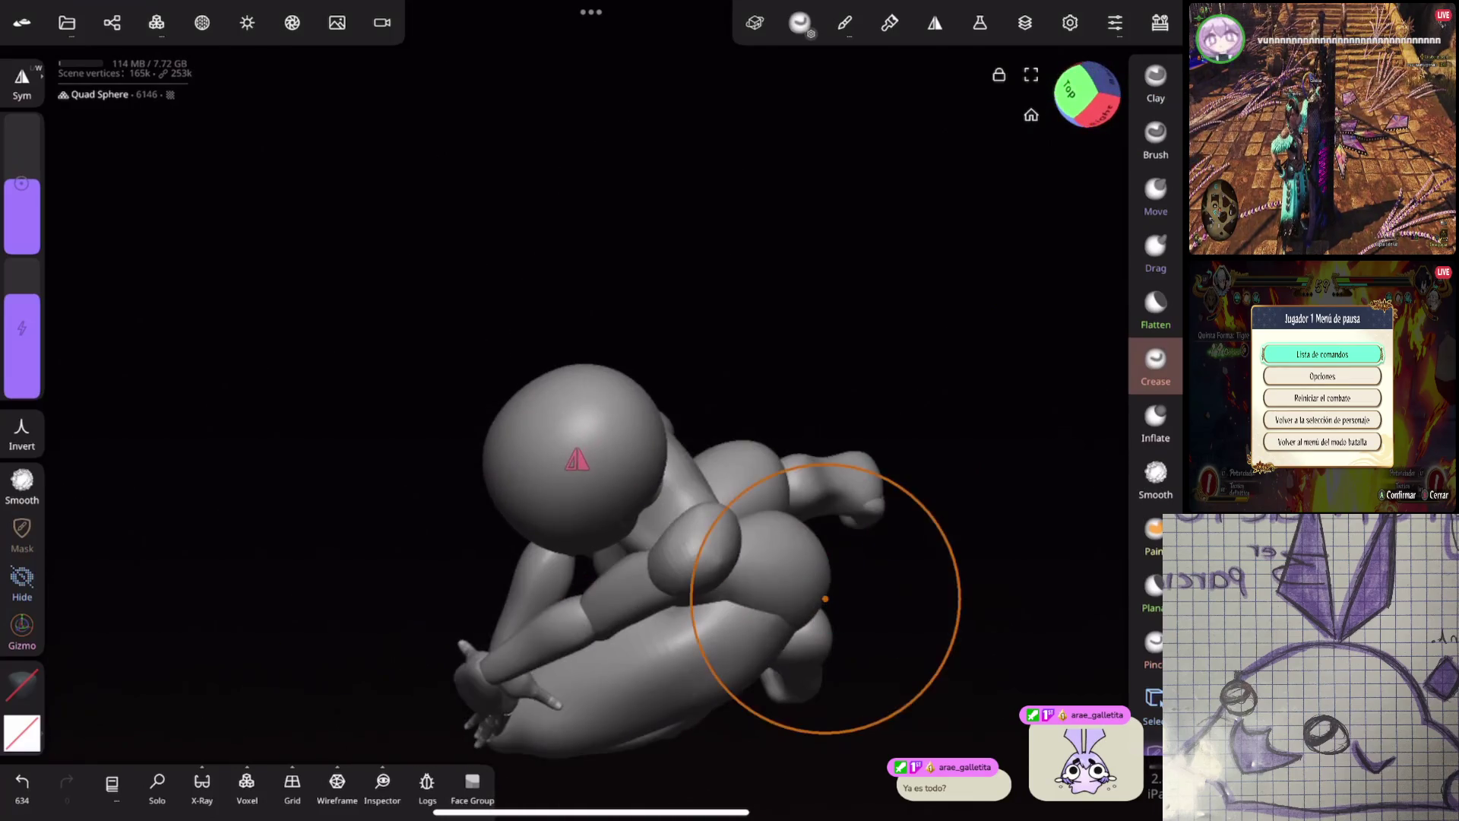
Smooth the surface over the hips, then ready the hip piece for transforming
left_click(22, 485)
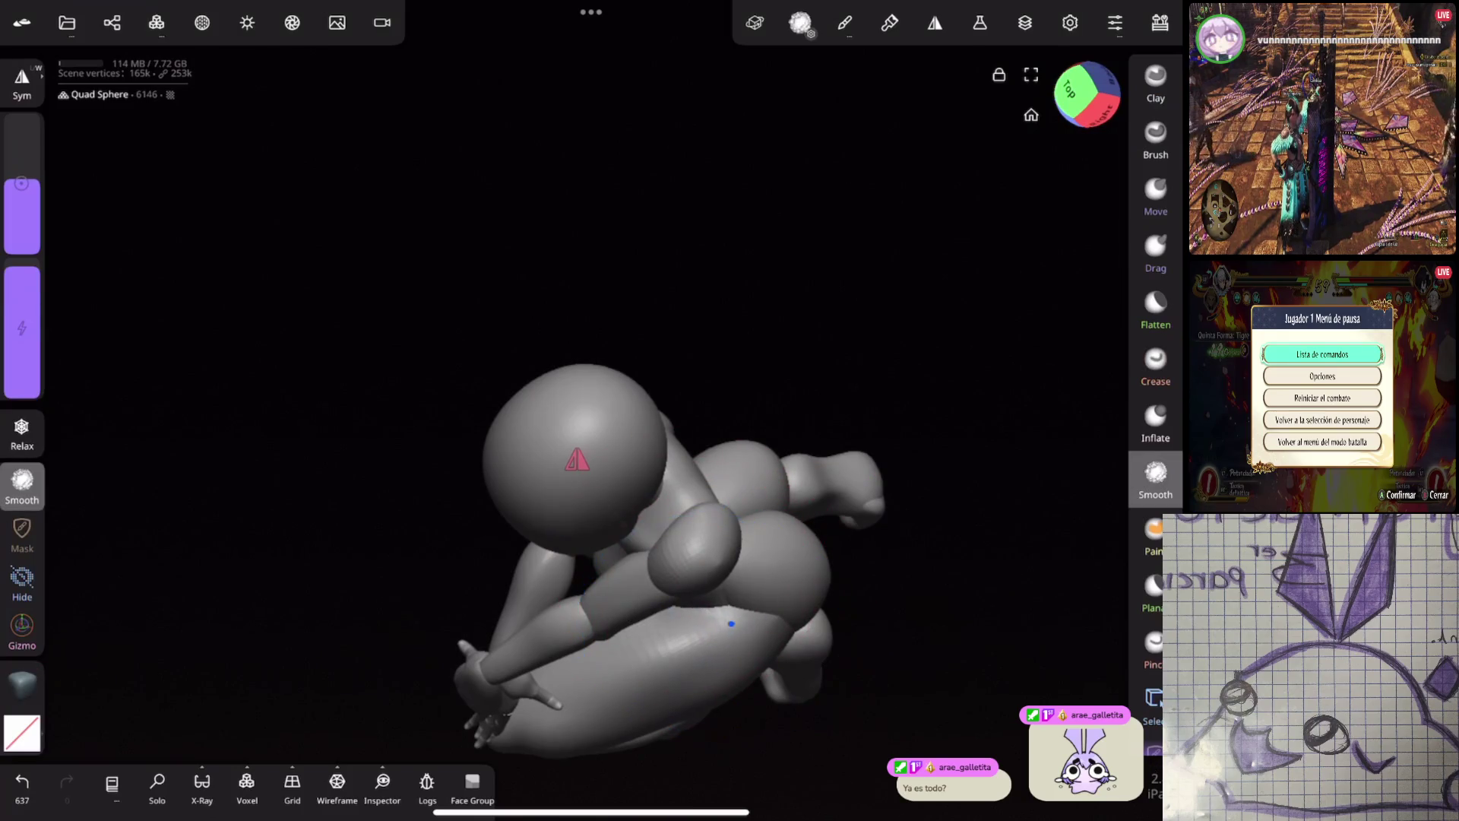
mouse_move(836, 547)
left_mouse_down()
mouse_move(880, 411)
mouse_move(987, 426)
mouse_move(925, 374)
mouse_move(902, 384)
left_mouse_up()
left_click_drag(684, 684, 717, 701)
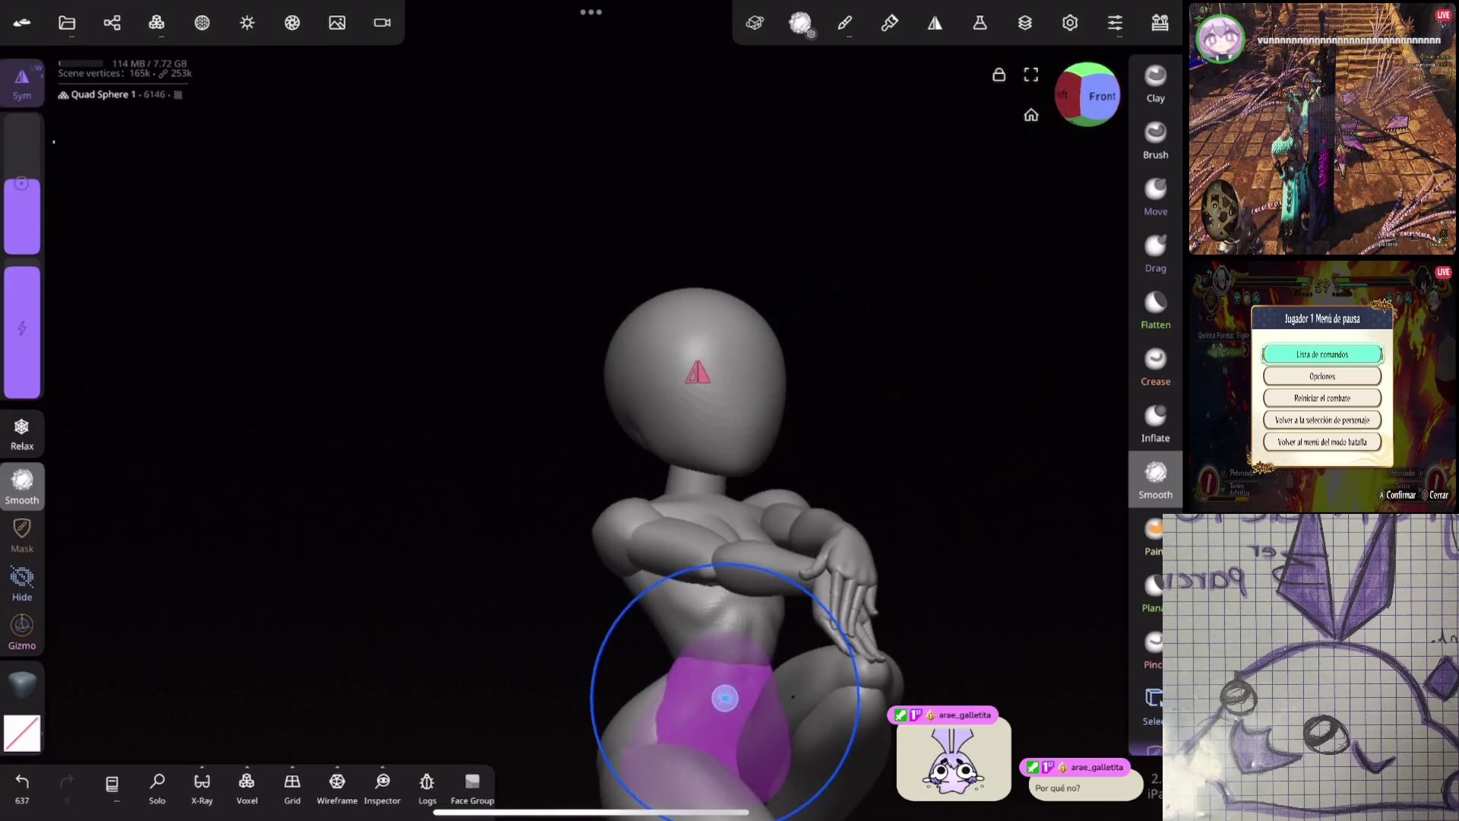
scroll(927, 511, "up", 2)
scroll(927, 512, "down", 2)
left_click(22, 627)
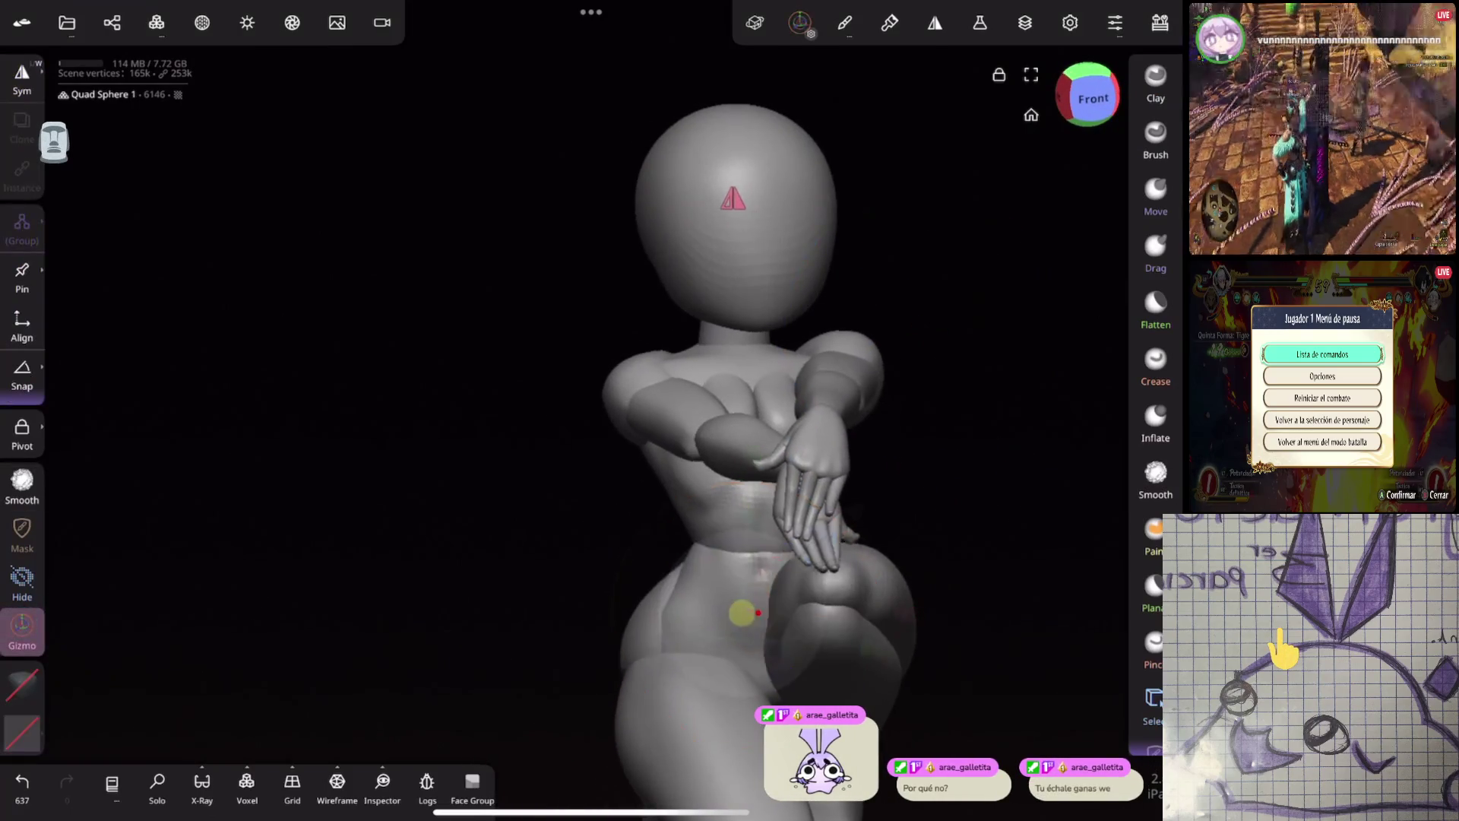
Try repositioning the hip piece, undoing the moves and glancing at the object list
key("ctrl+z")
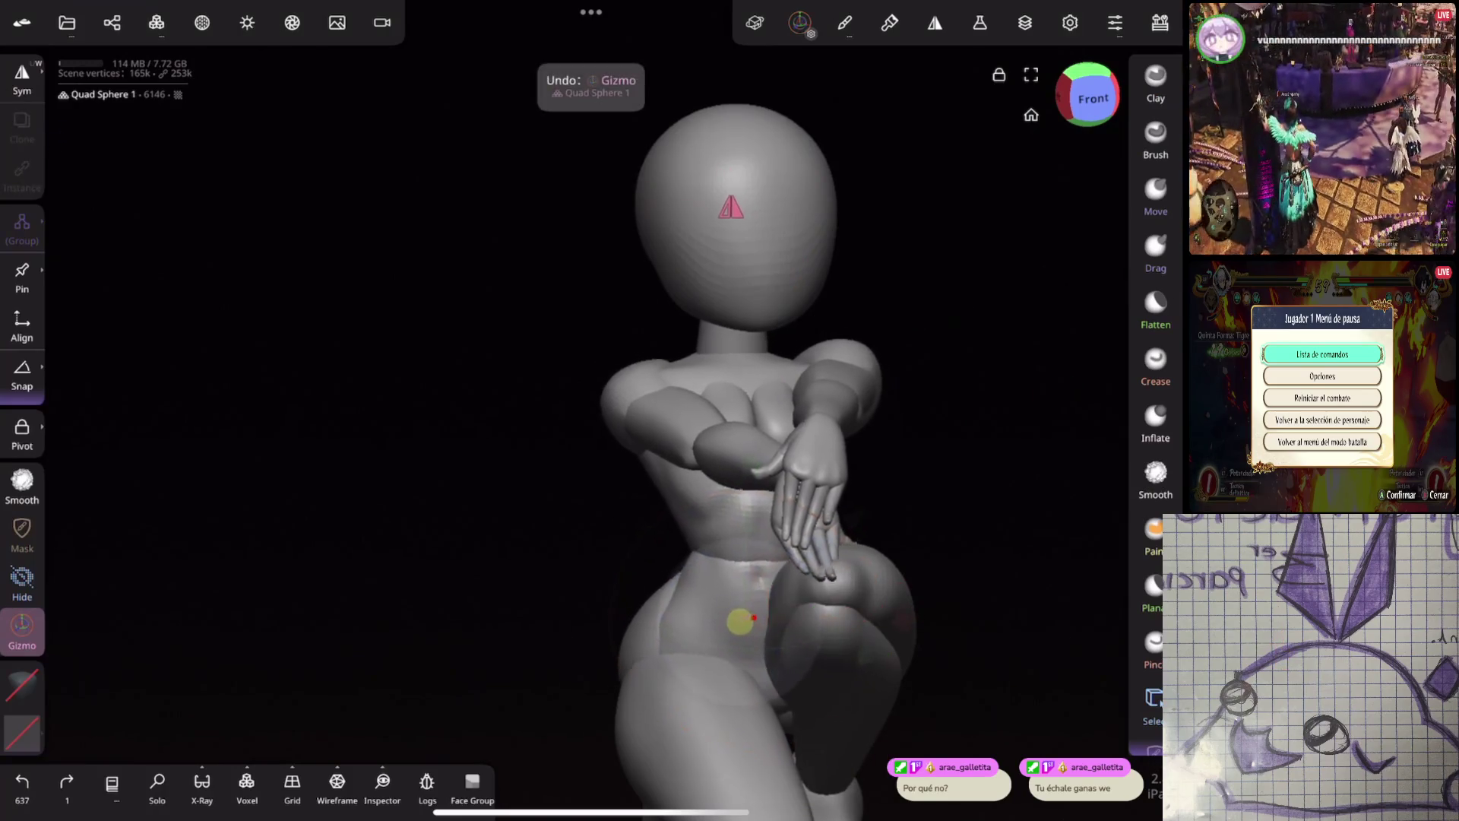
left_click_drag(797, 496, 776, 501)
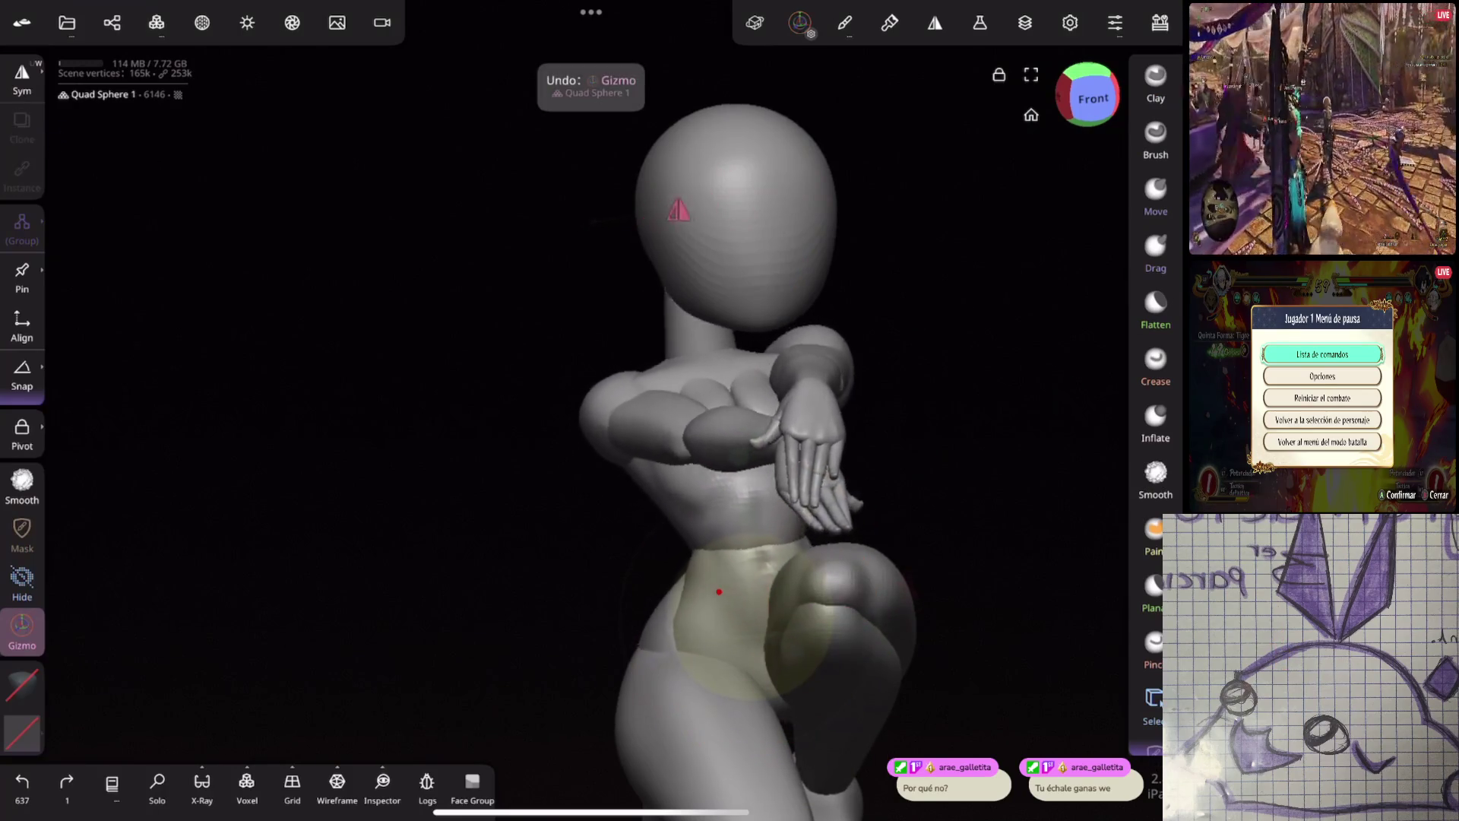
mouse_move(342, 455)
left_mouse_down()
mouse_move(479, 446)
mouse_move(388, 469)
mouse_move(353, 503)
mouse_move(411, 456)
left_mouse_up()
key("ctrl+z")
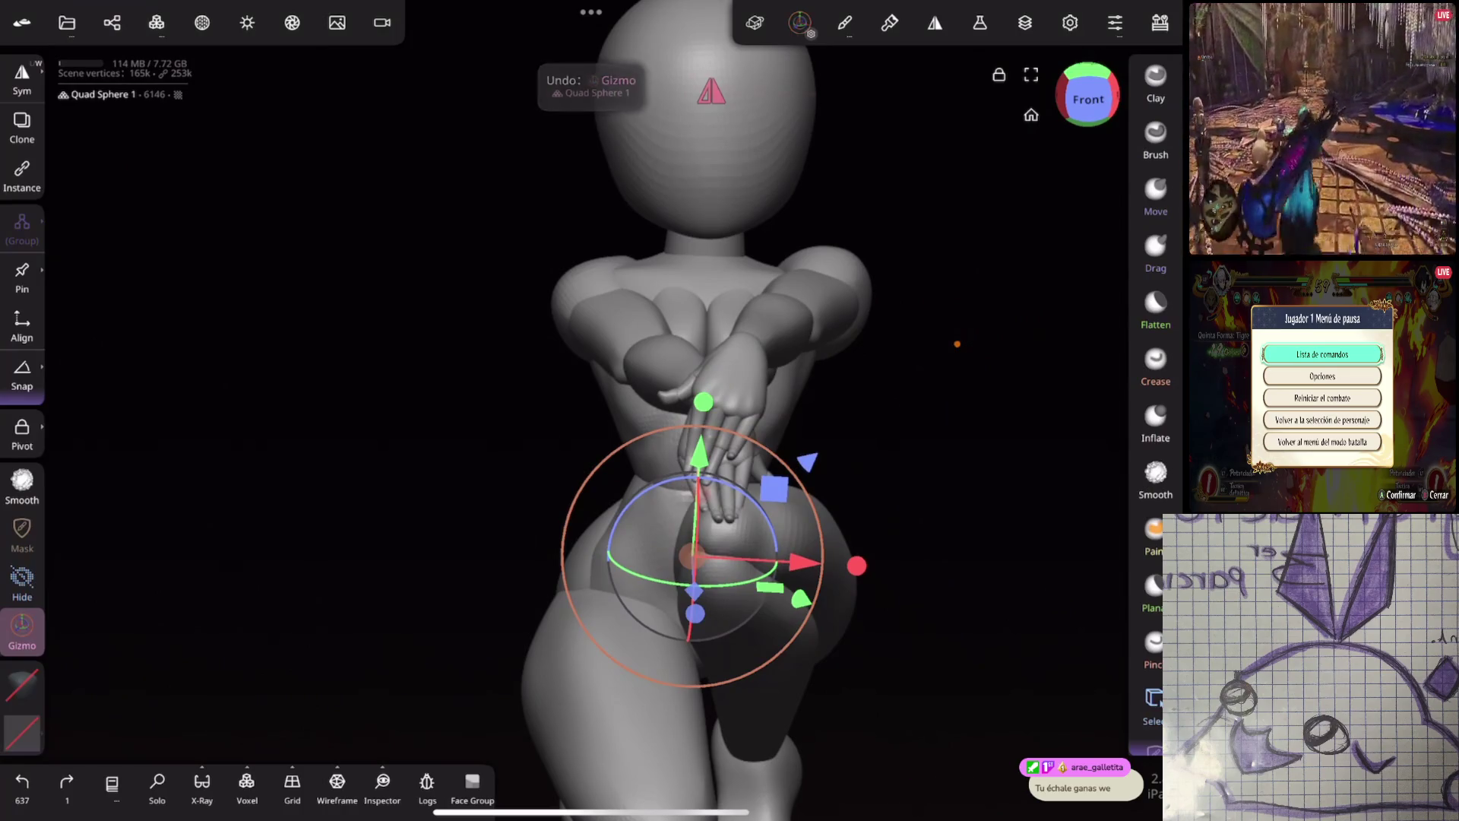
left_click_drag(342, 457, 308, 476)
left_click(111, 23)
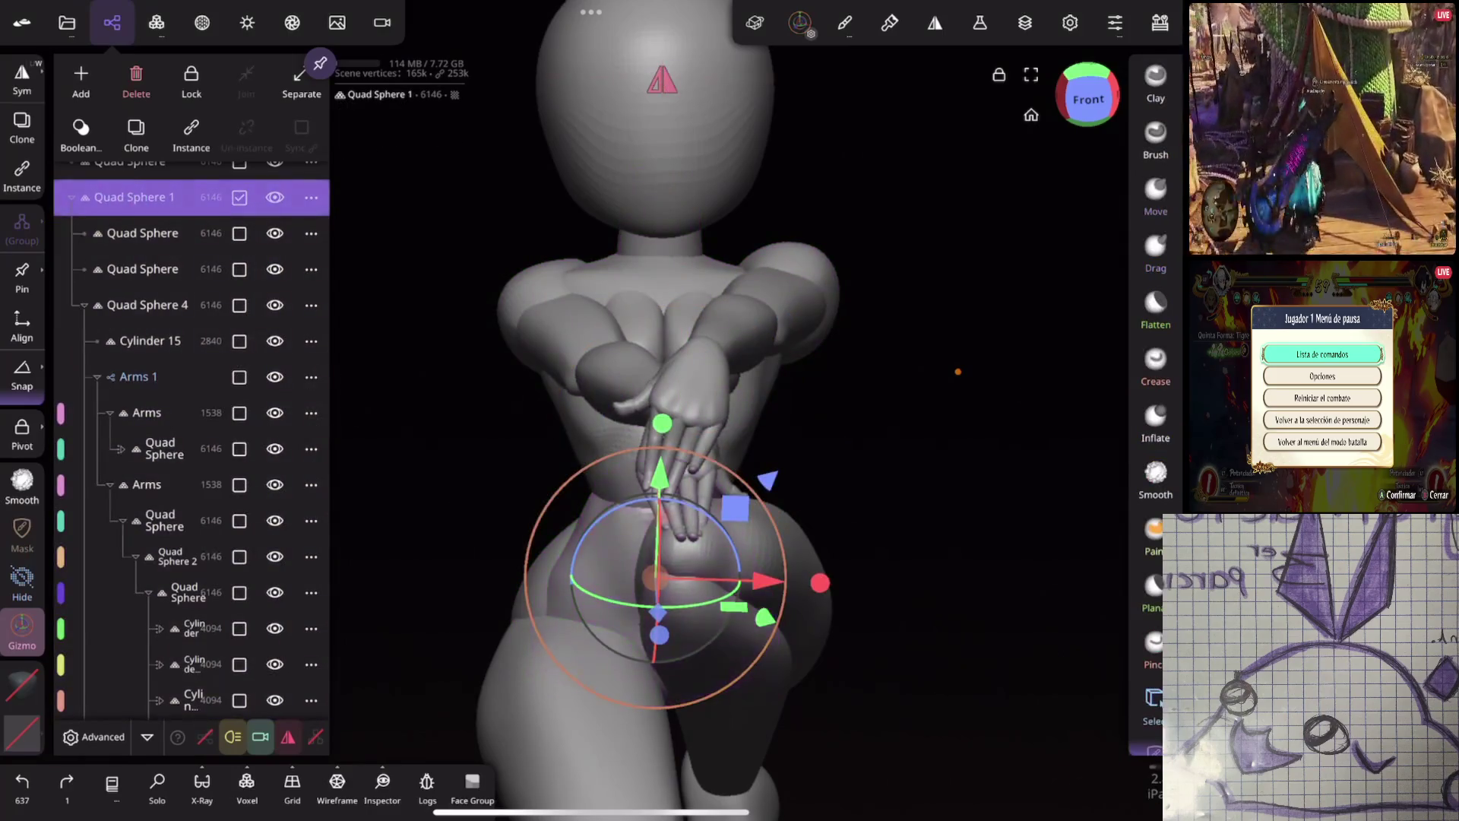
left_click(113, 22)
left_click_drag(889, 456, 730, 376)
left_click(1087, 98)
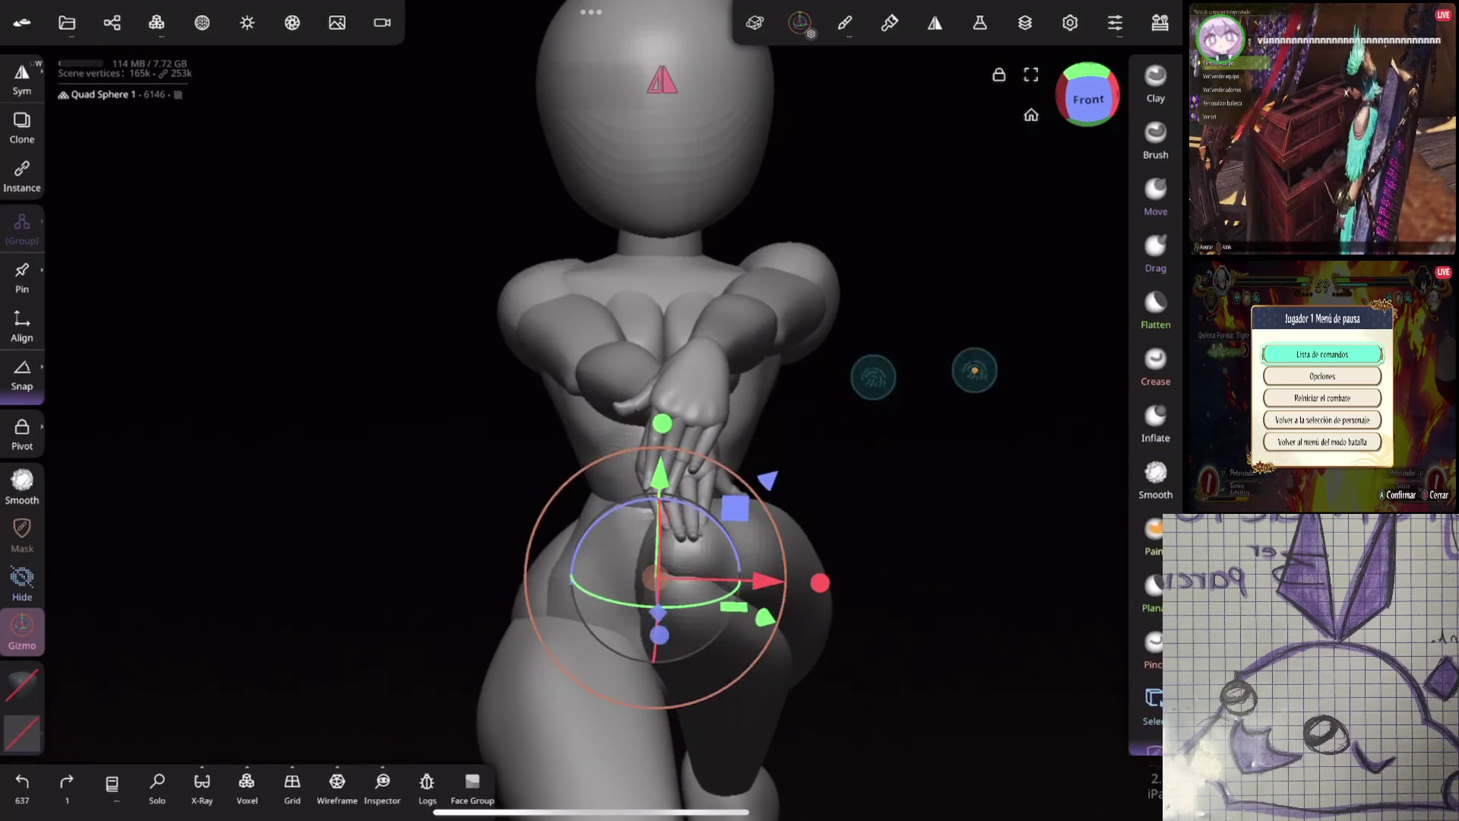
Compare positions with undo and redo, then nudge Quad Sphere 1 into its new place
key("ctrl+z")
key("ctrl+z")
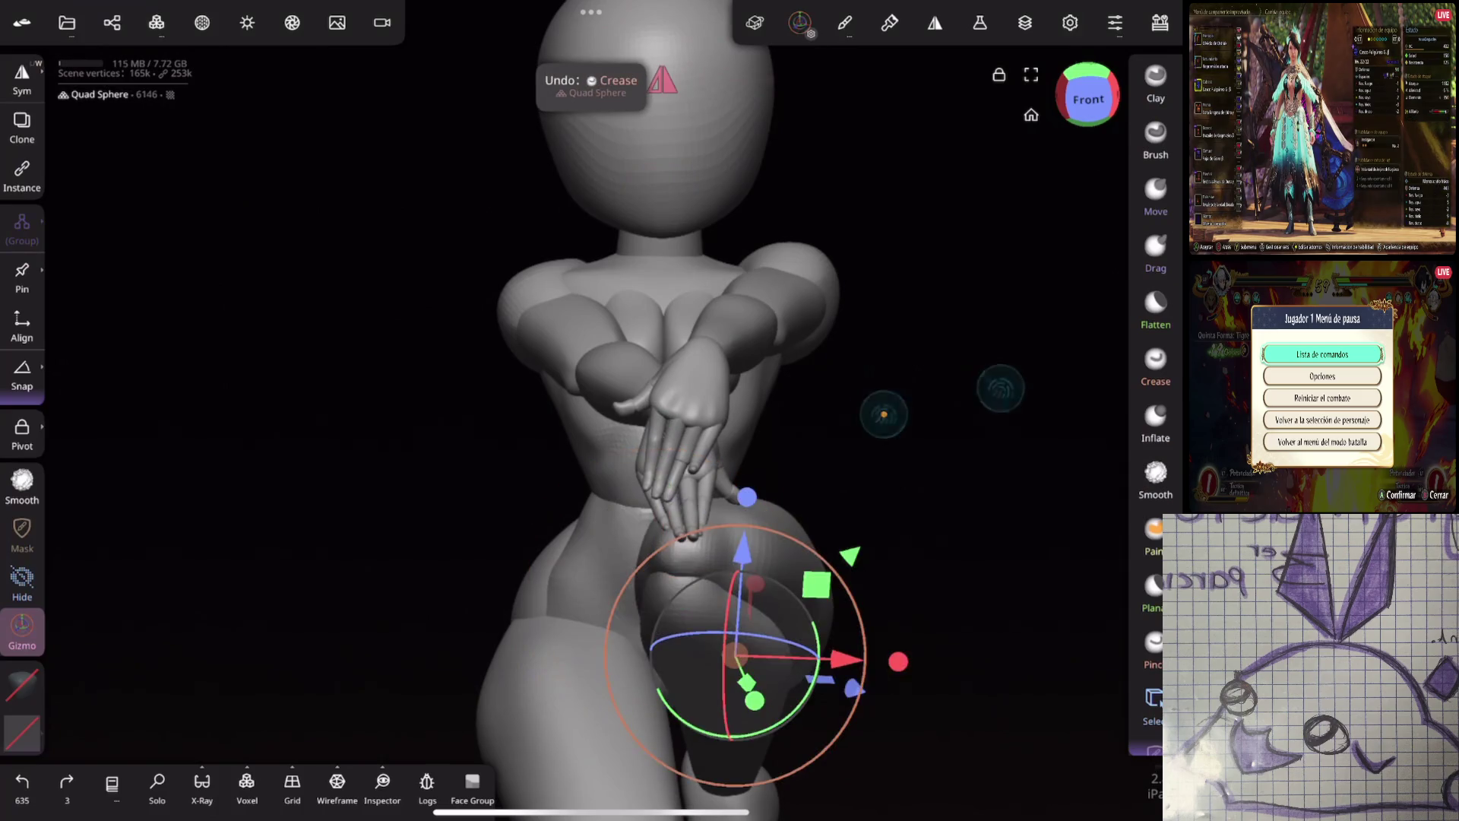
key("ctrl+shift+z")
key("ctrl+shift+z")
key("ctrl+shift+z")
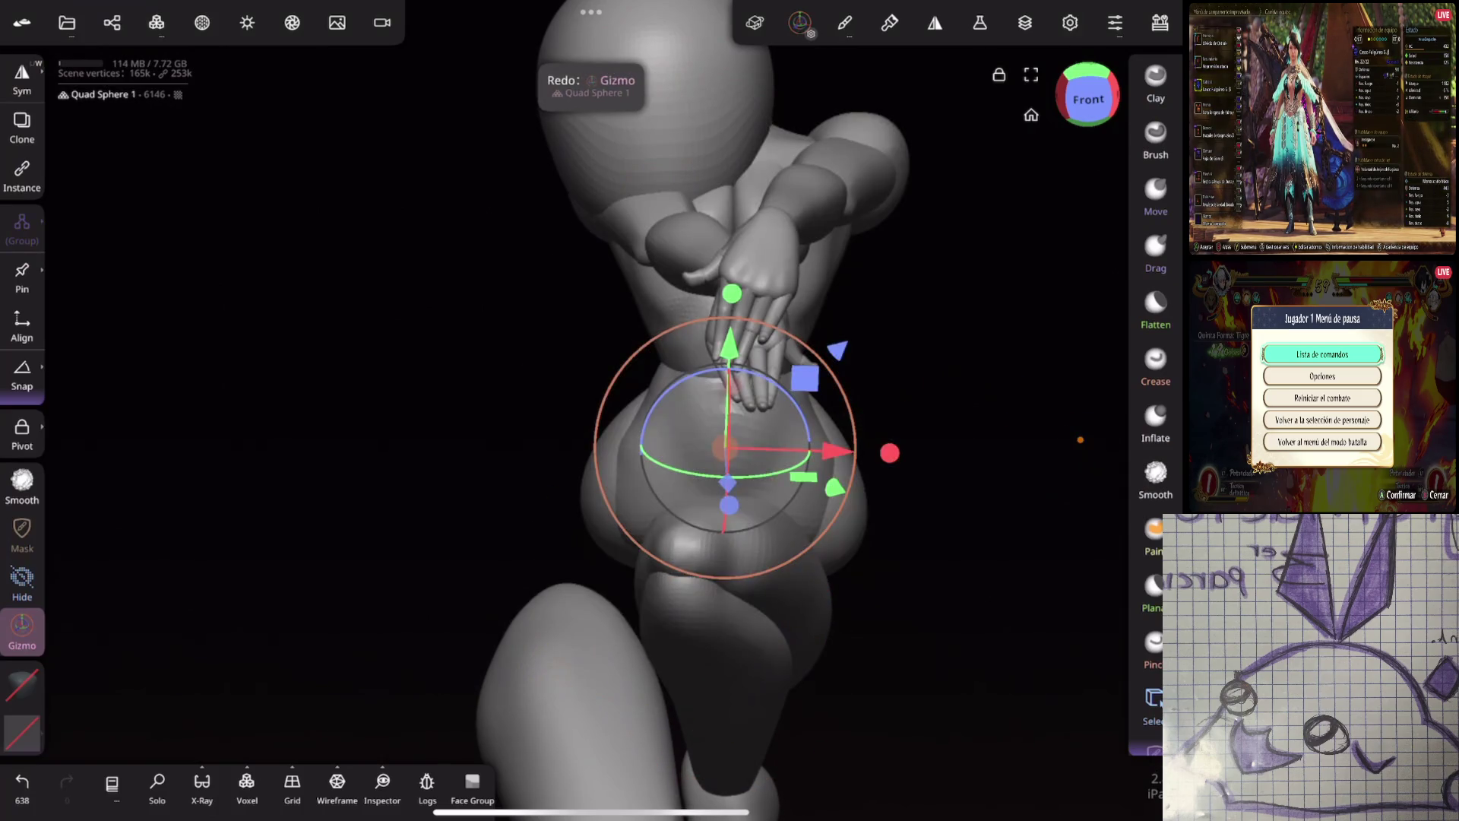
key("ctrl+z")
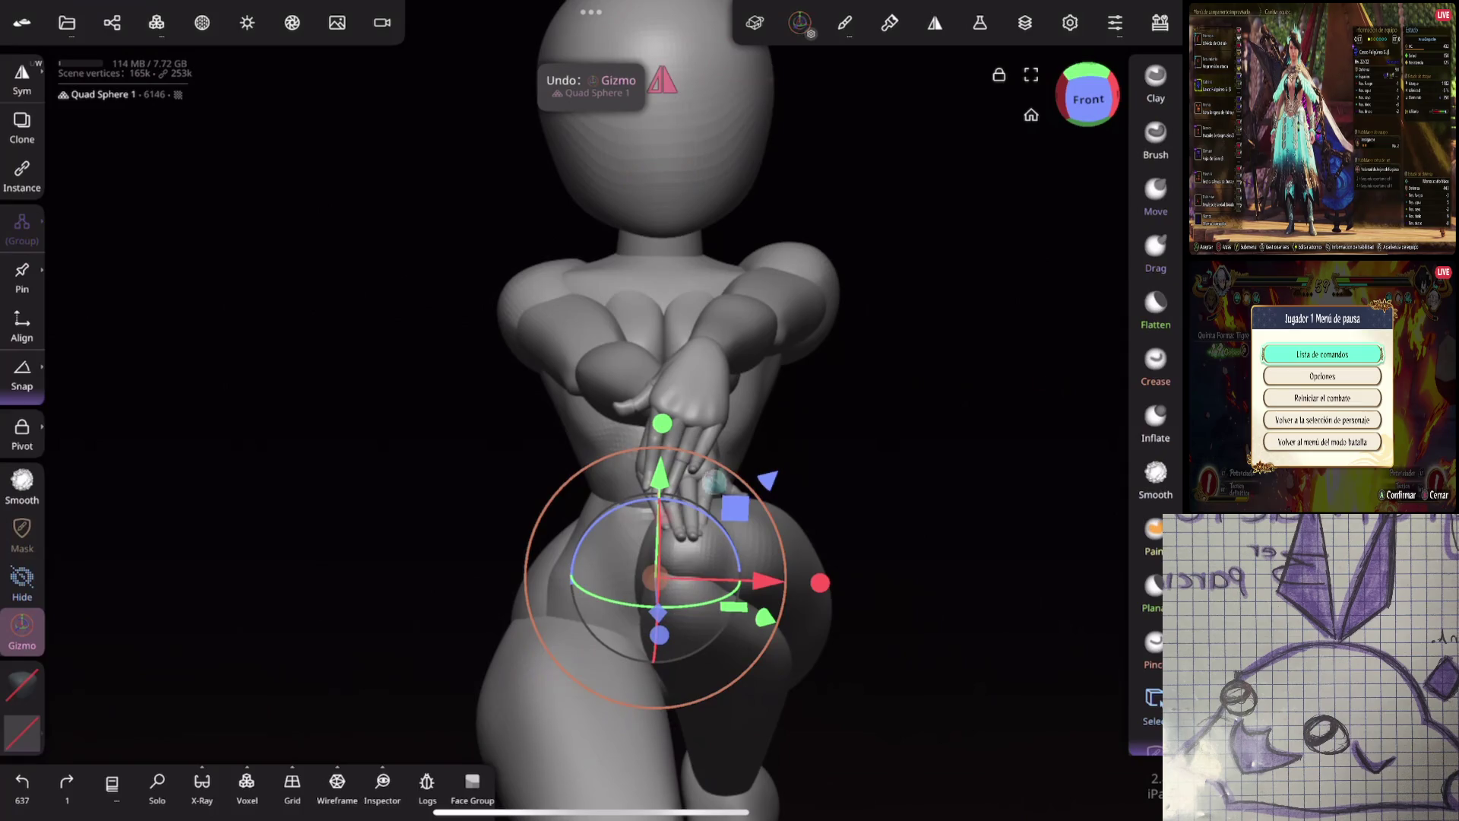
key("ctrl+shift+z")
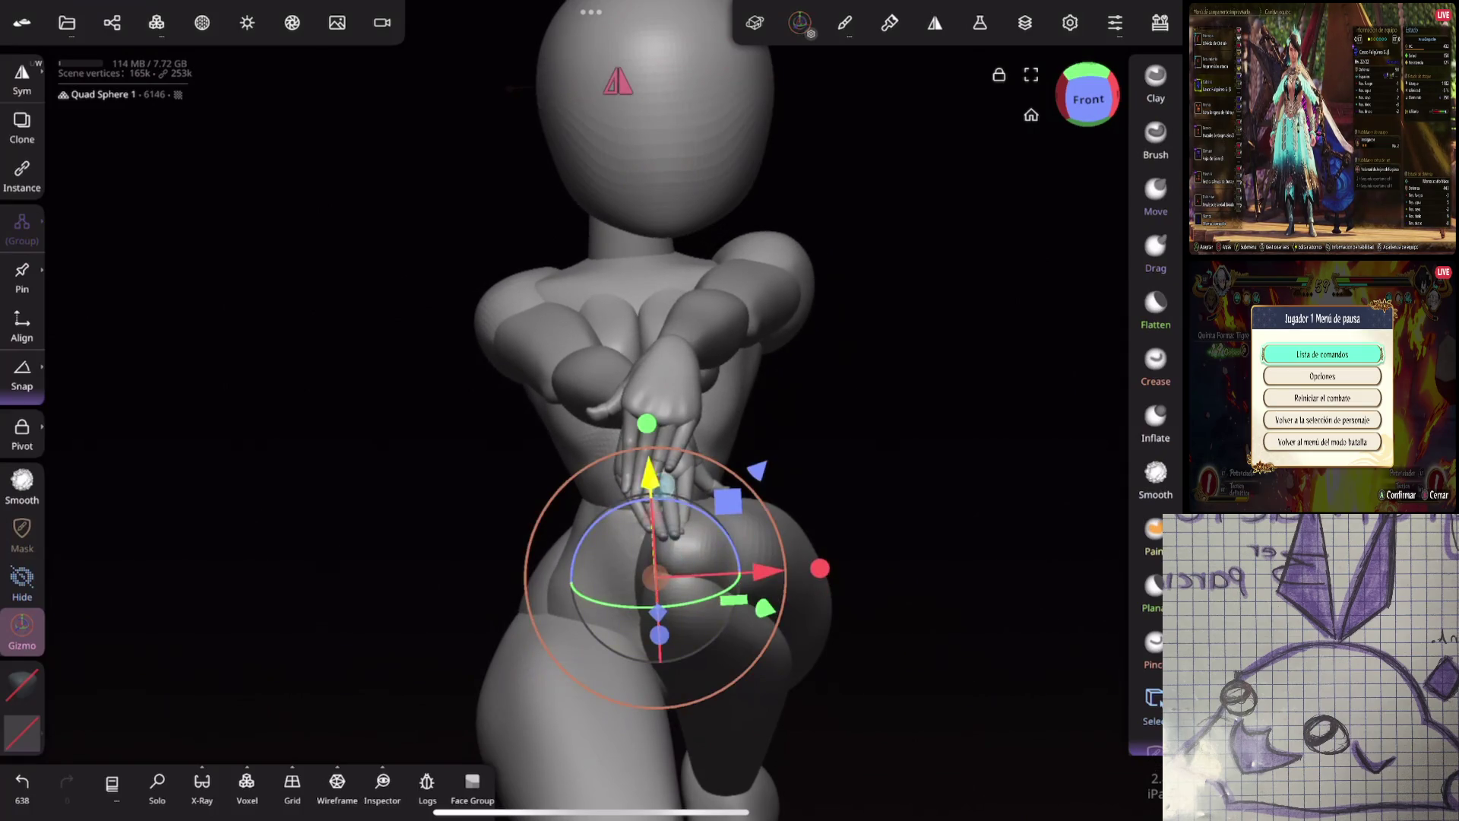
left_click_drag(900, 423, 932, 412)
middle_click_drag(1059, 349, 978, 431)
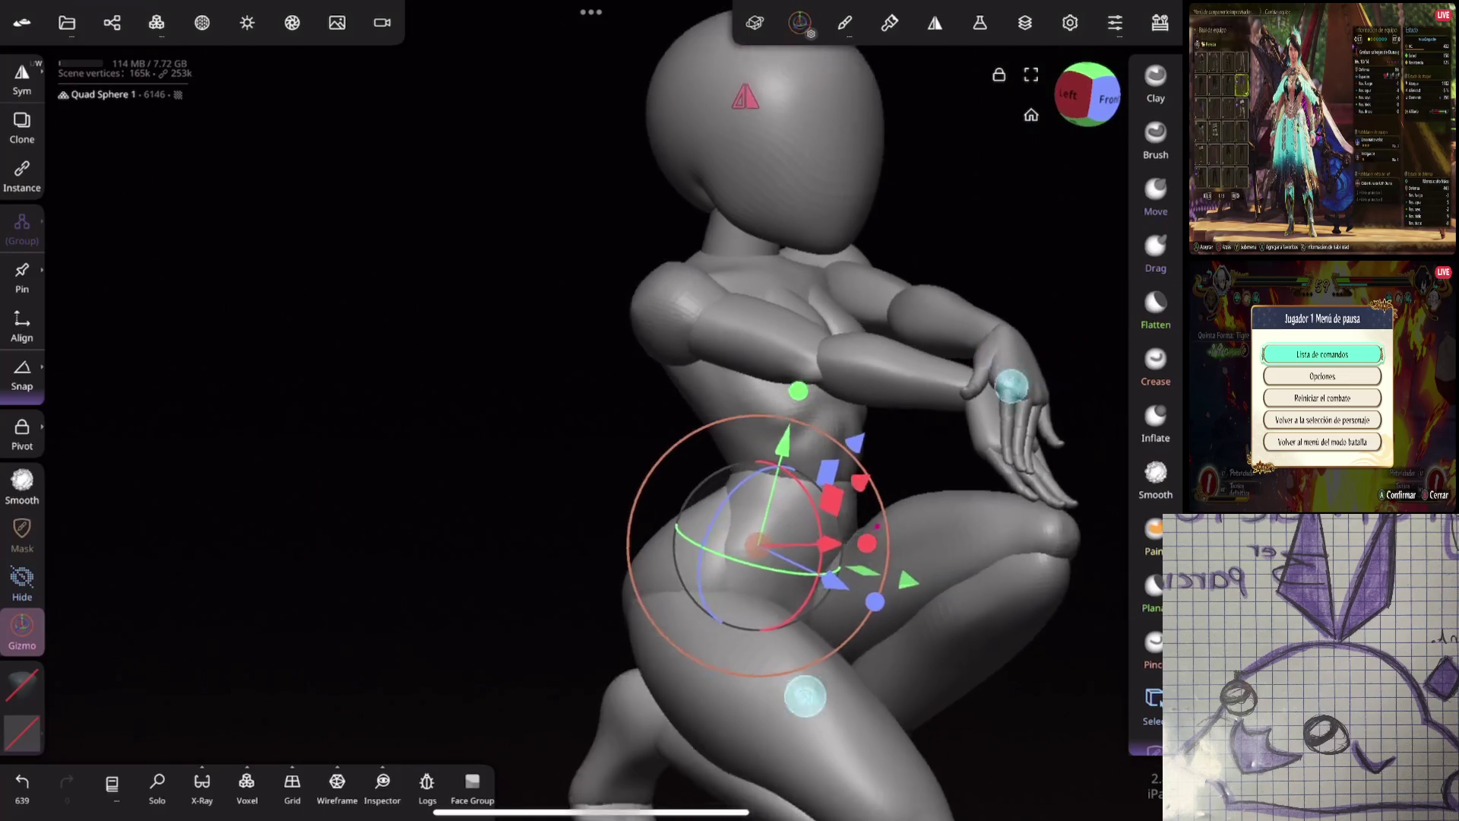
Rotate the arm down in front of the body, shift the forearm and review from the left side
left_click_drag(747, 490, 786, 513)
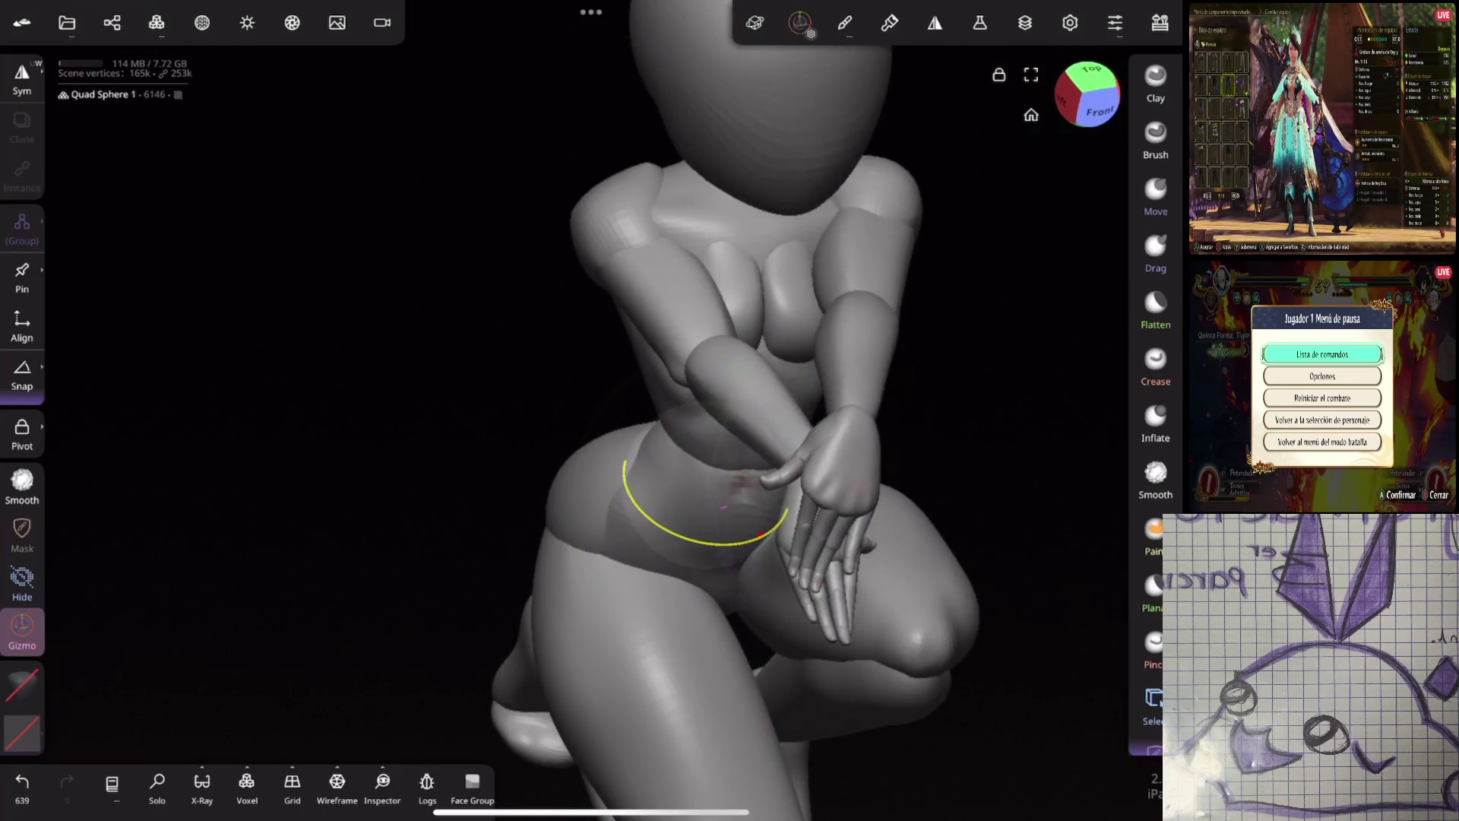
left_click(726, 446)
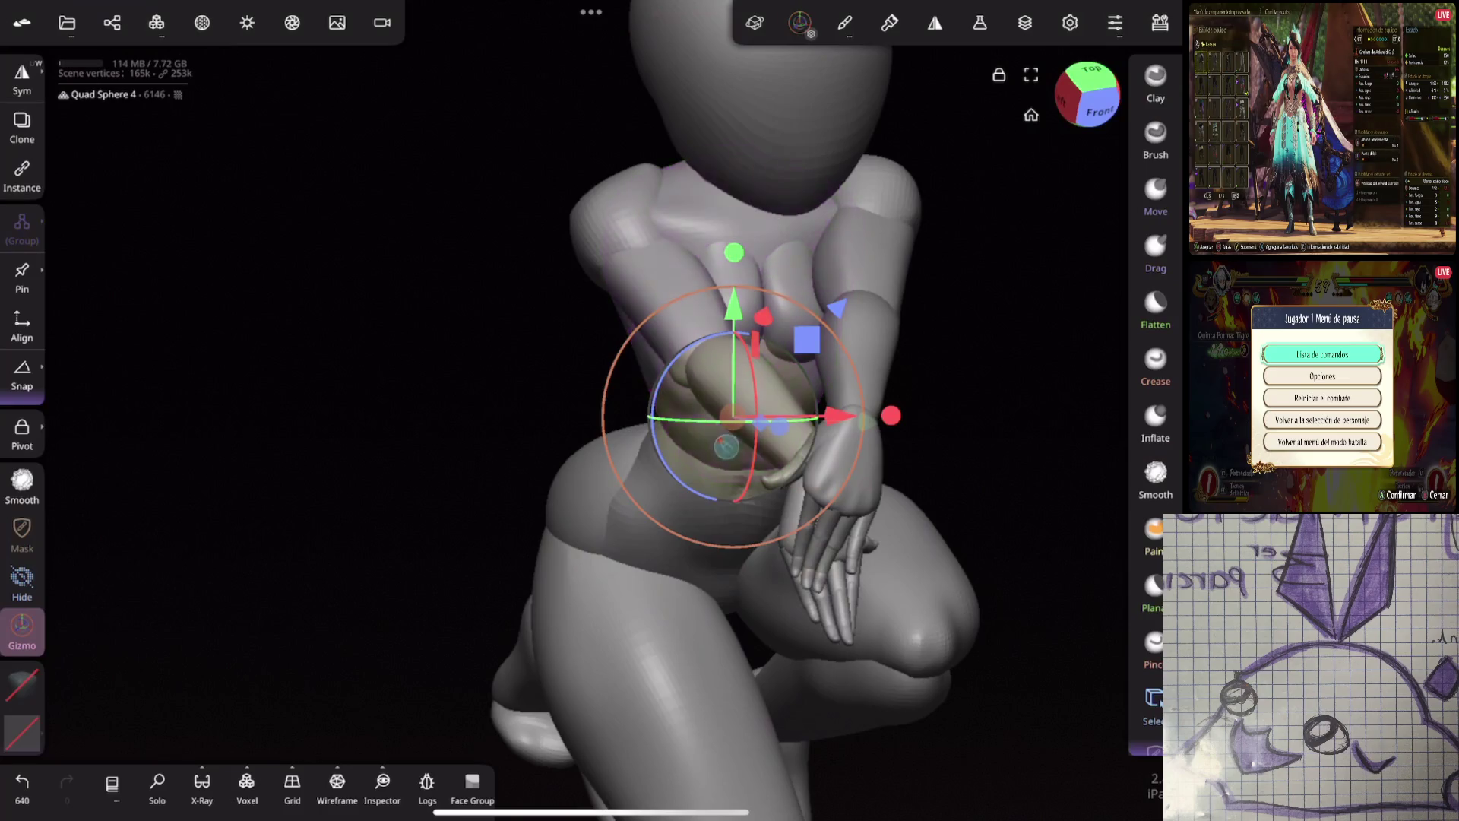
left_click_drag(730, 421, 798, 422)
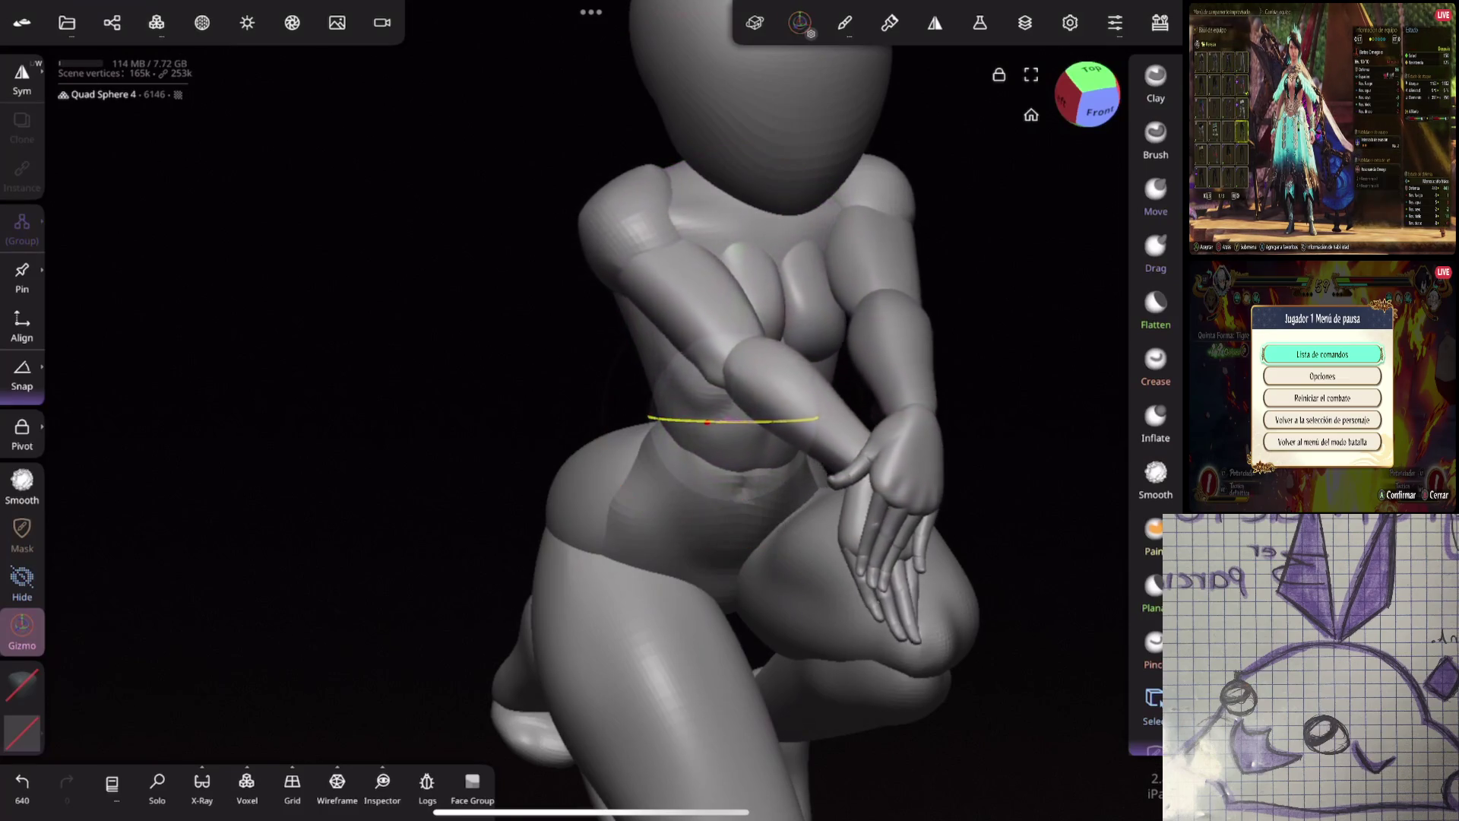
left_click(1098, 111)
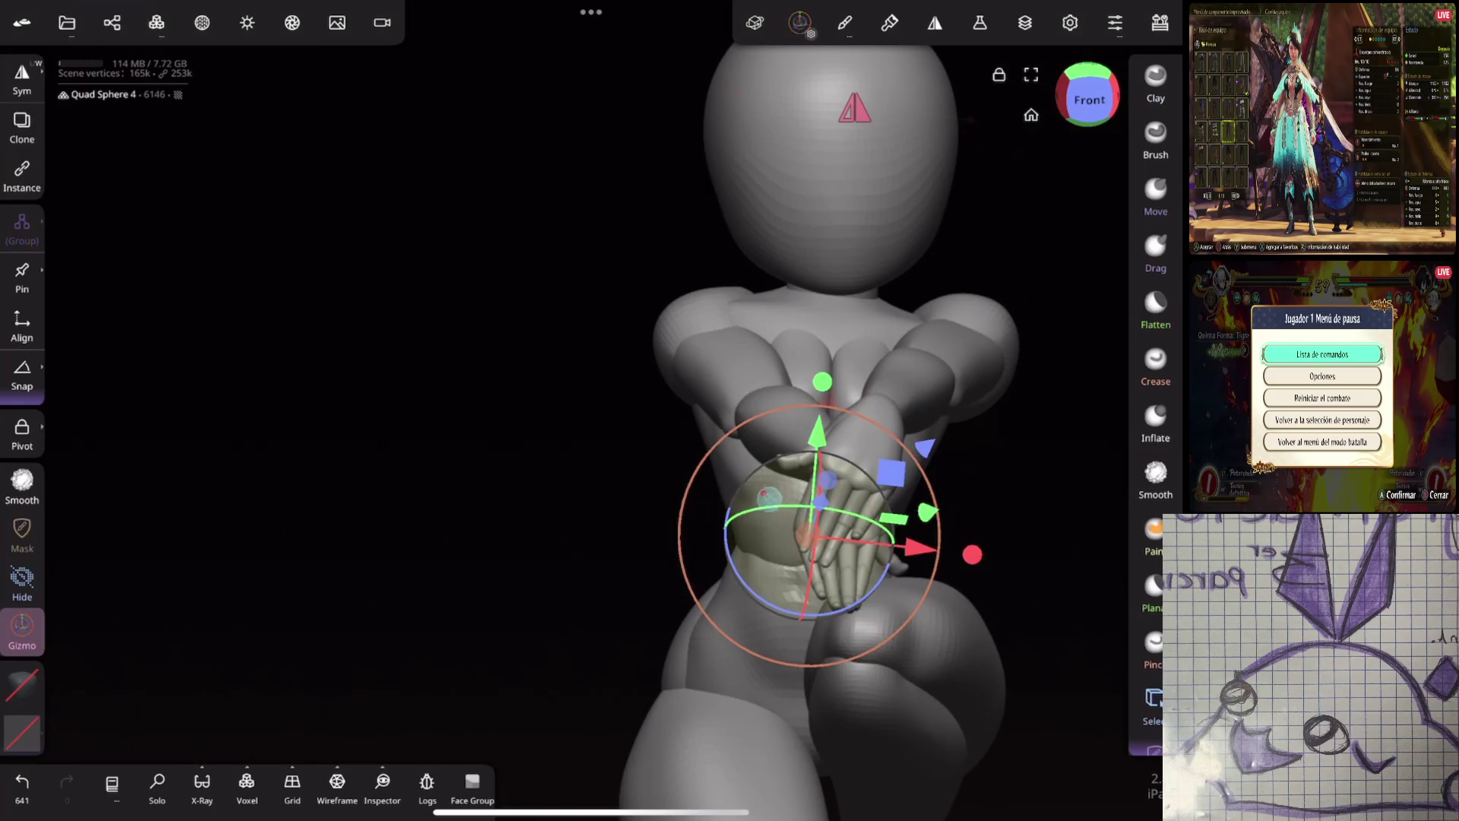
left_click_drag(456, 456, 388, 456)
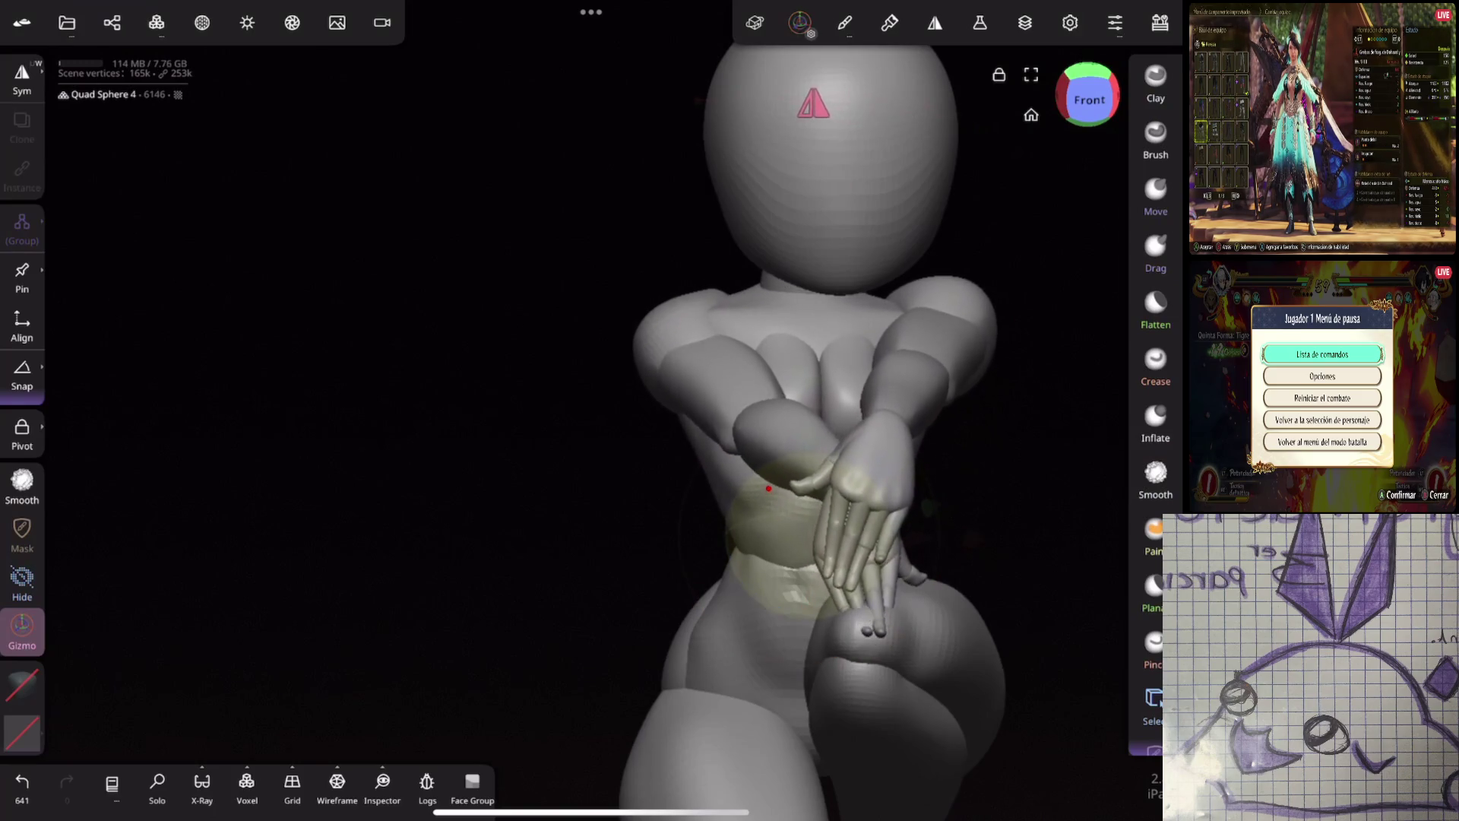
mouse_move(984, 330)
left_mouse_down()
mouse_move(1011, 393)
mouse_move(971, 589)
left_mouse_up()
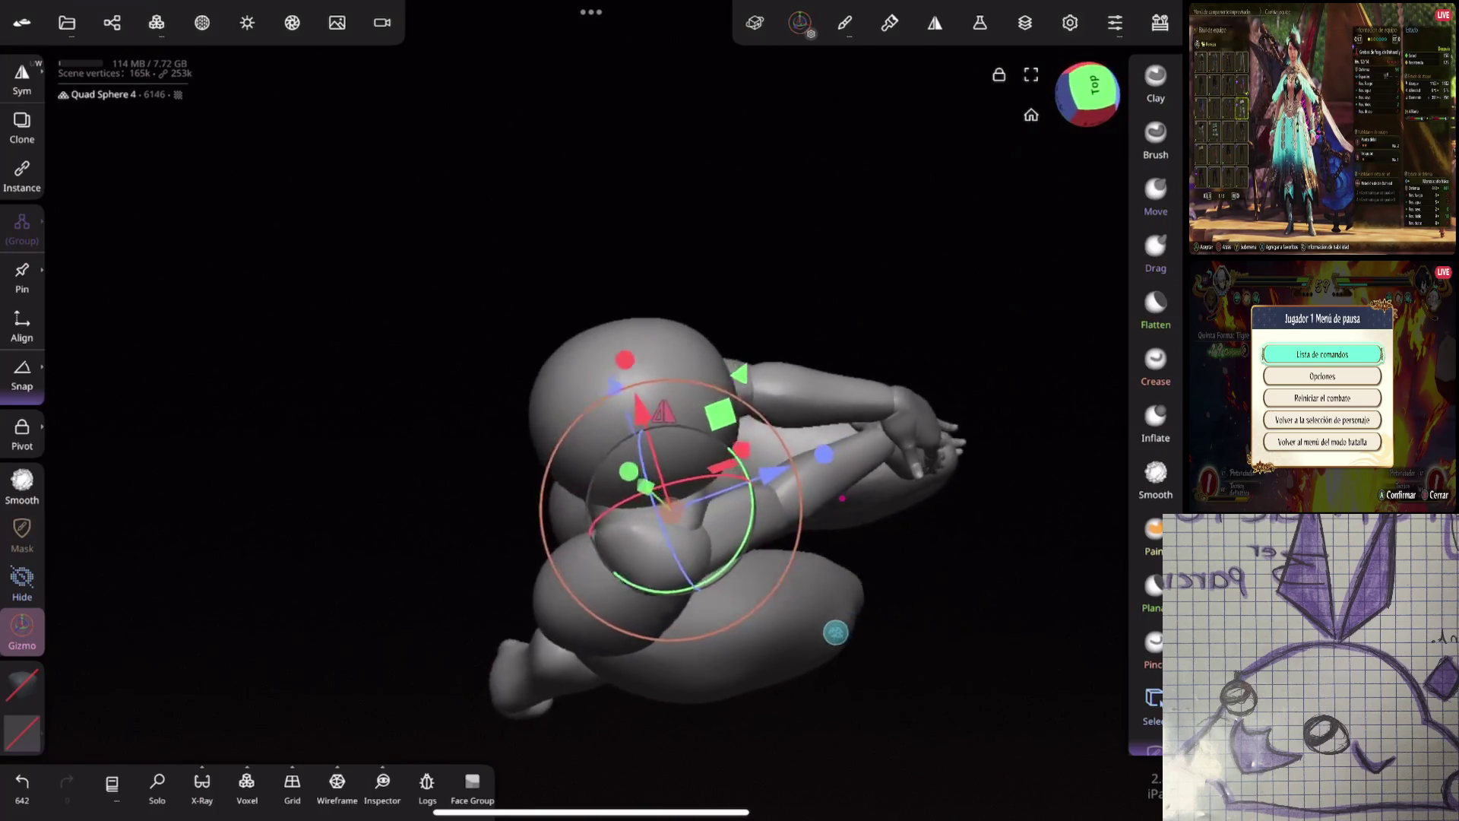
mouse_move(928, 267)
left_mouse_down()
mouse_move(1069, 363)
mouse_move(1036, 368)
left_mouse_up()
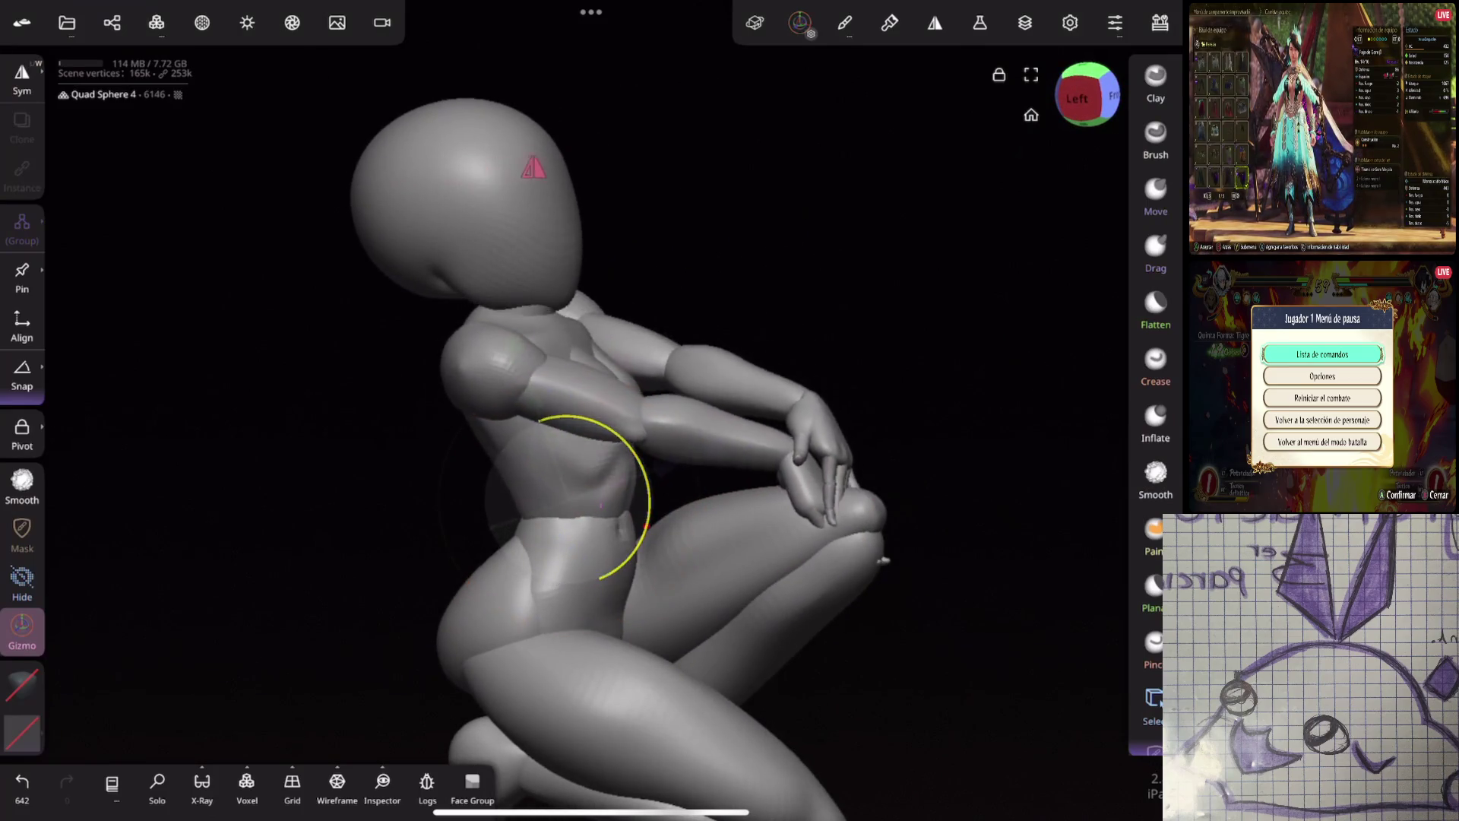
Undo and retry the torso rotation until Quad Sphere 4 leans at a new angle
key("ctrl+z")
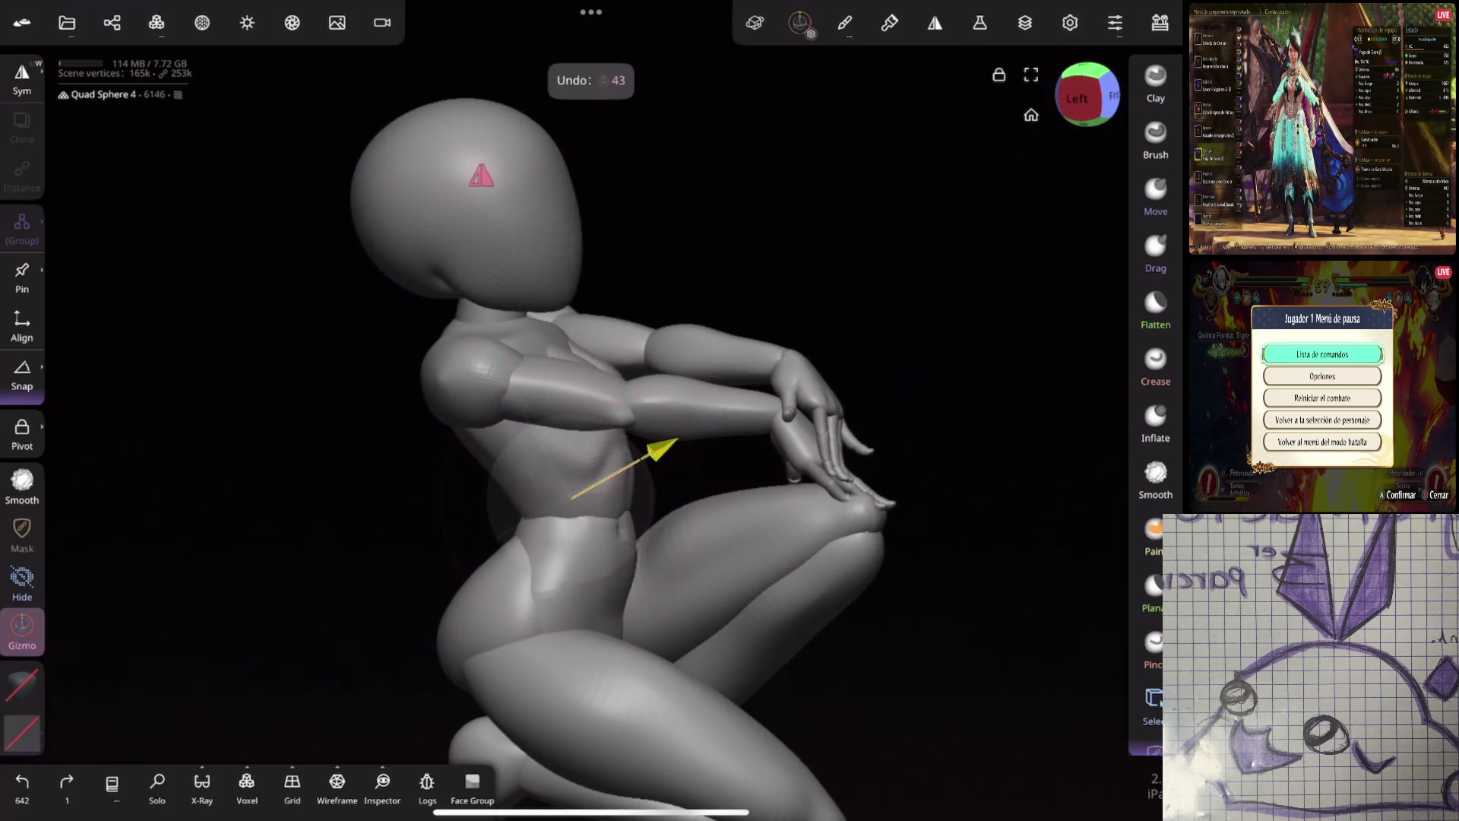
left_click(592, 479)
mouse_move(918, 398)
left_mouse_down()
mouse_move(876, 555)
mouse_move(807, 506)
mouse_move(887, 556)
mouse_move(1036, 373)
left_mouse_up()
left_click_drag(501, 363, 520, 349)
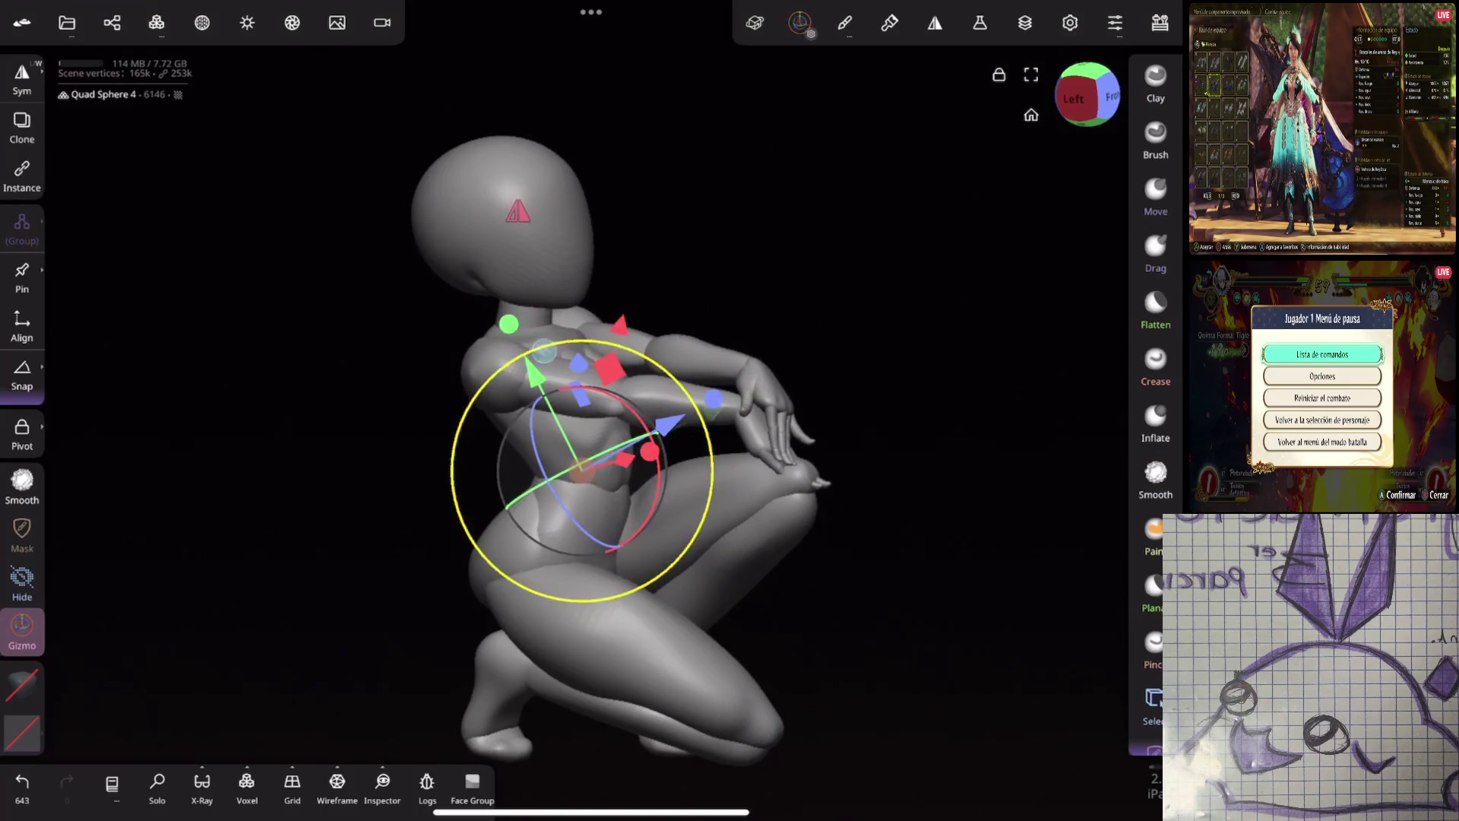
key("ctrl+z")
key("ctrl+z")
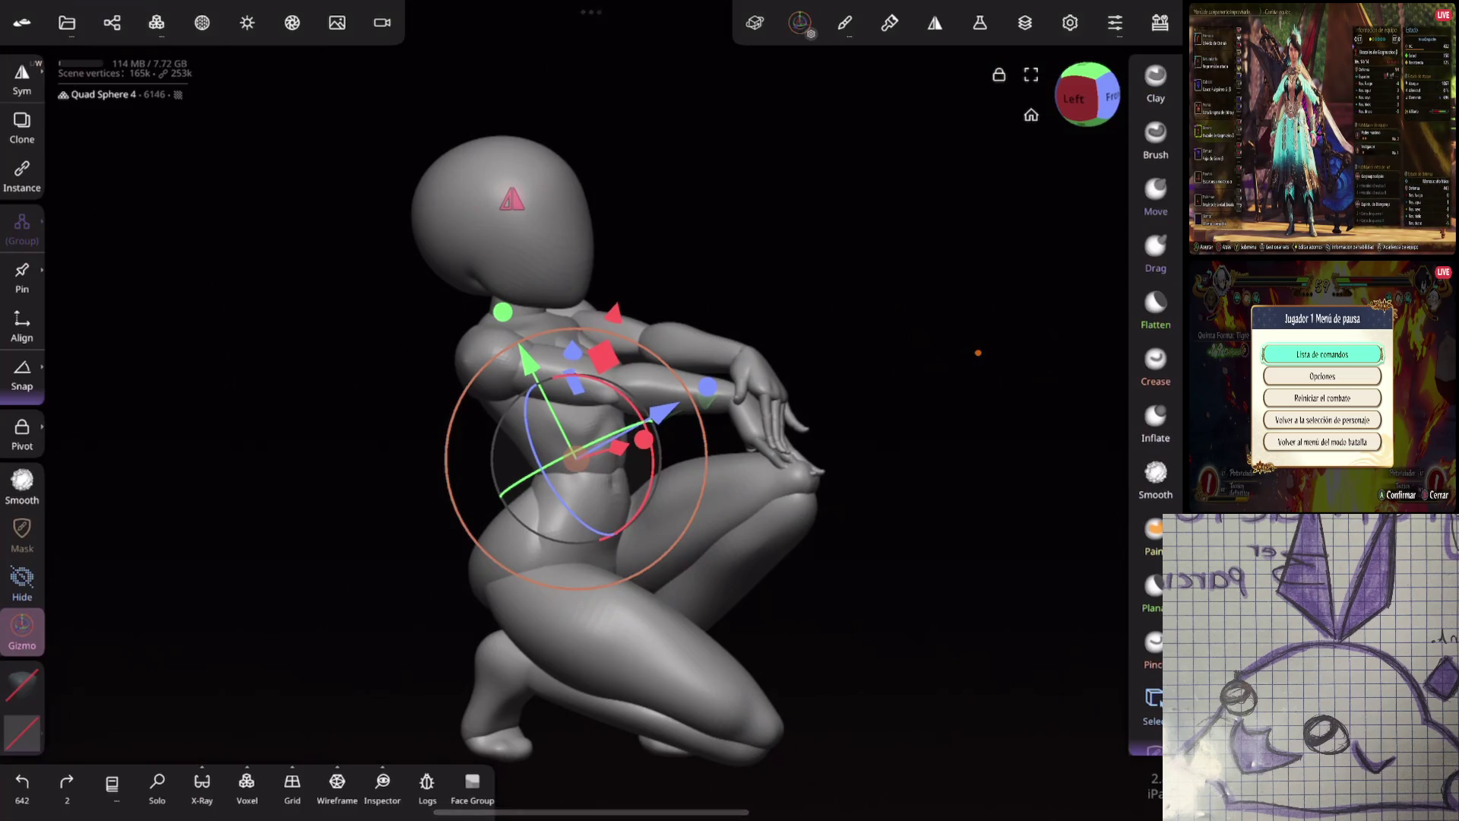
left_click_drag(978, 352, 889, 537)
mouse_move(688, 391)
left_mouse_down()
mouse_move(638, 479)
mouse_move(667, 438)
left_mouse_up()
mouse_move(844, 462)
left_mouse_down()
mouse_move(993, 454)
mouse_move(791, 532)
left_mouse_up()
scroll(947, 380, "up", 3)
Rotate the Arms piece down and shift it left so the hands rest across the knee
left_click(570, 296)
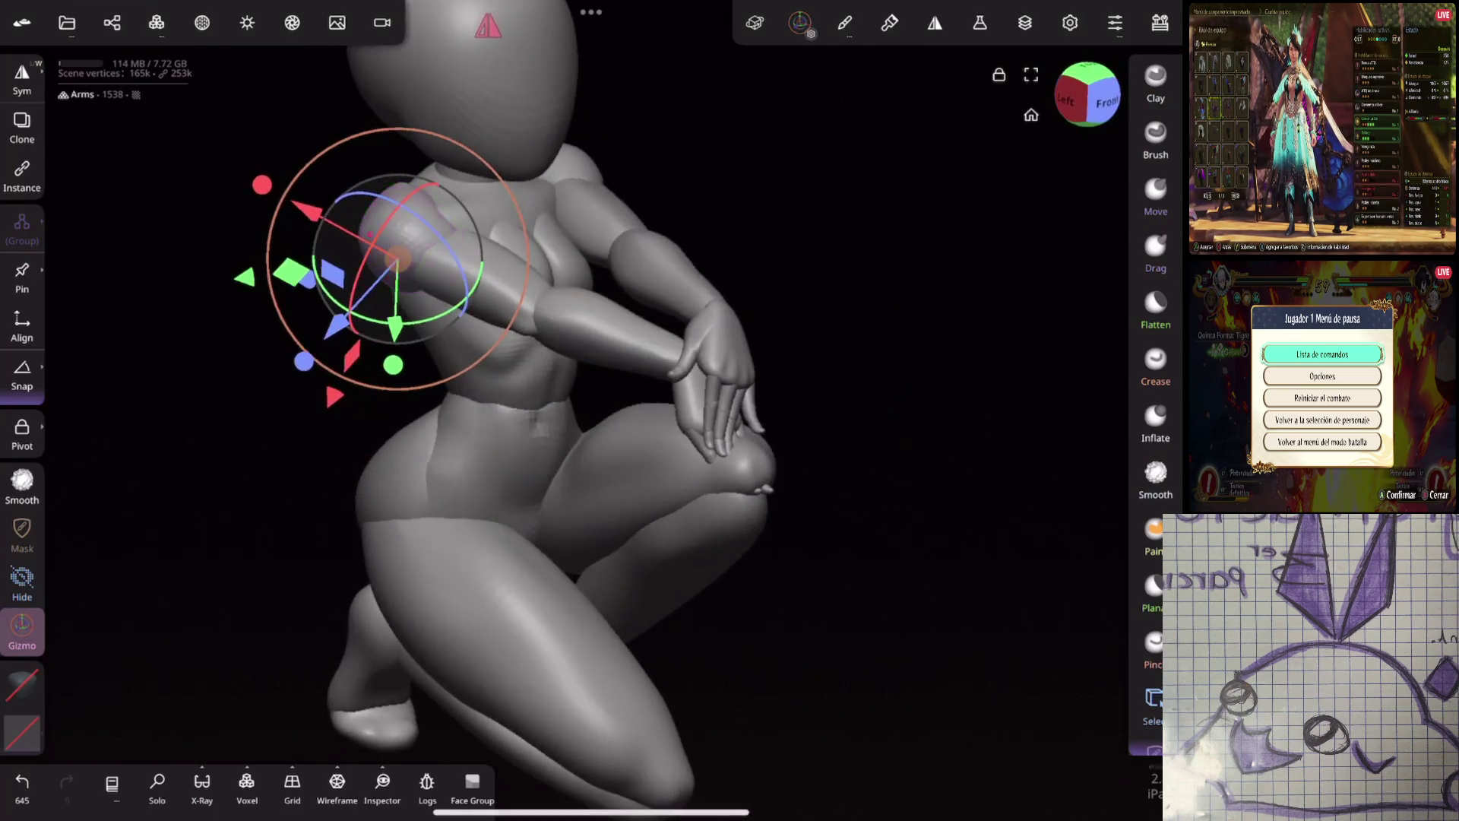
scroll(479, 411, "up", 3)
left_click_drag(233, 230, 228, 228)
left_click_drag(394, 285, 389, 313)
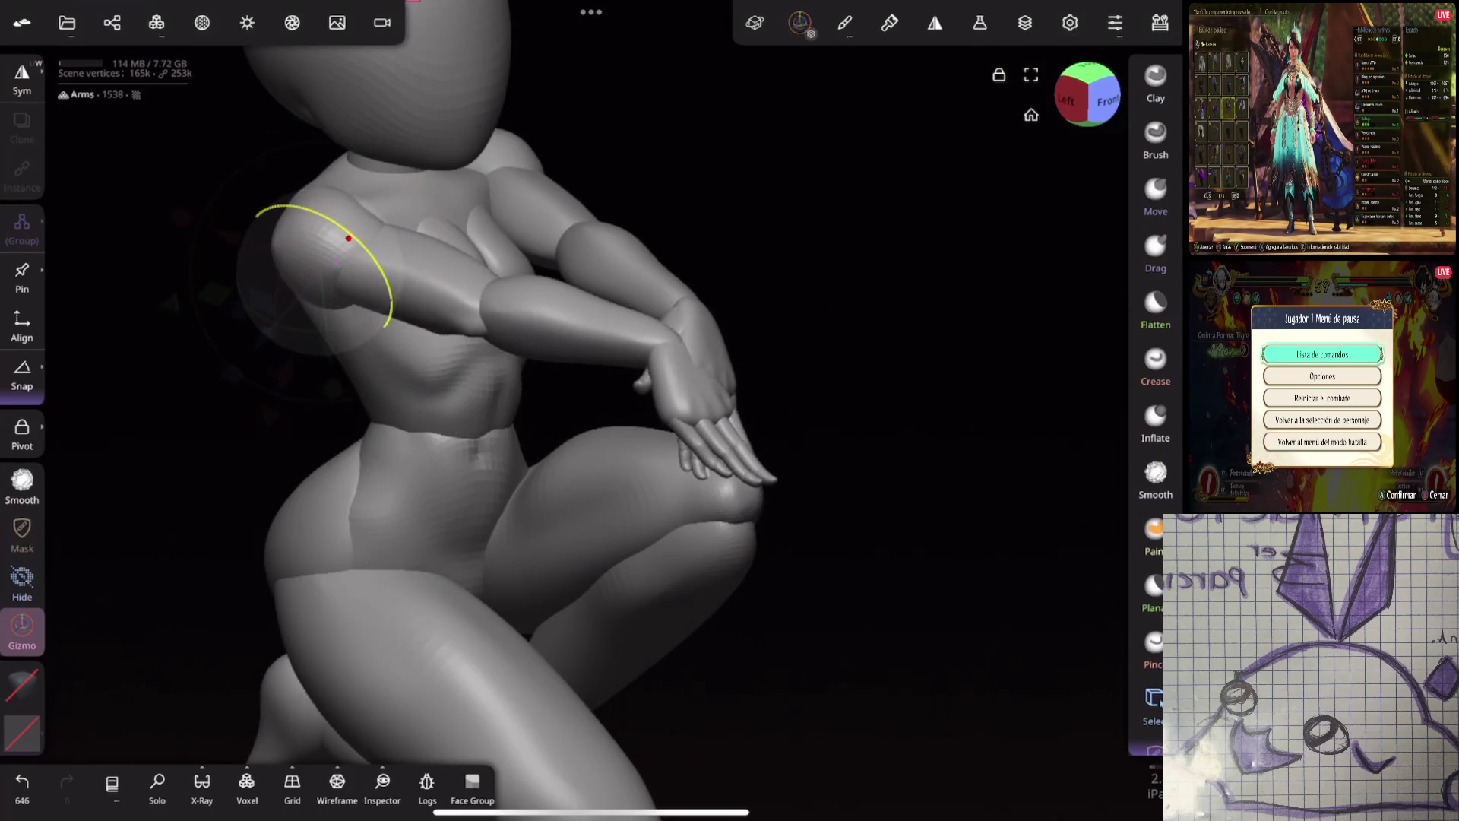
left_click_drag(229, 233, 214, 227)
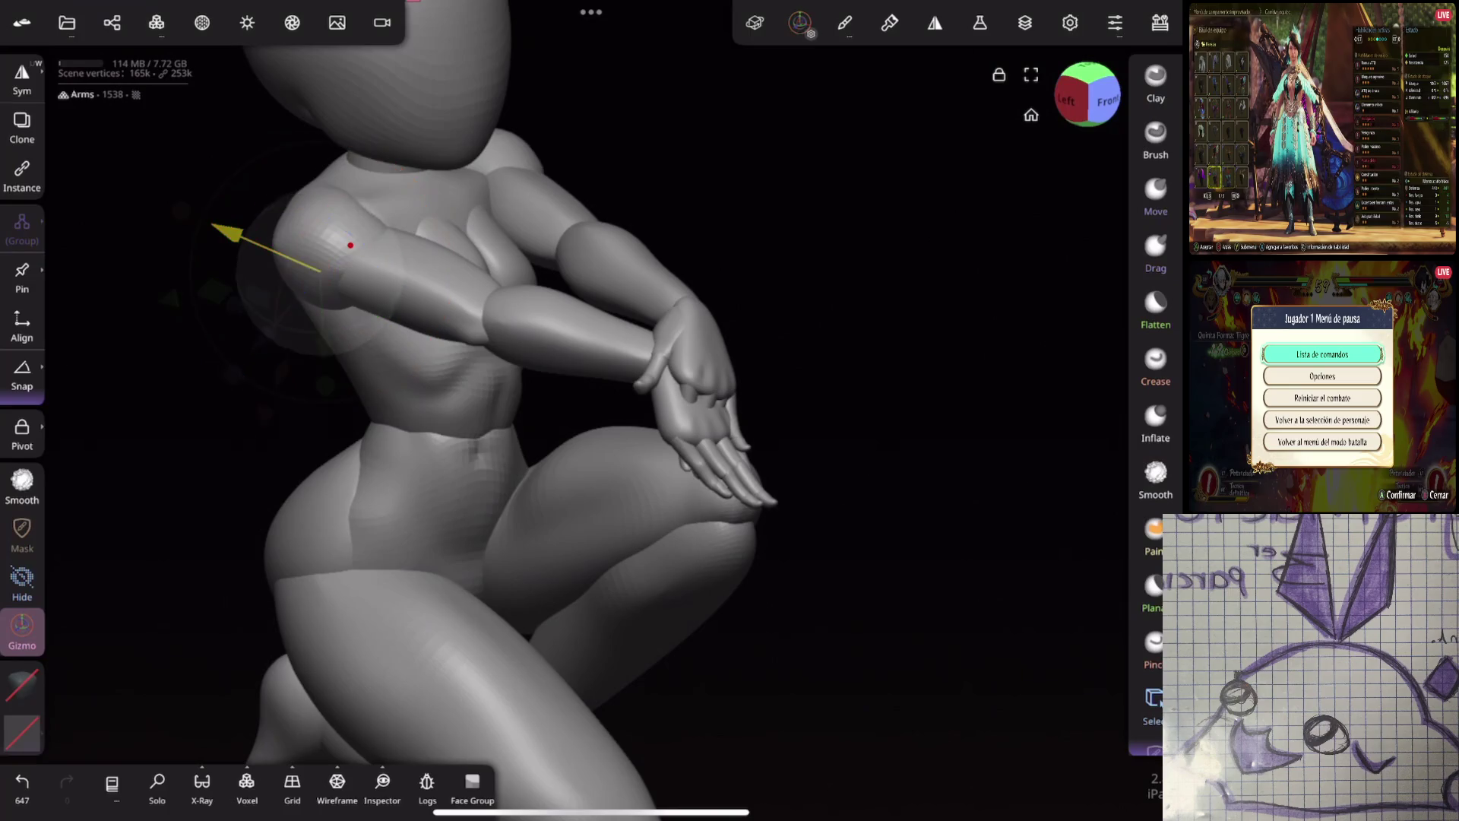
mouse_move(730, 342)
middle_mouse_down()
mouse_move(867, 304)
mouse_move(860, 263)
mouse_move(965, 322)
middle_mouse_up()
Undo a left-shoulder edit, then nudge the right shoulder sphere along its side axis
left_click(211, 228)
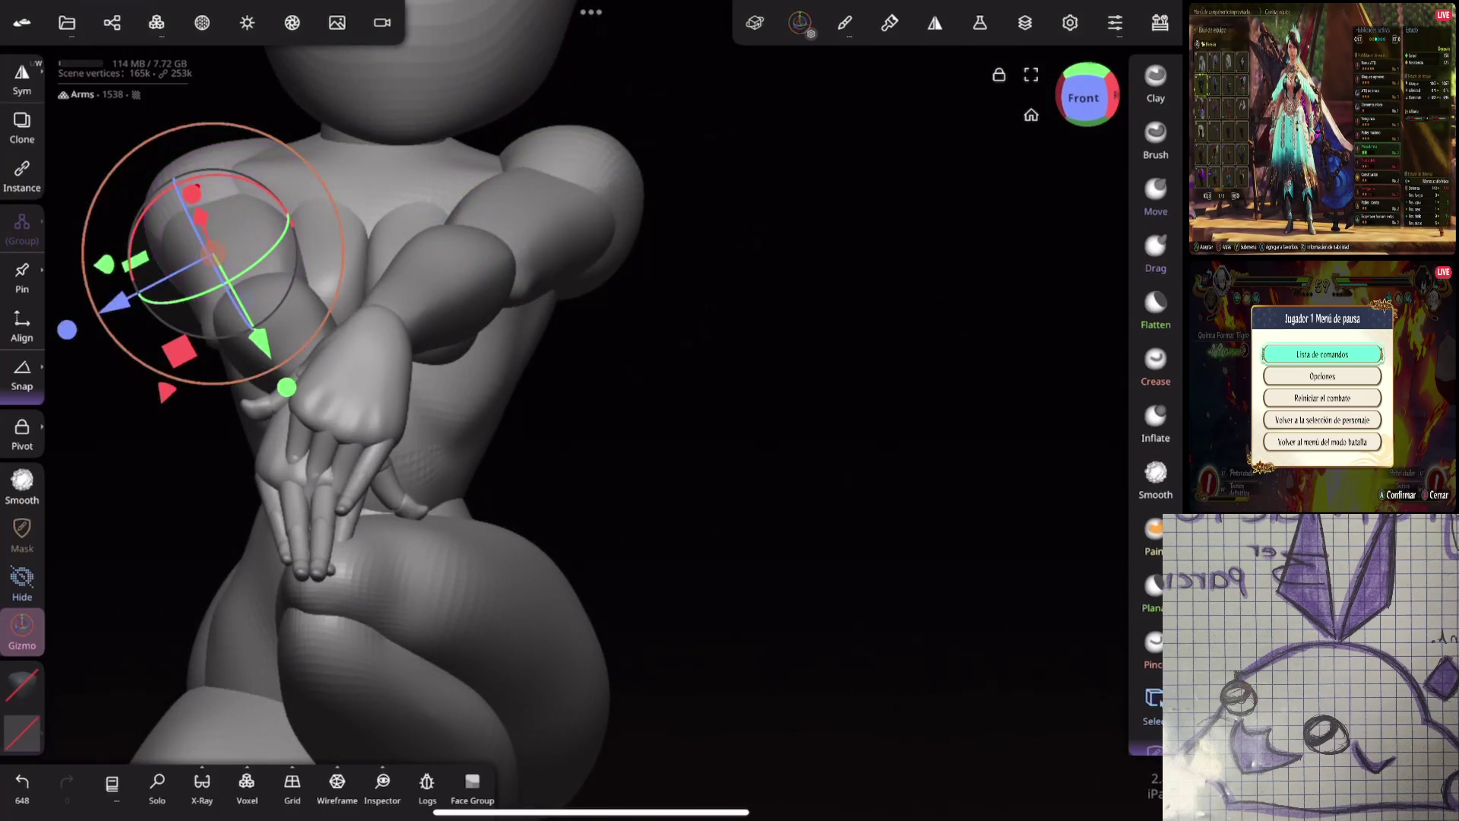
key("ctrl+z")
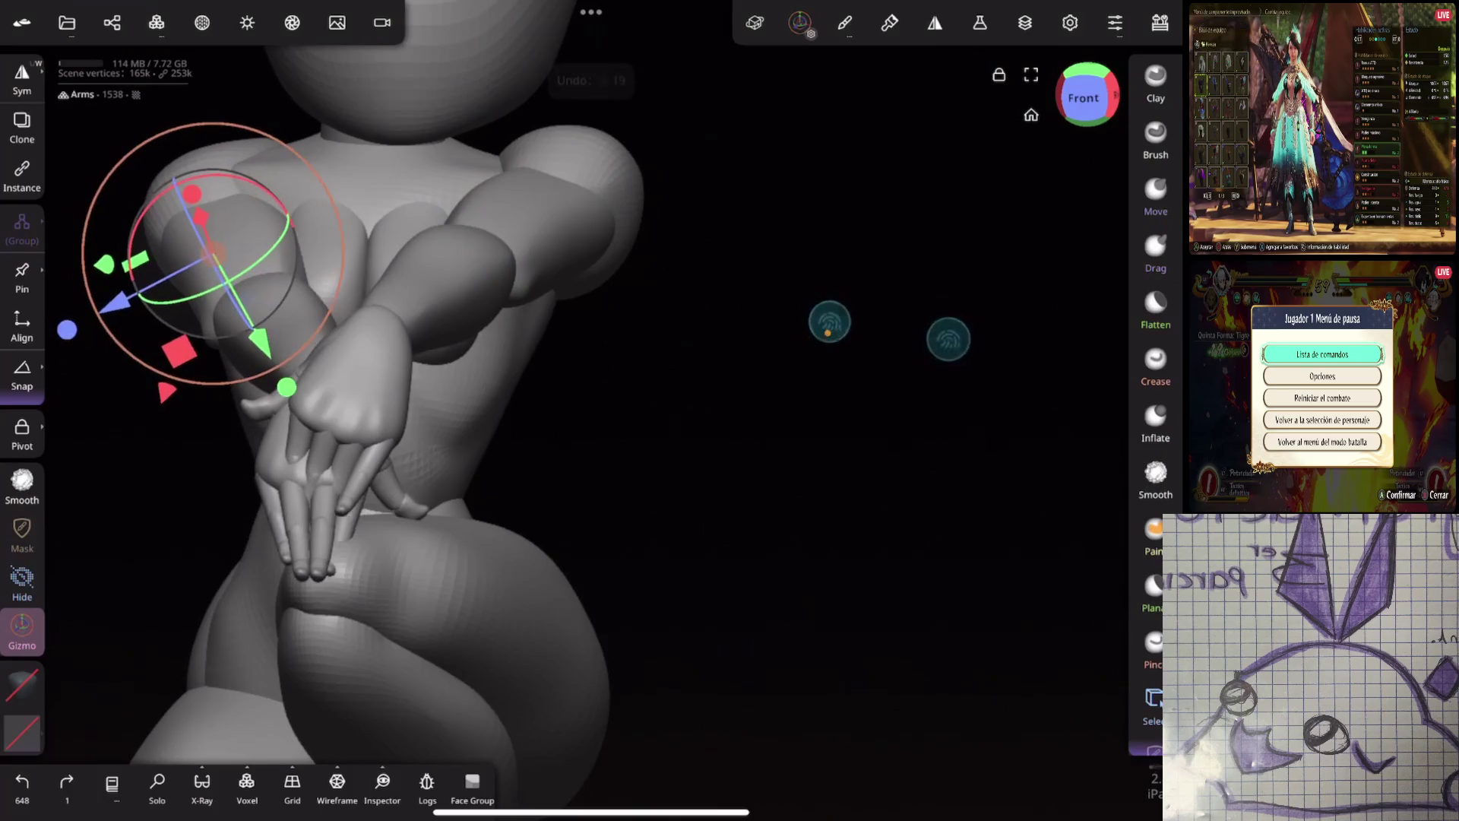
middle_click_drag(829, 323, 833, 376)
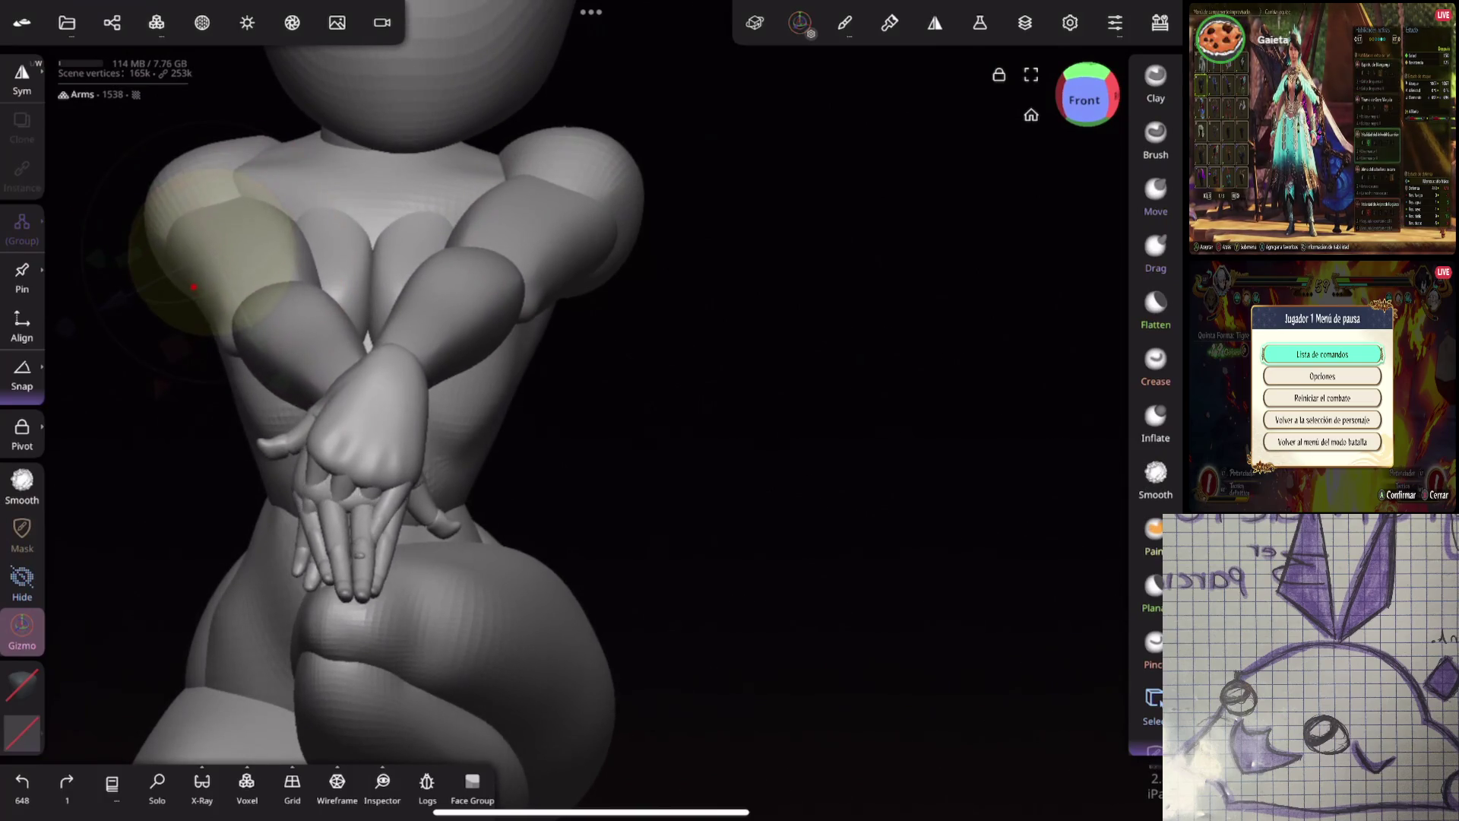
left_click(196, 285)
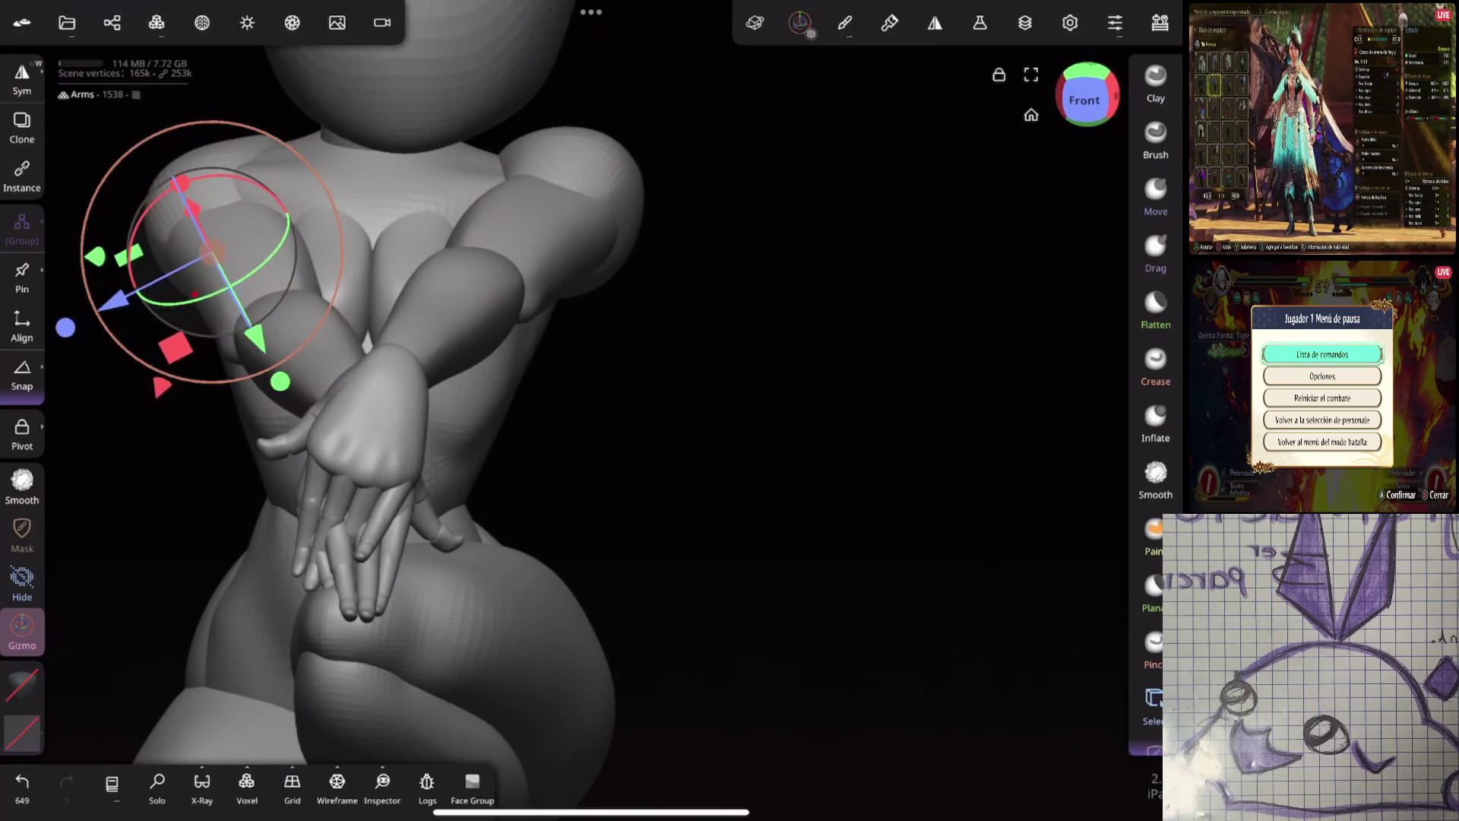
left_click(586, 244)
left_click(621, 215)
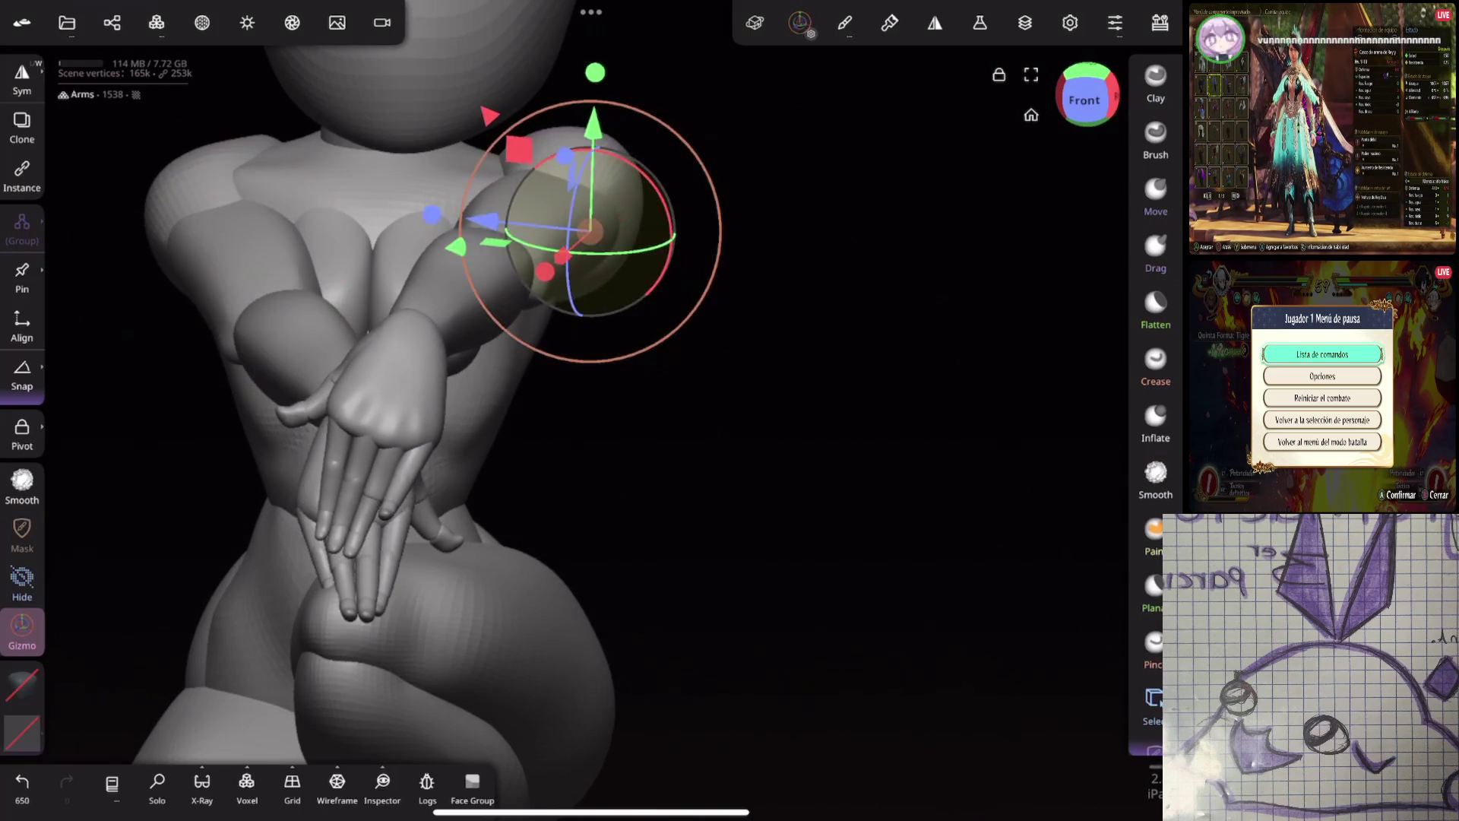
middle_click_drag(799, 514, 631, 552)
left_click_drag(593, 282, 610, 282)
mouse_move(684, 486)
middle_mouse_down()
mouse_move(828, 485)
mouse_move(970, 441)
mouse_move(970, 377)
mouse_move(912, 422)
mouse_move(831, 407)
middle_mouse_up()
left_click(1154, 365)
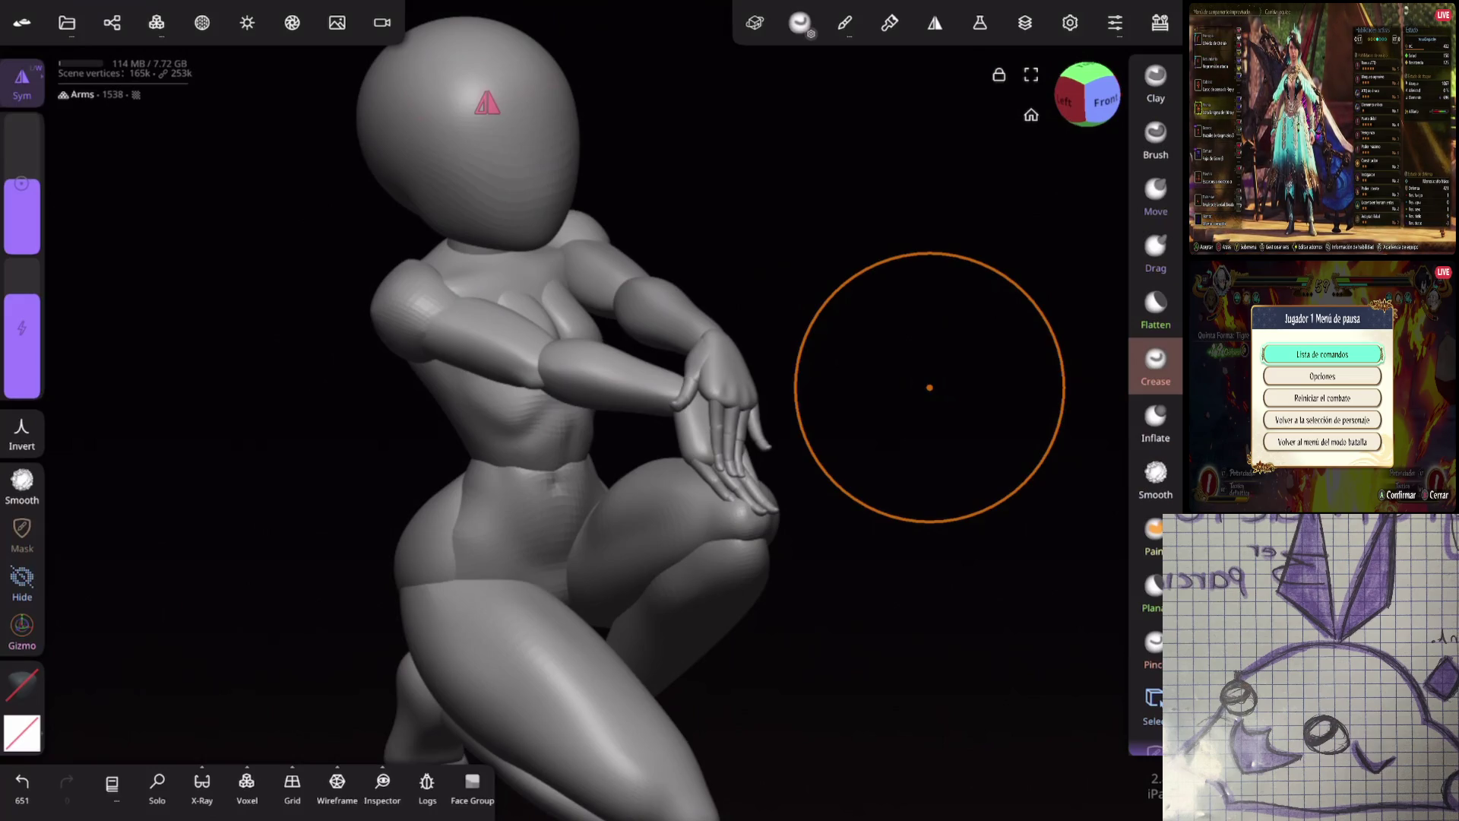
Raise the head Quad Sphere slightly along the green arrow
left_click_drag(938, 293, 833, 456)
left_click(22, 621)
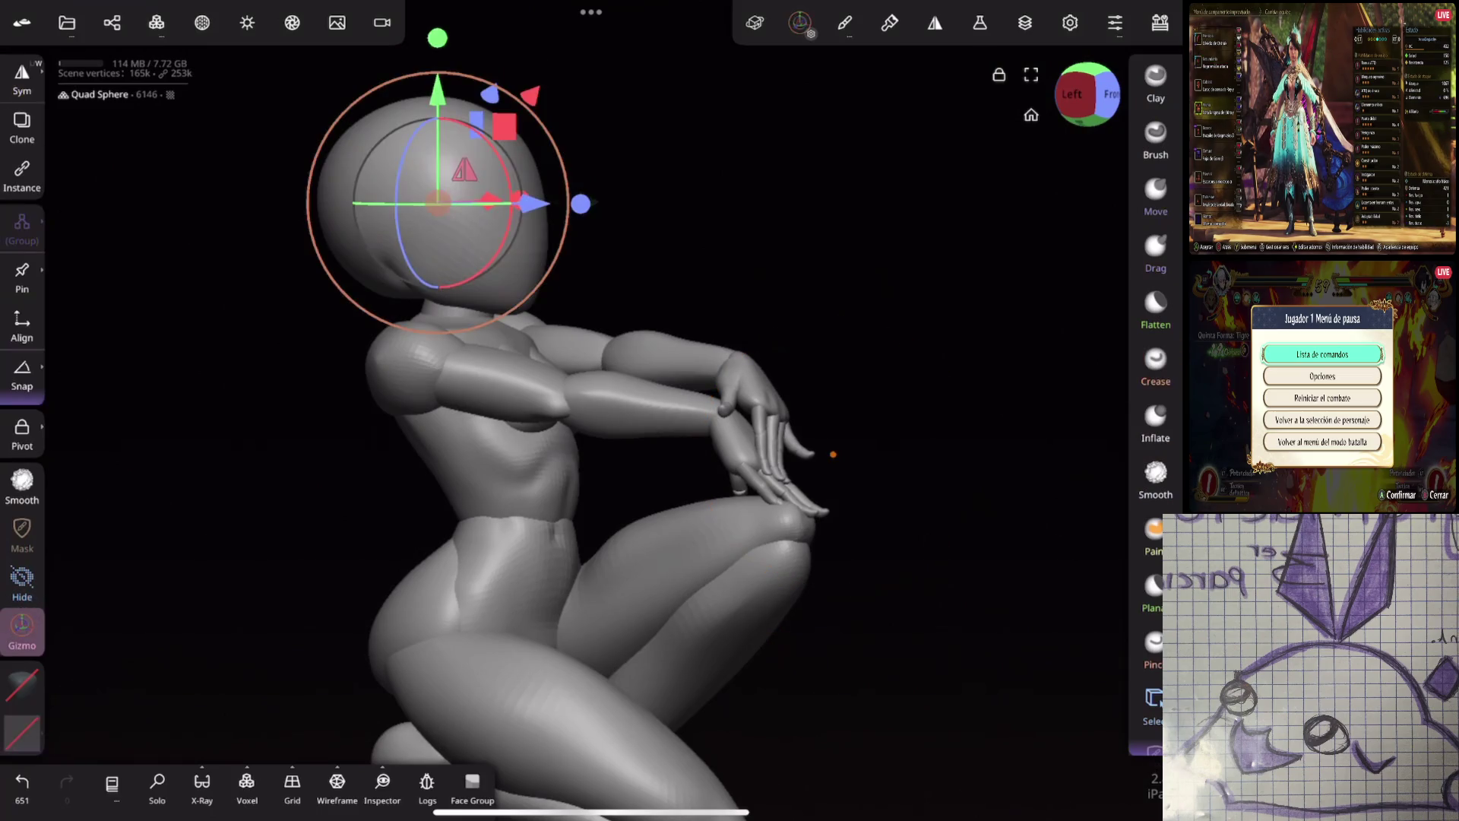
left_click_drag(439, 85, 438, 45)
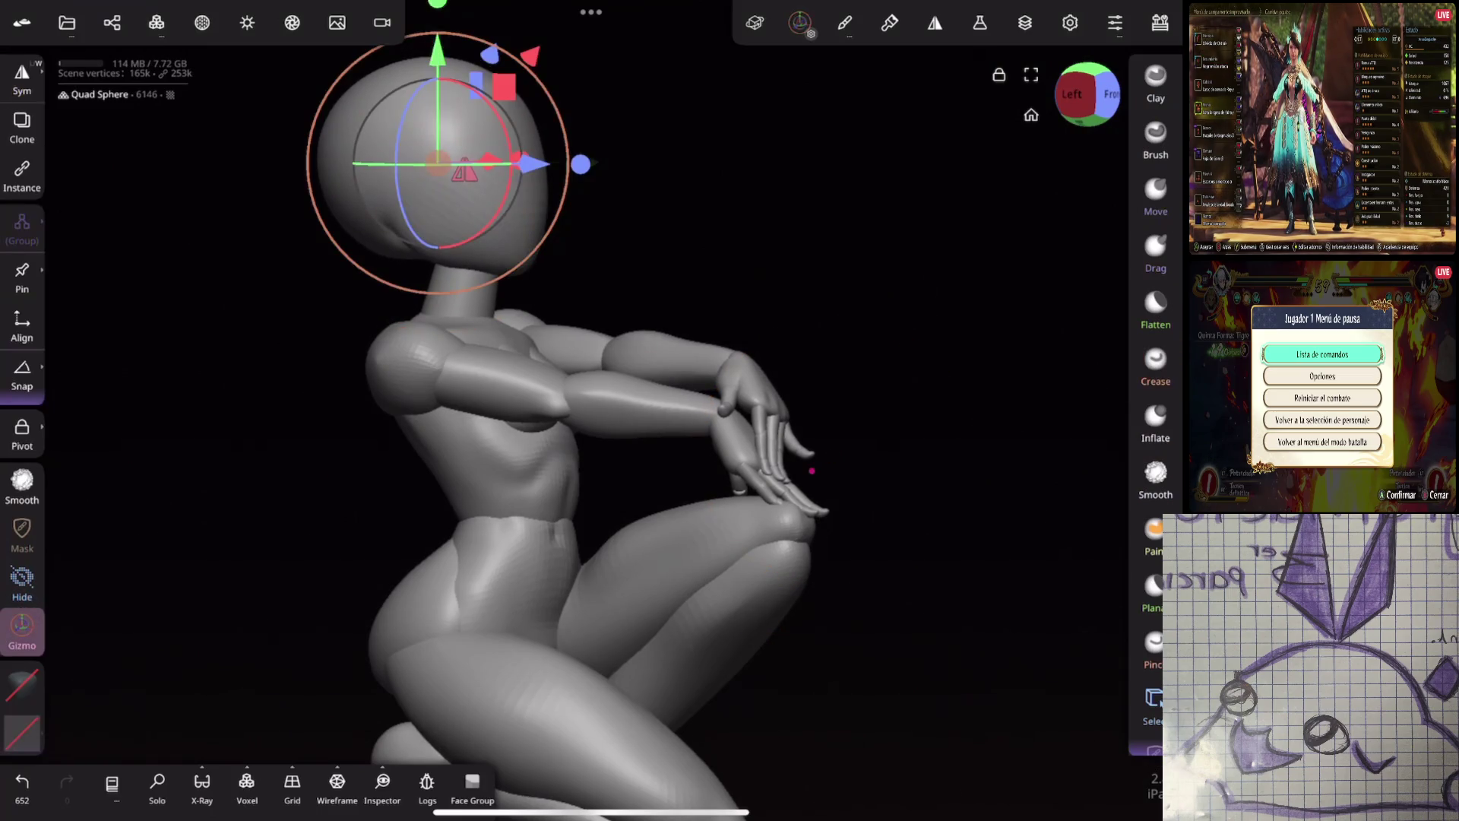
left_click_drag(813, 470, 974, 463)
Rotate Cylinder 15 with the red ring, shift it along X and check the neck from several angles
left_click(485, 342)
left_click_drag(502, 259, 538, 290)
left_click_drag(596, 342, 570, 342)
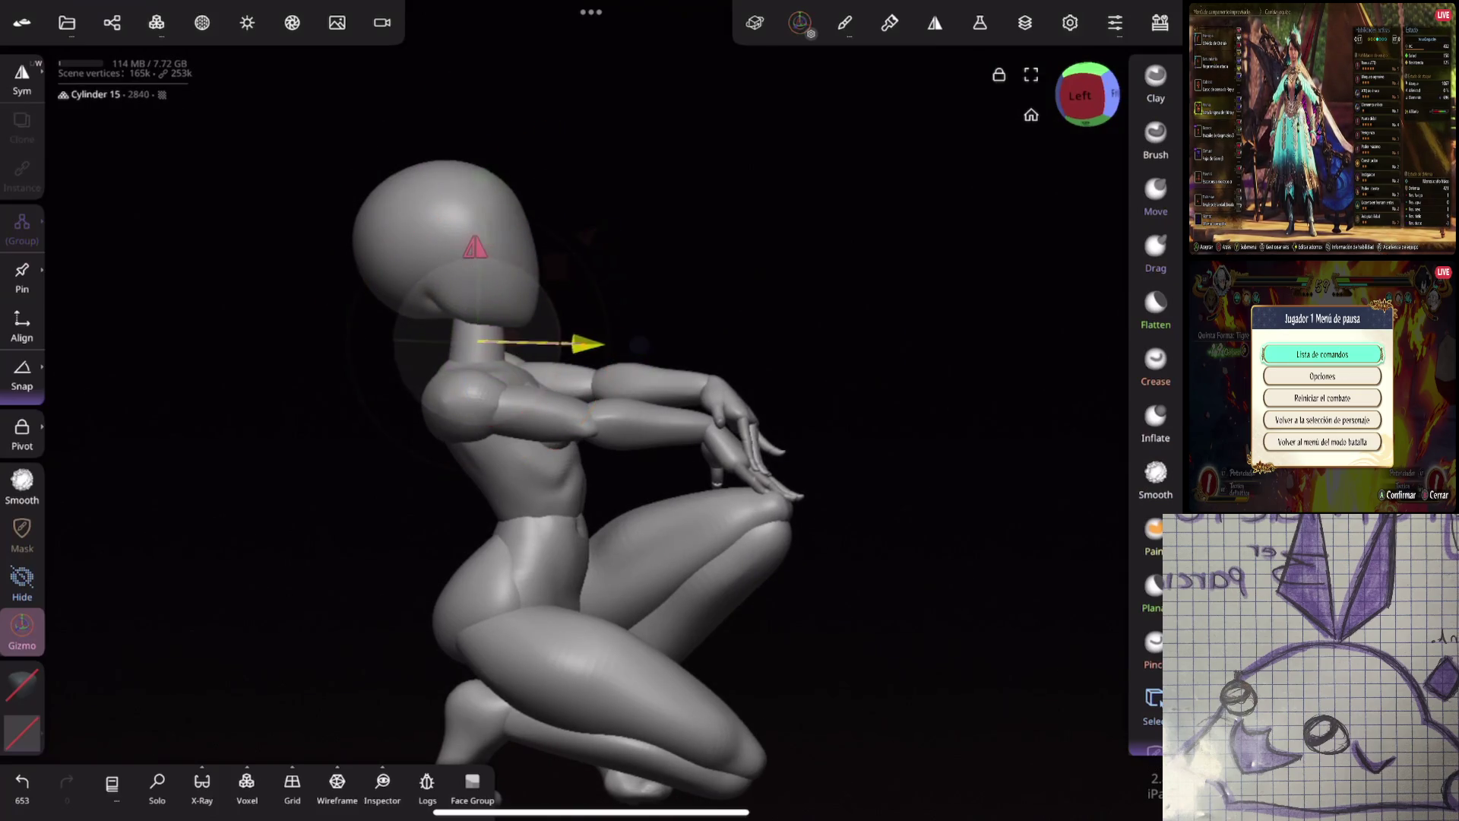
mouse_move(866, 368)
left_mouse_down()
mouse_move(840, 365)
mouse_move(957, 369)
mouse_move(799, 374)
mouse_move(814, 504)
mouse_move(899, 423)
mouse_move(934, 316)
mouse_move(824, 335)
mouse_move(948, 417)
mouse_move(917, 426)
mouse_move(906, 372)
mouse_move(1016, 413)
left_mouse_up()
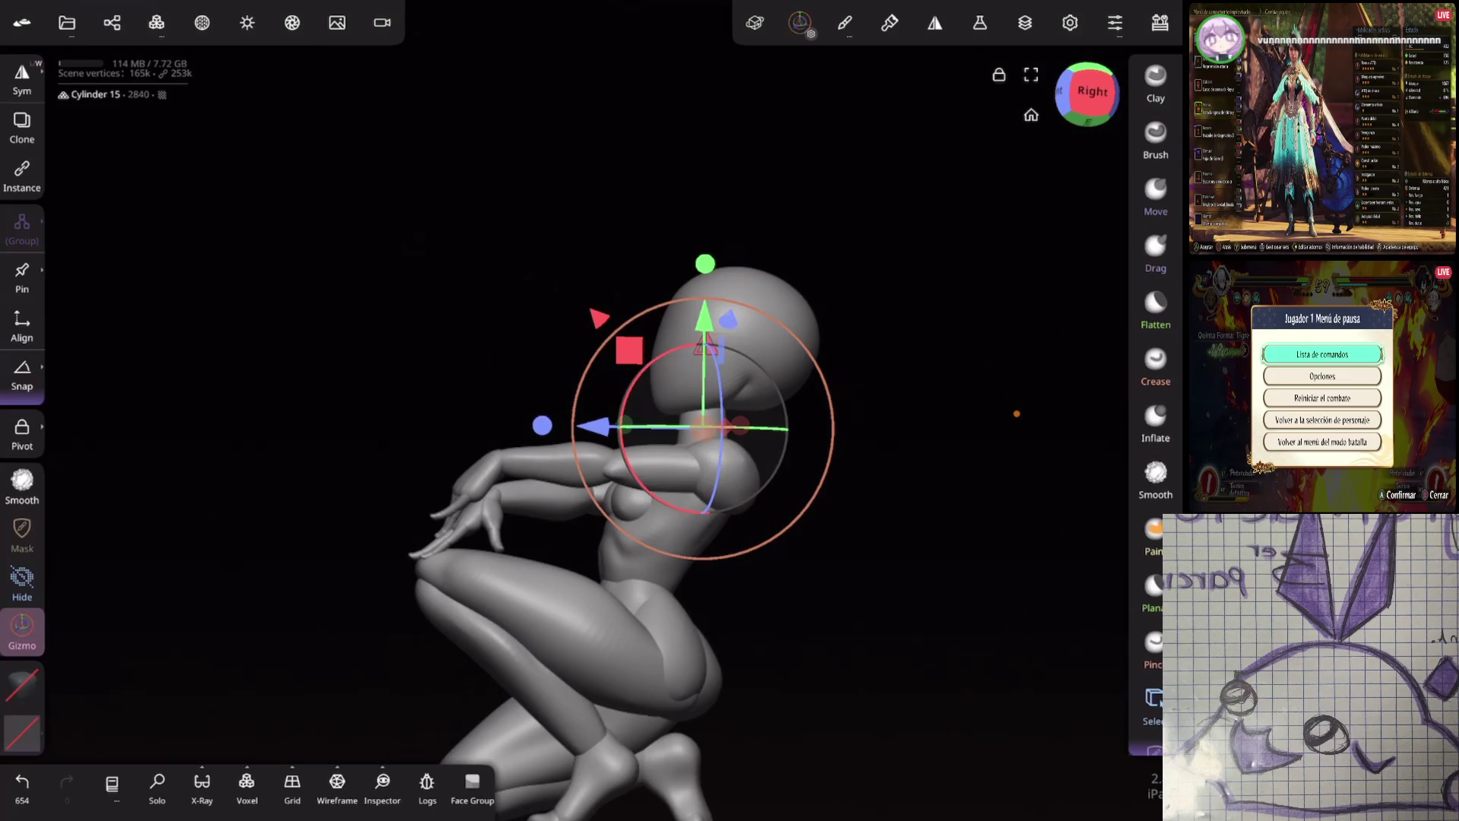
middle_click_drag(962, 625, 863, 354)
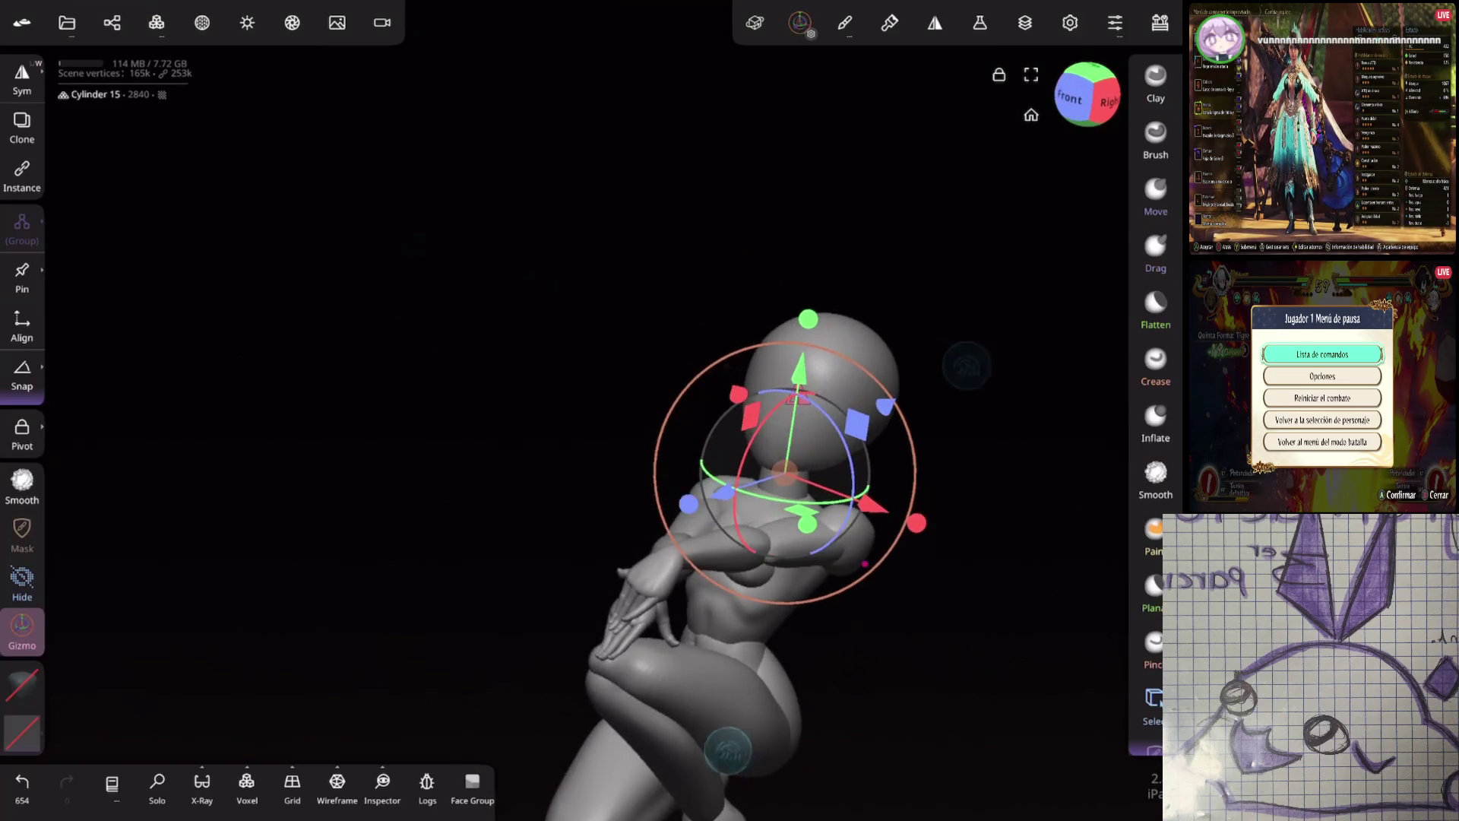
mouse_move(930, 388)
middle_mouse_down()
mouse_move(856, 401)
mouse_move(873, 482)
mouse_move(954, 276)
mouse_move(880, 322)
middle_mouse_up()
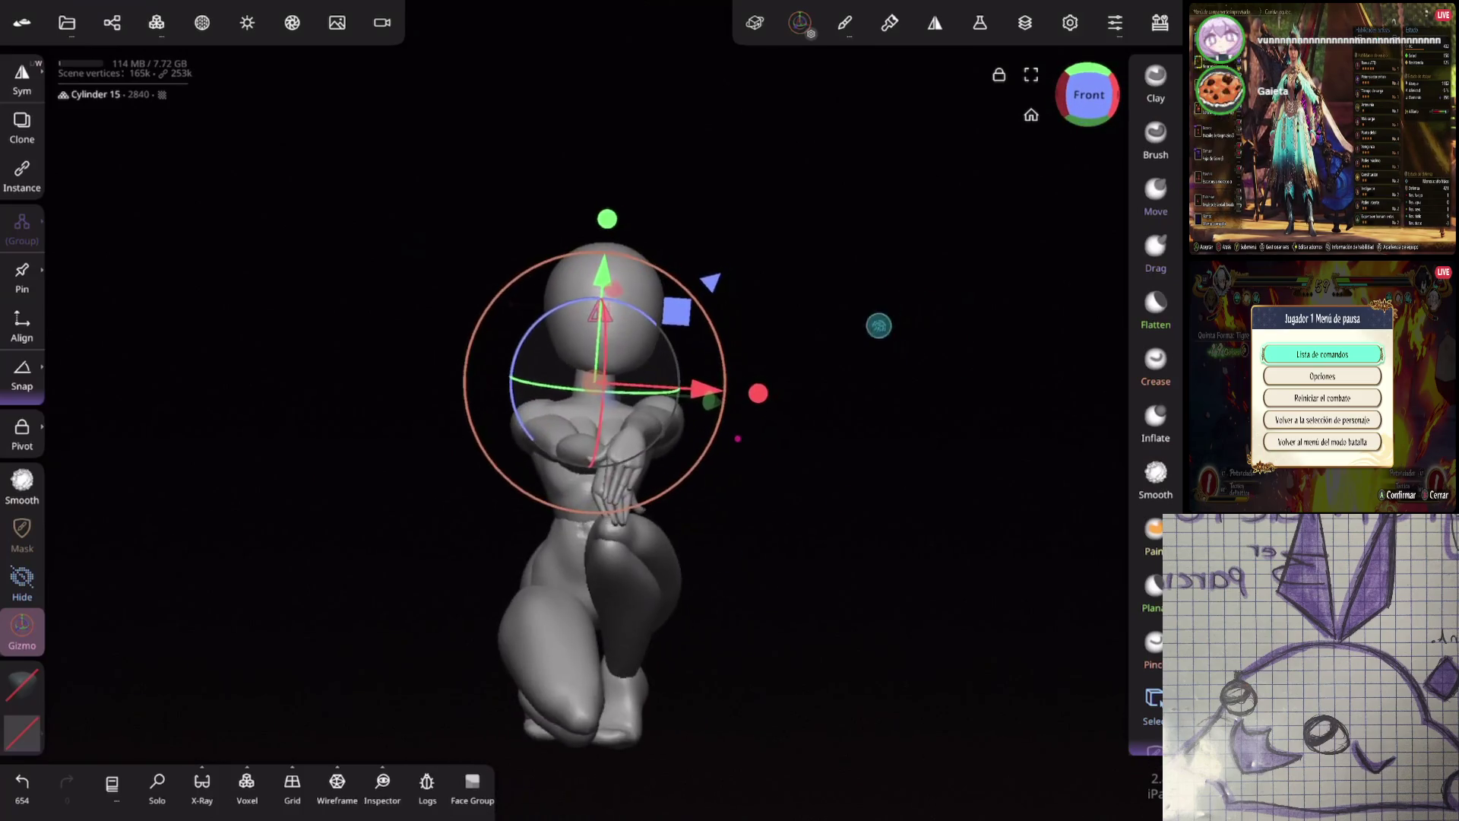
left_click(1151, 701)
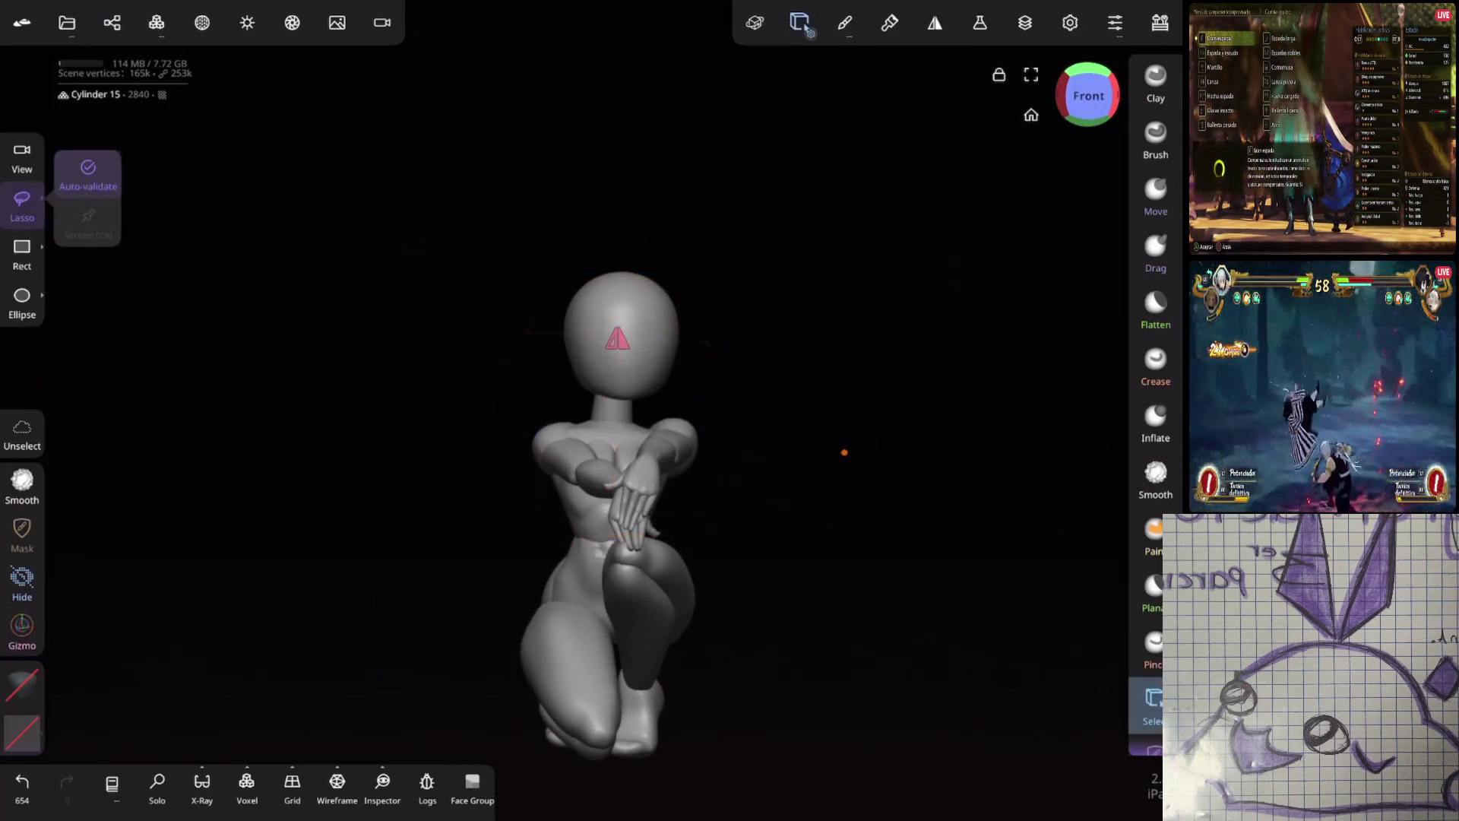
Lasso-select the lower body pieces together and bring up their transform handles
left_click_drag(783, 423, 814, 668)
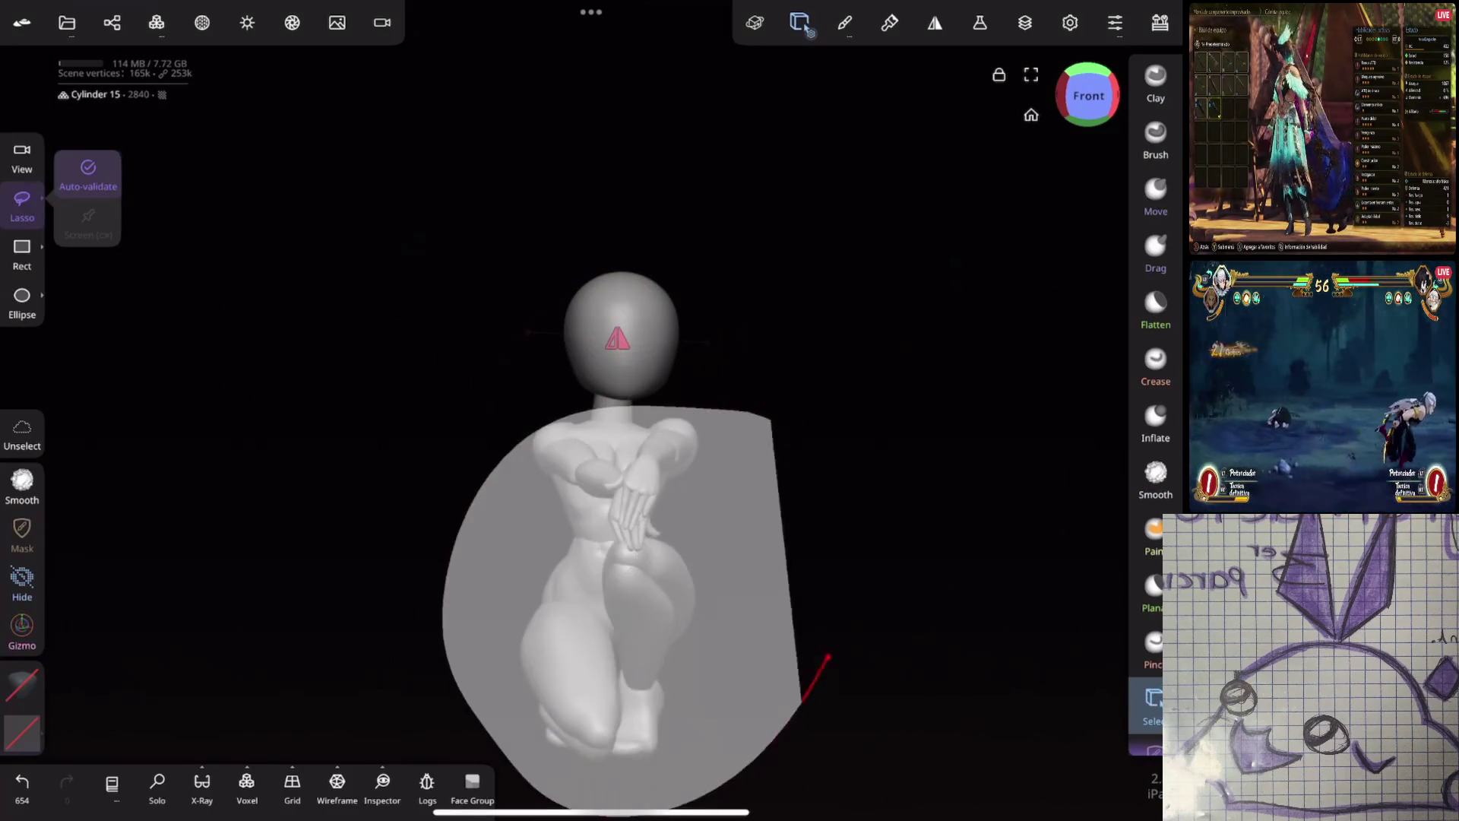
middle_click_drag(925, 324, 915, 395)
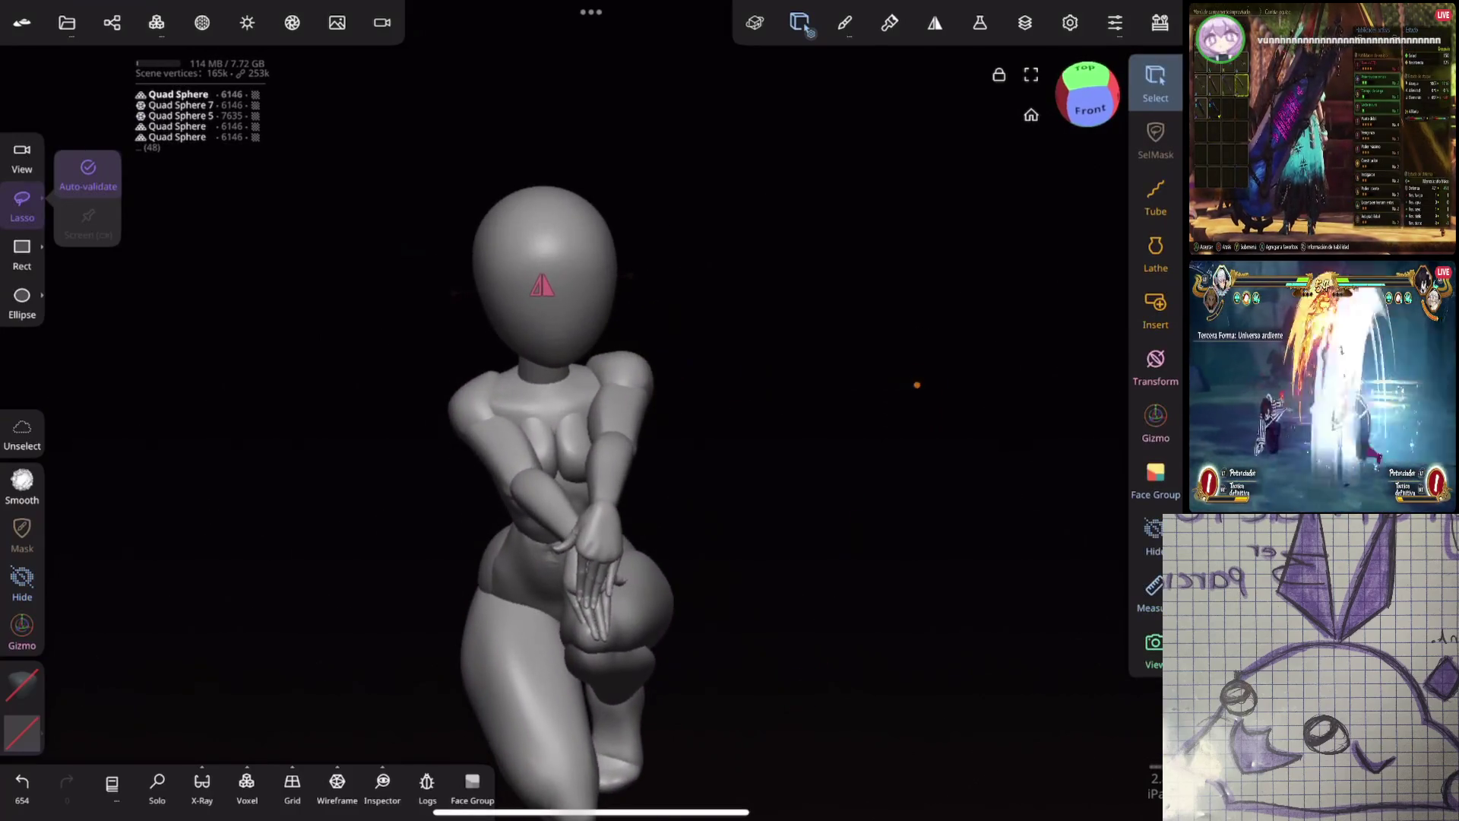
left_click(1156, 423)
left_click(579, 571)
mouse_move(1019, 459)
middle_mouse_down()
mouse_move(887, 281)
mouse_move(828, 254)
middle_mouse_up()
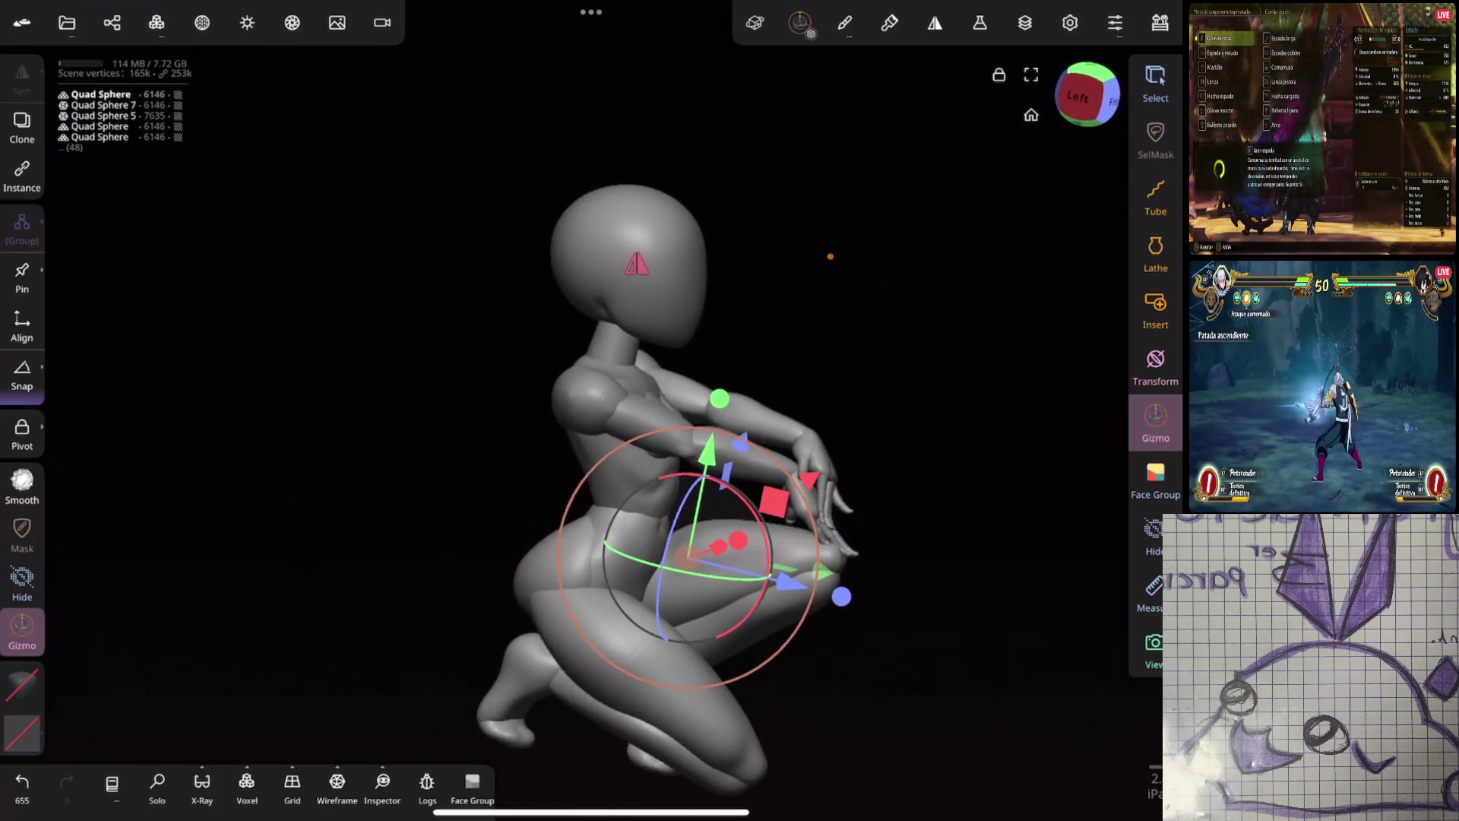
mouse_move(912, 342)
middle_mouse_down()
mouse_move(889, 342)
mouse_move(890, 383)
mouse_move(989, 328)
mouse_move(926, 308)
middle_mouse_up()
Rotate the selected lower body pieces to adjust the kneeling pose and review it
left_click(698, 567)
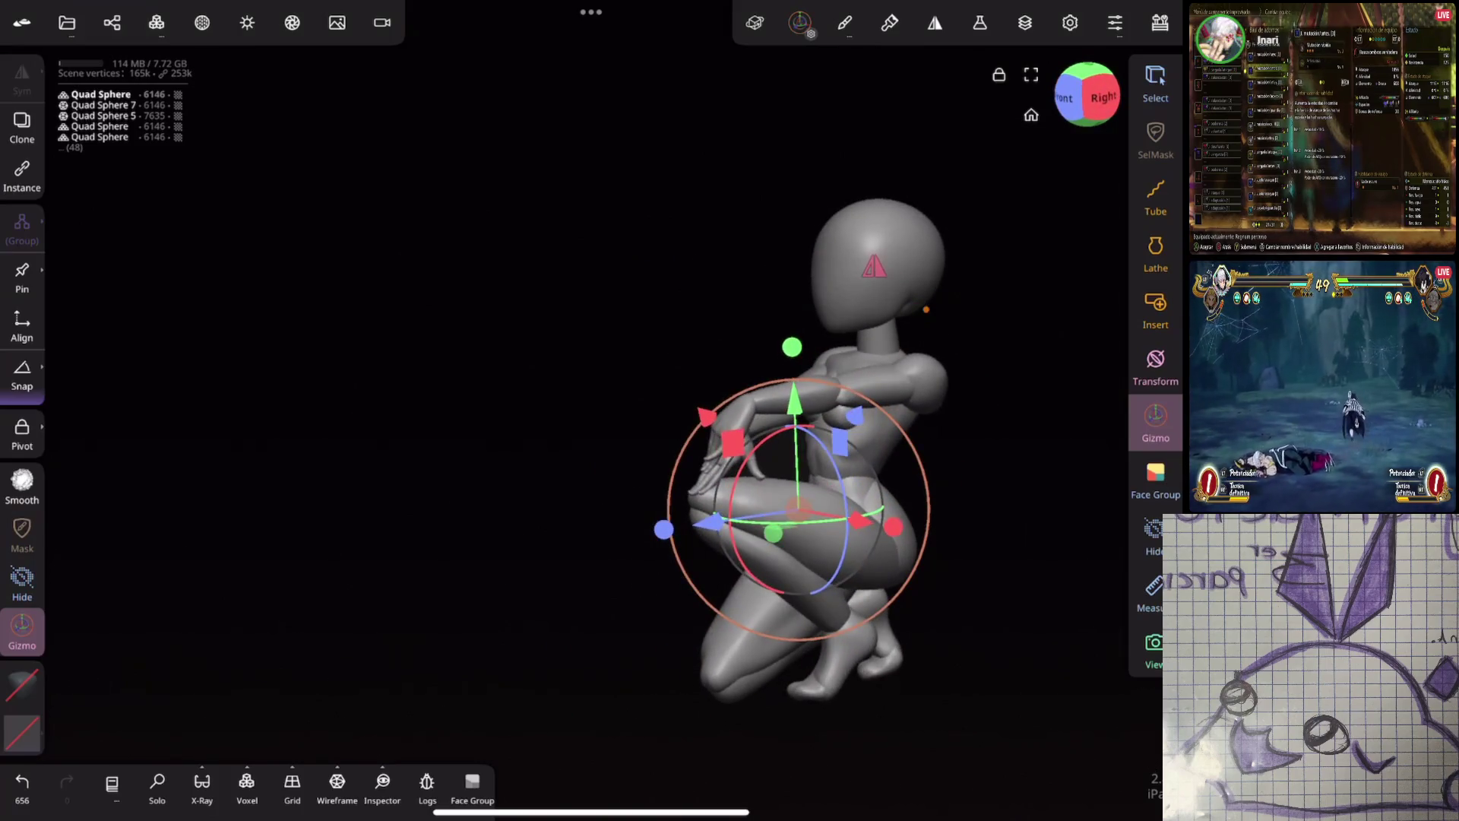
left_click_drag(696, 410, 730, 593)
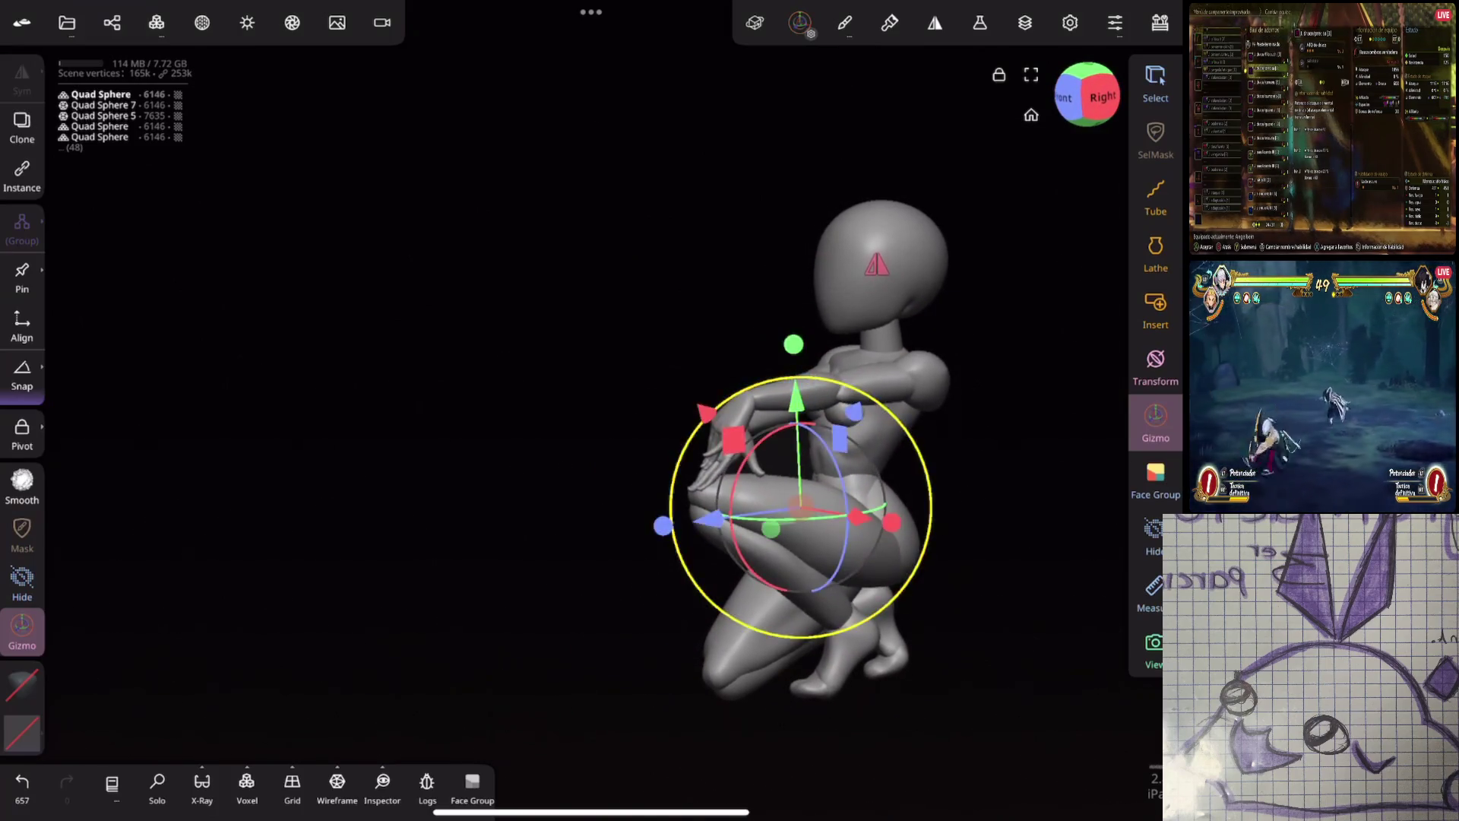
middle_click_drag(925, 308, 866, 319)
middle_click_drag(992, 330, 1024, 330)
left_click(935, 22)
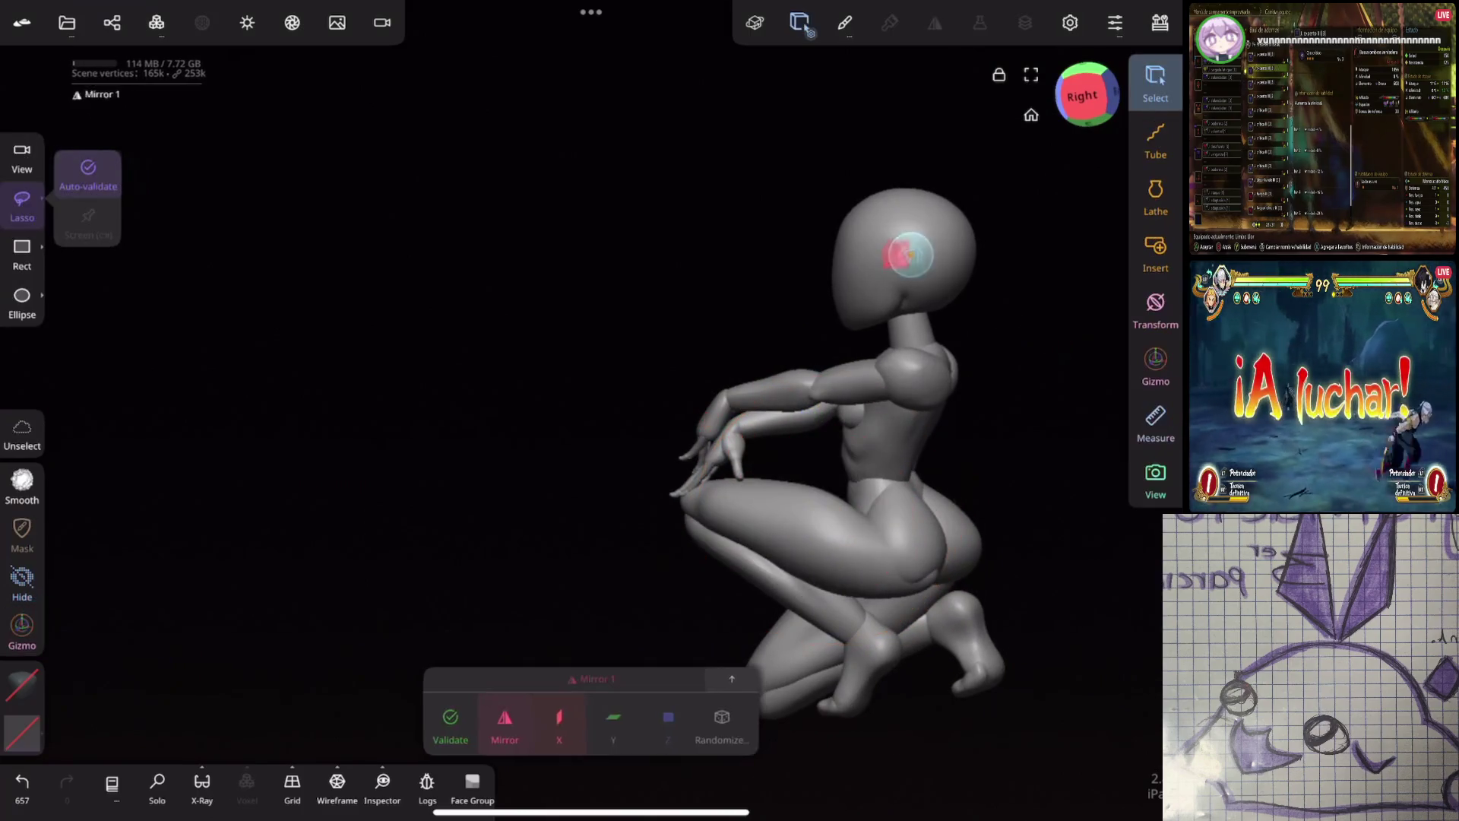
Orbit and zoom around the kneeling figure from the side while the scene auto-saves as Cat
middle_click_drag(717, 434, 753, 613)
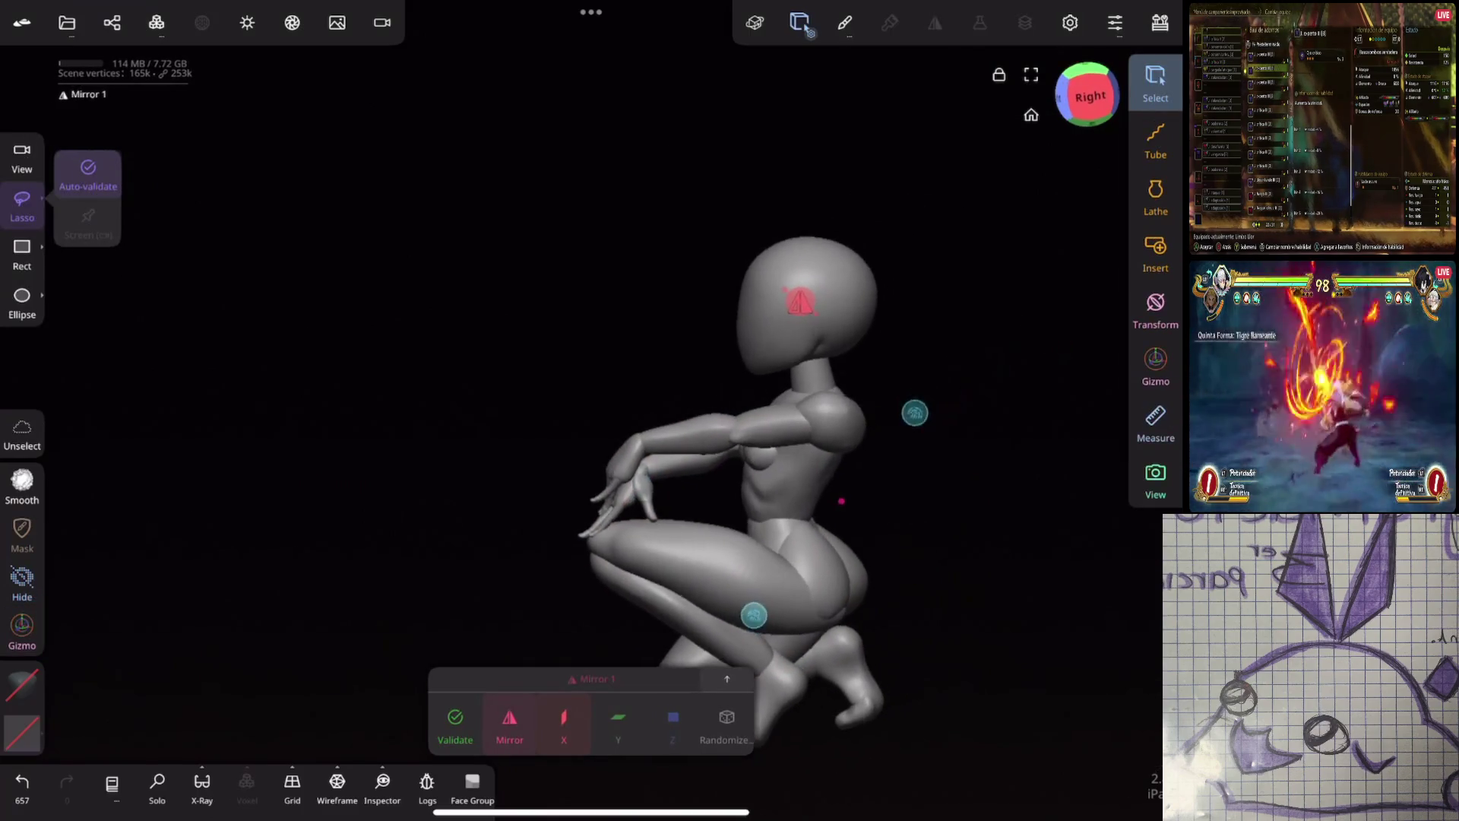
left_click(749, 349)
mouse_move(750, 349)
middle_mouse_down()
mouse_move(695, 664)
mouse_move(955, 433)
middle_mouse_up()
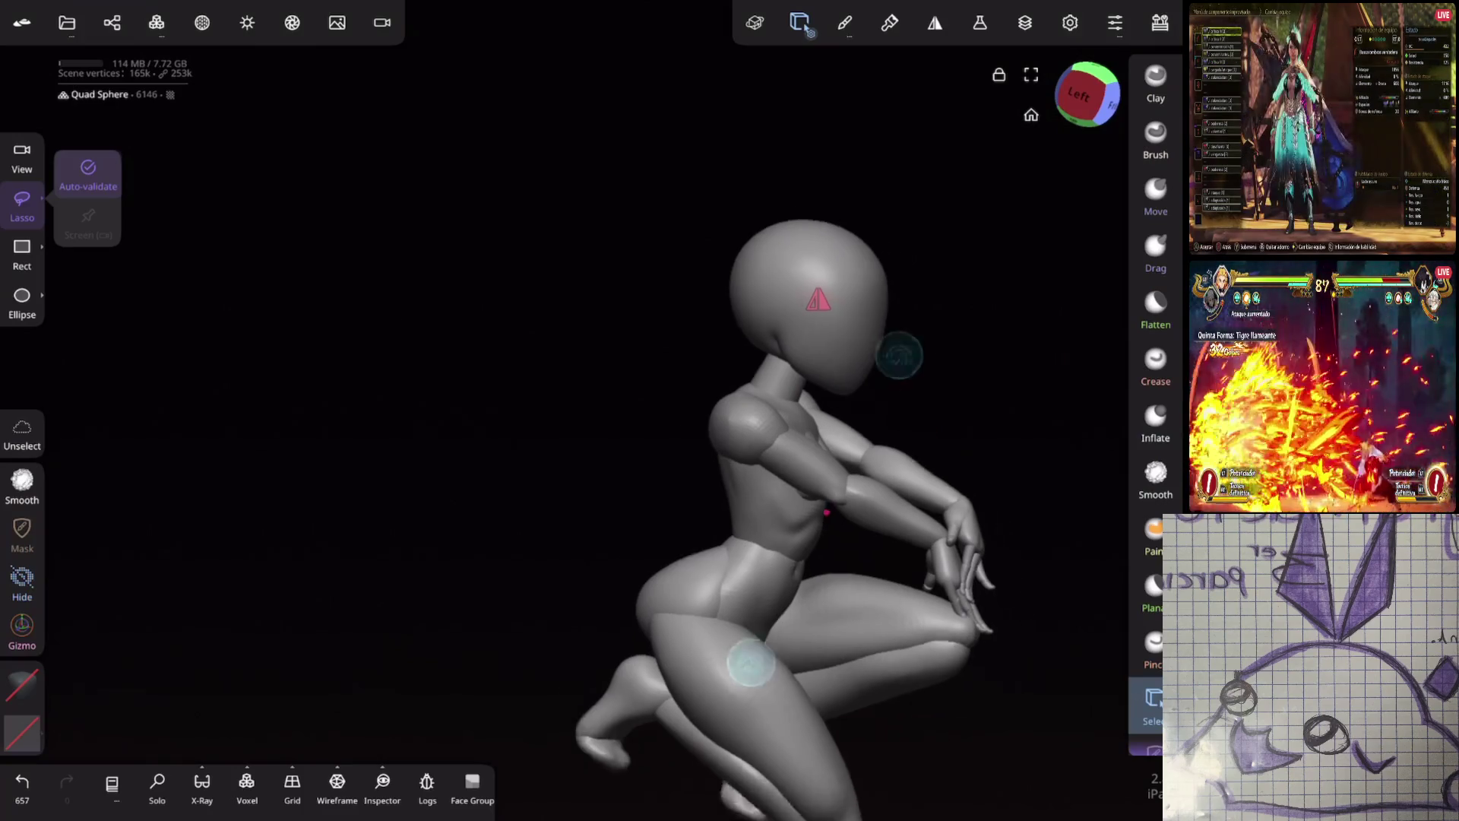
middle_click_drag(825, 510, 507, 373, "shift")
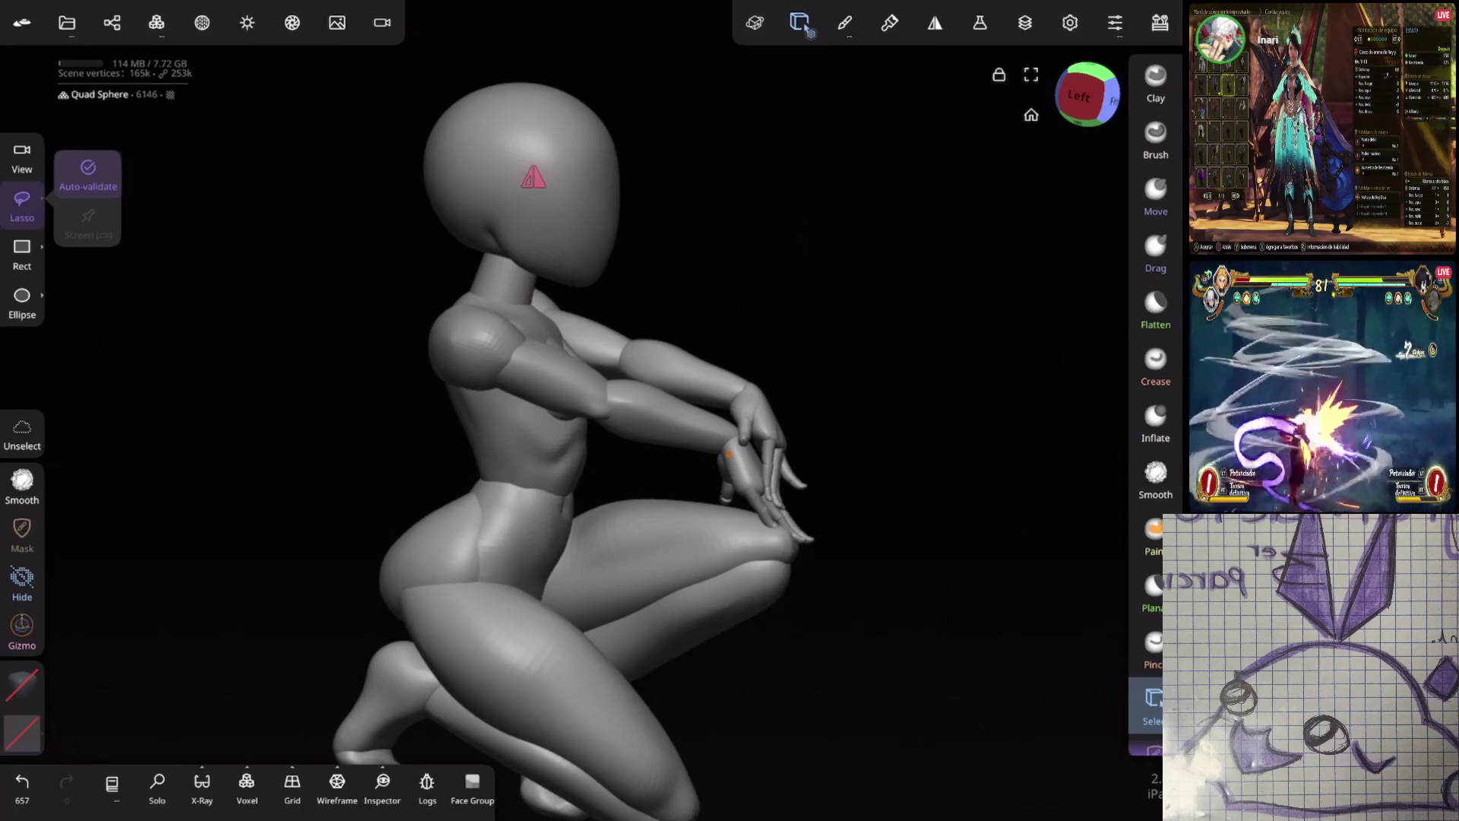
middle_click_drag(619, 456, 897, 406)
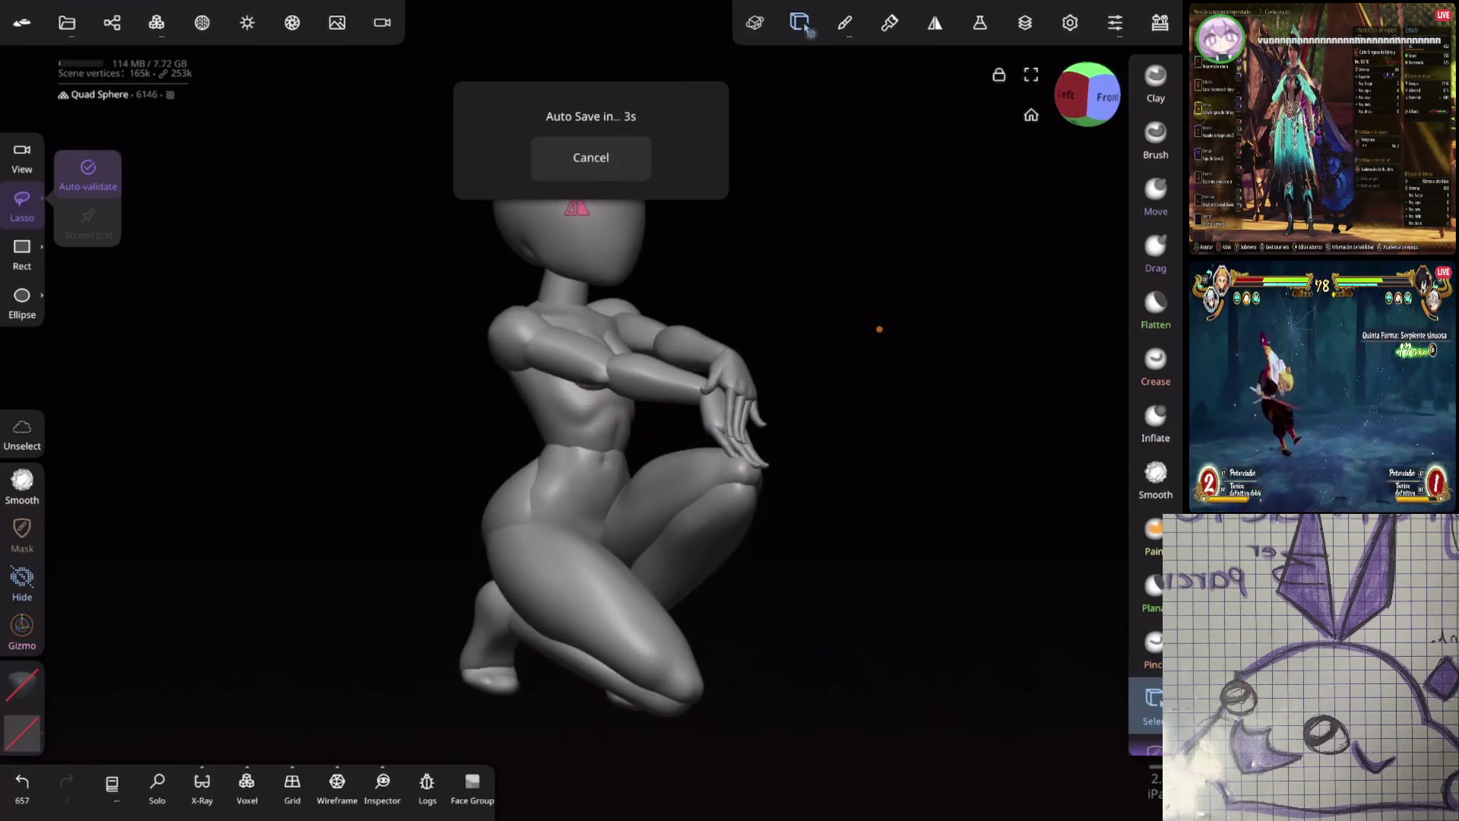
middle_click_drag(886, 410, 920, 331)
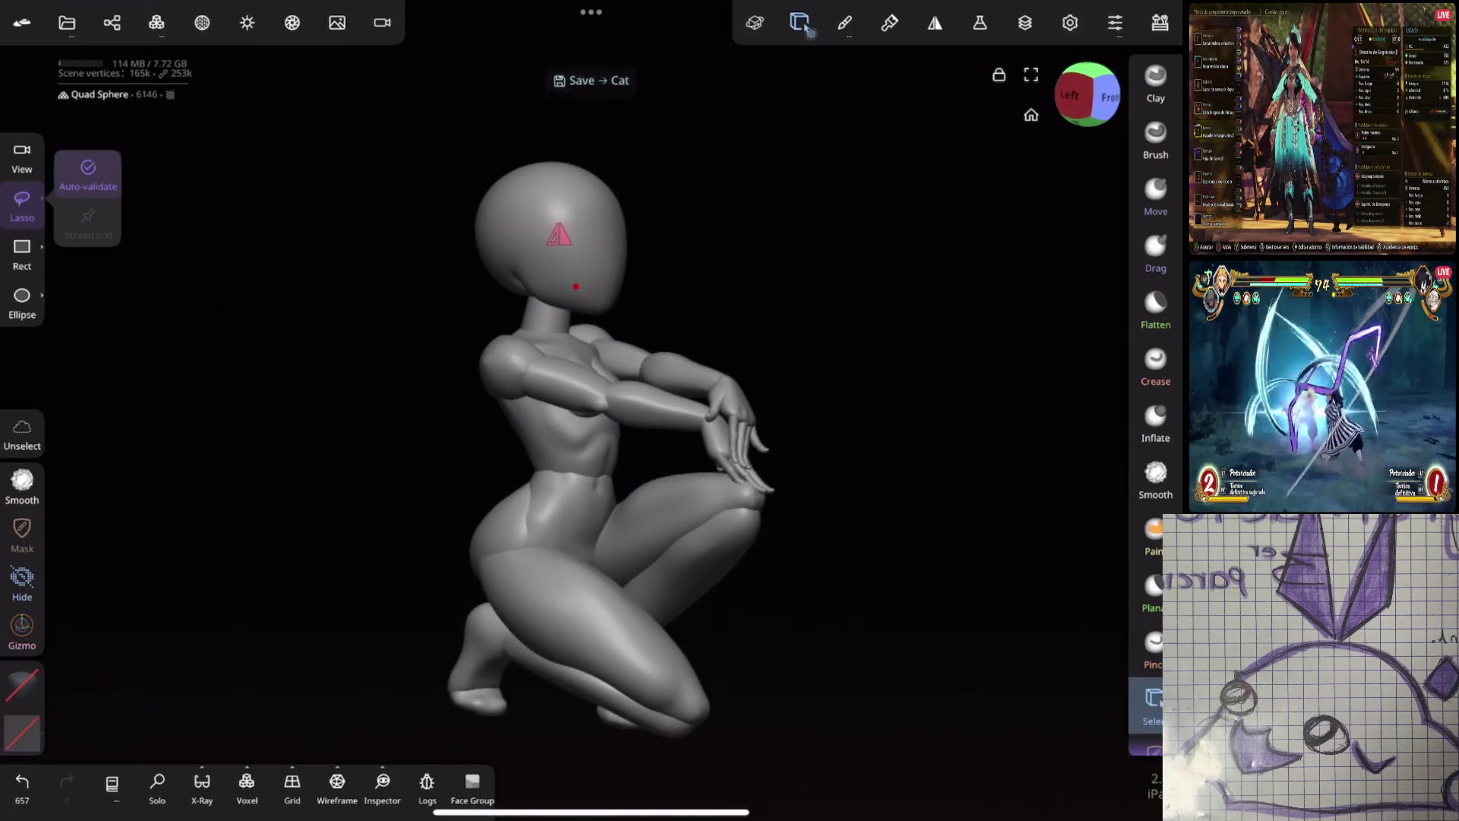
Rotate the head sphere slightly with the gizmo and turn the view toward the front
left_click(22, 628)
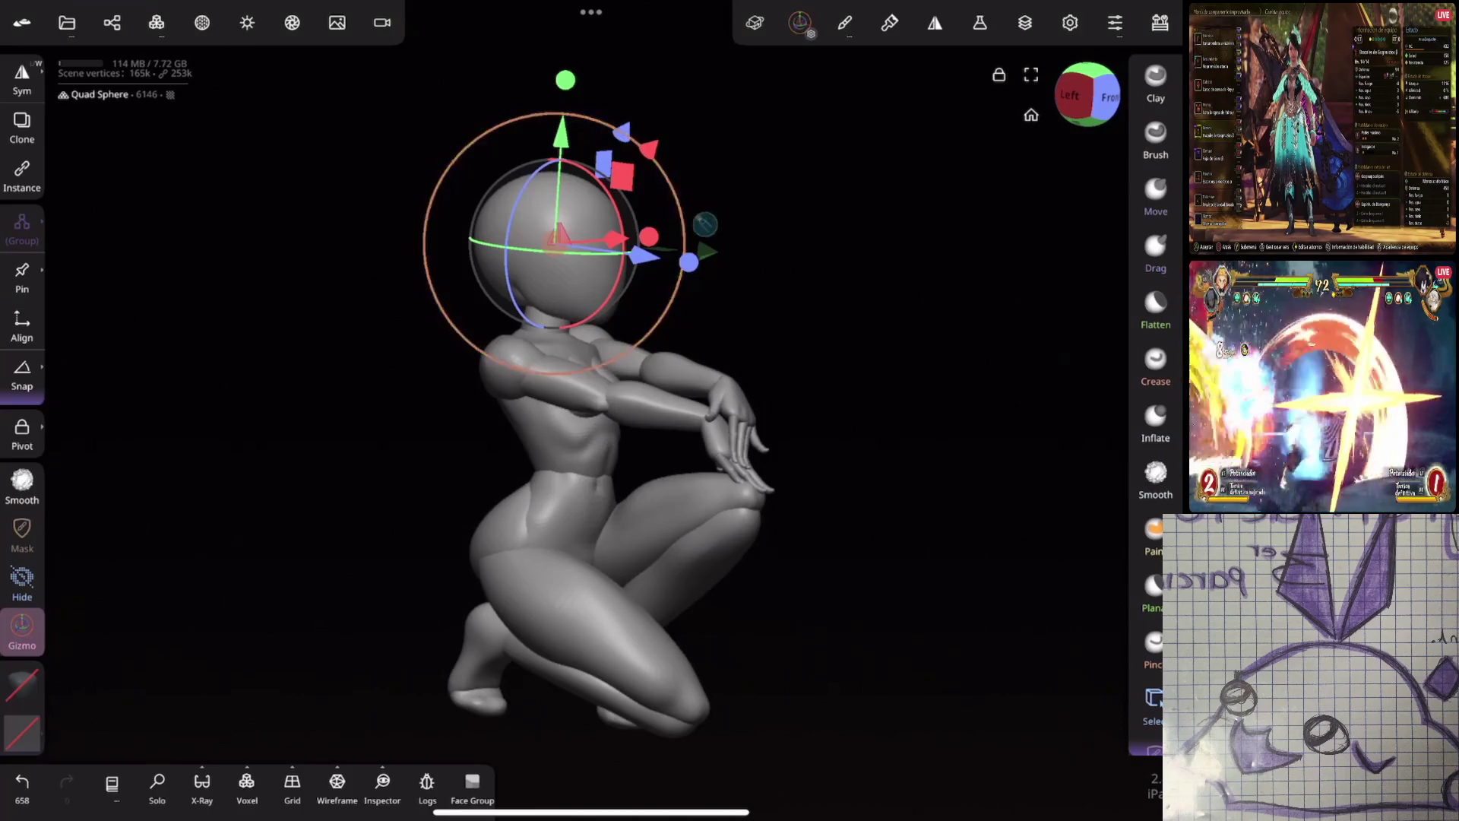
left_click_drag(690, 260, 690, 261)
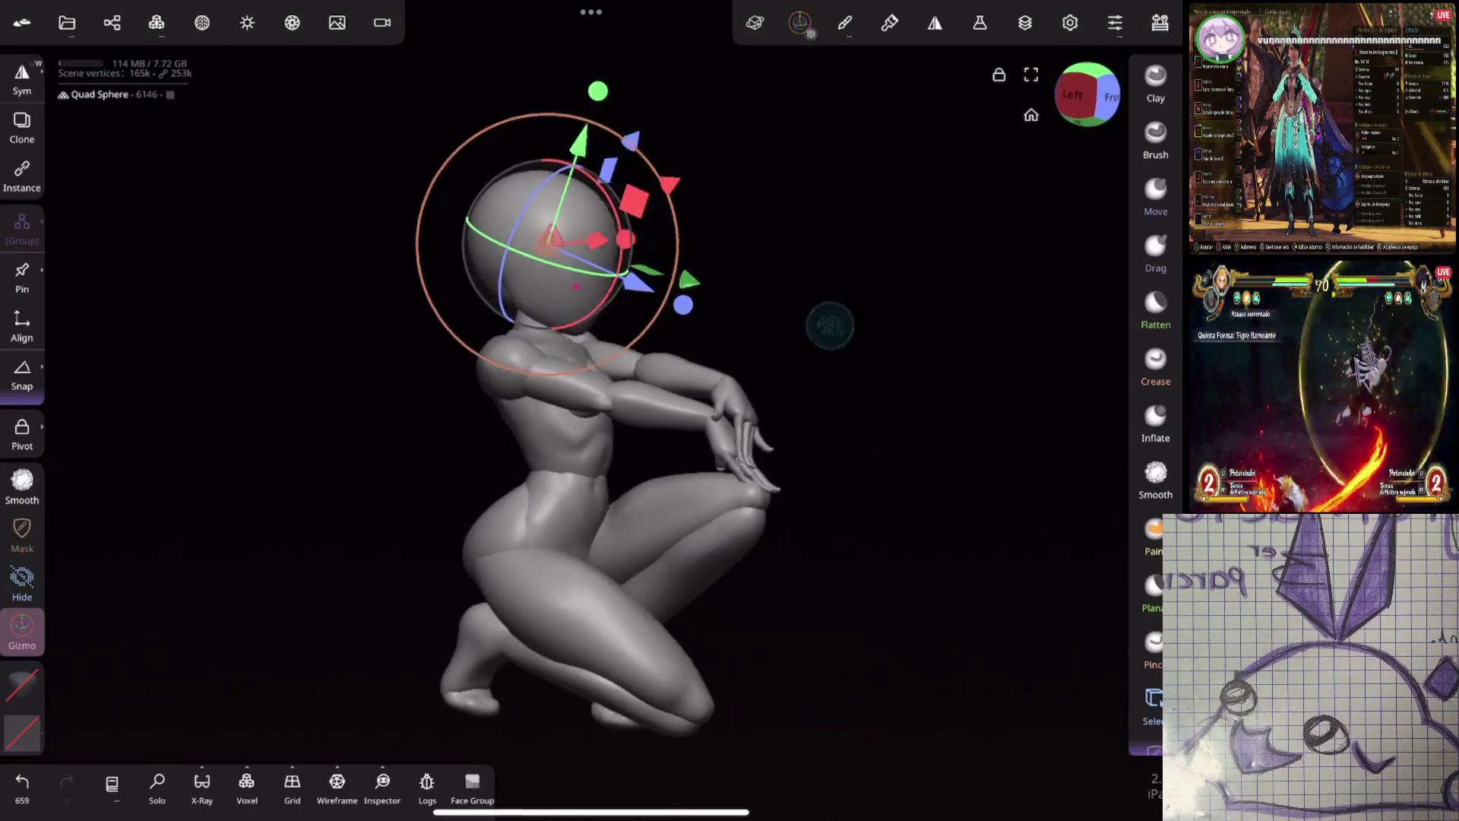
left_click_drag(890, 456, 832, 445)
left_click_drag(638, 285, 644, 288)
left_click_drag(821, 399, 766, 400)
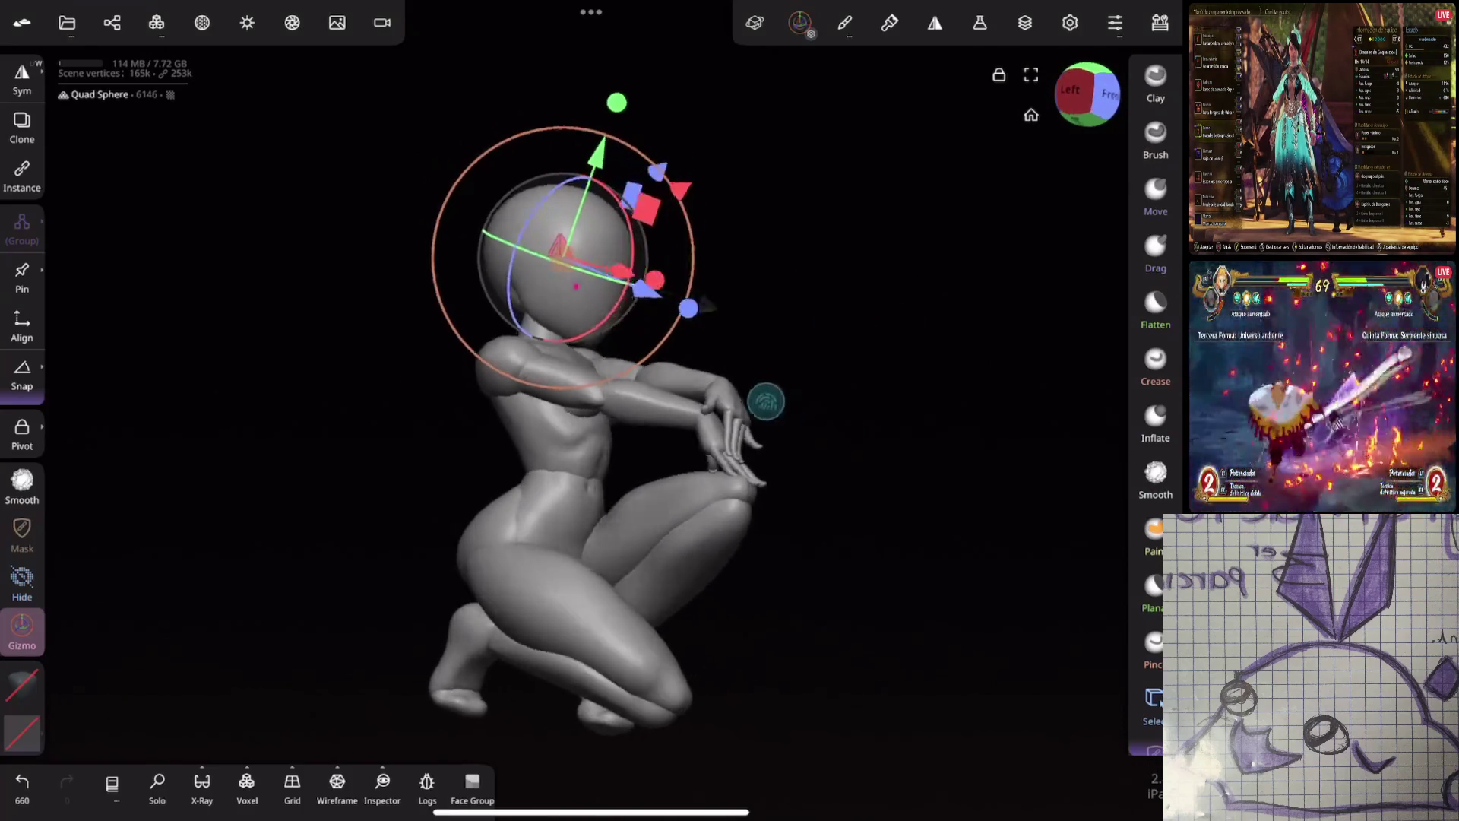
left_click_drag(867, 388, 910, 384)
Nudge the head sphere upward, switch to piece selection and face the figure from the front
left_click_drag(588, 149, 589, 149)
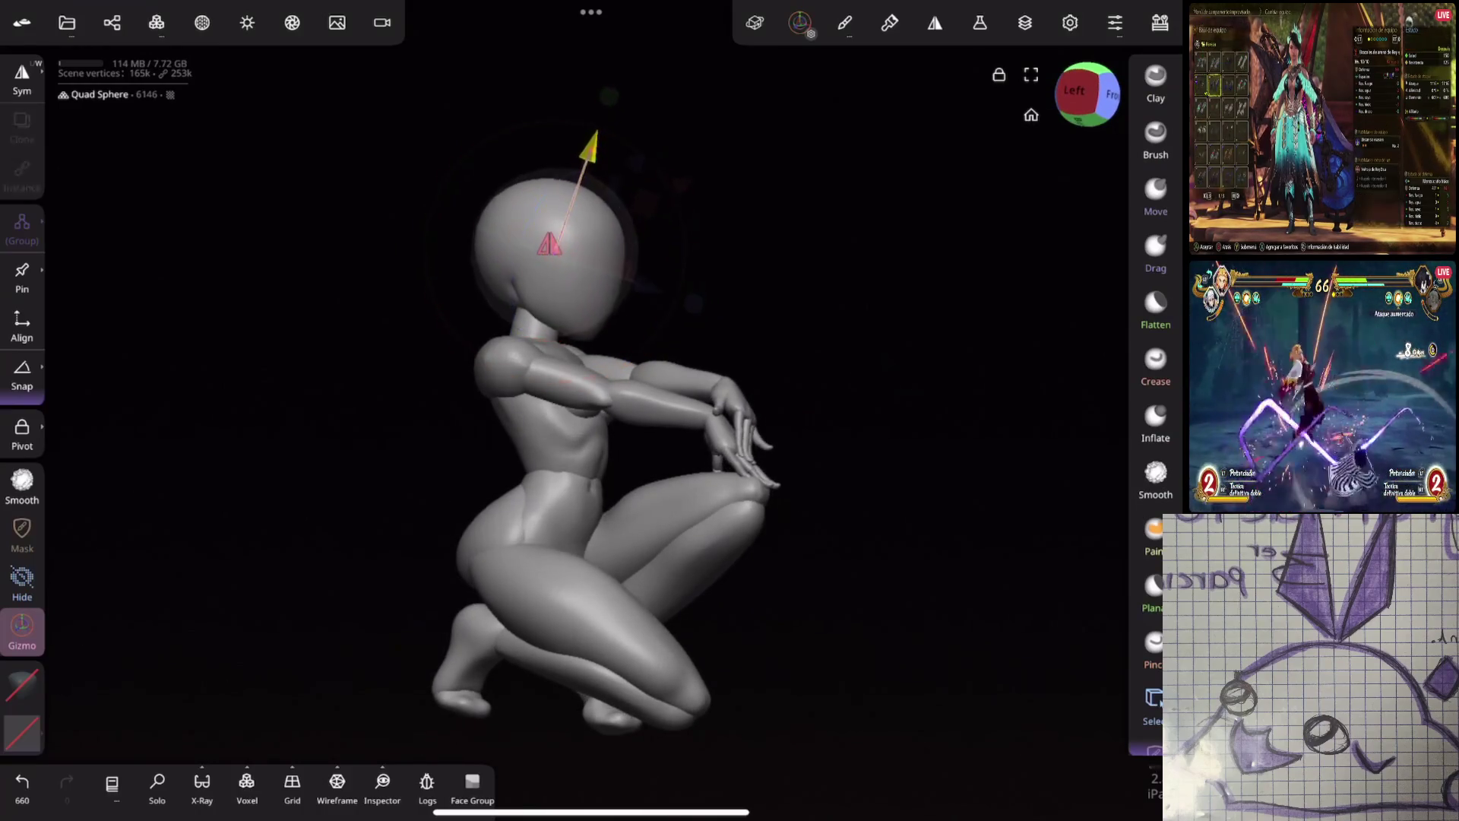
mouse_move(931, 386)
left_mouse_down()
mouse_move(864, 349)
mouse_move(854, 385)
mouse_move(922, 425)
mouse_move(908, 432)
left_mouse_up()
left_click(1154, 701)
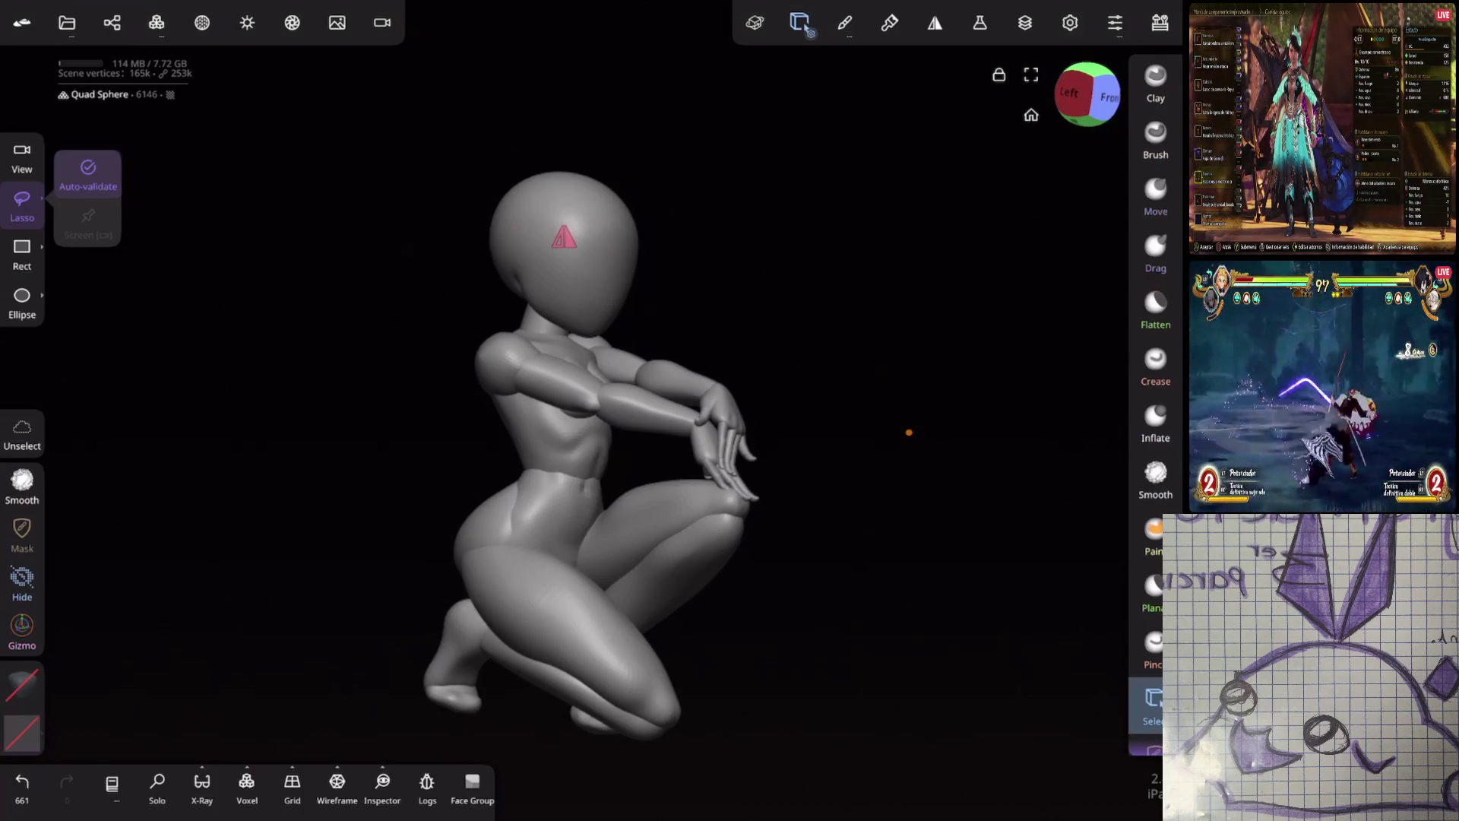
middle_click_drag(908, 432, 668, 515)
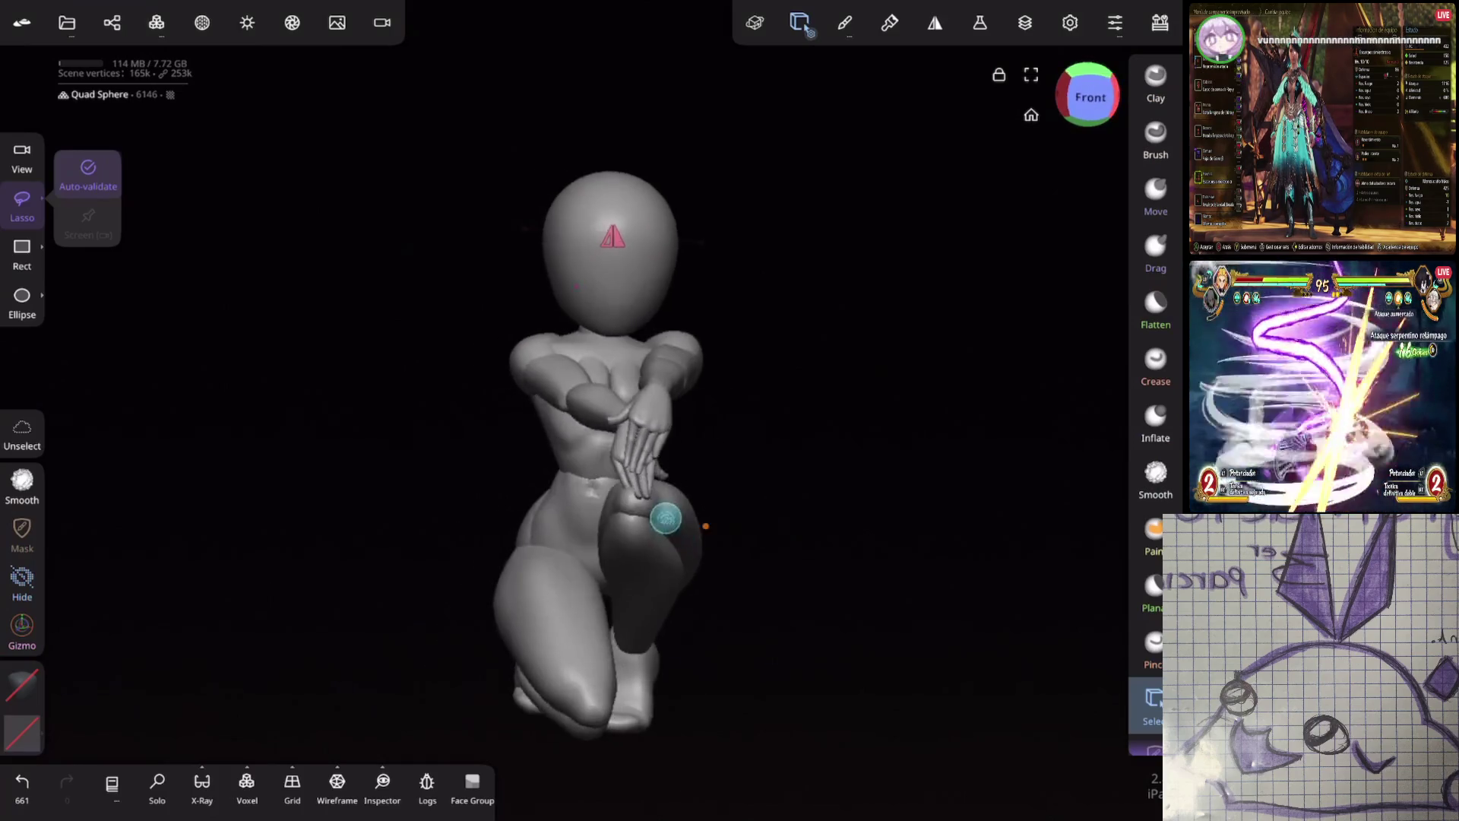
scroll(807, 459, "up", 3)
Undo the recent head transforms and briefly bring up the gizmo on the arm cylinders
mouse_move(894, 300)
middle_mouse_down()
mouse_move(769, 368)
mouse_move(612, 345)
middle_mouse_up()
key("ctrl+z")
key("ctrl+z")
key("ctrl+z")
mouse_move(762, 431)
middle_mouse_down()
mouse_move(673, 368)
mouse_move(868, 358)
middle_mouse_up()
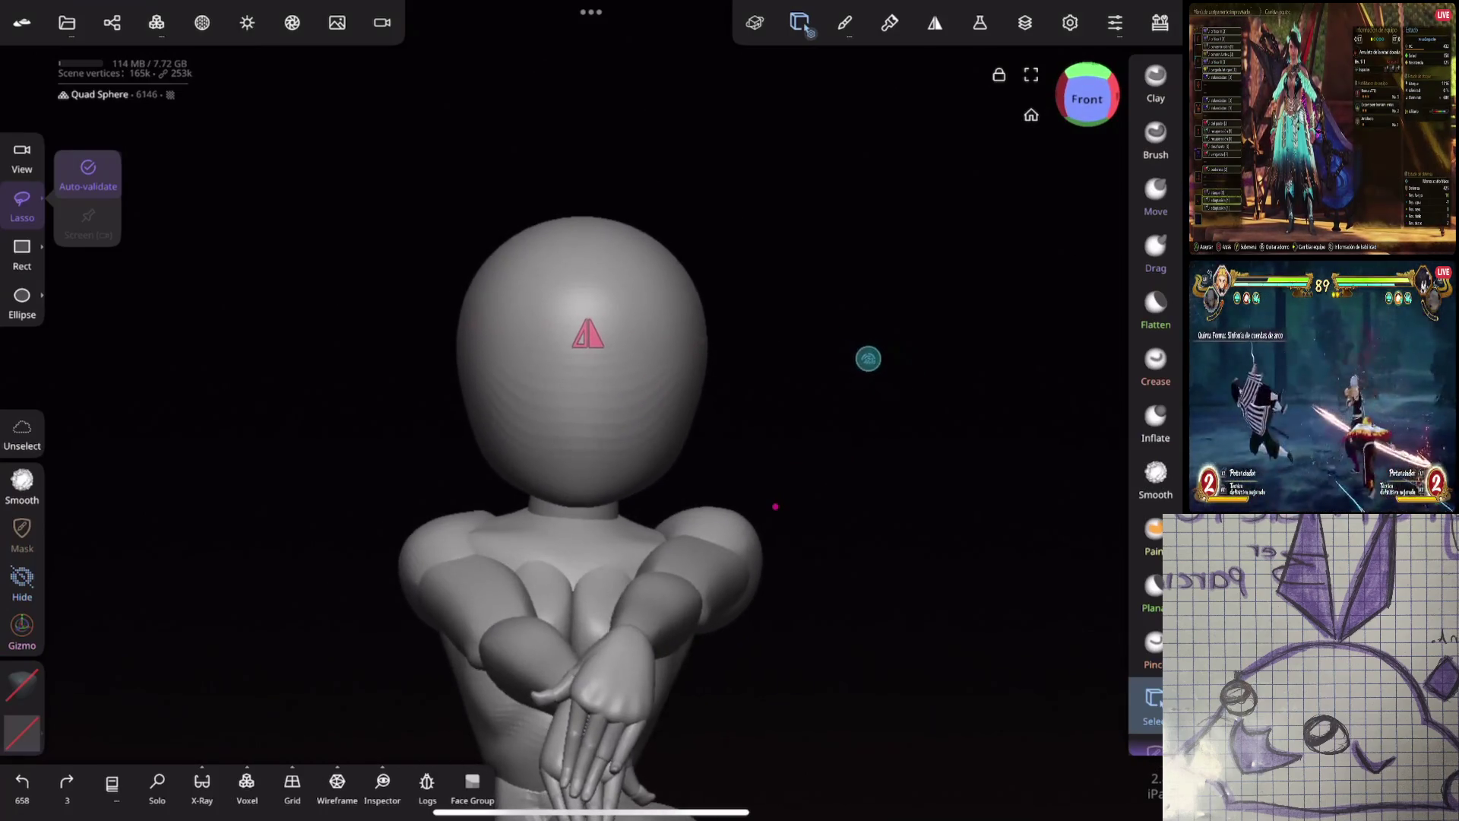
scroll(775, 297, "up", 2)
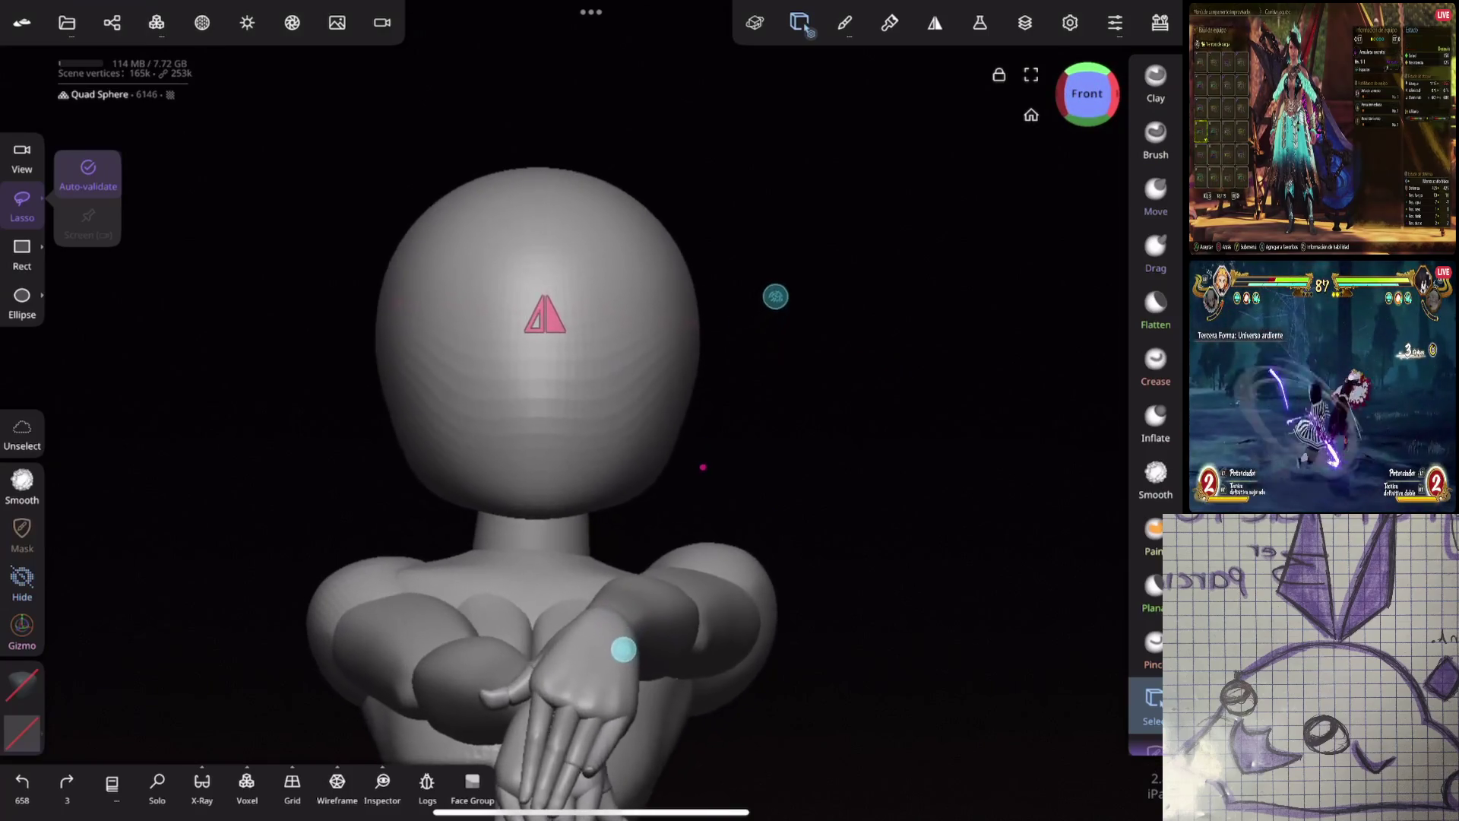
left_click(21, 628)
left_click(635, 645)
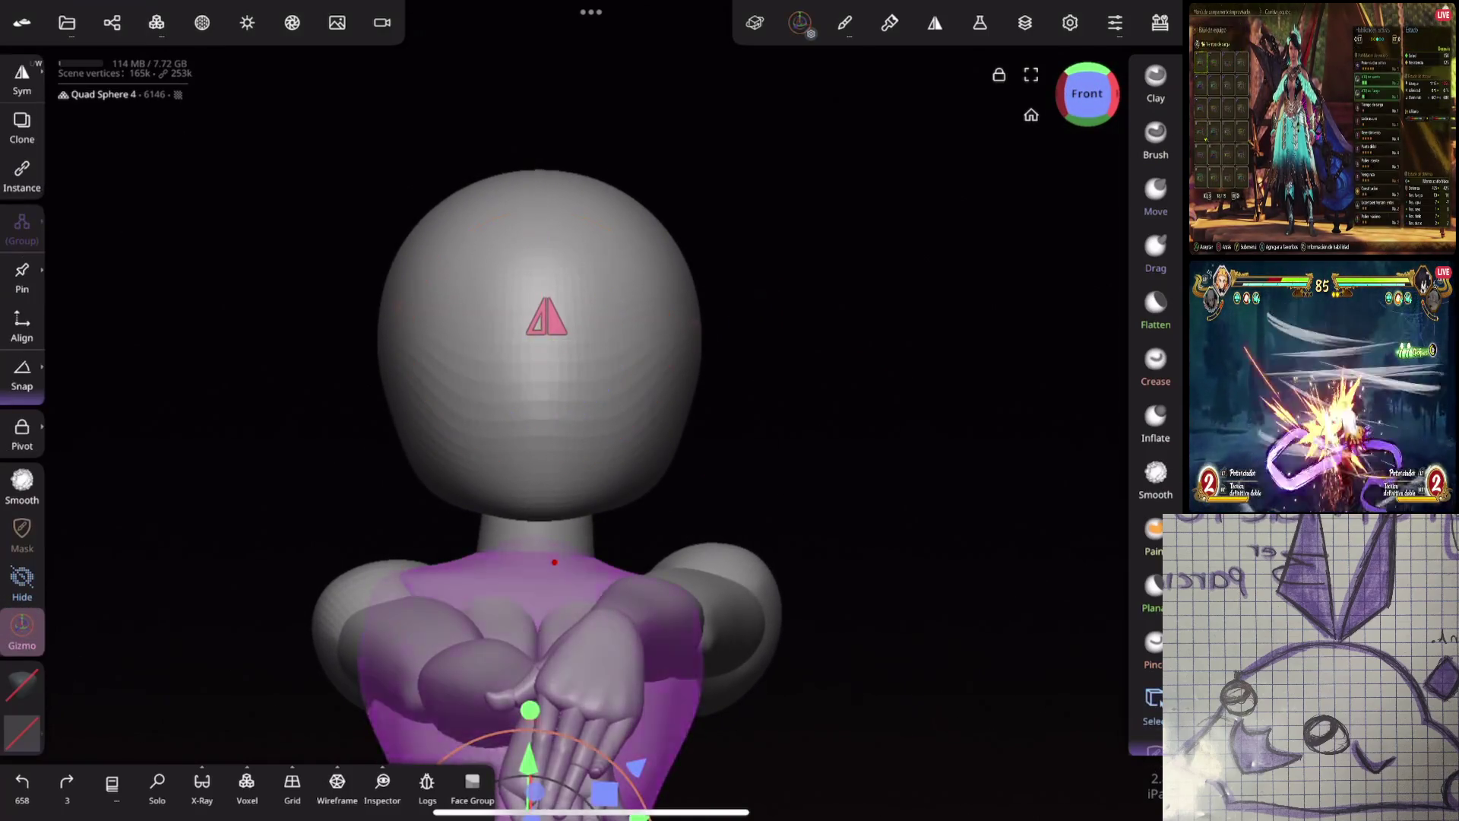
scroll(791, 490, "down", 2)
middle_click_drag(791, 488, 807, 472)
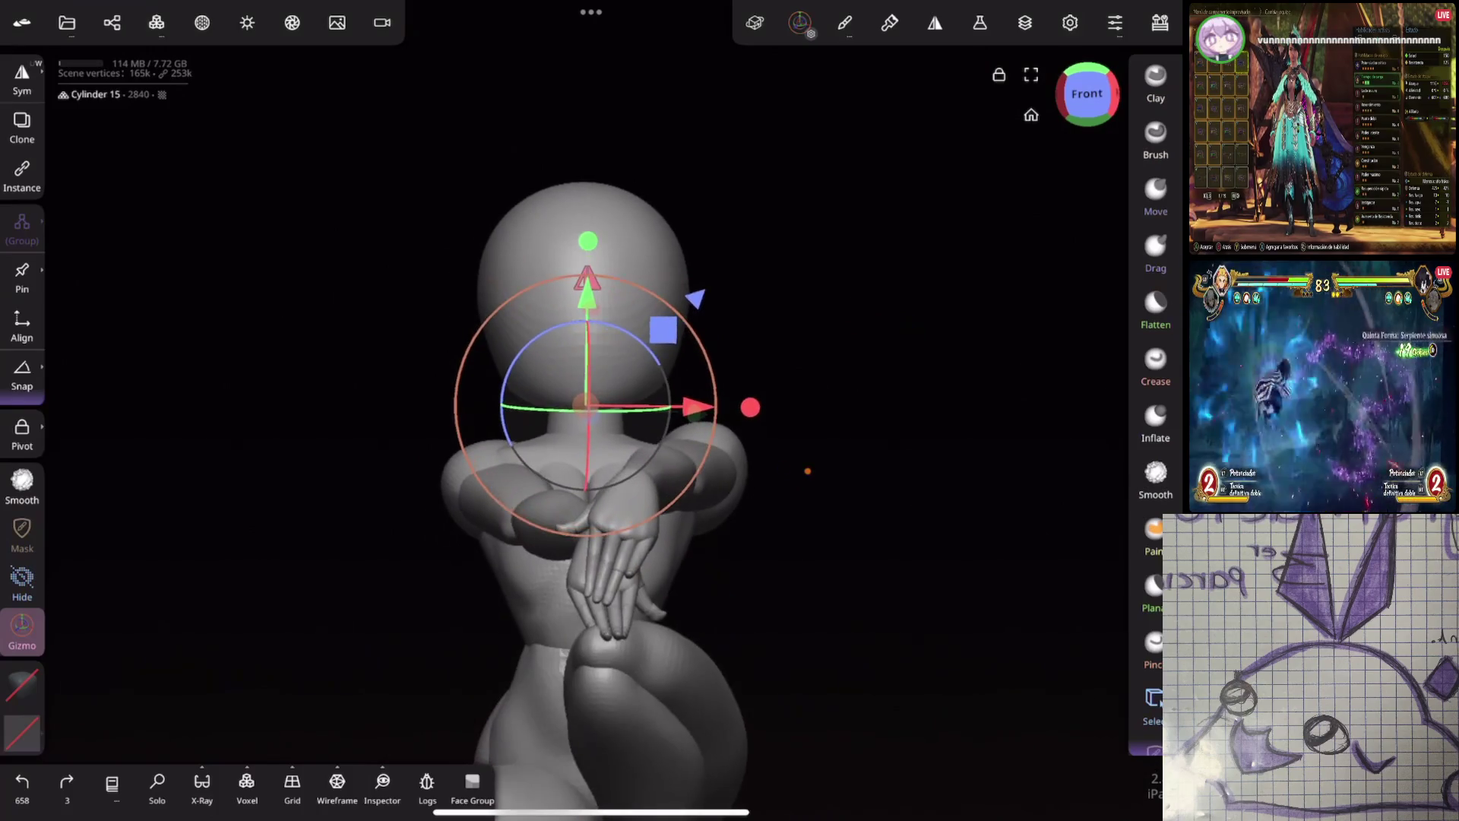
Lasso-select a group of the figure's parts, nudge them sideways with the gizmo, and select the head sphere
left_click(21, 627)
scroll(983, 446, "down", 2)
left_click_drag(684, 399, 417, 668)
left_click_drag(896, 586, 814, 783)
scroll(897, 310, "down", 2)
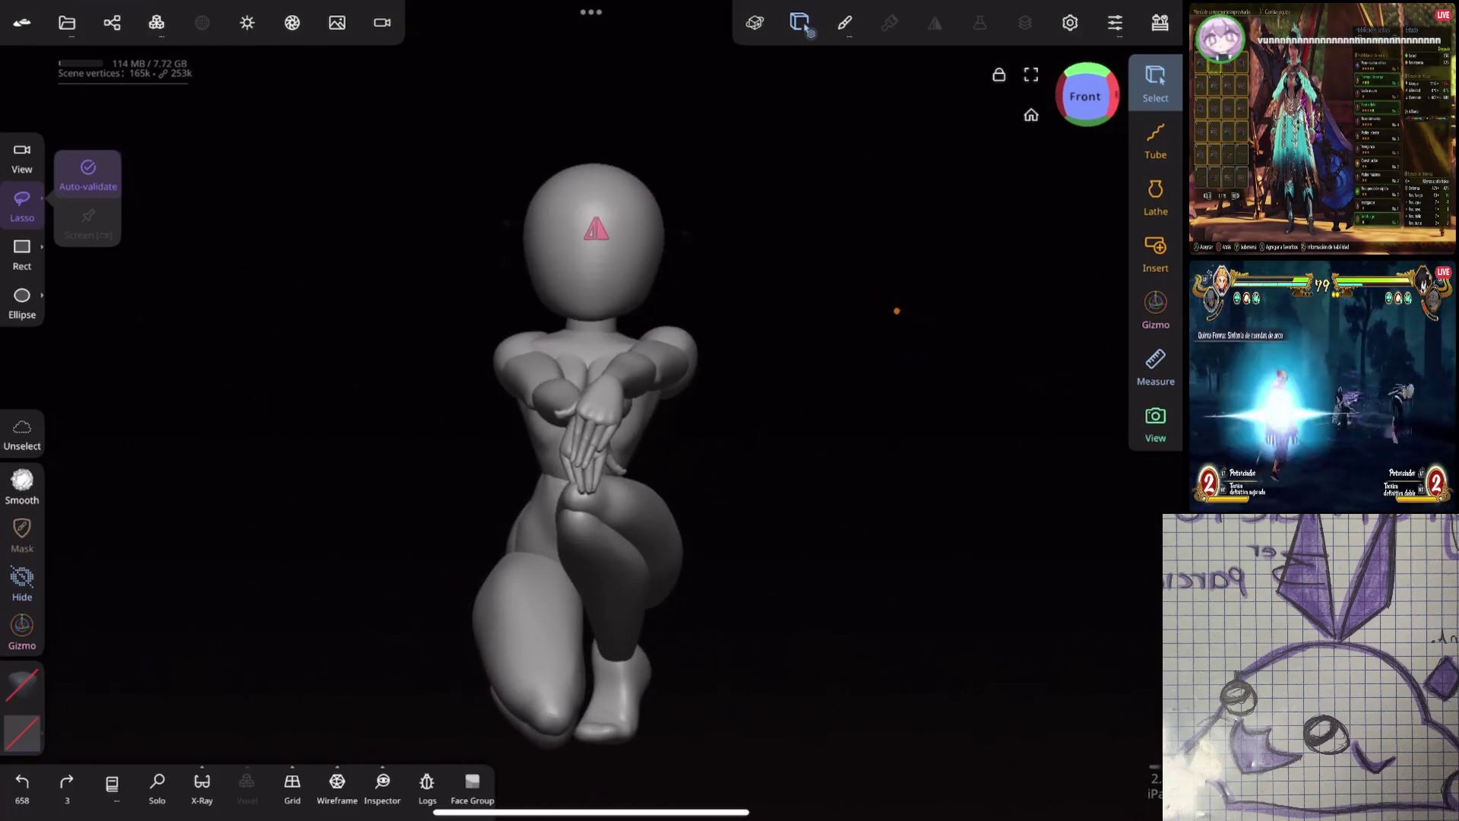
left_click_drag(619, 326, 473, 668)
scroll(742, 433, "up", 2)
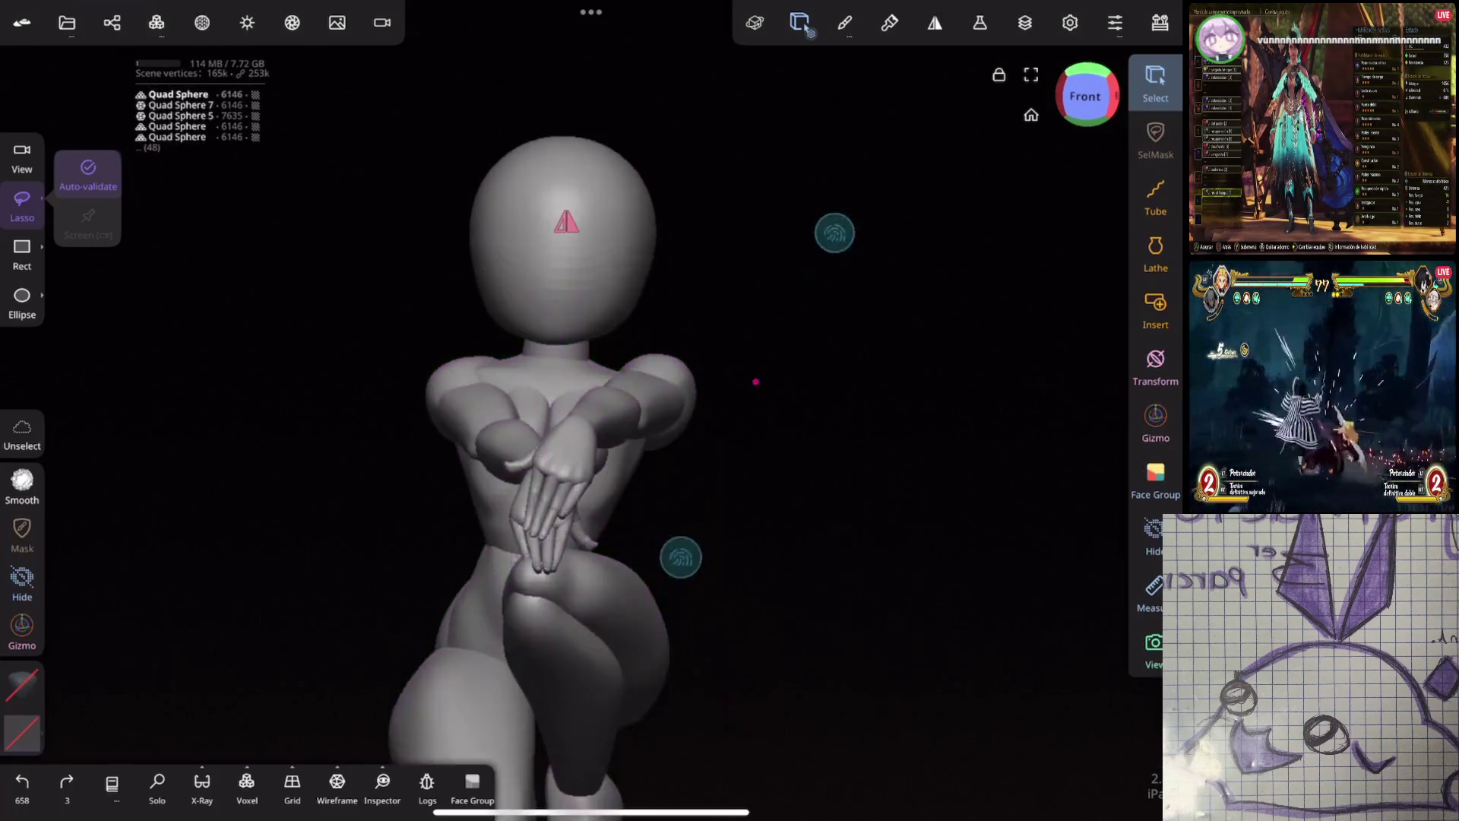
scroll(741, 434, "up", 2)
scroll(741, 433, "up", 2)
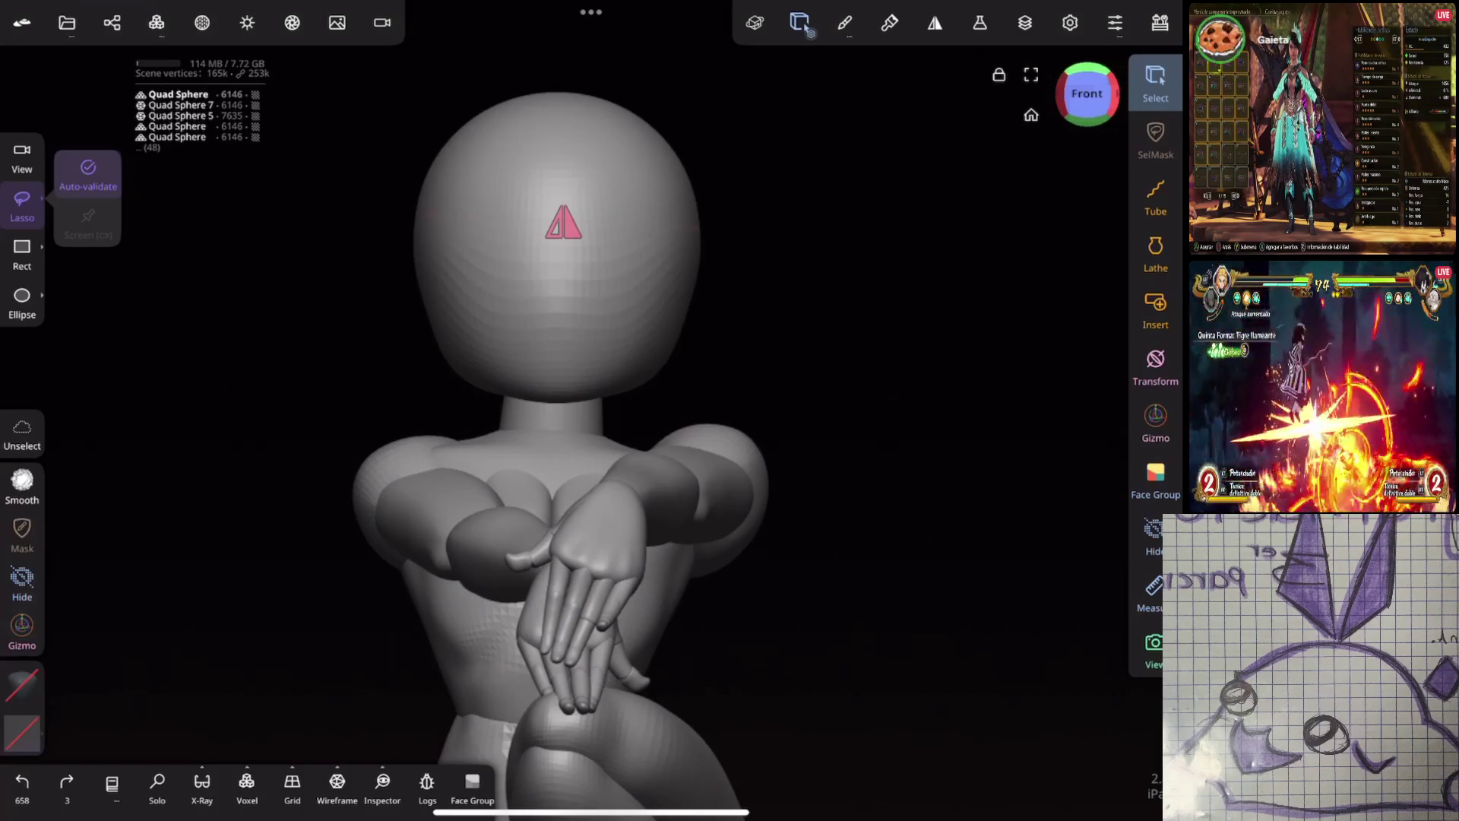
left_click(1154, 422)
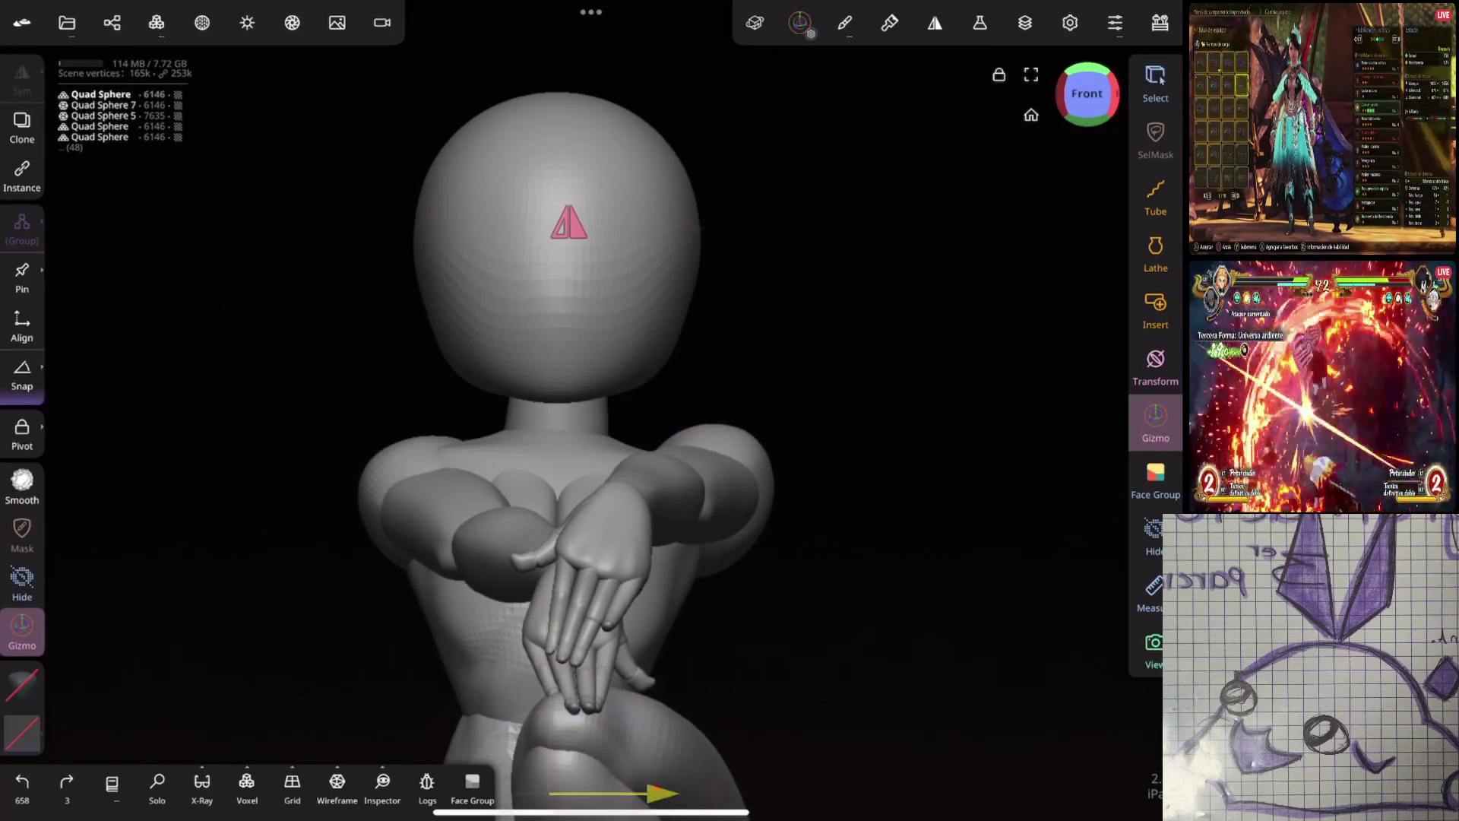
left_click_drag(661, 792, 667, 793)
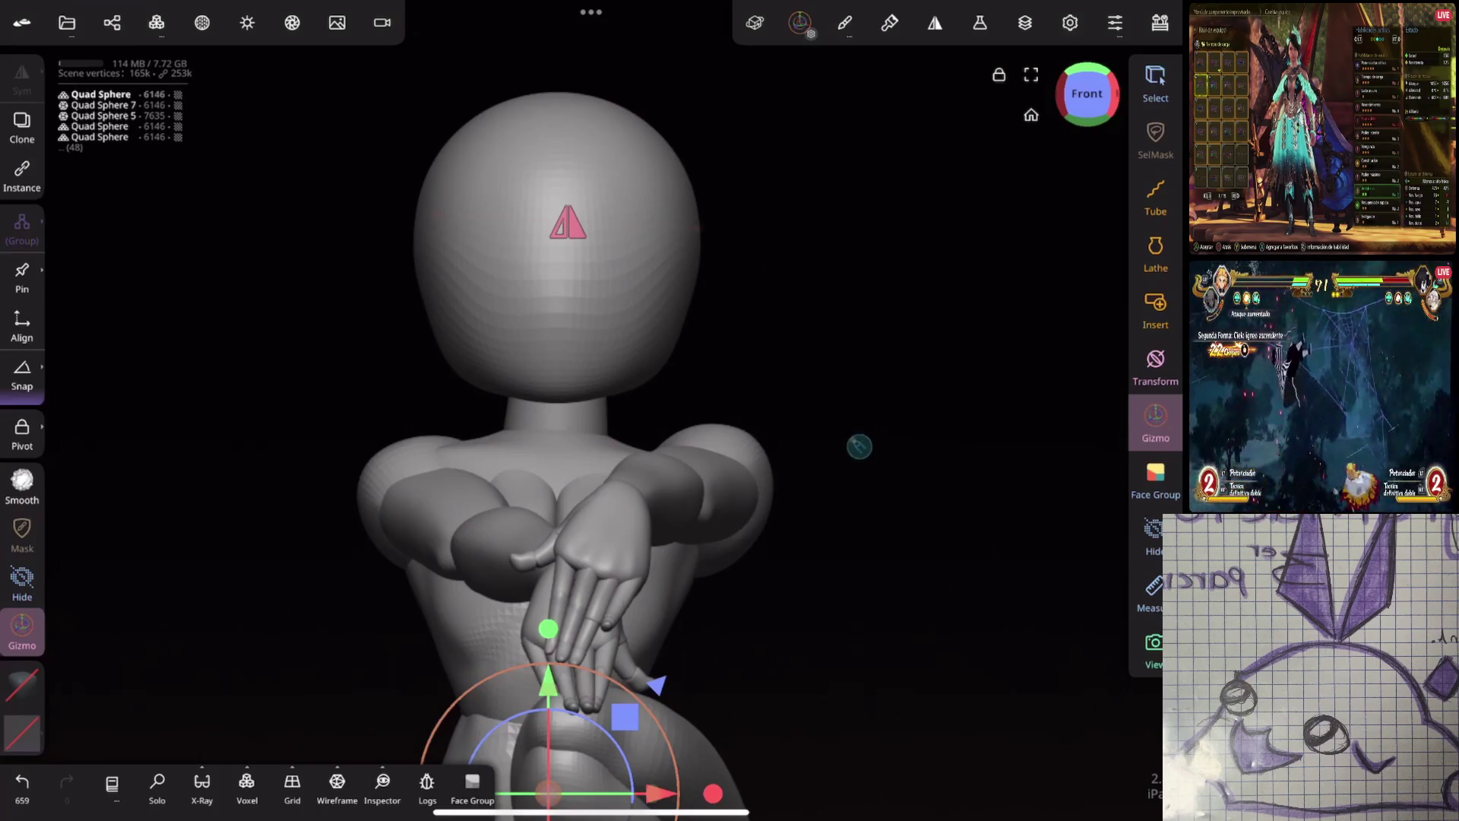
left_click(559, 240)
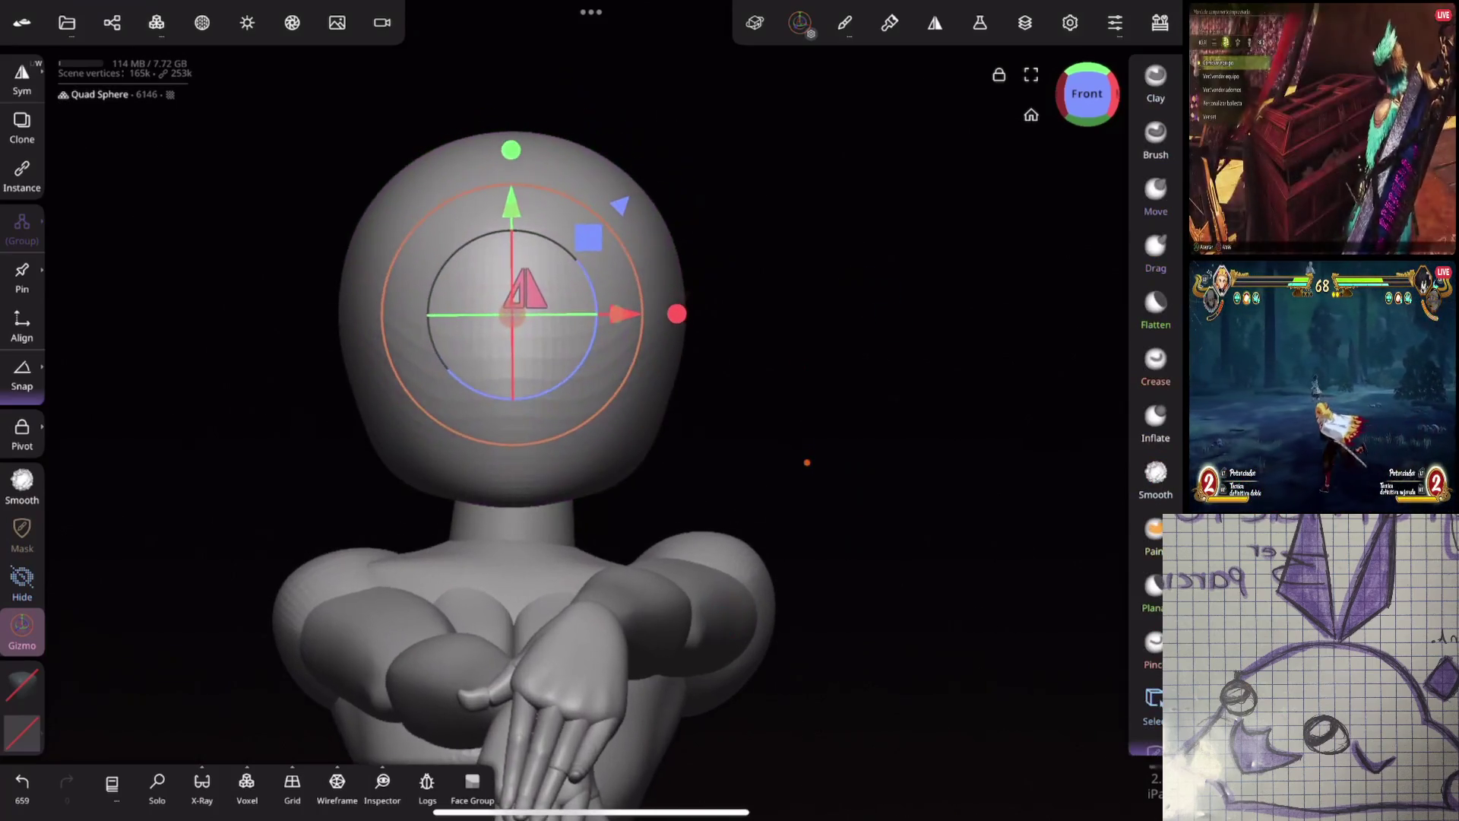
Set the symmetry method to Local so it follows the head sphere's own axes
left_click(27, 82)
left_click(240, 281)
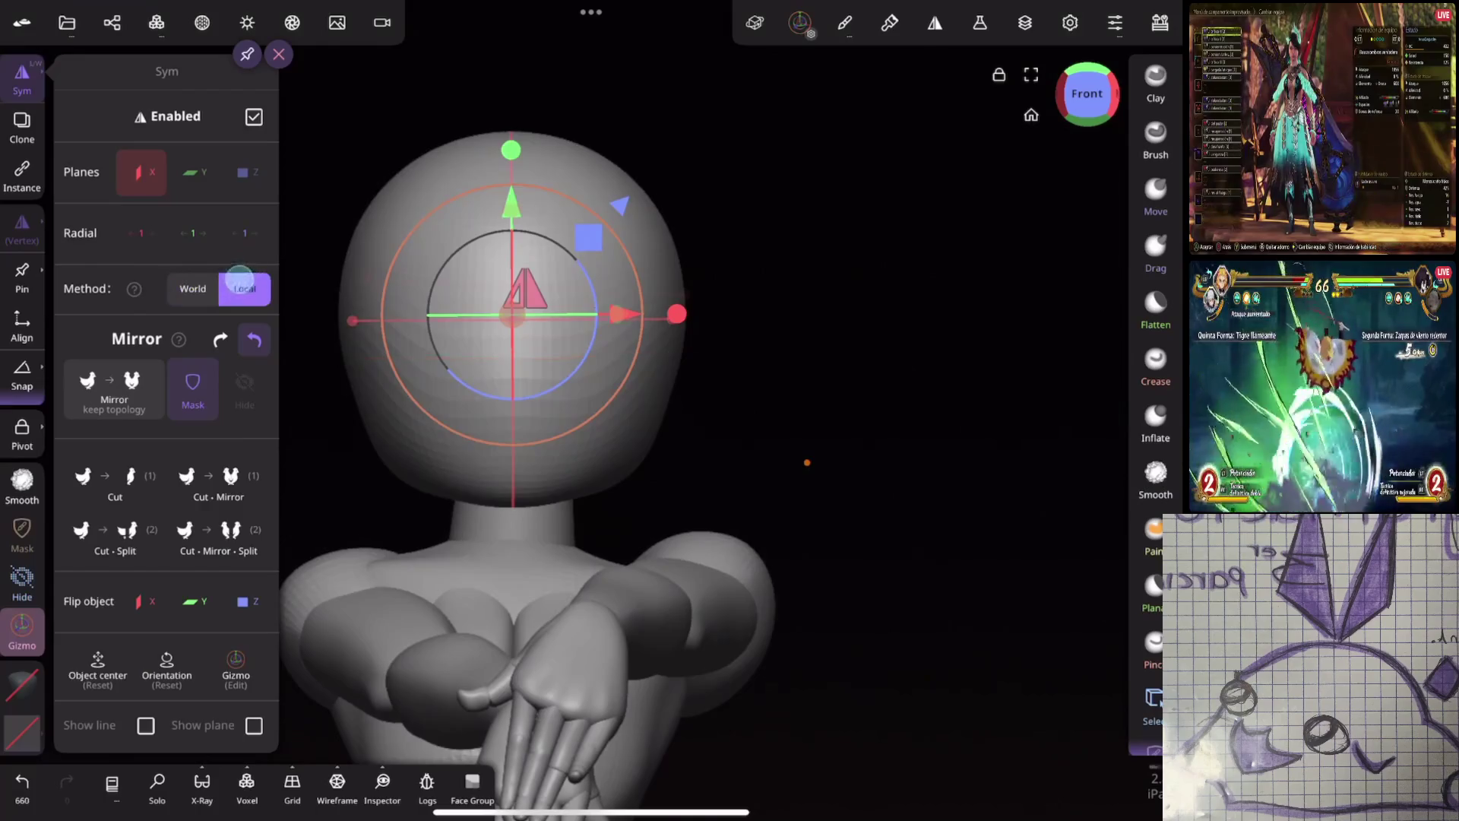
left_click(808, 461)
left_click_drag(808, 462, 856, 372)
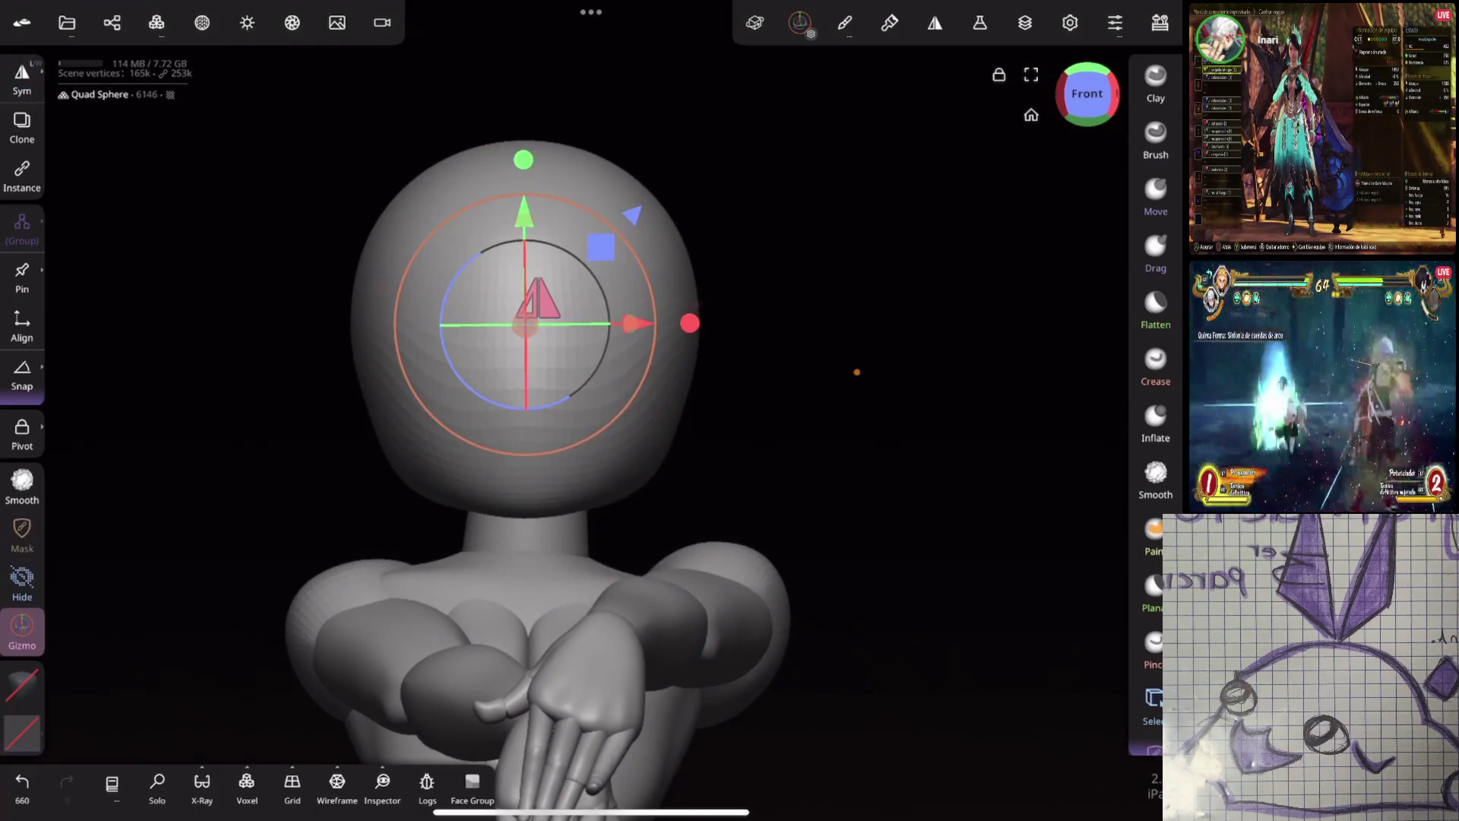
left_click(801, 24)
Pull the neck's sides into shape with a small Move brush, undoing a trial smoothing stroke
left_click(1156, 195)
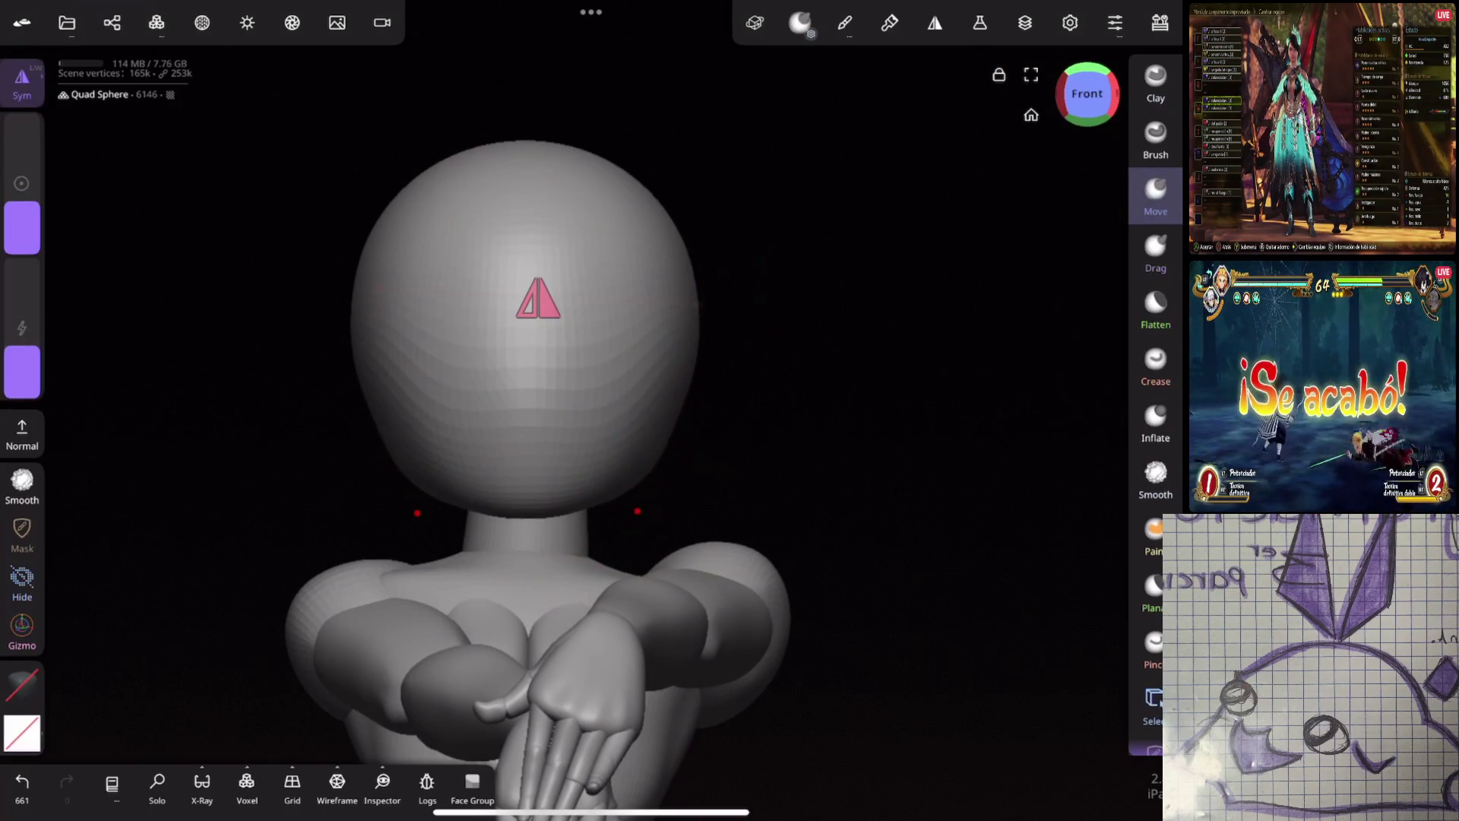
left_click_drag(834, 449, 661, 468)
left_click(545, 509)
mouse_move(545, 509)
left_mouse_down()
mouse_move(639, 479)
mouse_move(657, 490)
left_mouse_up()
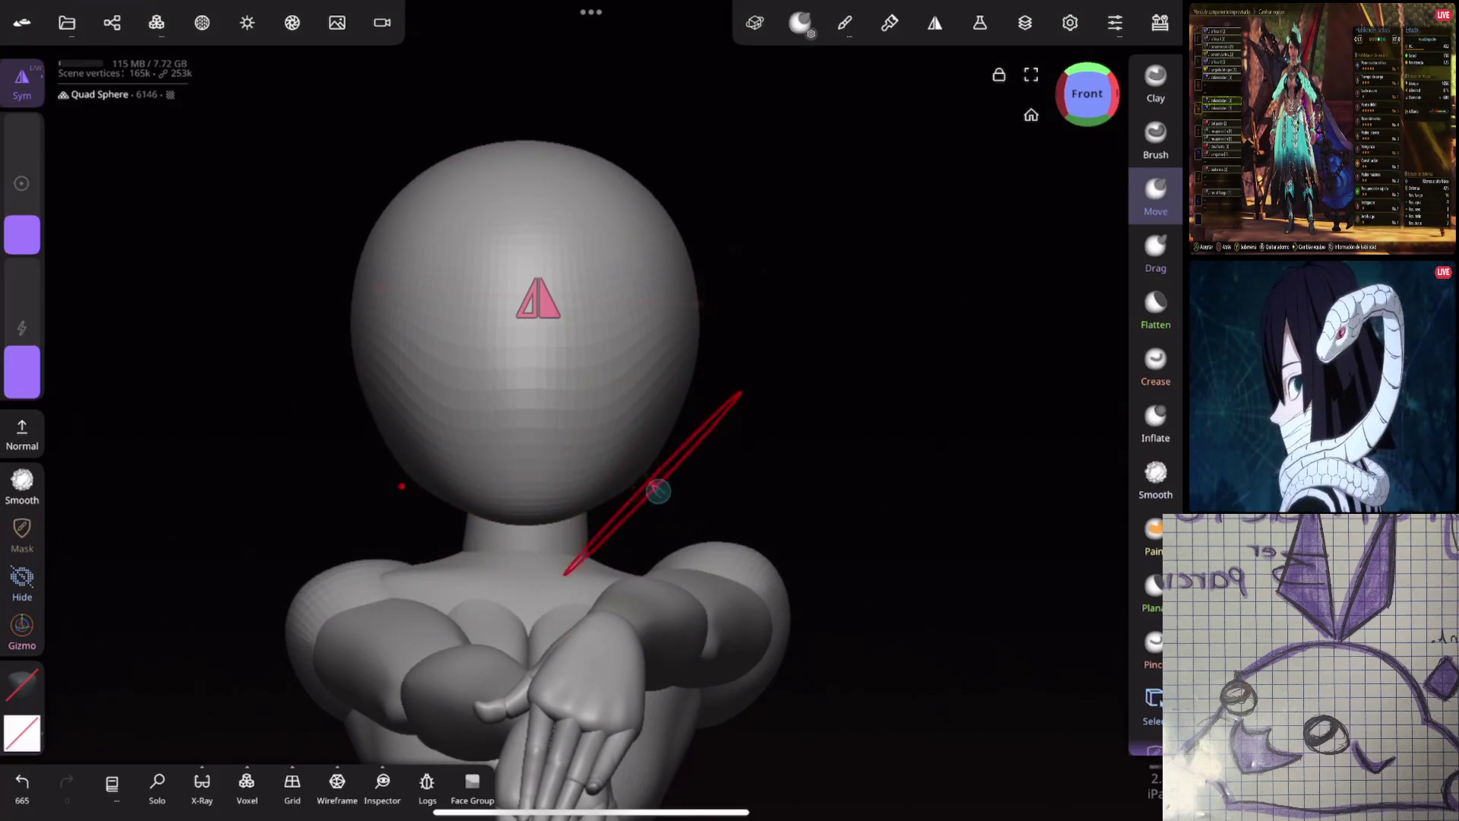
left_click(21, 484)
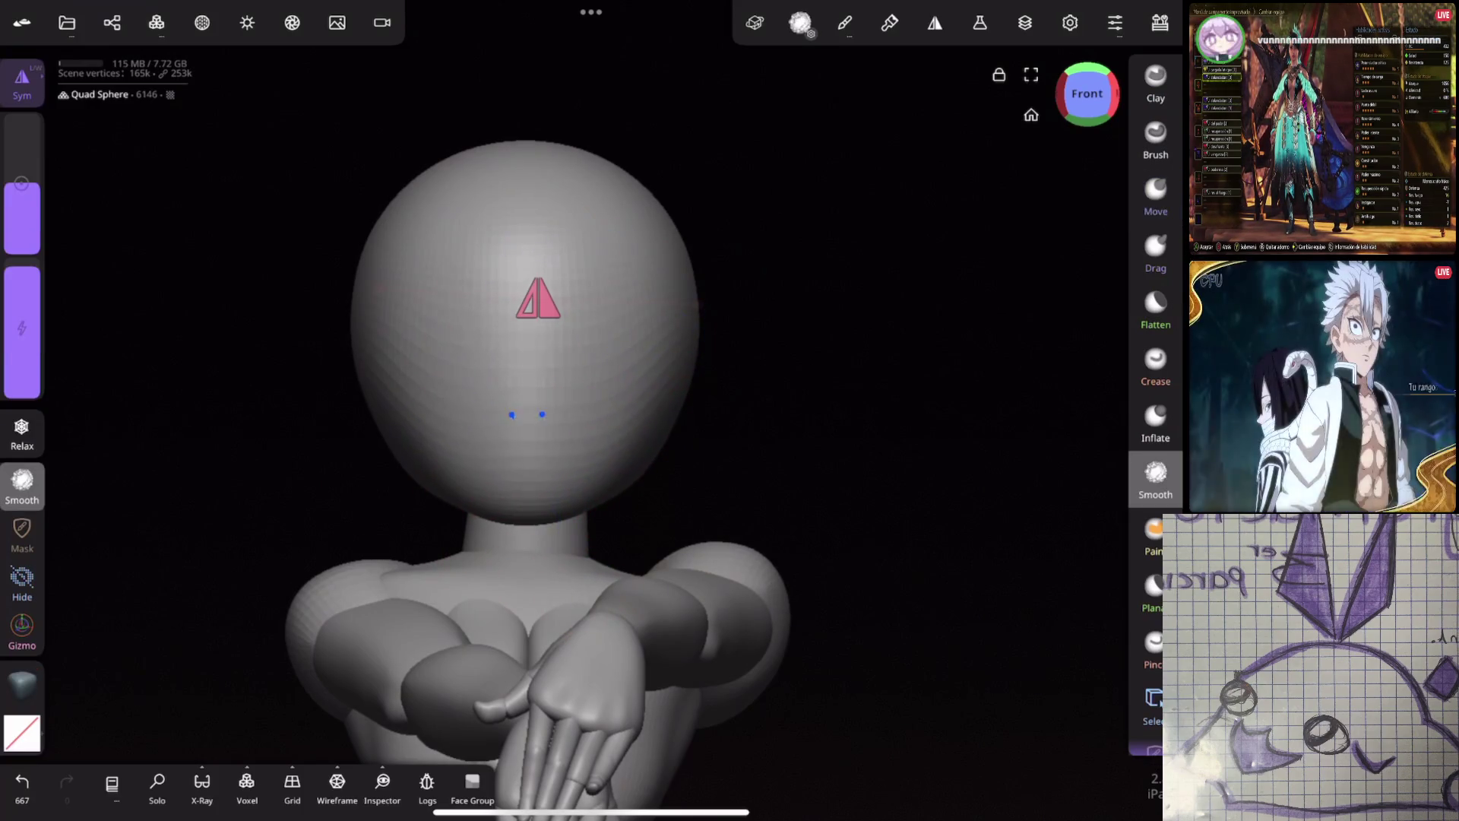
left_click(1155, 366)
key("ctrl+z")
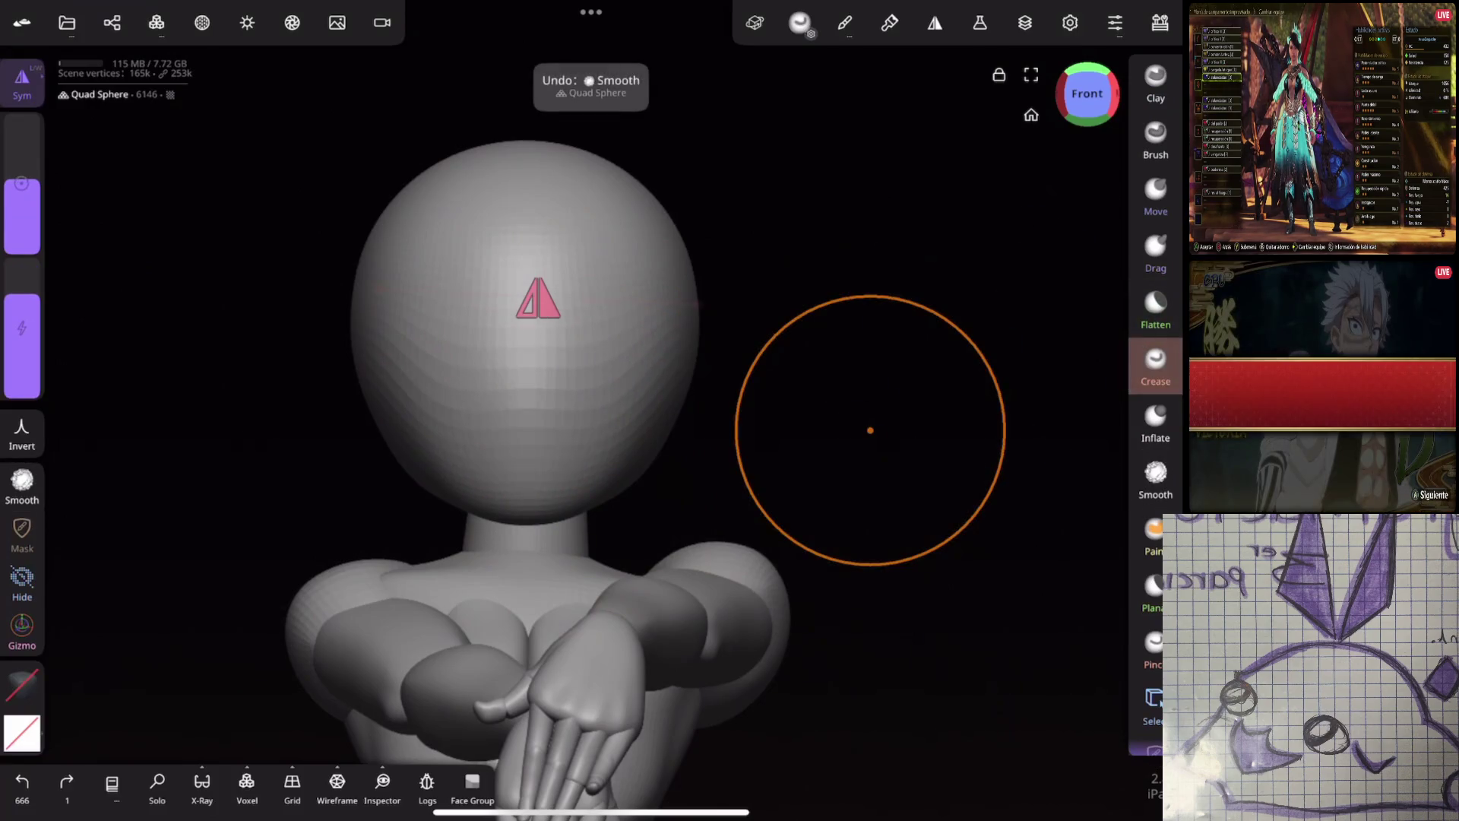
Carve horizontal eye-socket creases across the face with lowered Crease intensity and a smaller radius
left_click_drag(21, 342, 22, 371)
left_click_drag(494, 376, 598, 378)
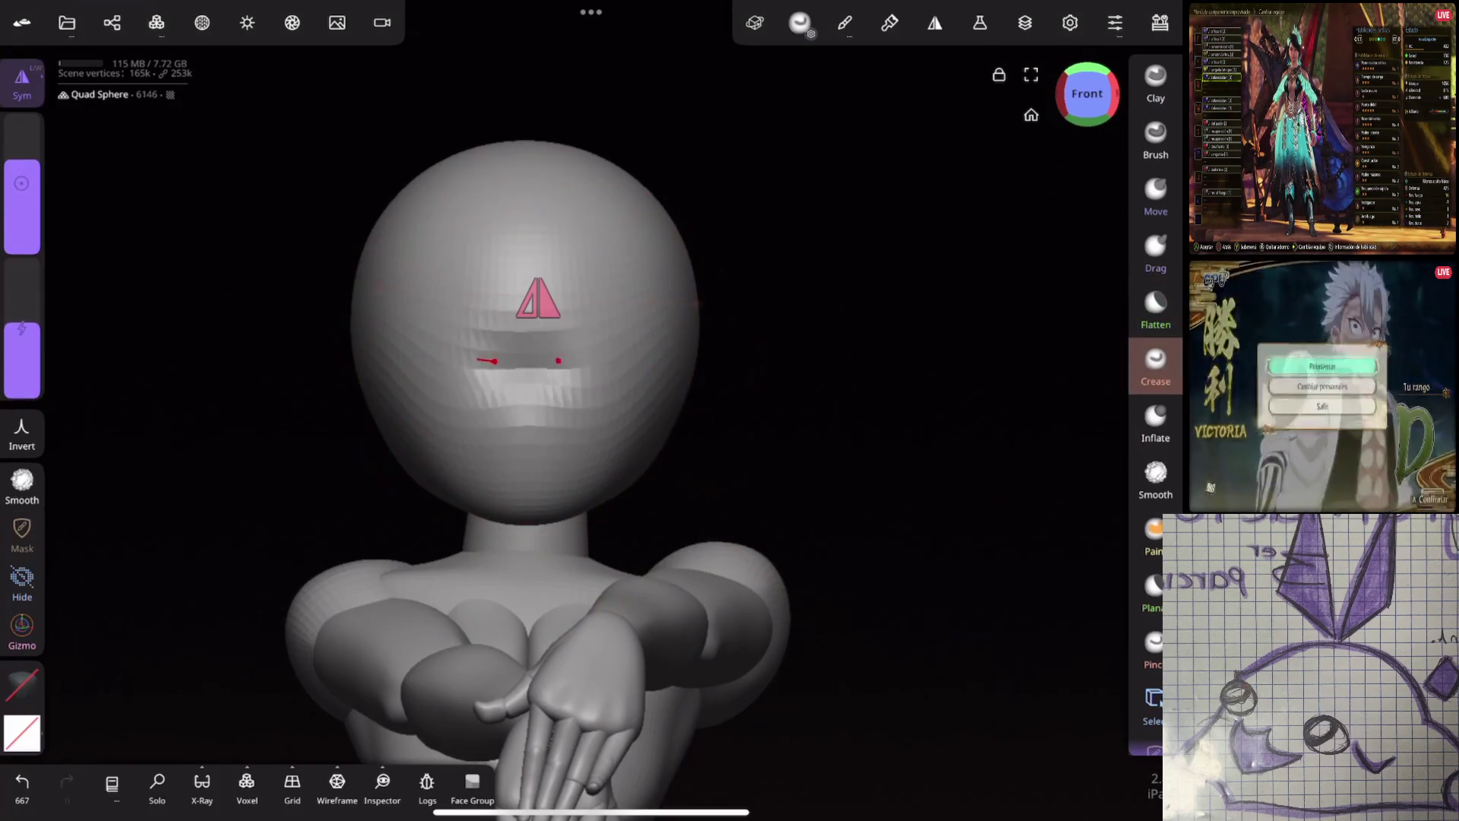
left_click_drag(503, 360, 589, 361)
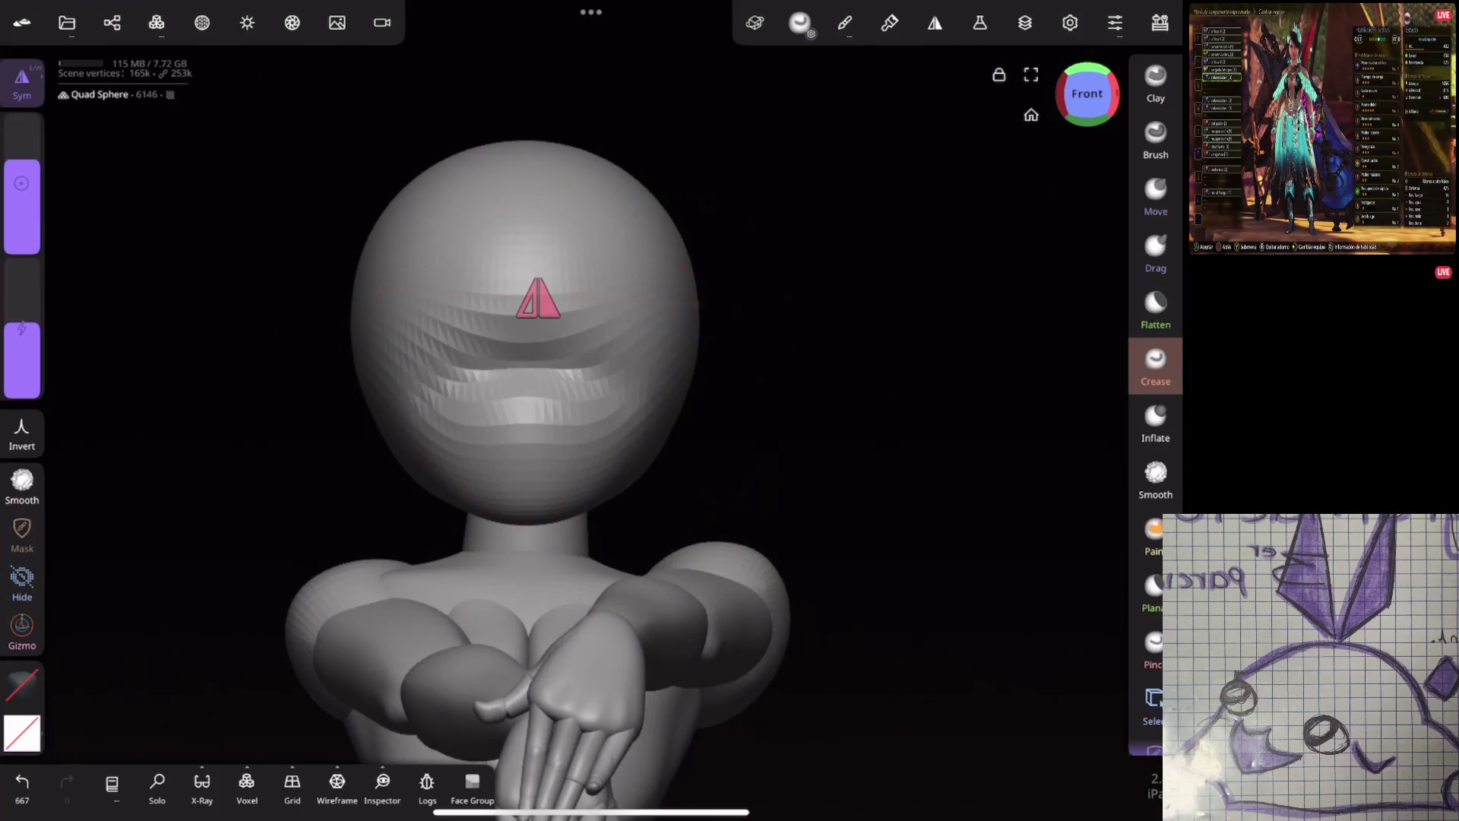
left_click_drag(22, 182, 21, 222)
left_click_drag(391, 388, 662, 387)
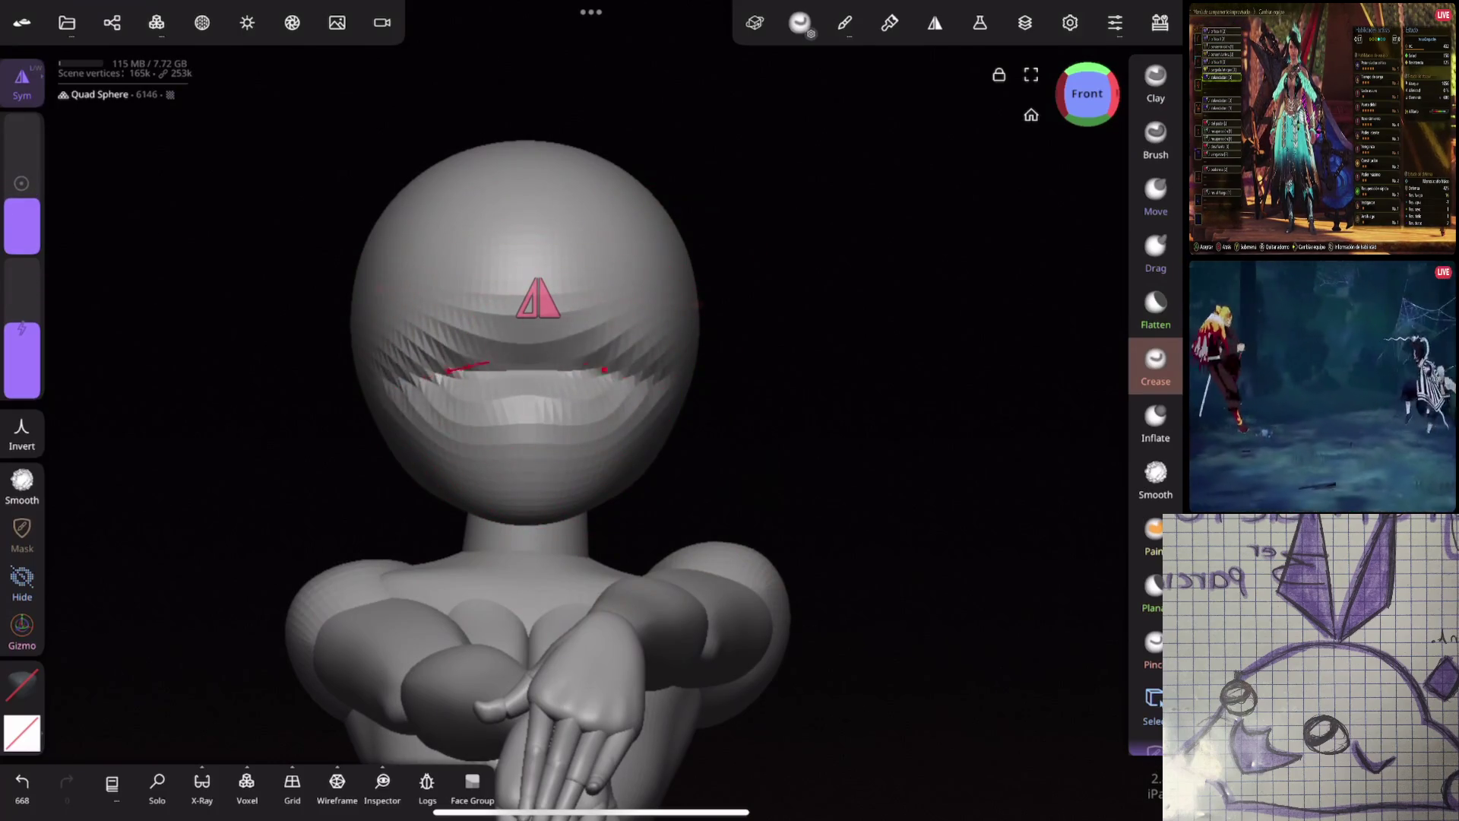
Smooth the faceted creases from a three-quarter view, then carve two more crease strokes into the face
left_click_drag(684, 445, 854, 443)
left_click(1155, 478)
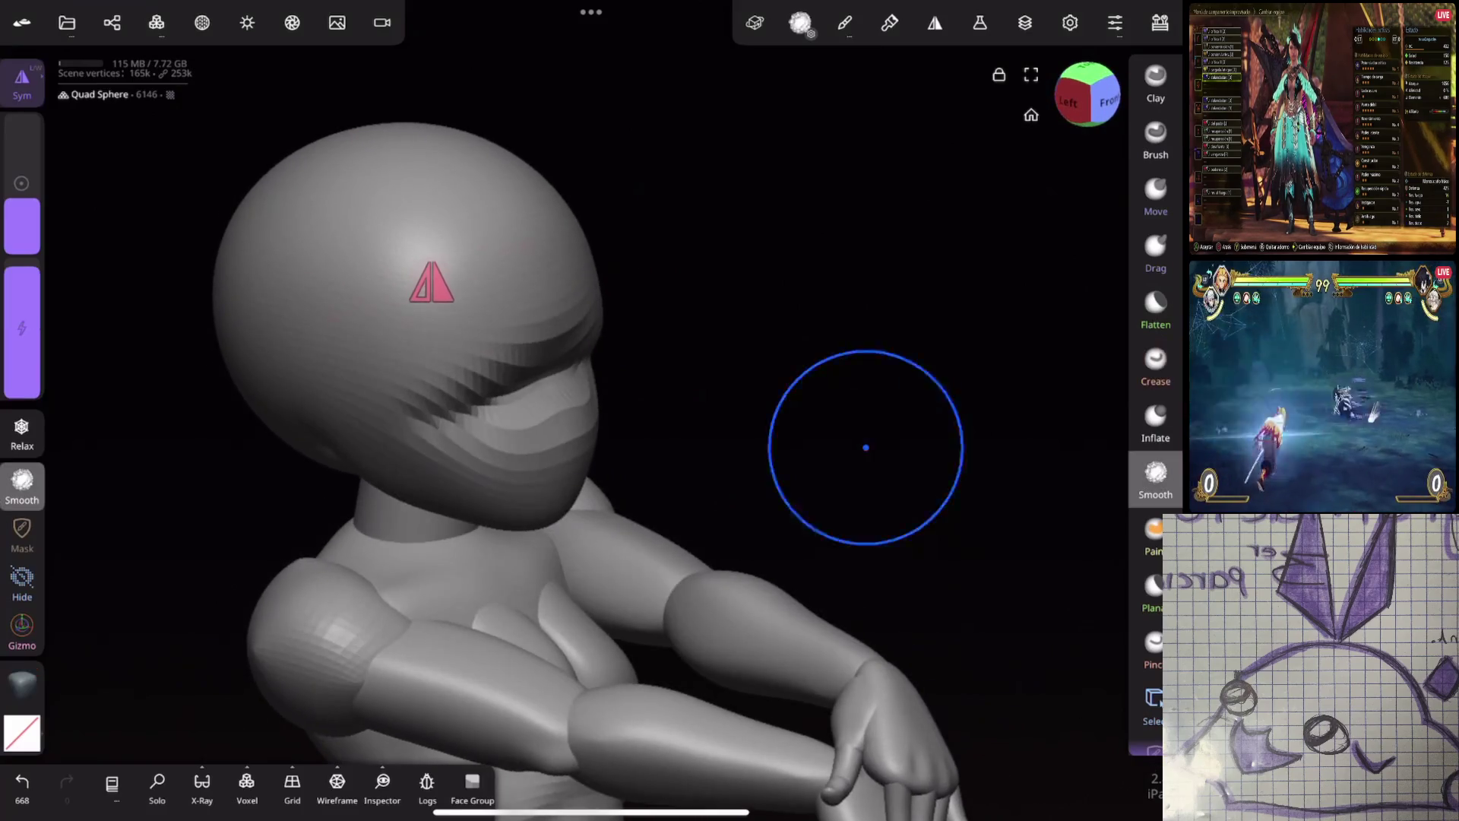
left_click_drag(565, 388, 514, 362)
left_click(1155, 365)
left_click_drag(855, 444, 683, 445)
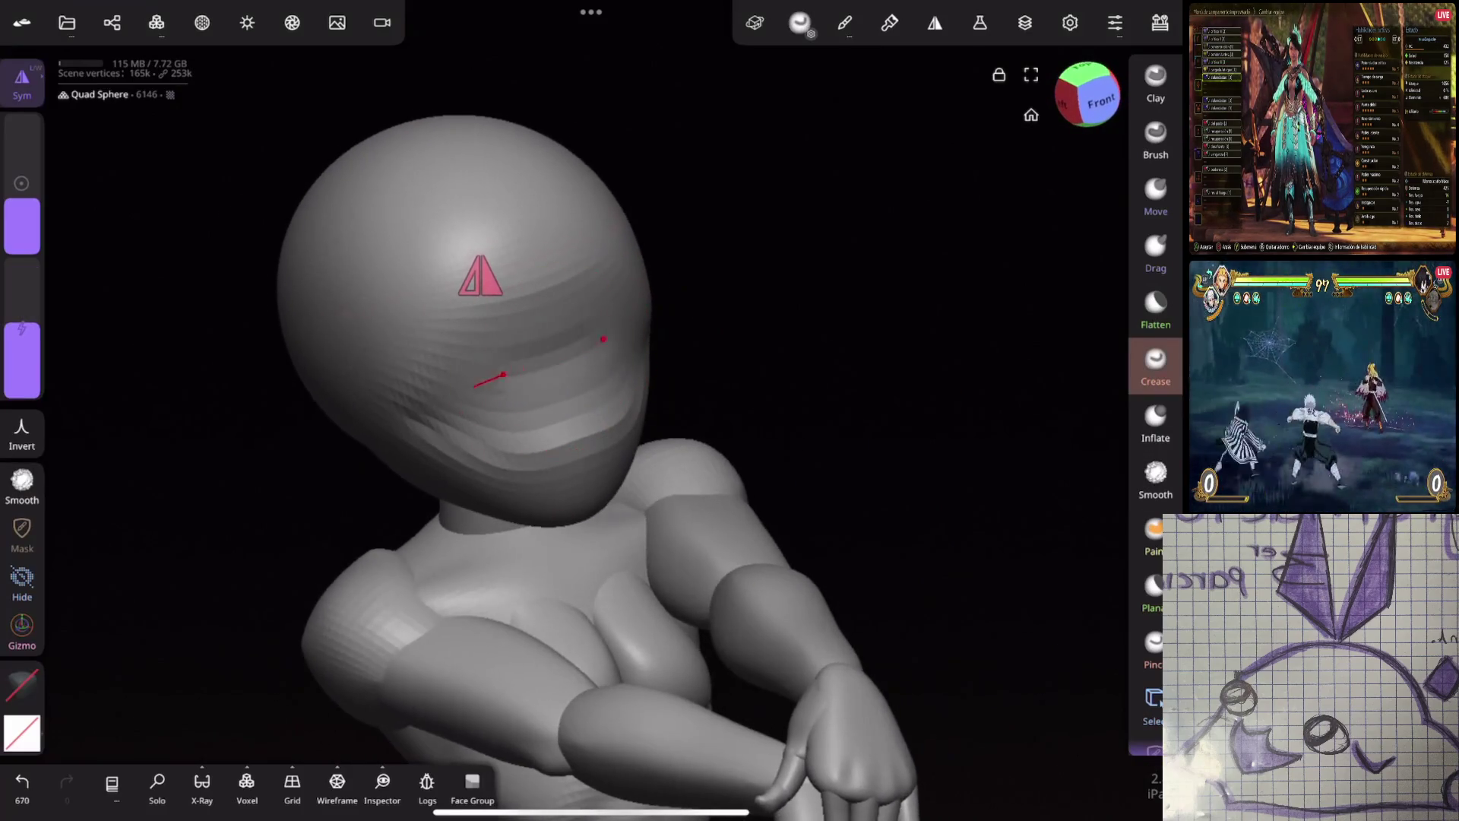
left_click_drag(515, 401, 568, 384)
mouse_move(854, 421)
left_mouse_down()
mouse_move(835, 431)
mouse_move(945, 255)
left_mouse_up()
Ready a small Move brush and turn to the head's side profile to pull the face forward
left_click(1155, 195)
left_click_drag(22, 342, 21, 244)
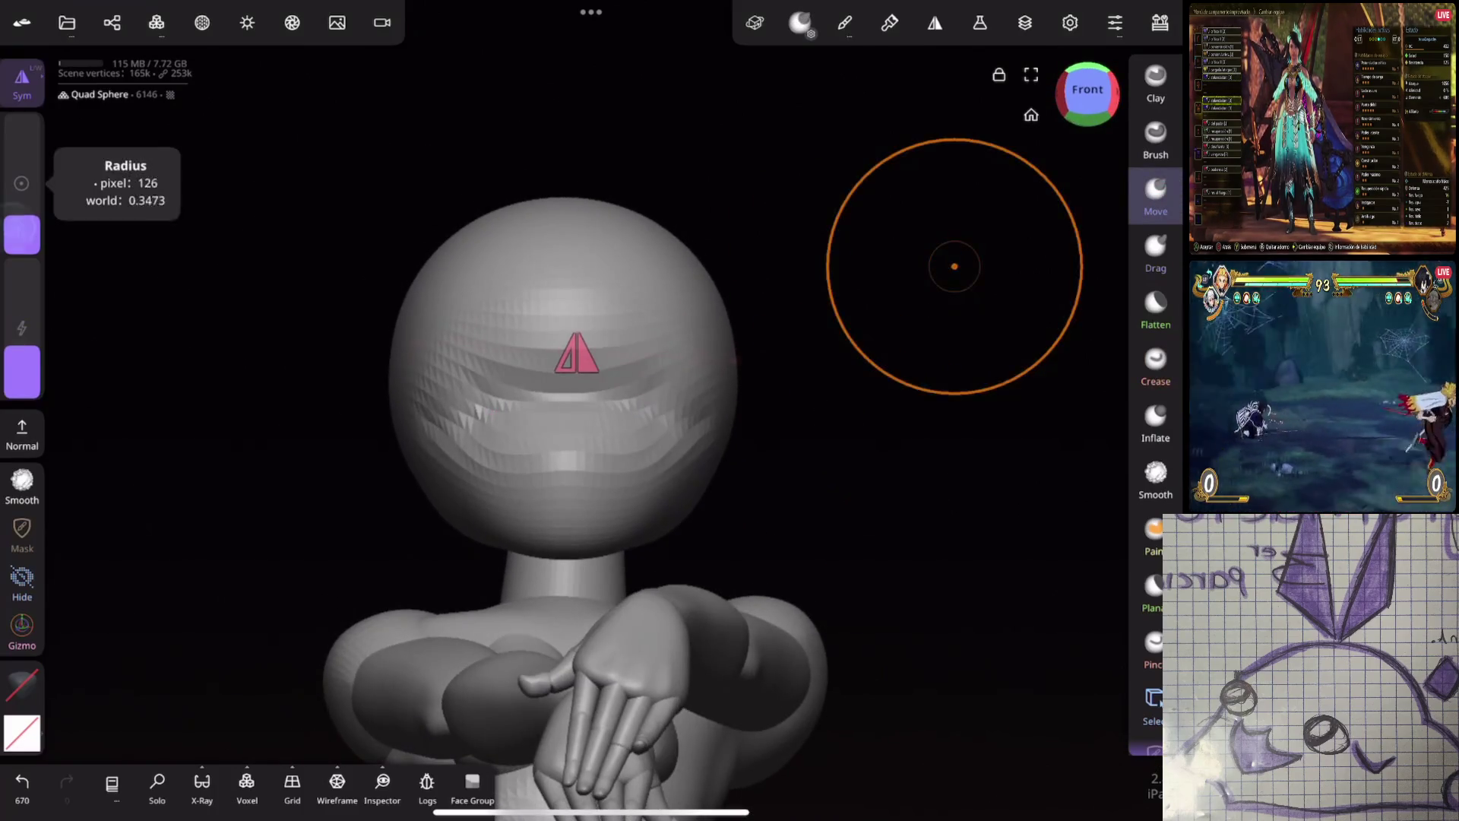
mouse_move(775, 478)
left_mouse_down()
mouse_move(667, 483)
mouse_move(619, 402)
left_mouse_up()
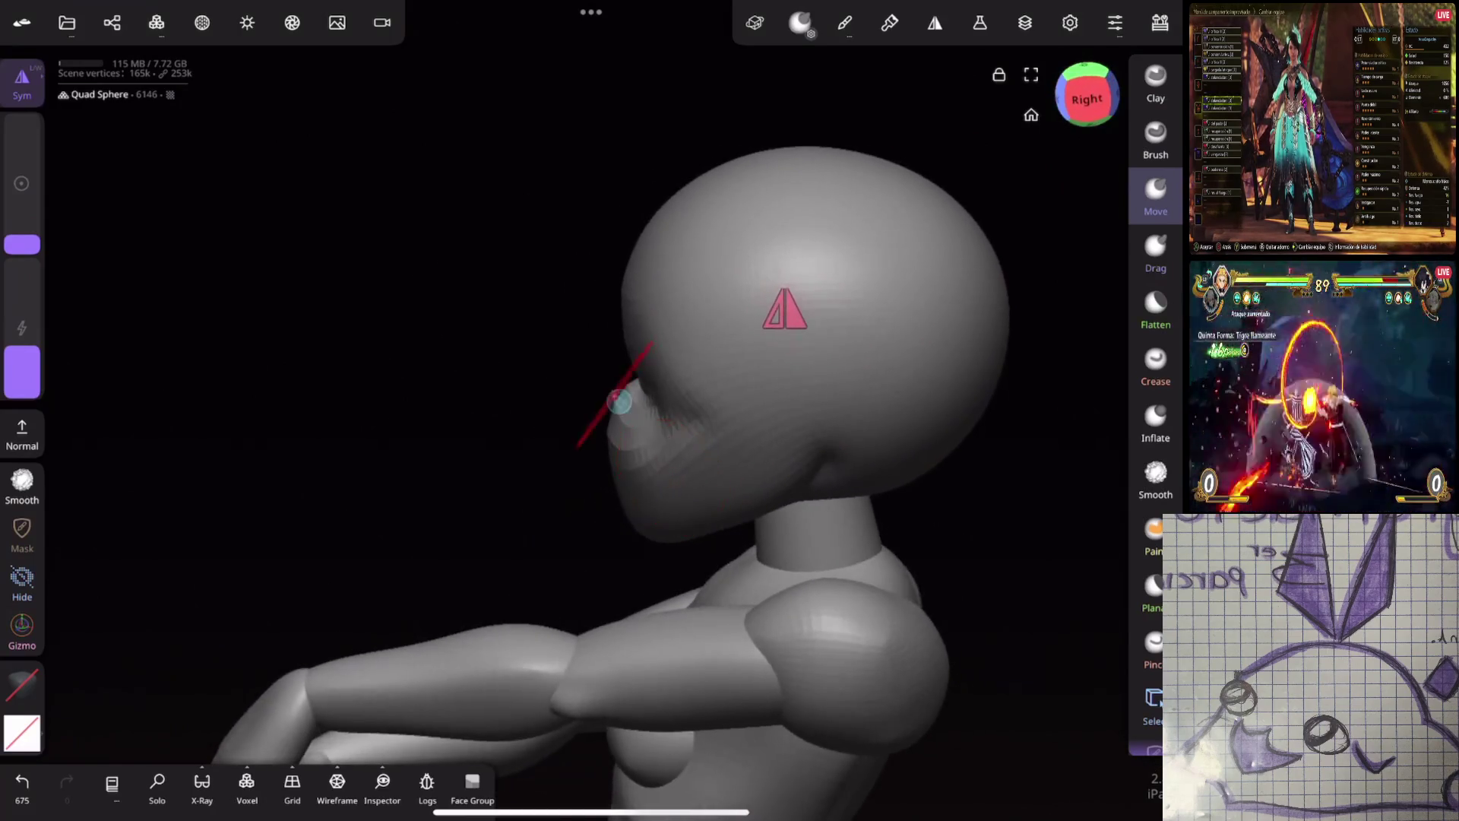
mouse_move(706, 324)
left_mouse_down()
mouse_move(848, 472)
mouse_move(880, 456)
left_mouse_up()
Round out the lower face with Inflate strokes, undoing a trial smooth and the last inflate stroke
left_click(1154, 479)
left_click_drag(538, 429, 588, 440)
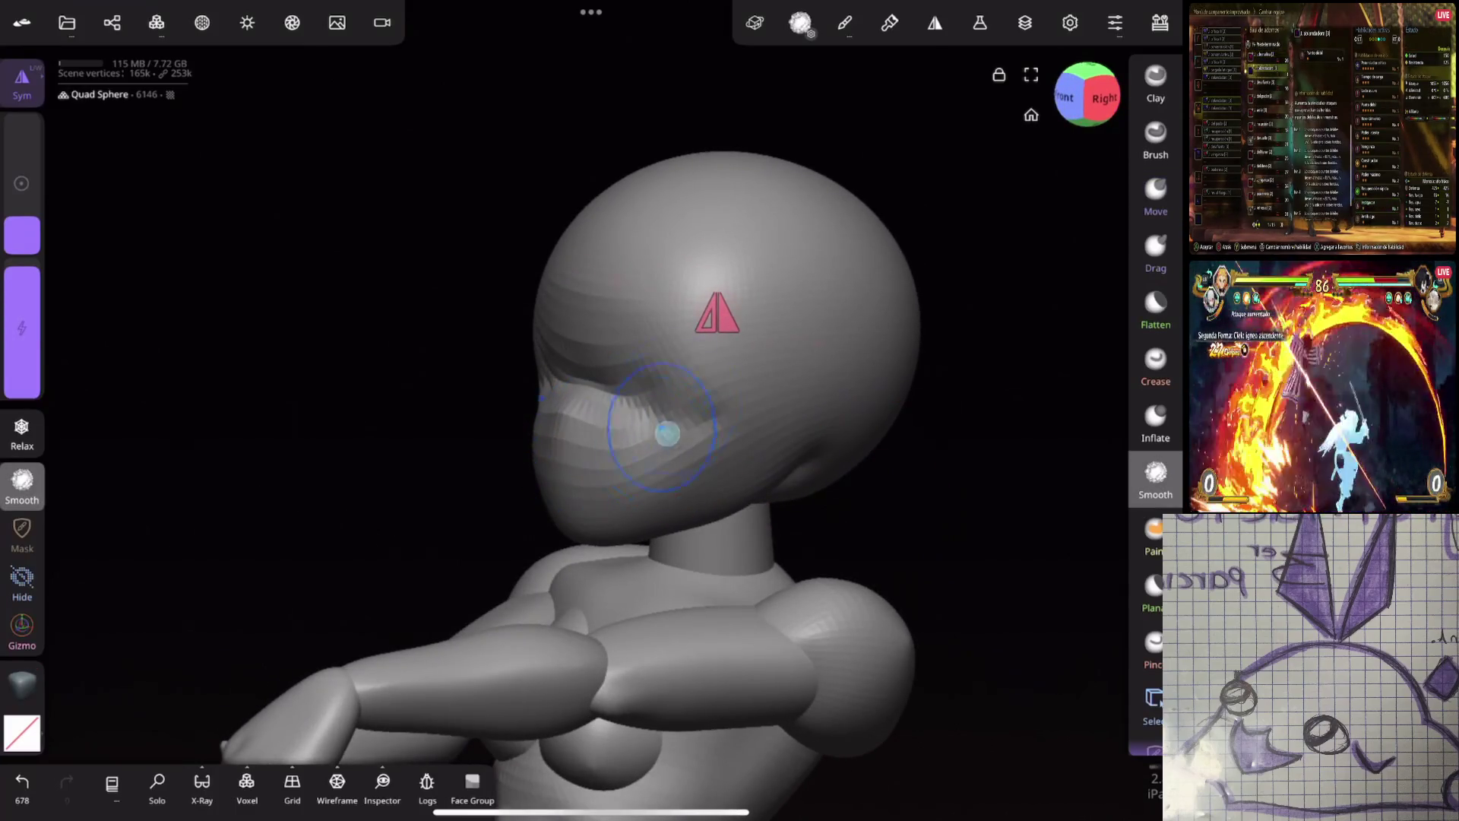
key("ctrl+z")
mouse_move(924, 413)
left_mouse_down()
mouse_move(889, 396)
mouse_move(772, 423)
left_mouse_up()
left_click(1154, 422)
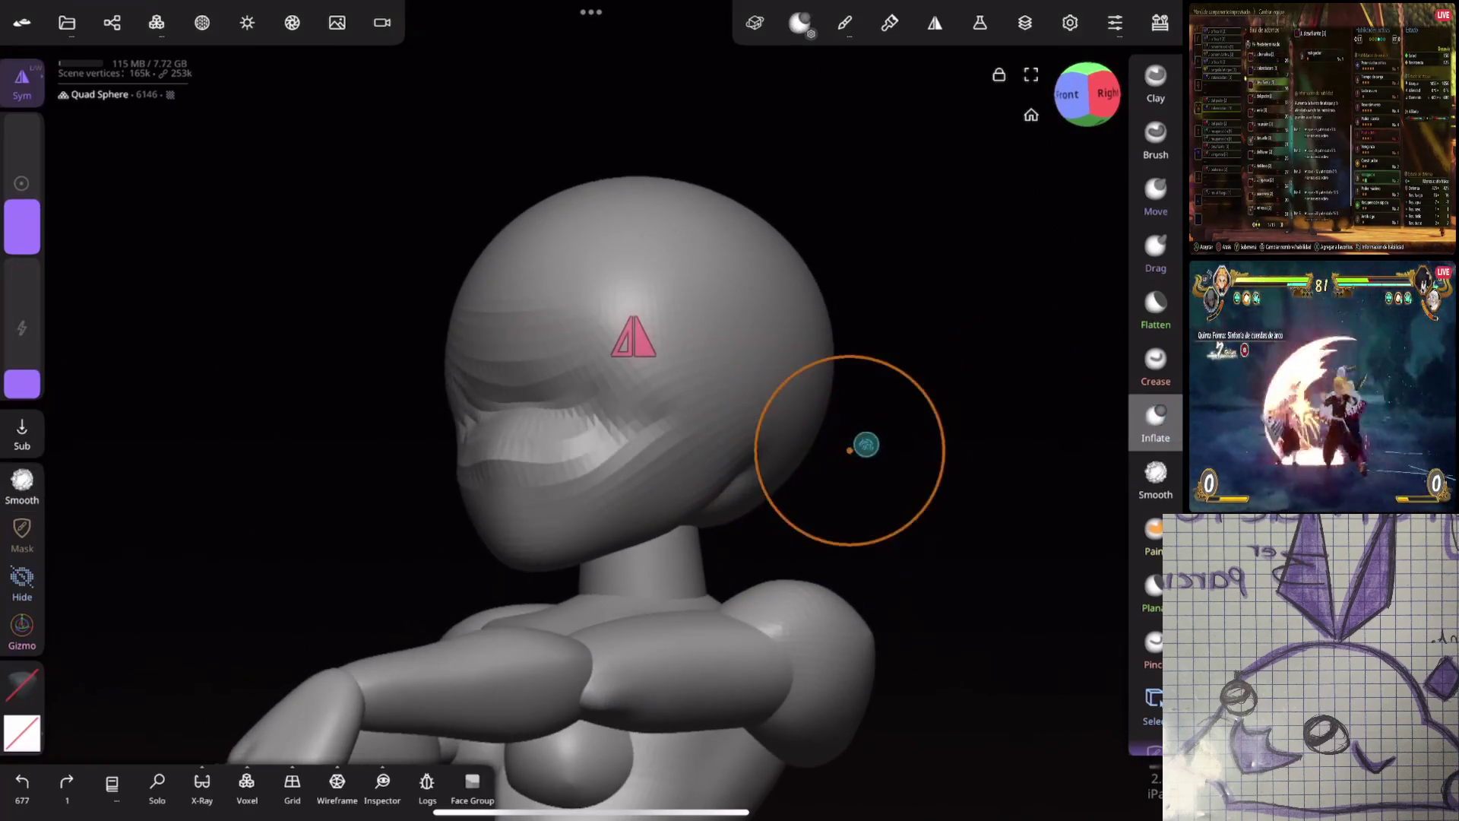
left_click_drag(866, 444, 602, 494)
left_click_drag(969, 456, 890, 433)
mouse_move(824, 512)
left_mouse_down()
mouse_move(730, 491)
mouse_move(684, 456)
left_mouse_up()
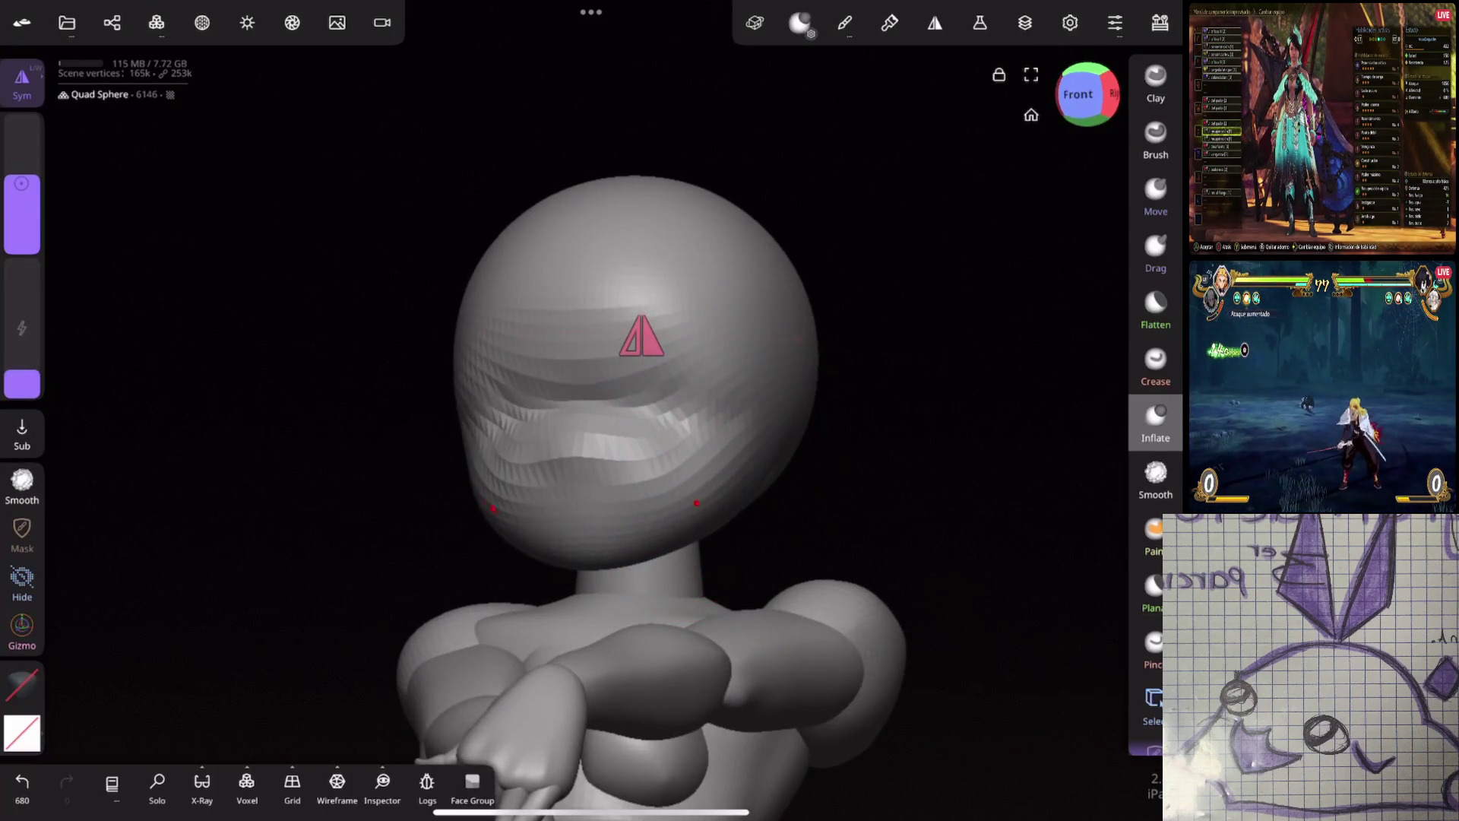
left_click_drag(969, 457, 916, 476)
key("ctrl+z")
Set the voxel remesh resolution to 136.67 and start remeshing the head, reaching the multires warning
mouse_move(798, 473)
left_mouse_down()
mouse_move(734, 675)
mouse_move(650, 448)
left_mouse_up()
mouse_move(912, 457)
left_mouse_down()
mouse_move(831, 457)
mouse_move(918, 360)
left_mouse_up()
left_click(246, 783)
mouse_move(235, 602)
left_mouse_down()
mouse_move(221, 604)
mouse_move(252, 603)
mouse_move(166, 604)
left_mouse_up()
left_click(195, 684)
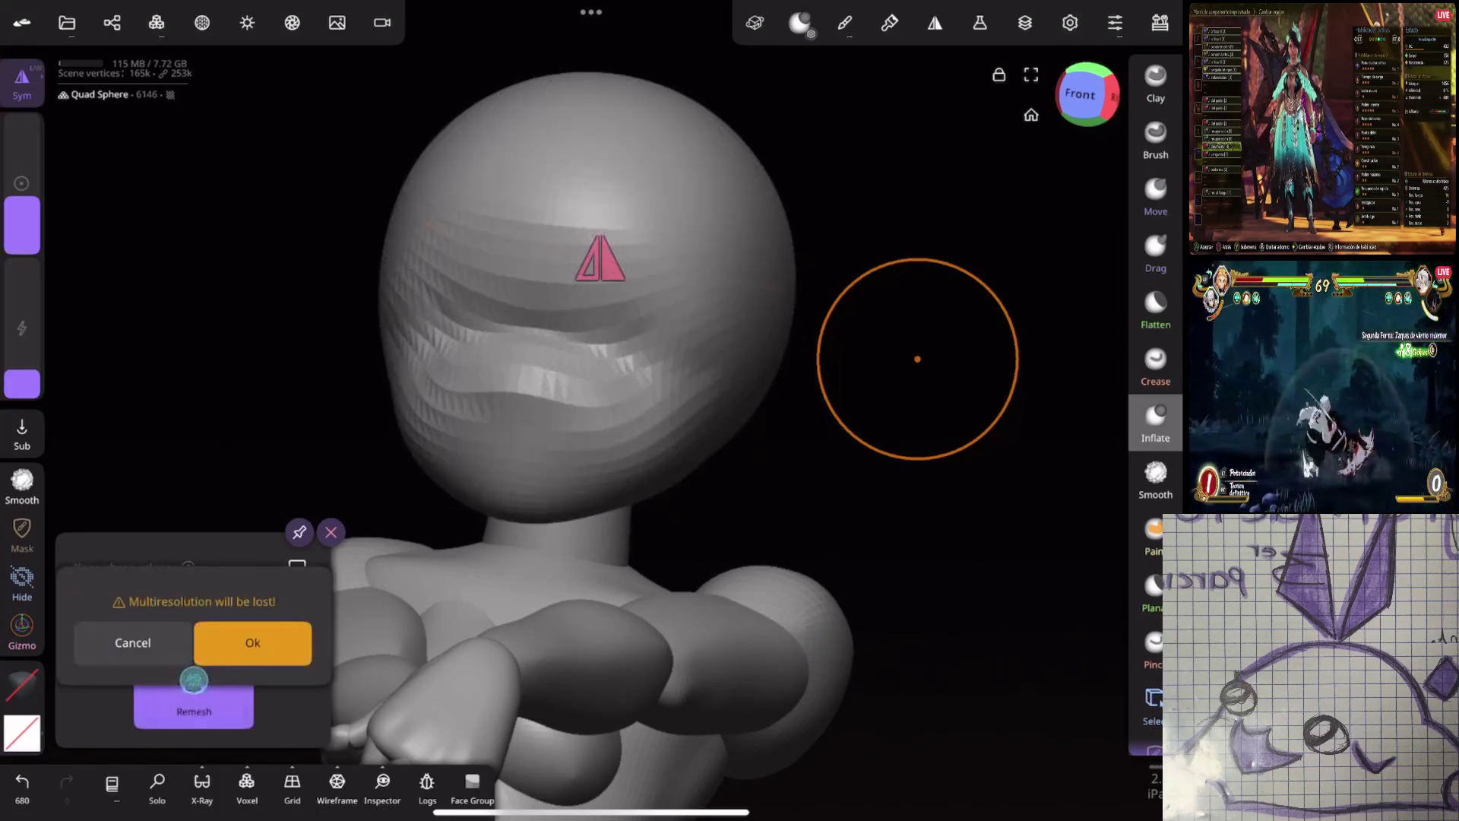
Cancel the warning, undo a test Smooth stroke on the wavy face, then run and confirm the voxel remesh
left_click(252, 642)
left_click_drag(824, 444, 817, 651)
left_click(22, 484)
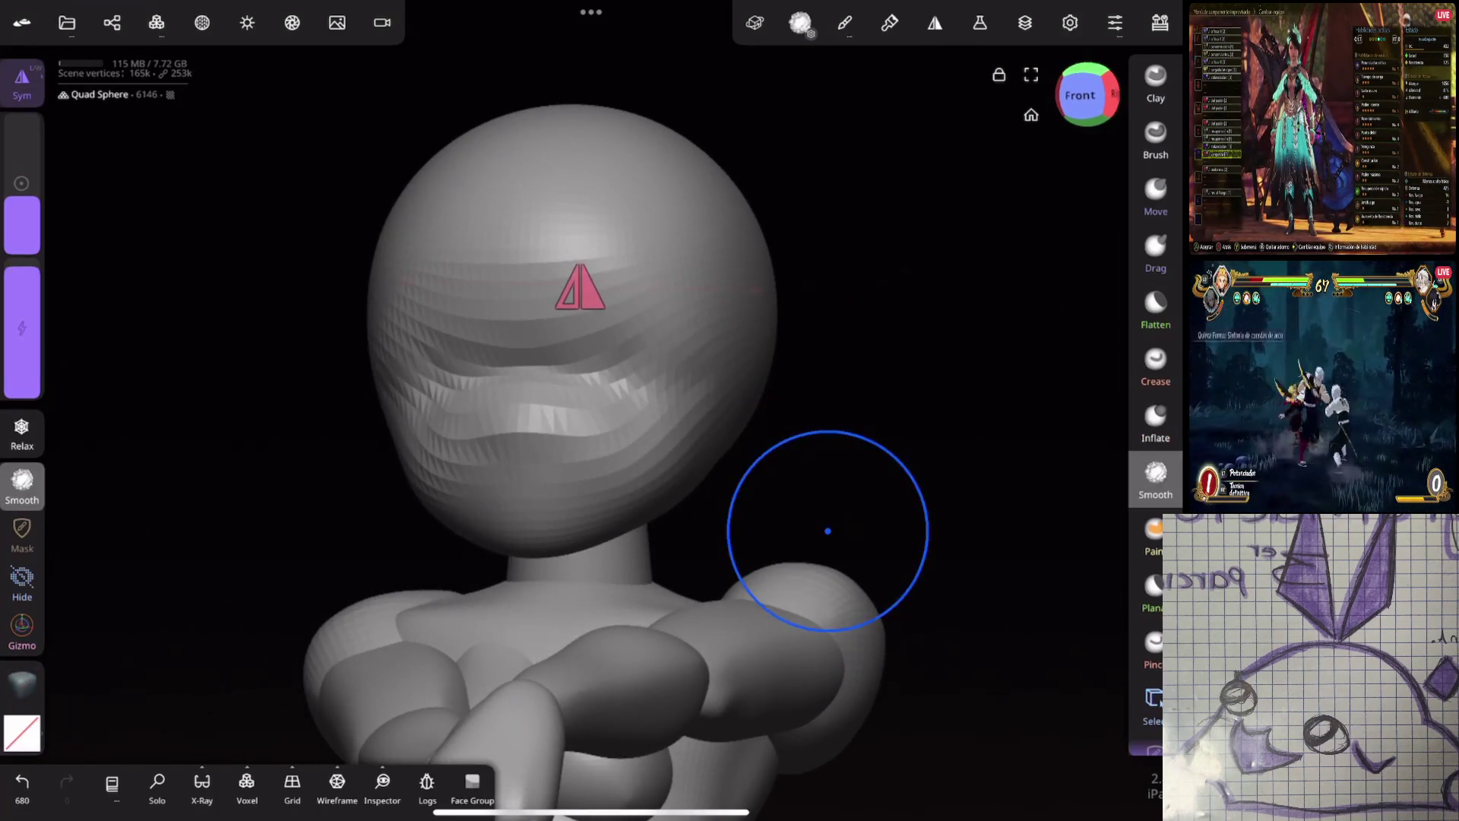
left_click_drag(828, 530, 618, 424)
key("ctrl+z")
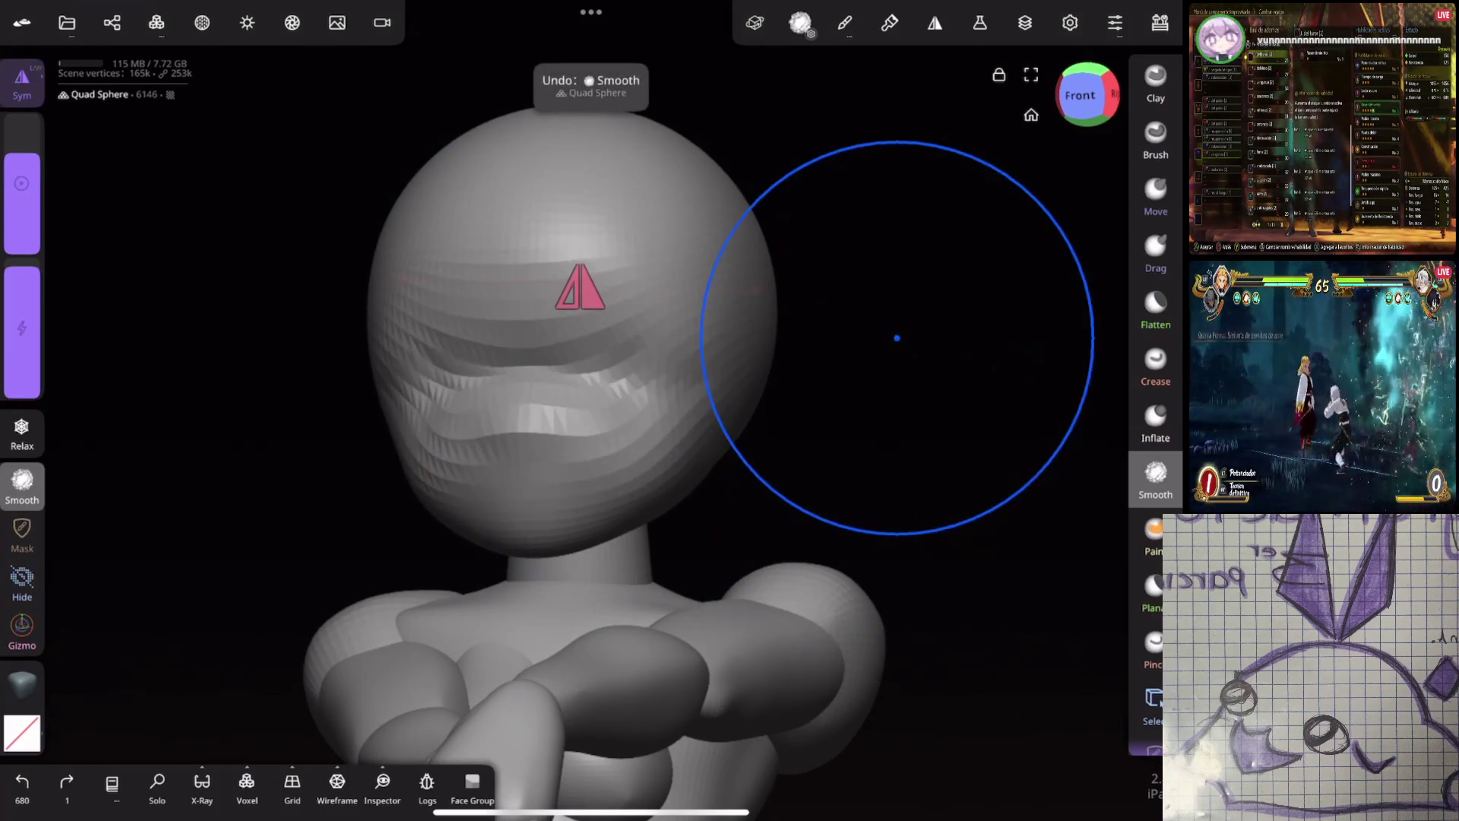
left_click(246, 785)
left_click(303, 732)
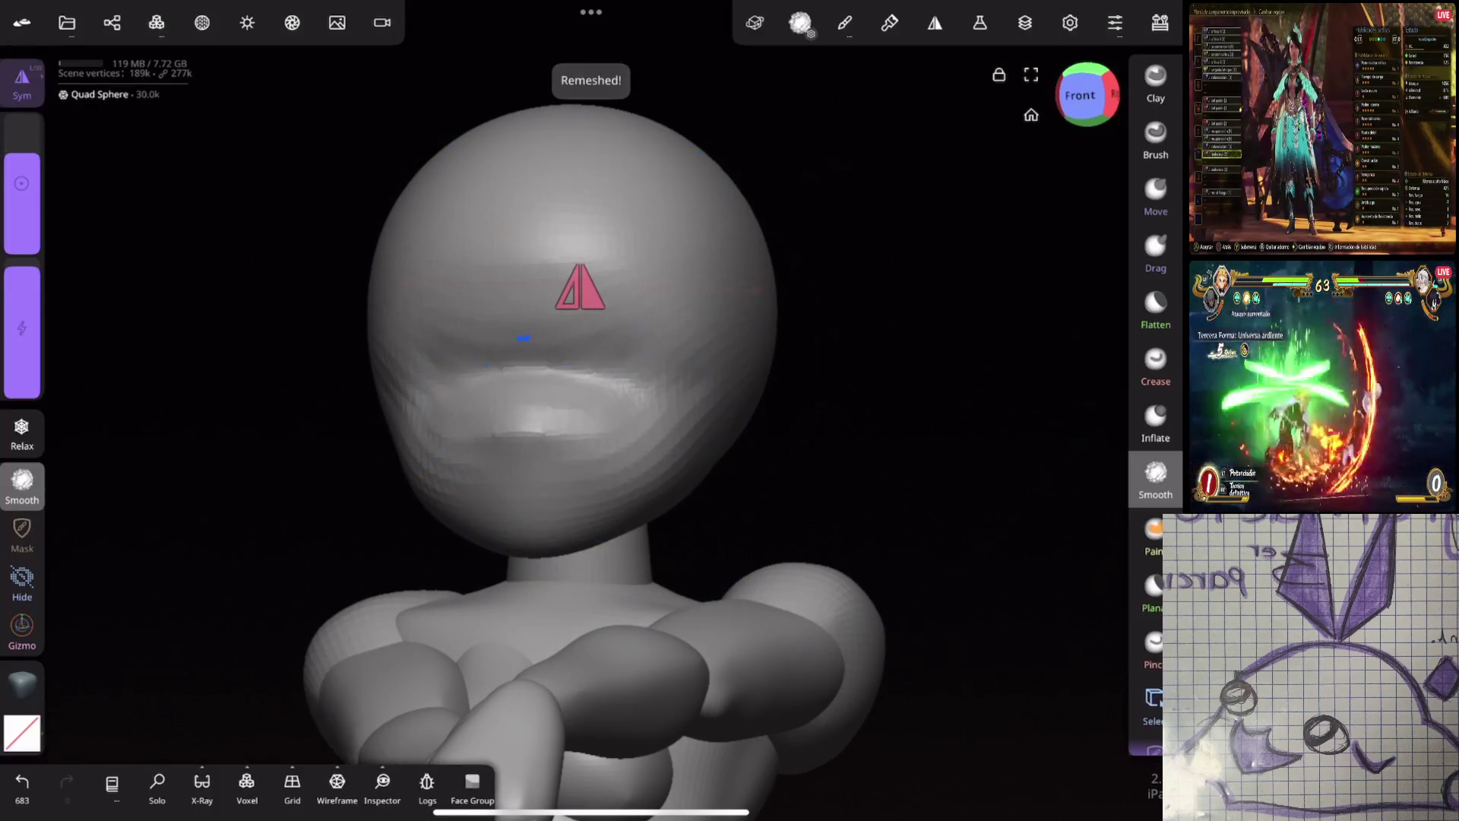
scroll(693, 333, "up", 5)
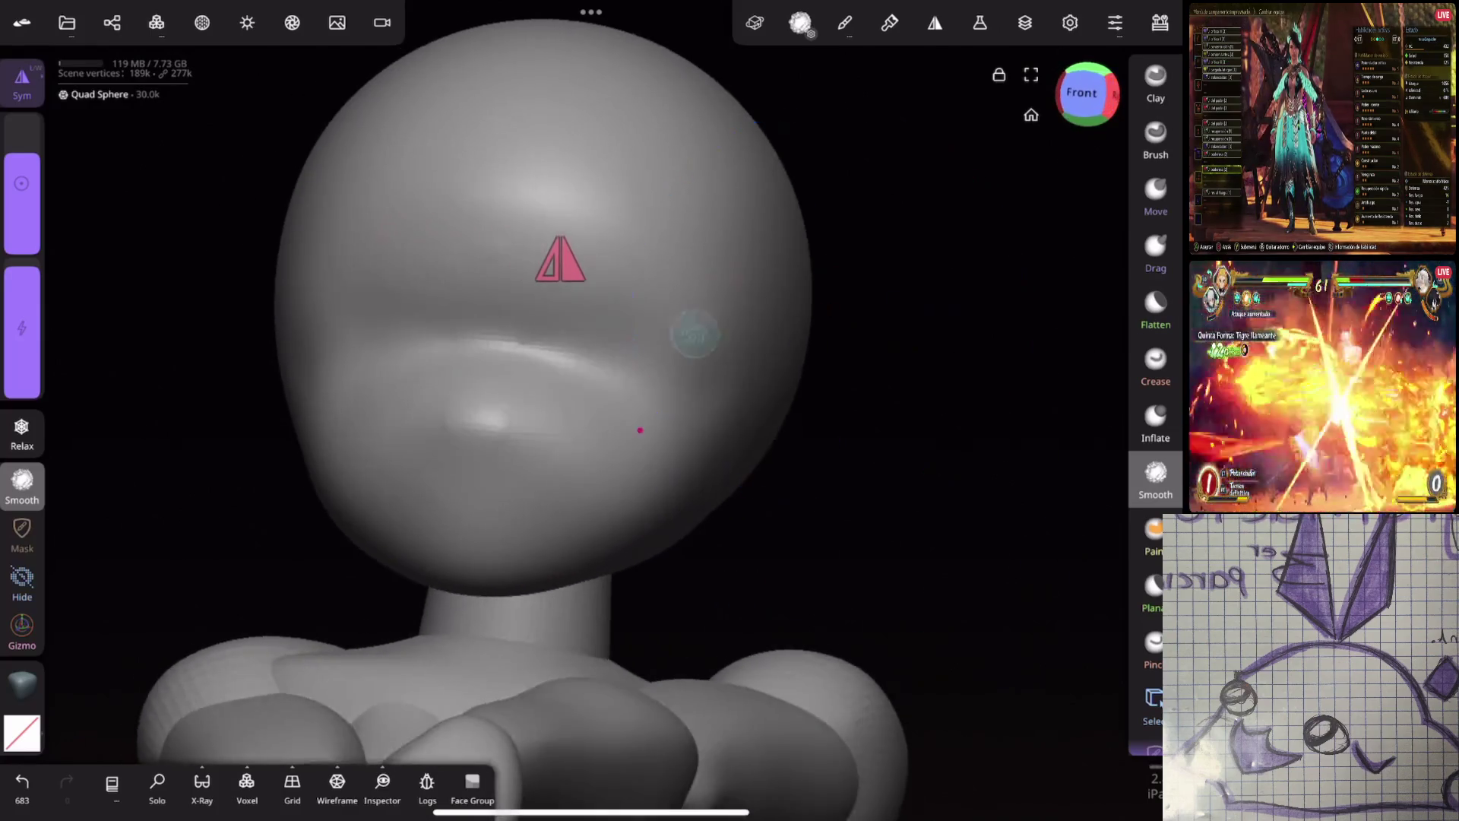
scroll(693, 333, "up", 3)
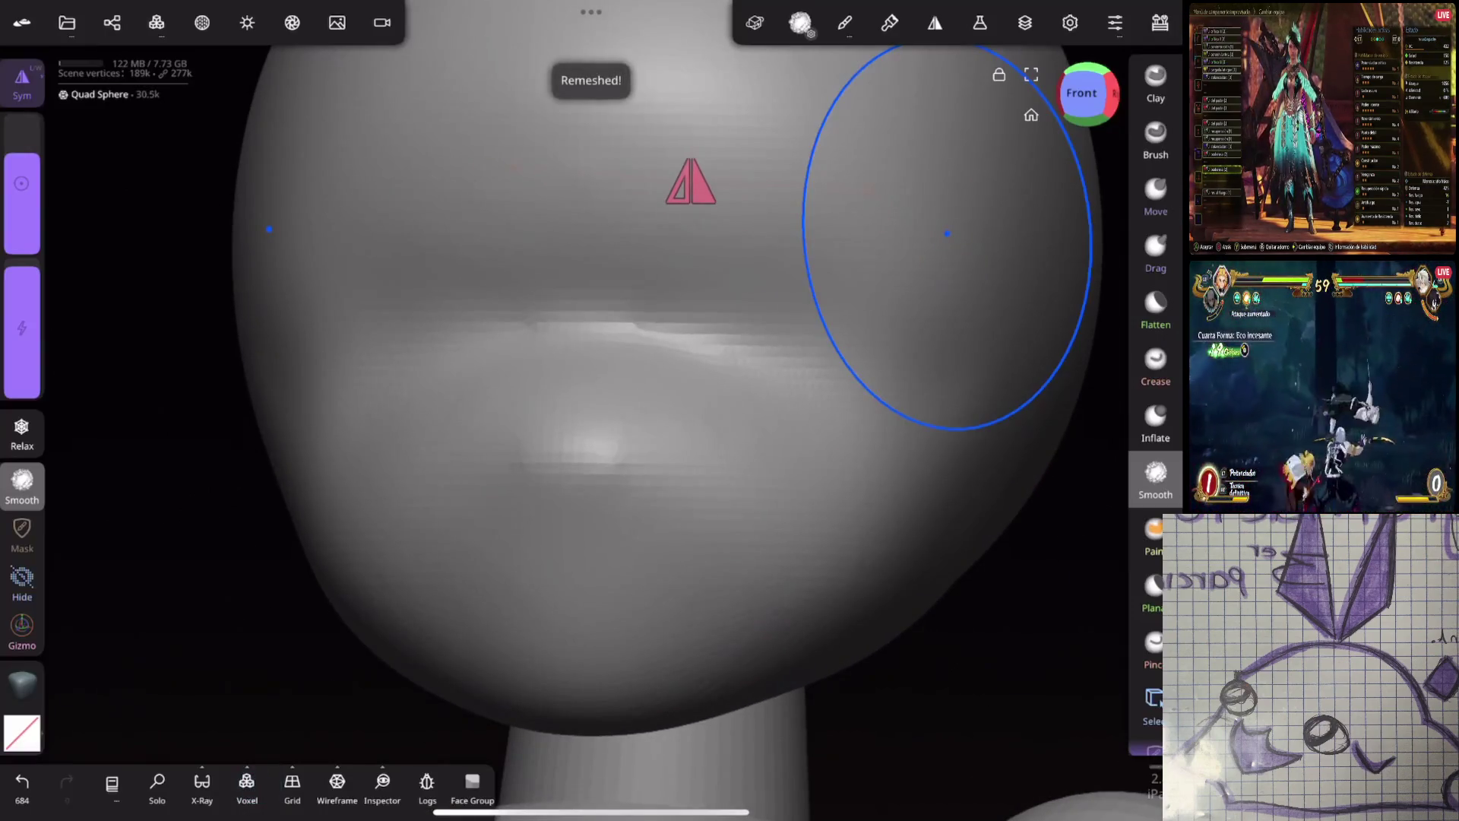
Inspect the remeshed head with Inflate, Smooth and Crease from several angles, undoing a trial crease stroke
left_click(1155, 421)
left_click_drag(22, 228, 22, 212)
left_click(22, 485)
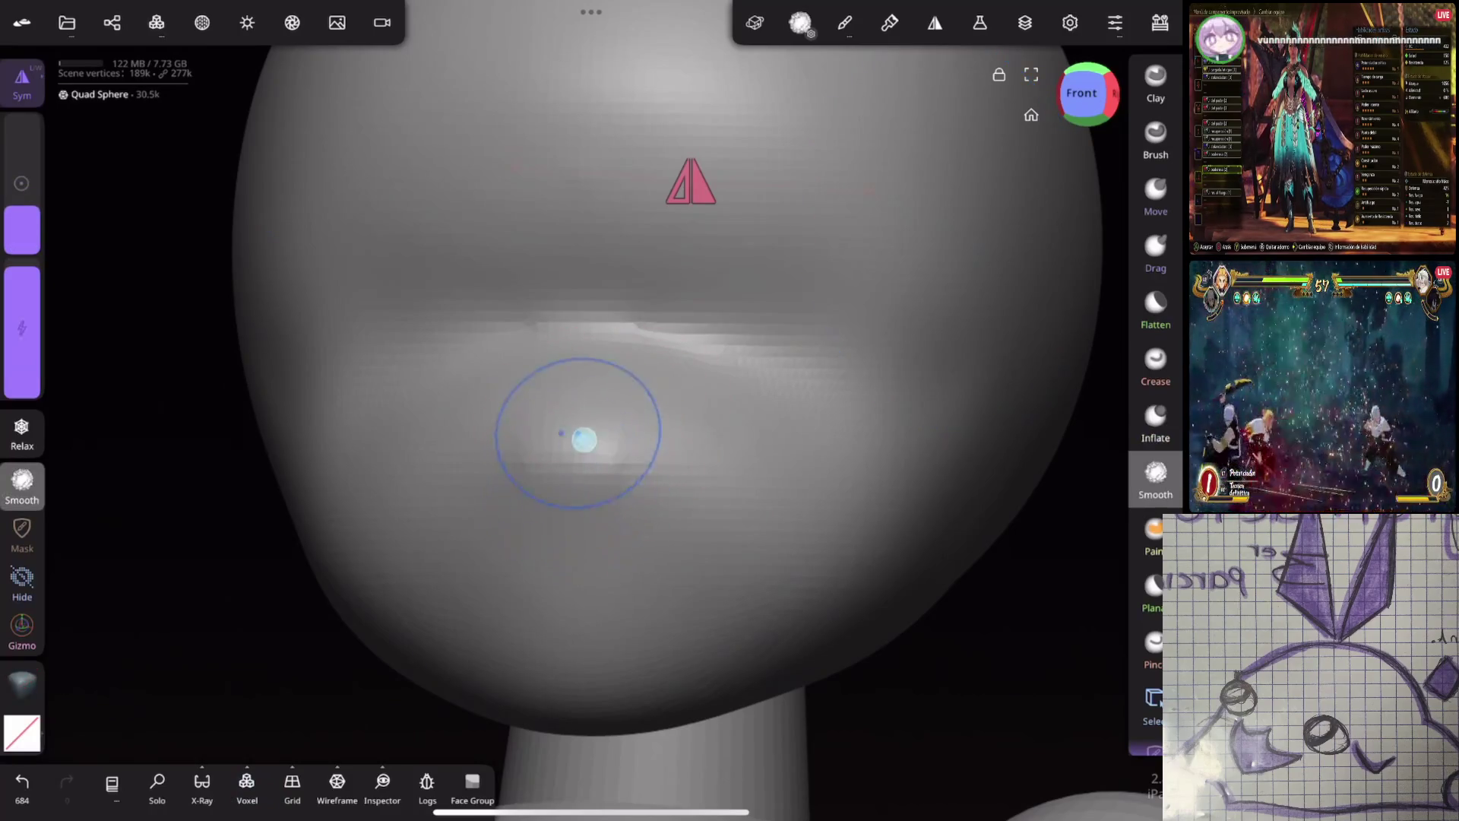
scroll(693, 411, "down", 3)
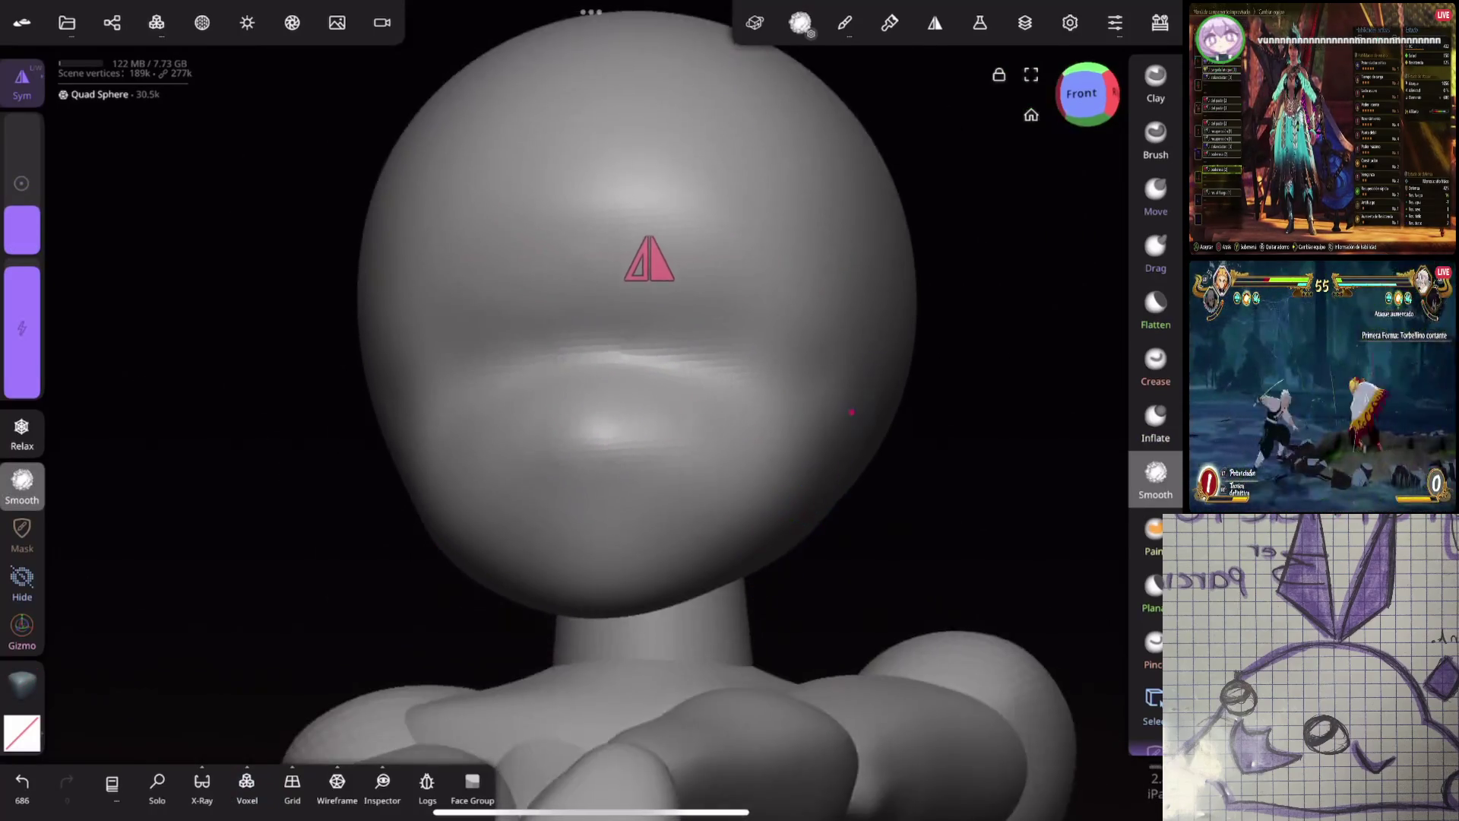
mouse_move(943, 368)
middle_mouse_down()
mouse_move(805, 402)
mouse_move(880, 422)
middle_mouse_up()
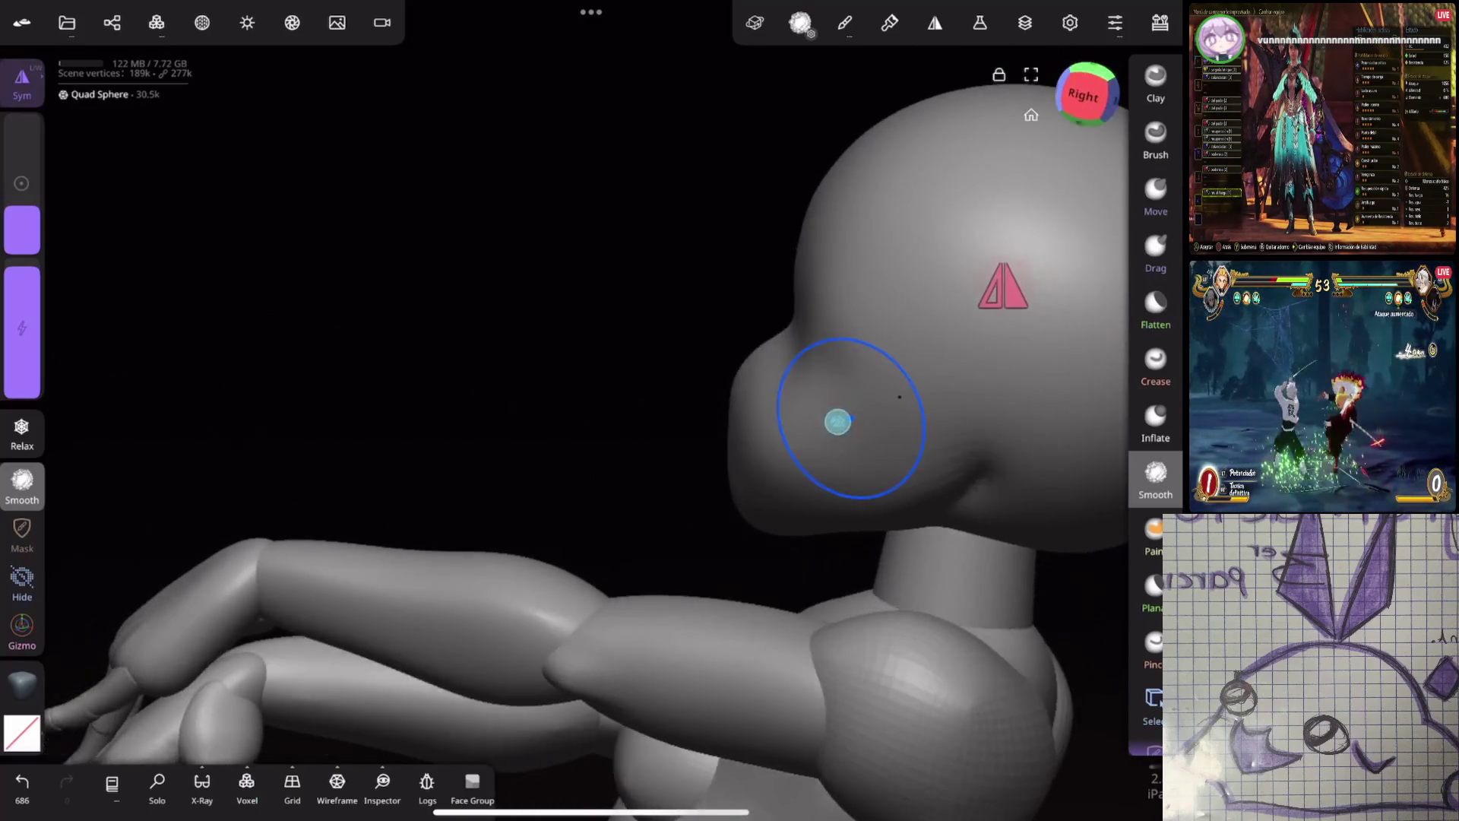
left_click(1156, 364)
scroll(878, 407, "up", 2)
mouse_move(946, 459)
middle_mouse_down()
mouse_move(1010, 414)
mouse_move(1010, 472)
middle_mouse_up()
key("ctrl+z")
Carve a crease line across the lower face for the mouth and smooth small spots at full strength
left_click_drag(593, 451, 812, 485)
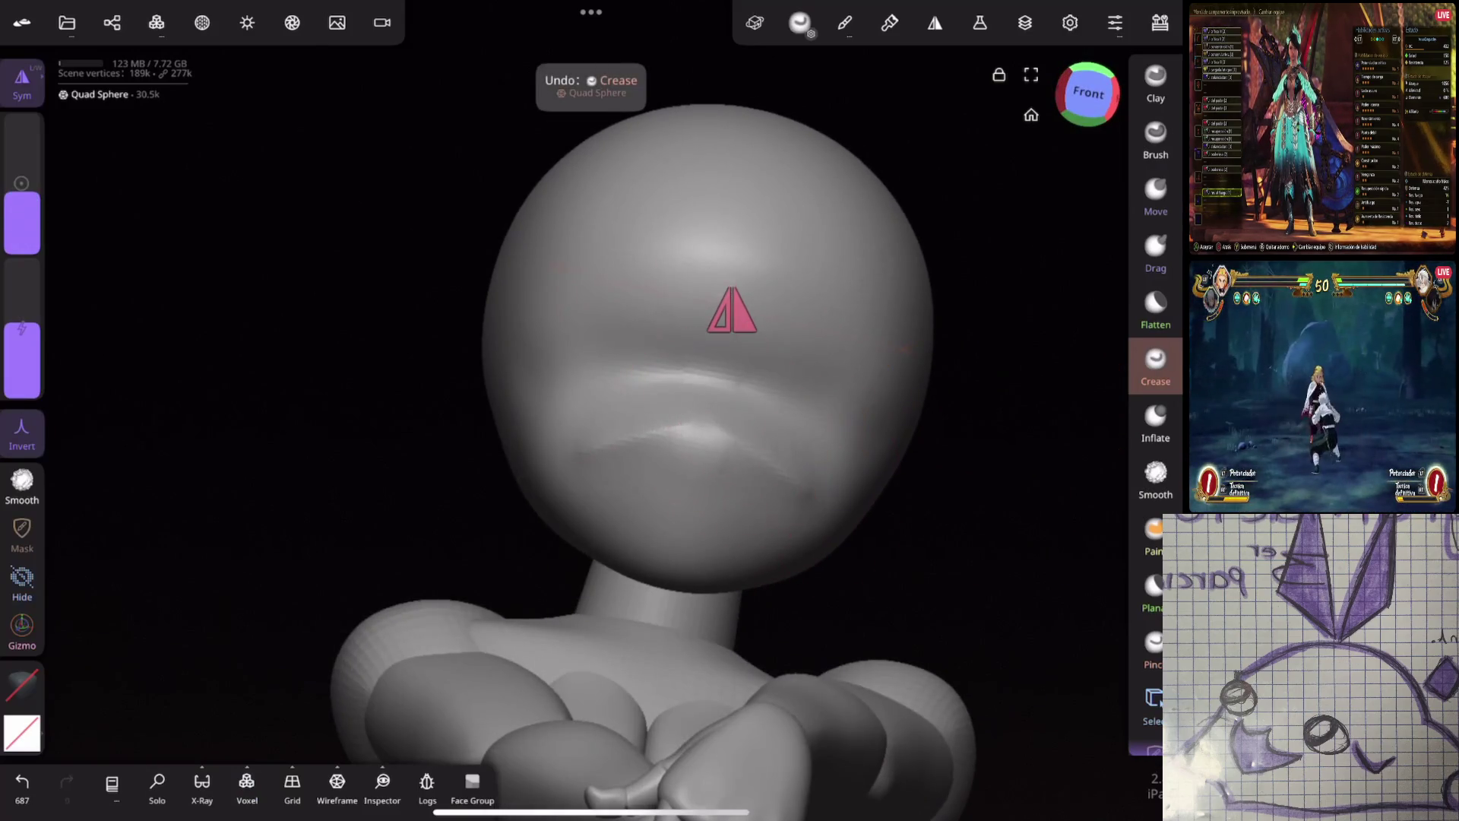
middle_click_drag(741, 527, 810, 527)
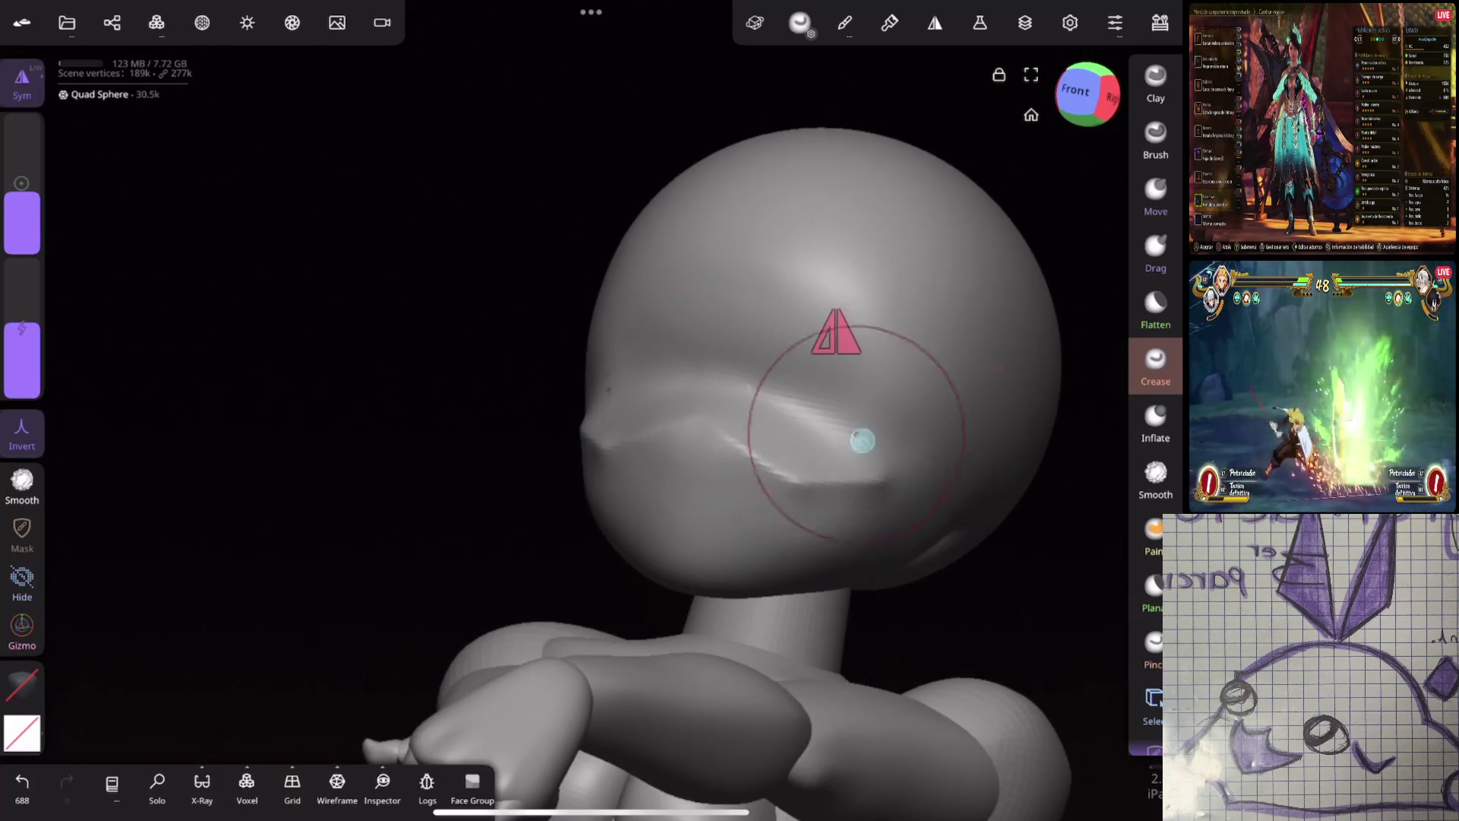
key("shift")
left_click_drag(21, 343, 22, 262)
left_click_drag(22, 200, 22, 222)
left_click_drag(684, 439, 703, 442)
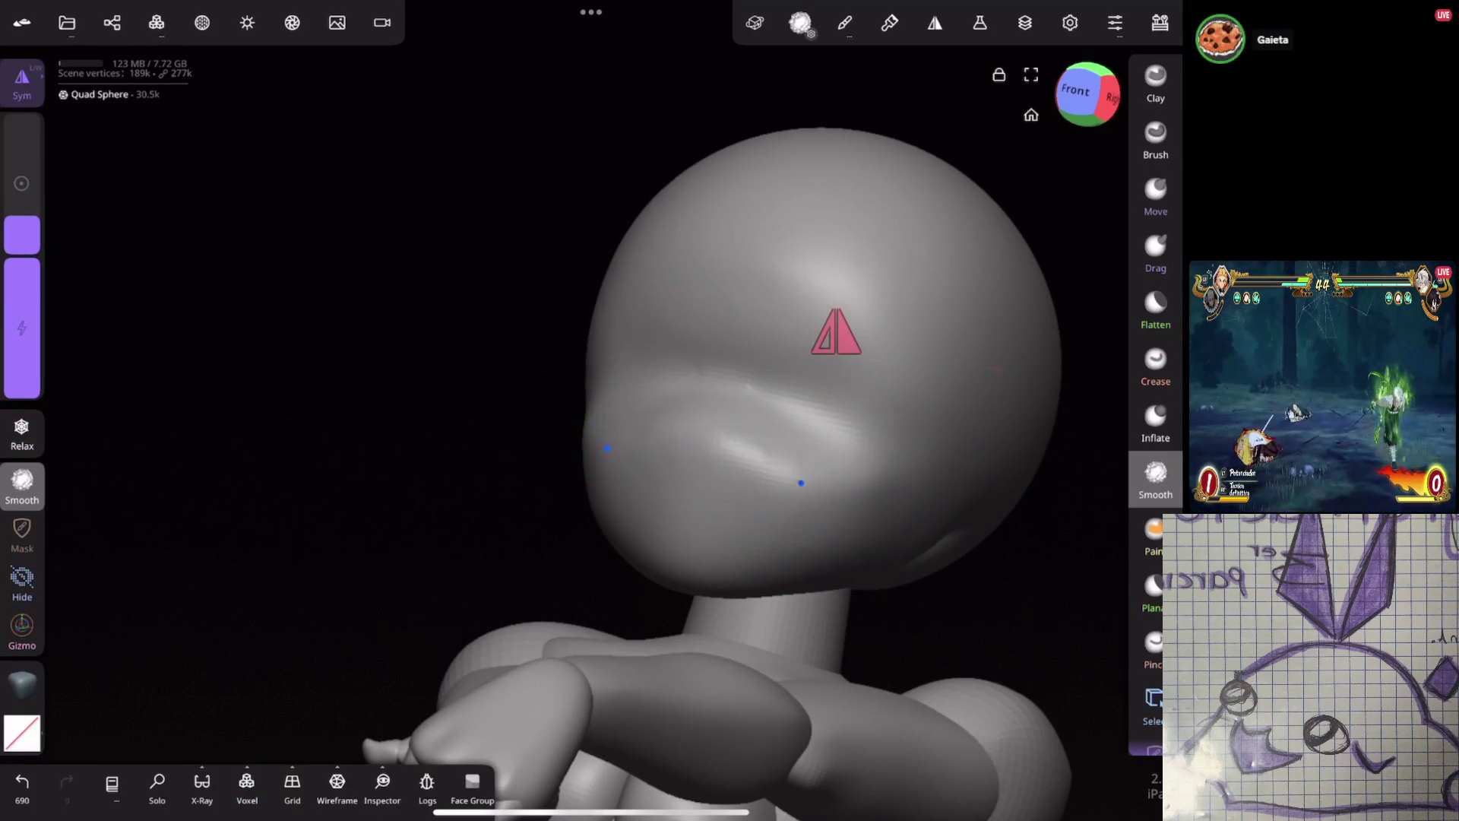
Puff up the cheeks with Inflate and smooth the face below the mouth crease
left_click(1155, 422)
middle_click_drag(342, 342, 376, 342)
left_click_drag(21, 217, 21, 182)
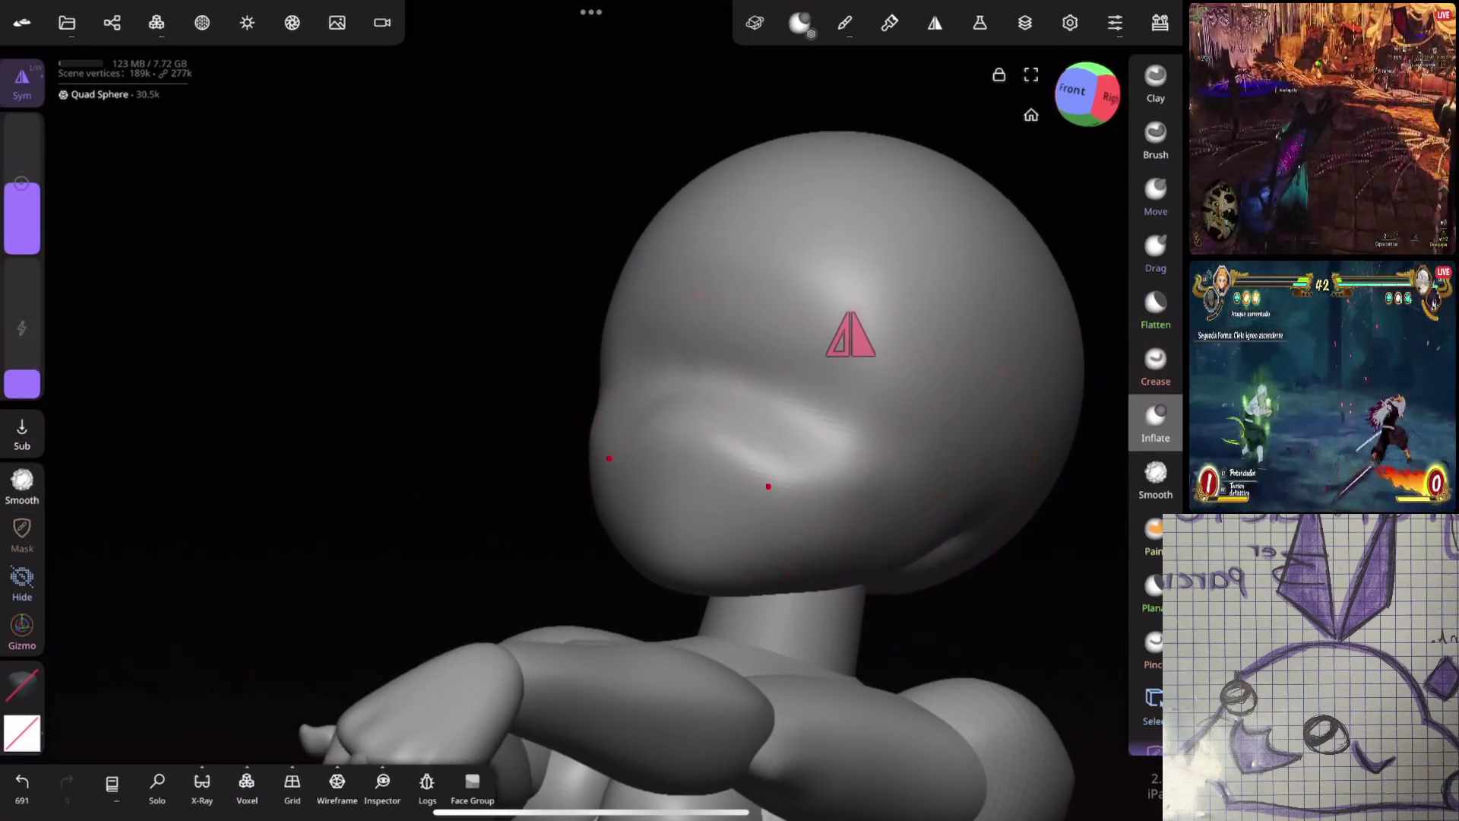
left_click_drag(821, 491, 824, 496)
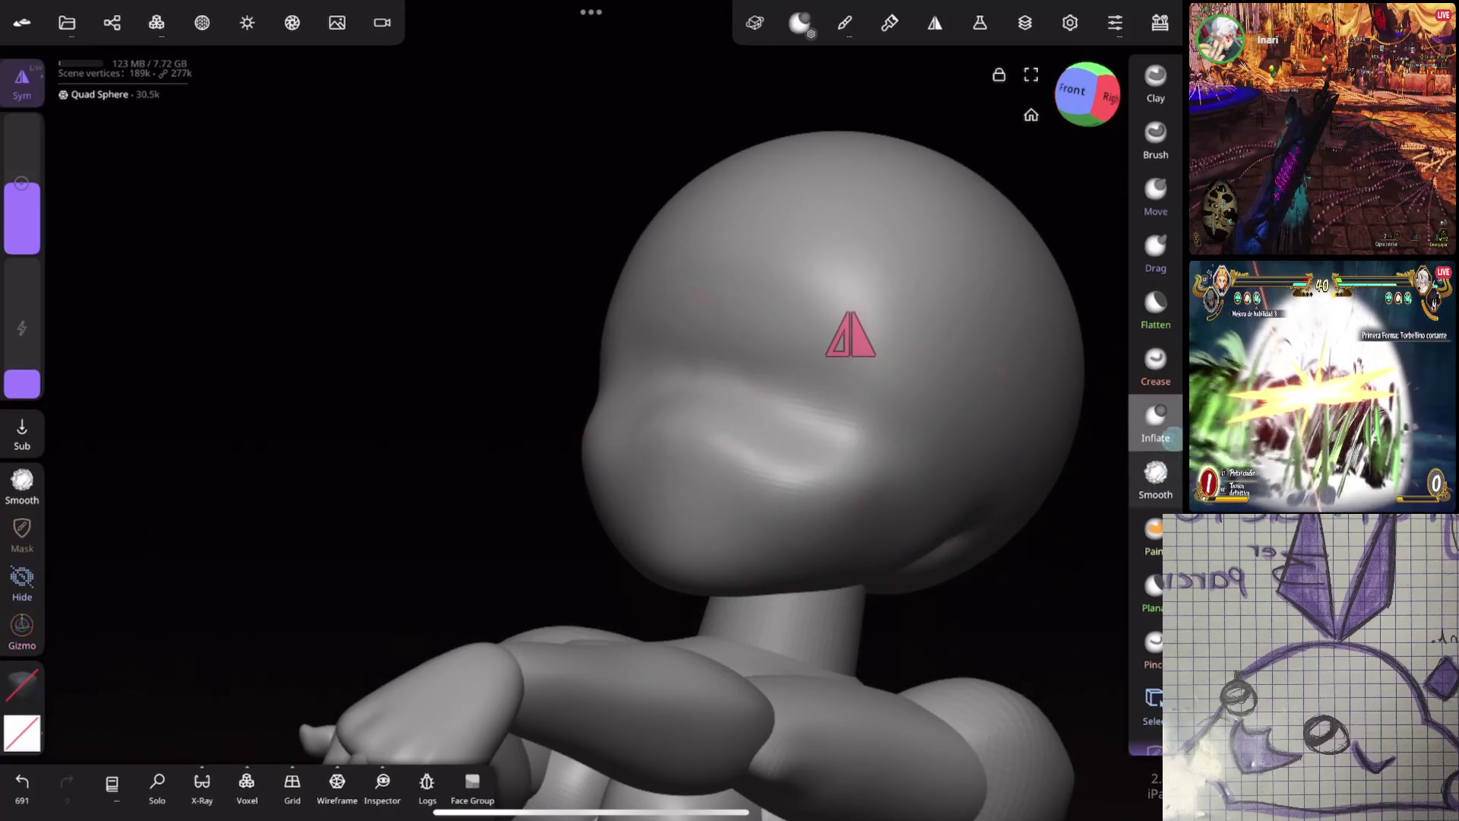
left_click(1155, 474)
left_click_drag(22, 184, 22, 211)
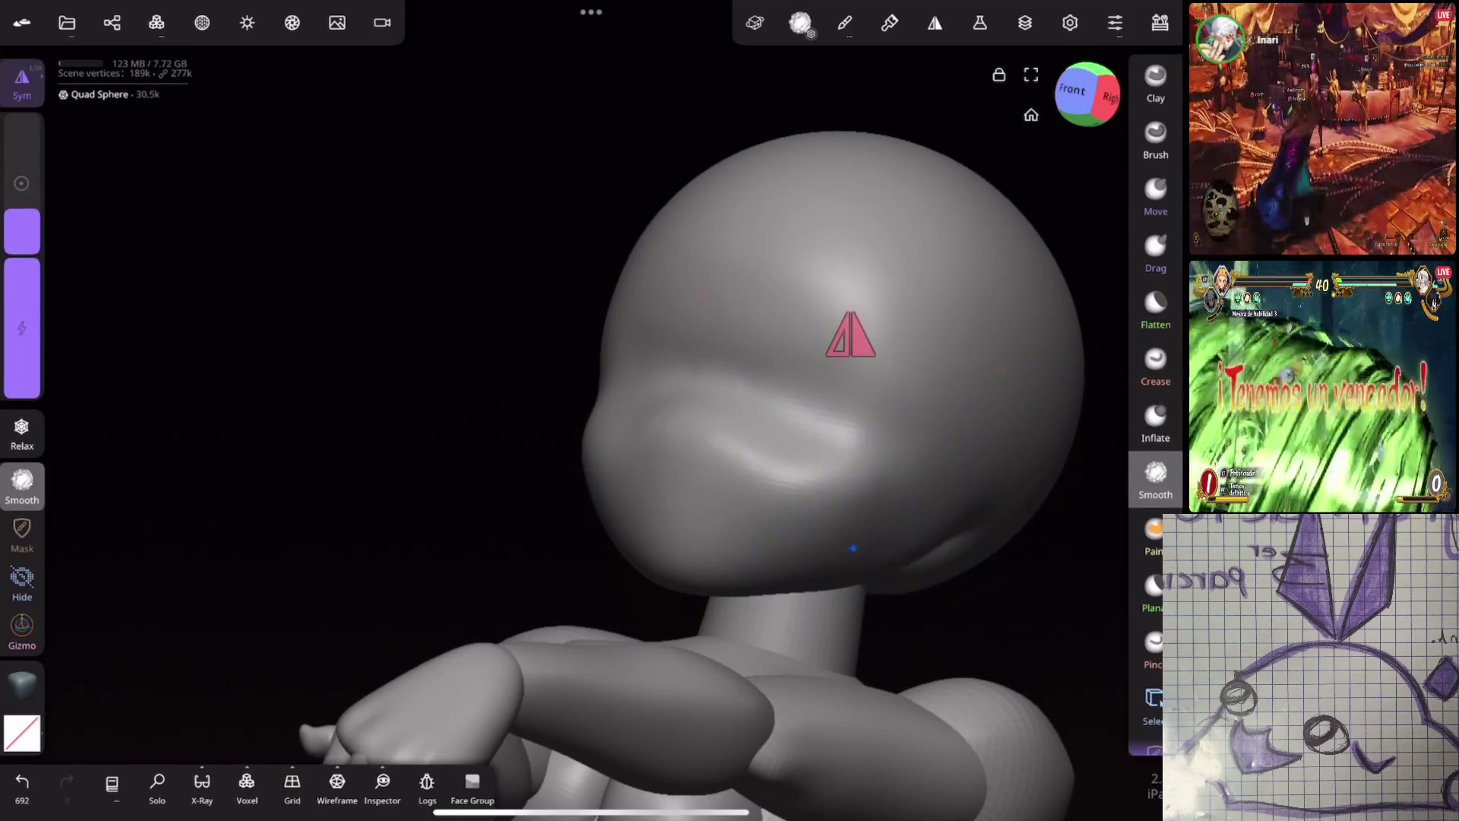
left_click_drag(798, 456, 730, 411)
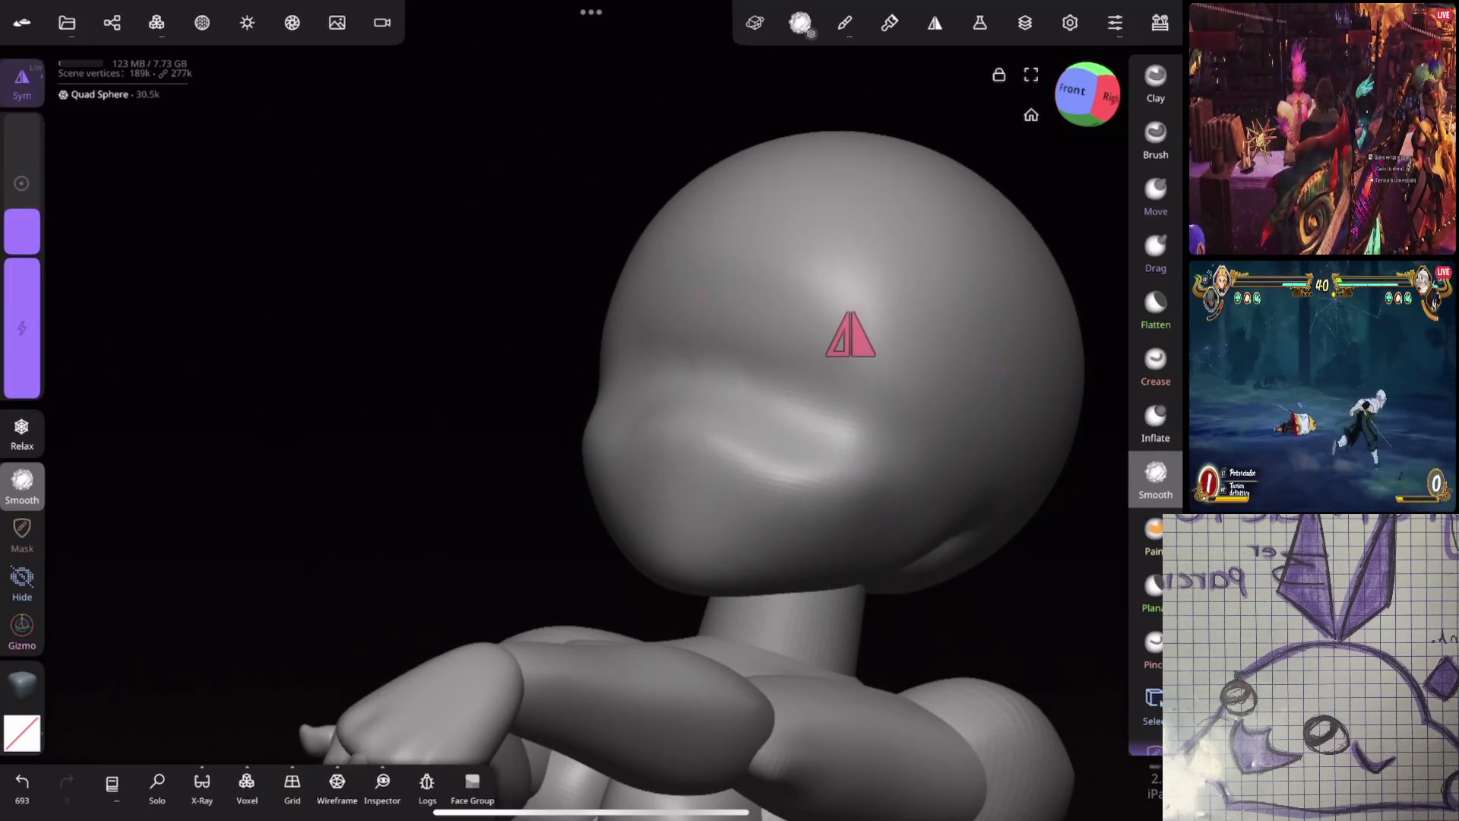
Undo a stray crease mark near the mouth and smooth the left cheek from the front
middle_click_drag(869, 335, 1010, 360)
left_click(1154, 359)
left_click(666, 438)
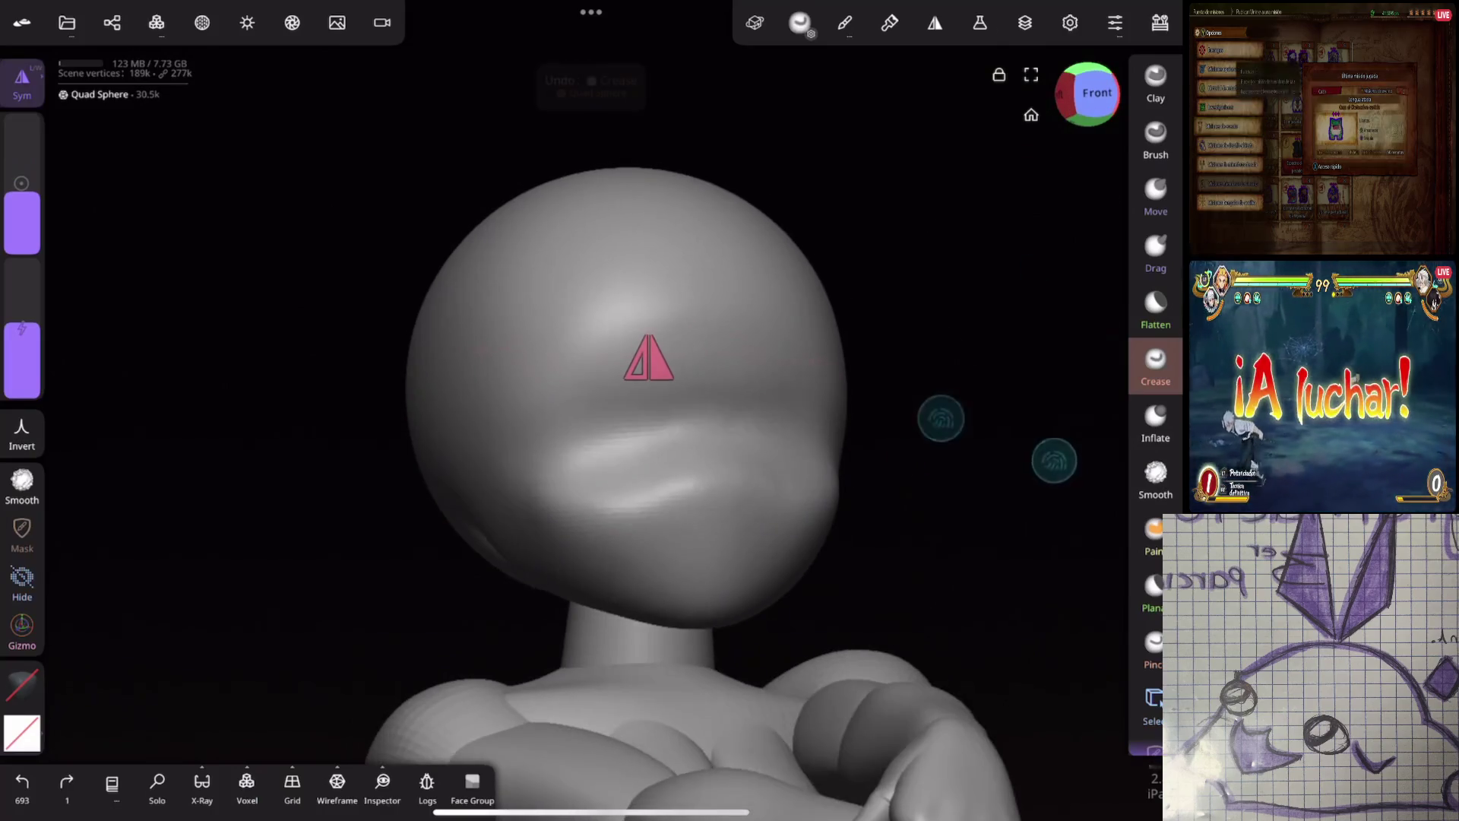
key("ctrl+z")
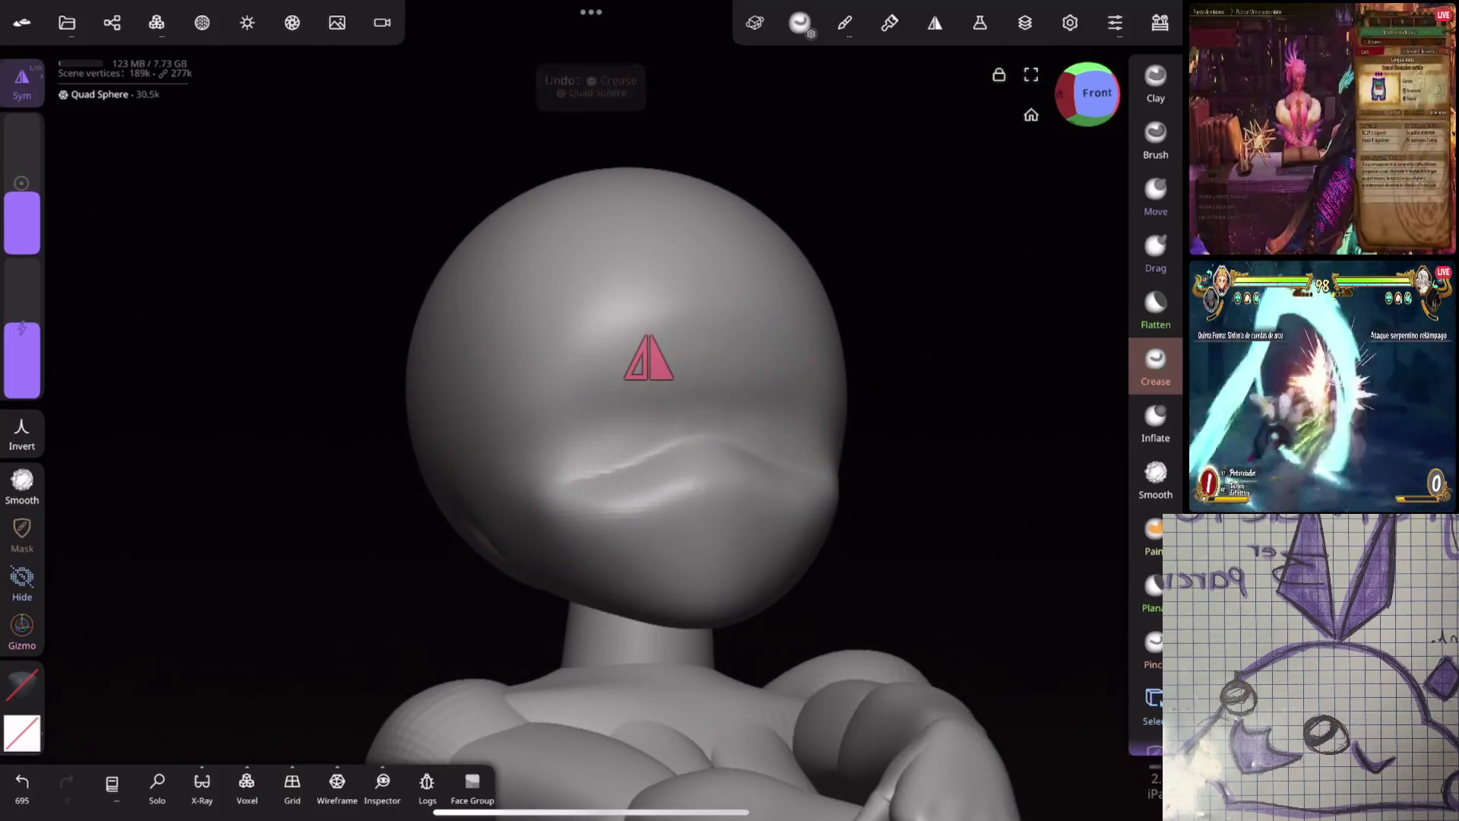
middle_click_drag(696, 436, 815, 538)
left_click(1155, 473)
left_click_drag(560, 467, 589, 457)
Smooth the cheek beside the mouth with a smaller brush and check the head's side profile
middle_click_drag(814, 448, 873, 490)
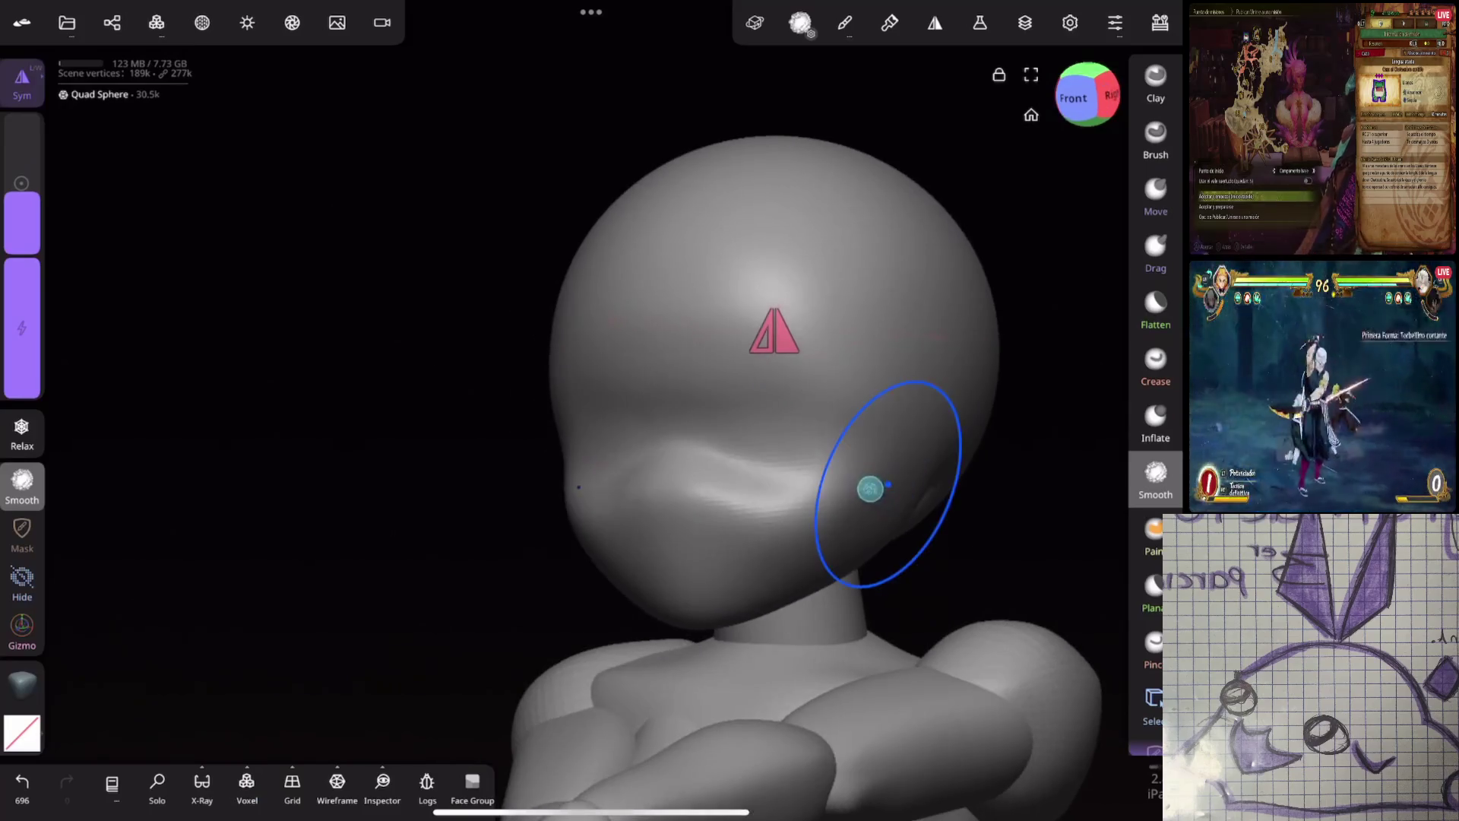
left_click_drag(873, 489, 831, 514)
left_click_drag(22, 194, 22, 211)
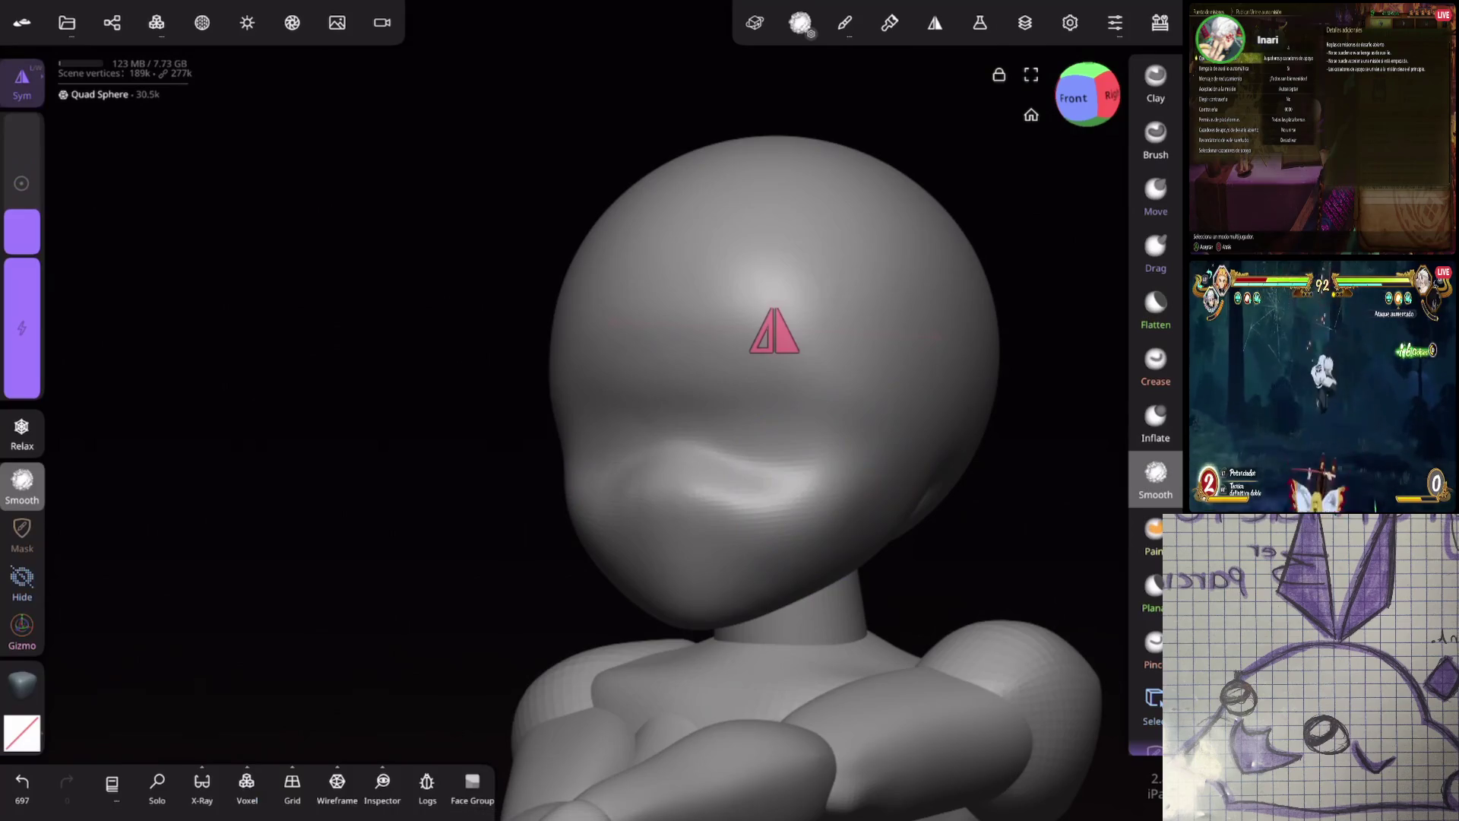
middle_click_drag(928, 407, 662, 286)
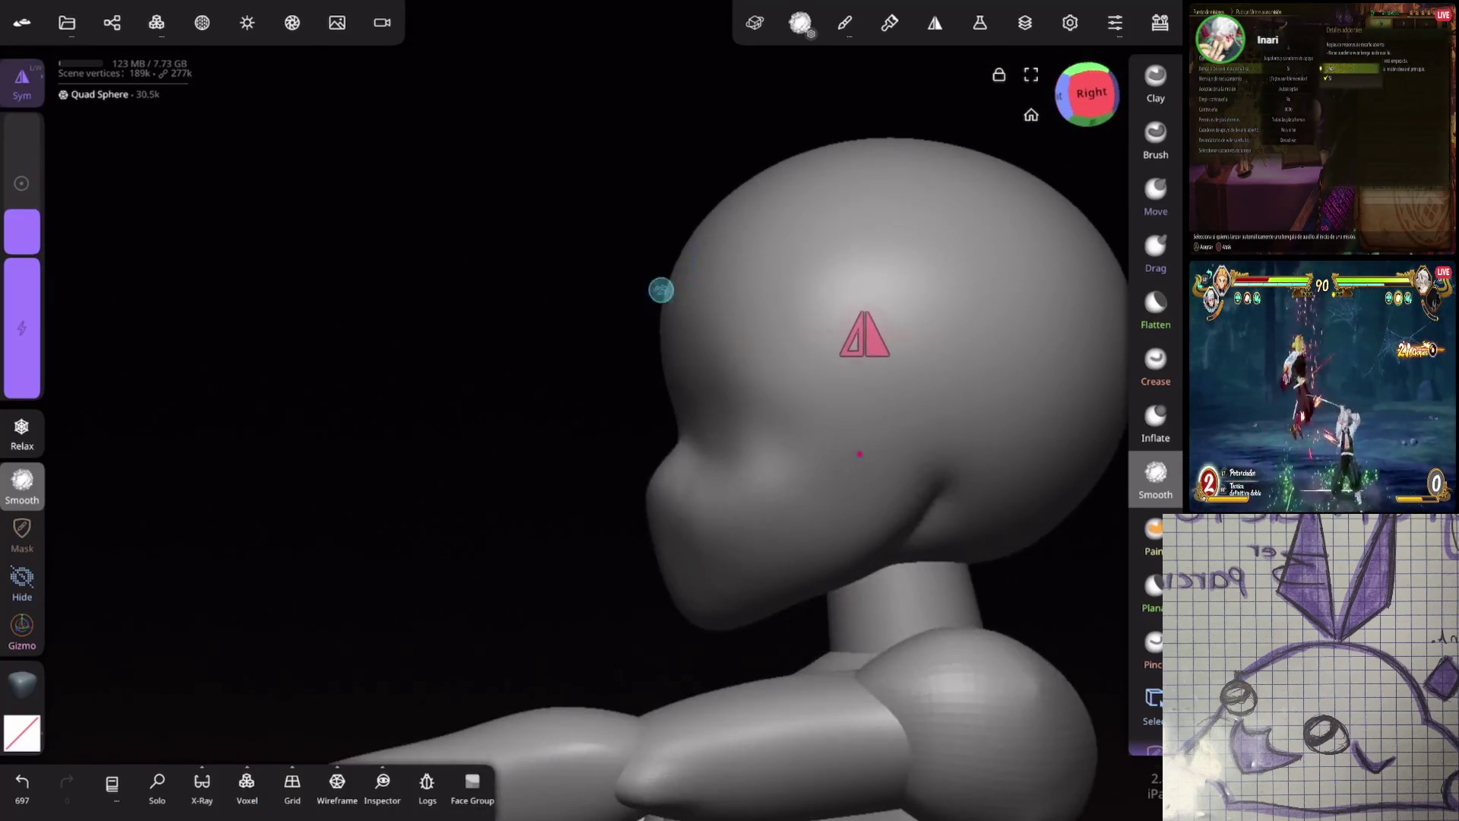
middle_click_drag(700, 619, 1095, 360)
left_click(1155, 365)
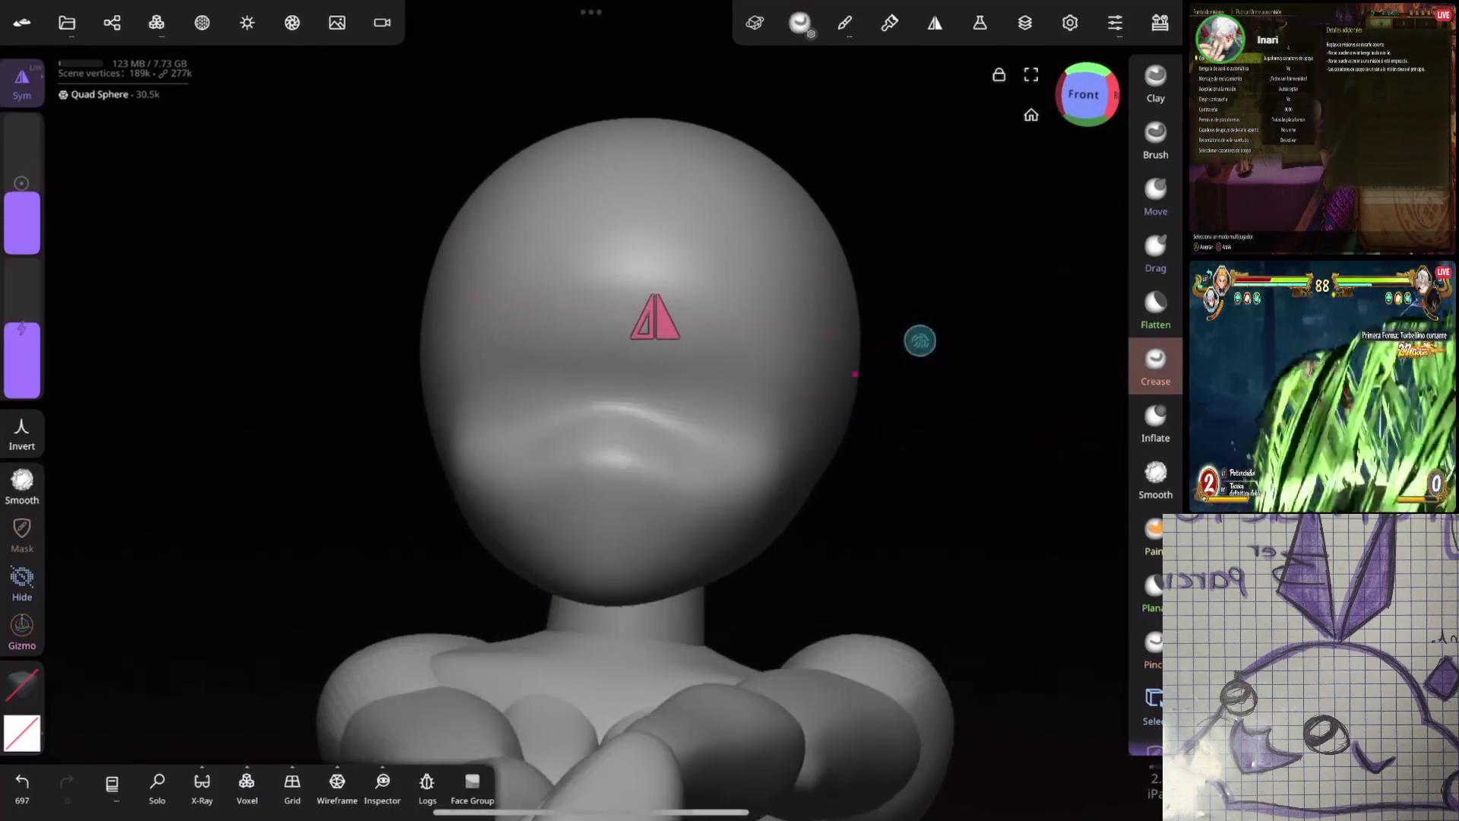
scroll(661, 342, "up", 2)
Carve grooves beside the nose and brow ridges above the eyes with a small Crease brush, redrawing the brows once
left_click_drag(22, 196, 22, 214)
mouse_move(638, 374)
left_mouse_down()
mouse_move(668, 316)
mouse_move(662, 376)
left_mouse_up()
left_click_drag(564, 377, 543, 296)
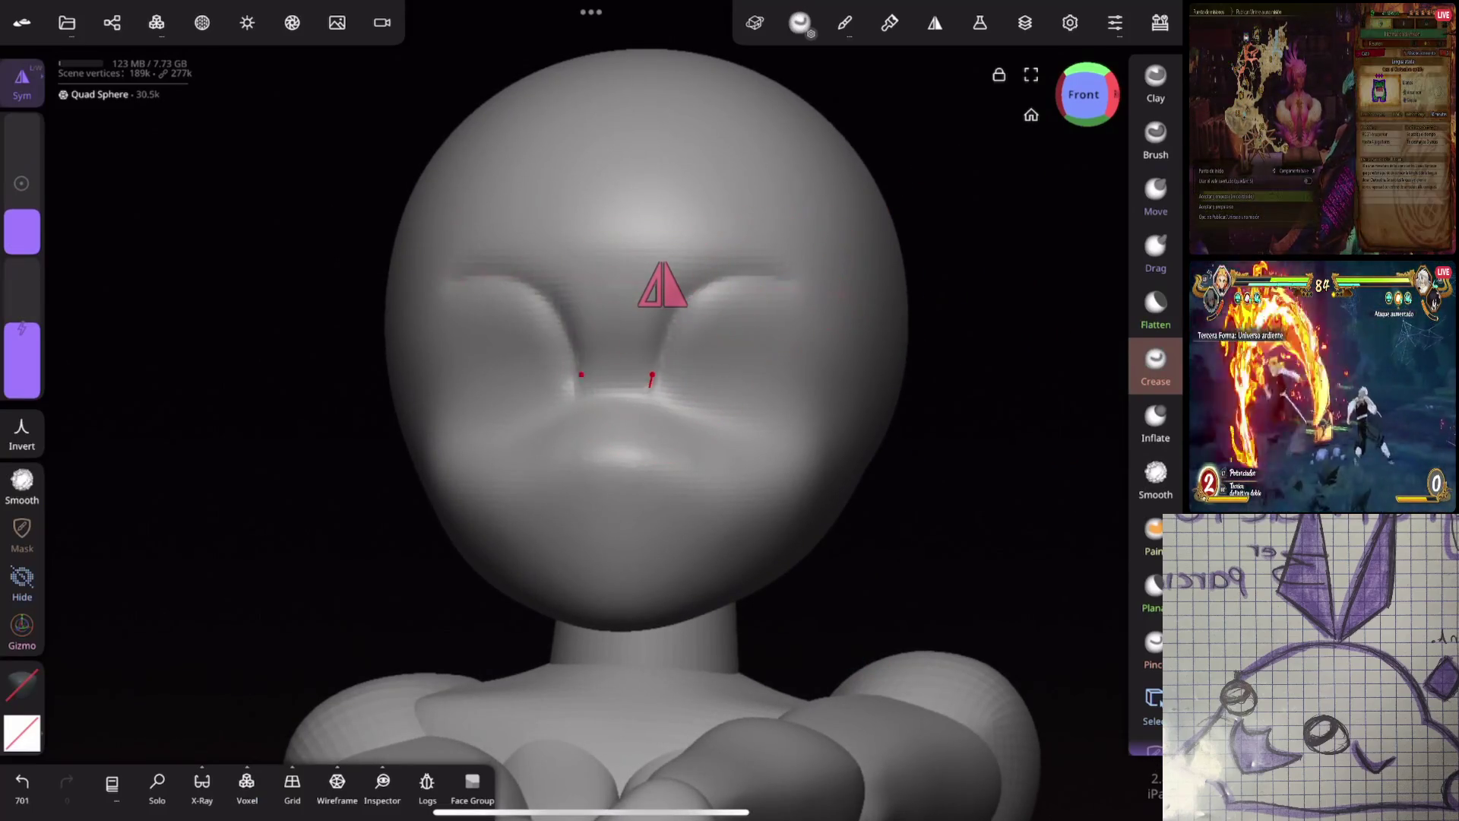
left_click_drag(755, 271, 670, 357)
key("ctrl+z")
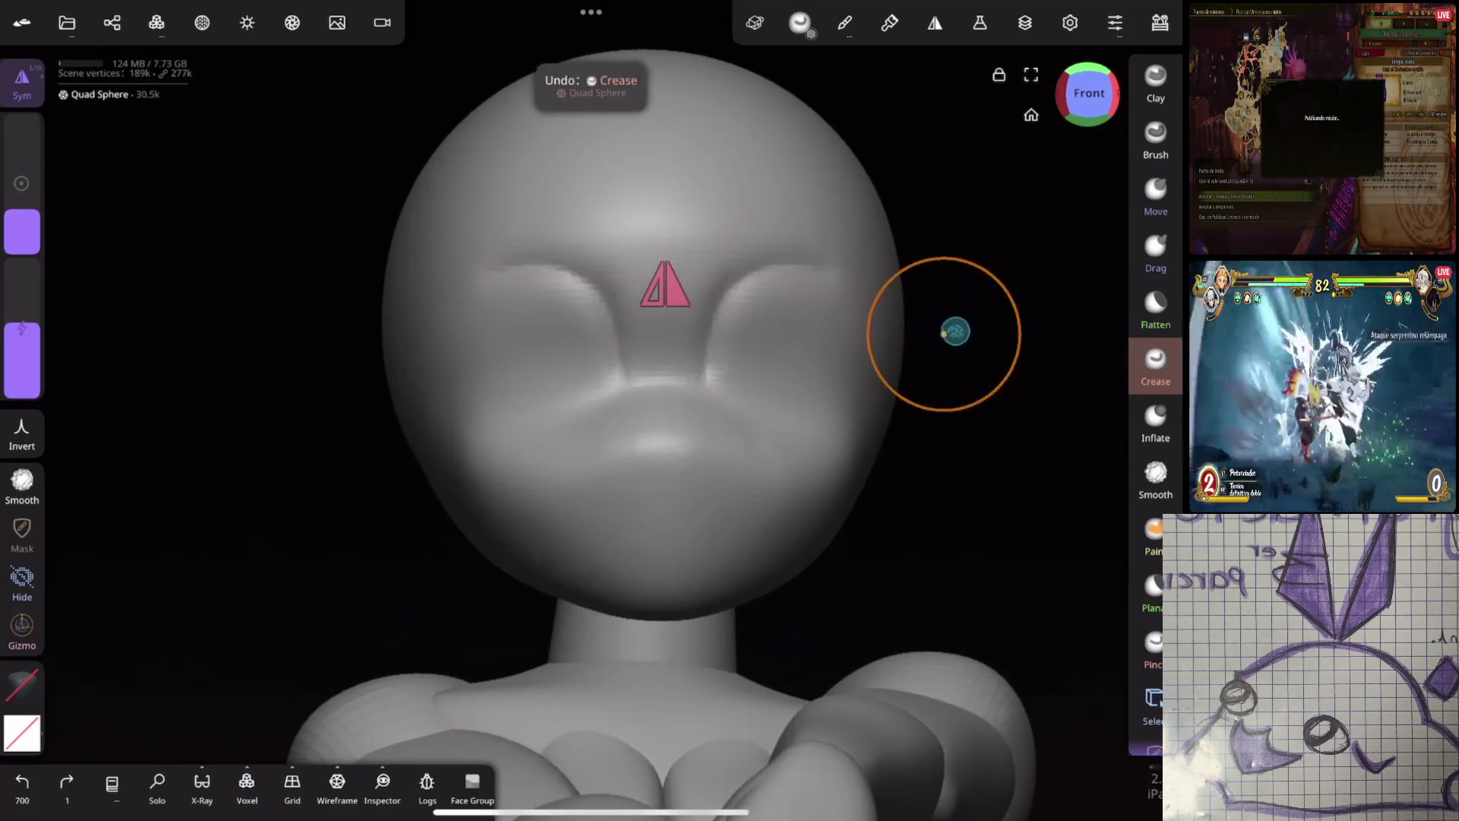
left_click_drag(787, 261, 684, 342)
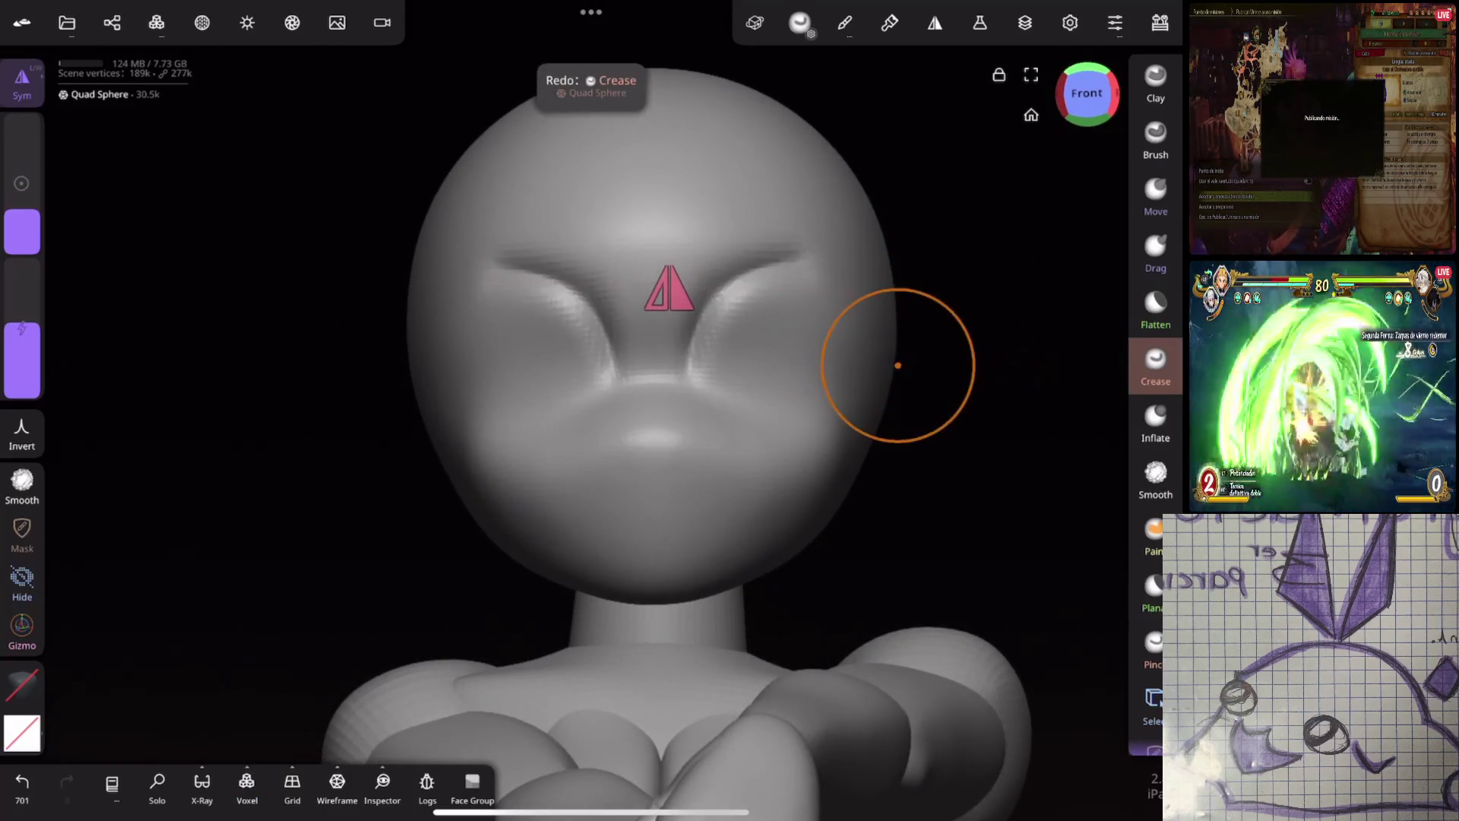
Soften and flatten the eye socket areas, then ready the Clay brush from a right-side view
left_click(1155, 474)
left_click_drag(22, 332, 22, 263)
mouse_move(753, 275)
left_mouse_down()
mouse_move(718, 307)
mouse_move(723, 331)
left_mouse_up()
left_click(1156, 309)
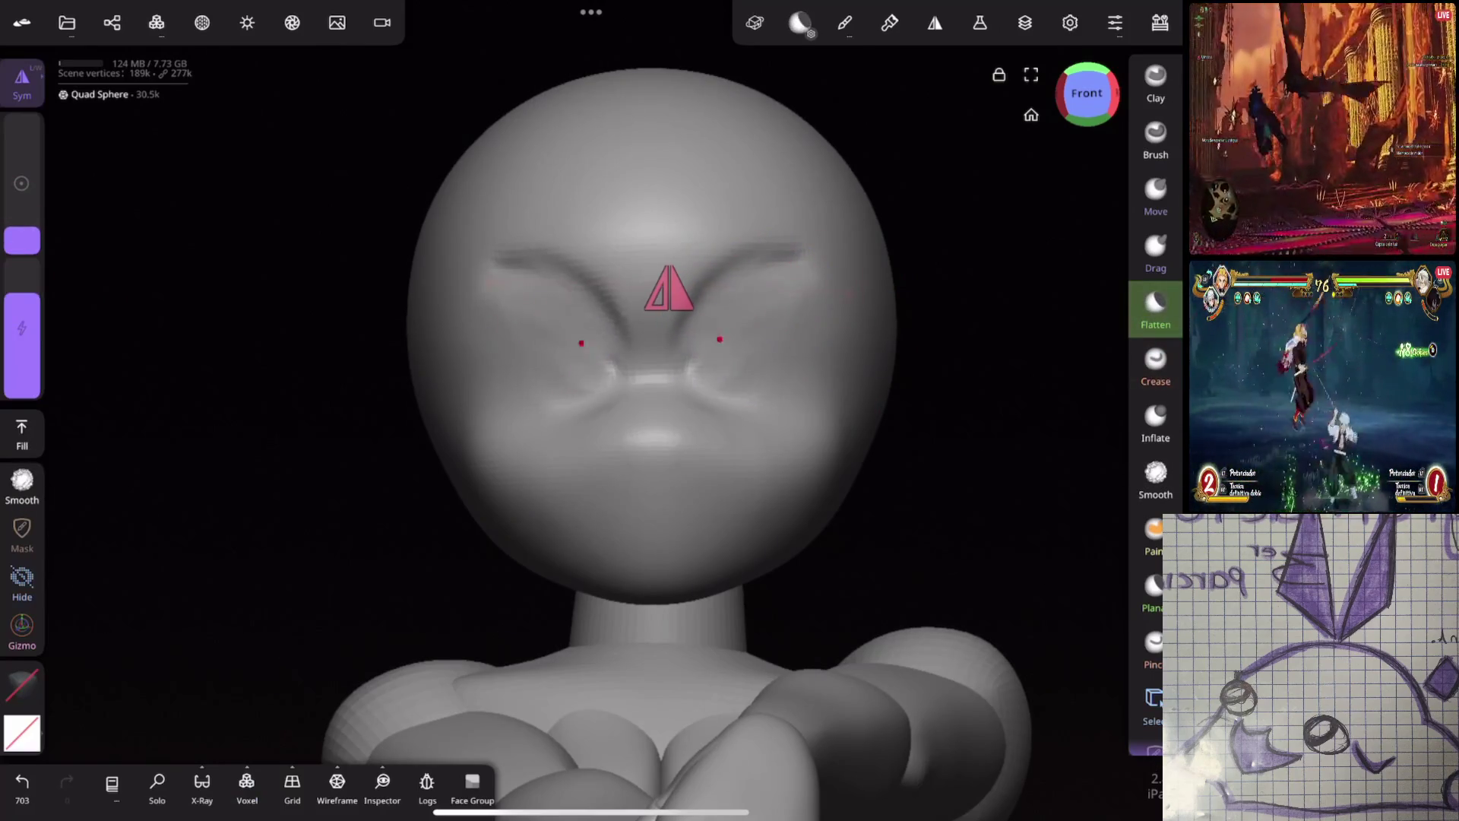
left_click_drag(22, 240, 21, 223)
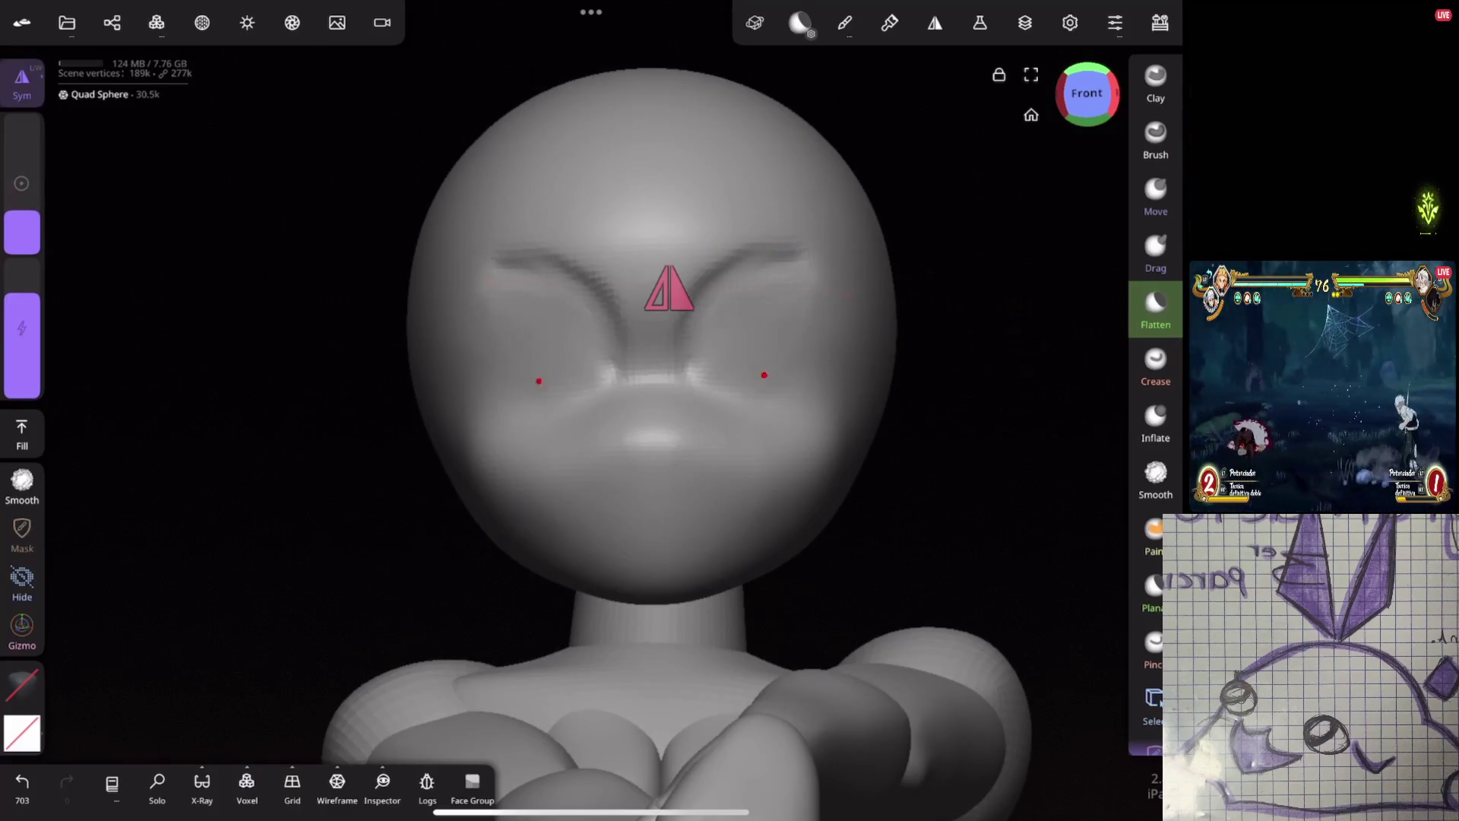
left_click(1155, 479)
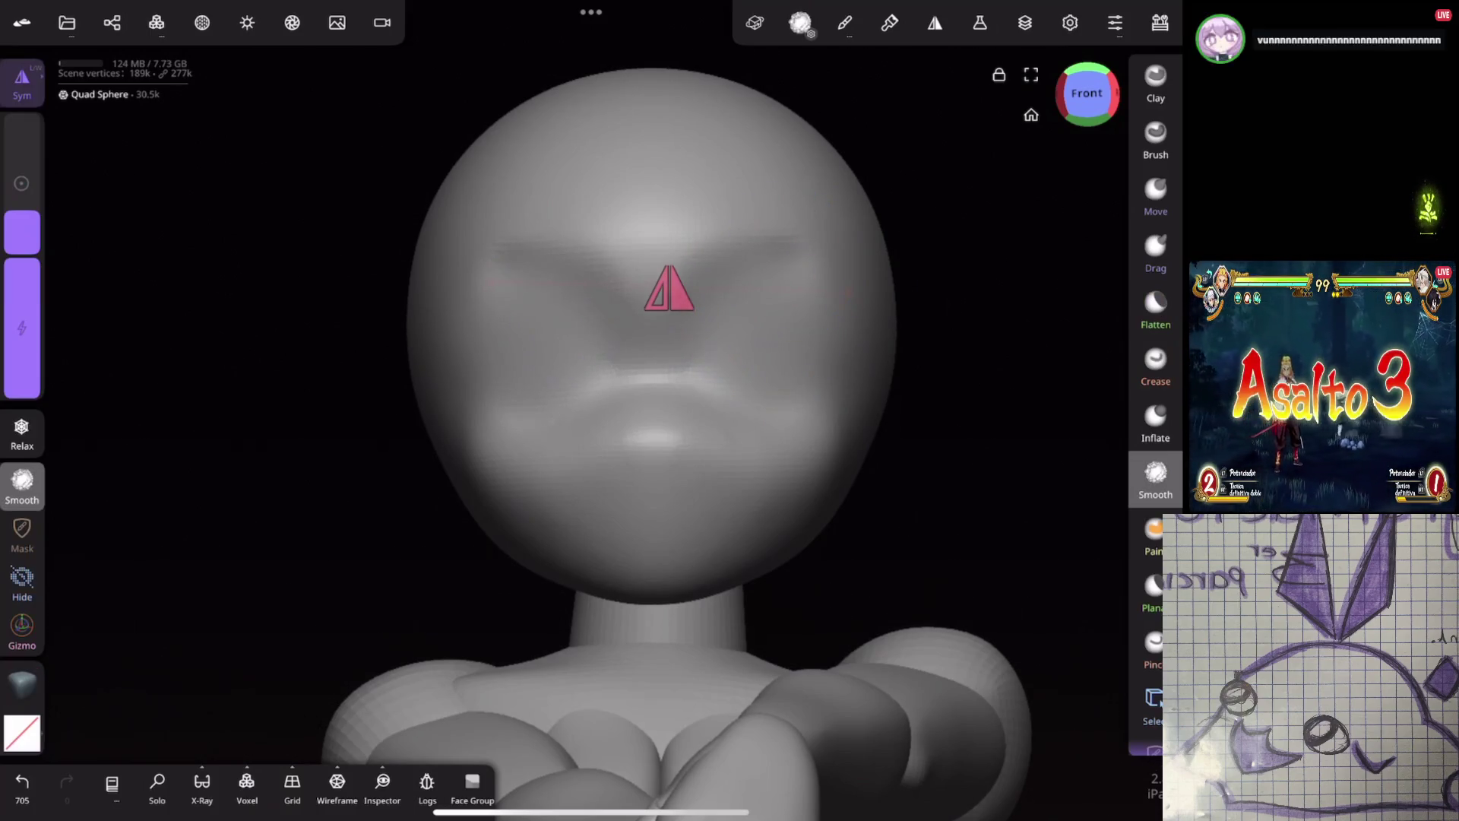
left_click(1155, 80)
mouse_move(651, 309)
left_mouse_down()
mouse_move(819, 401)
mouse_move(866, 365)
left_mouse_up()
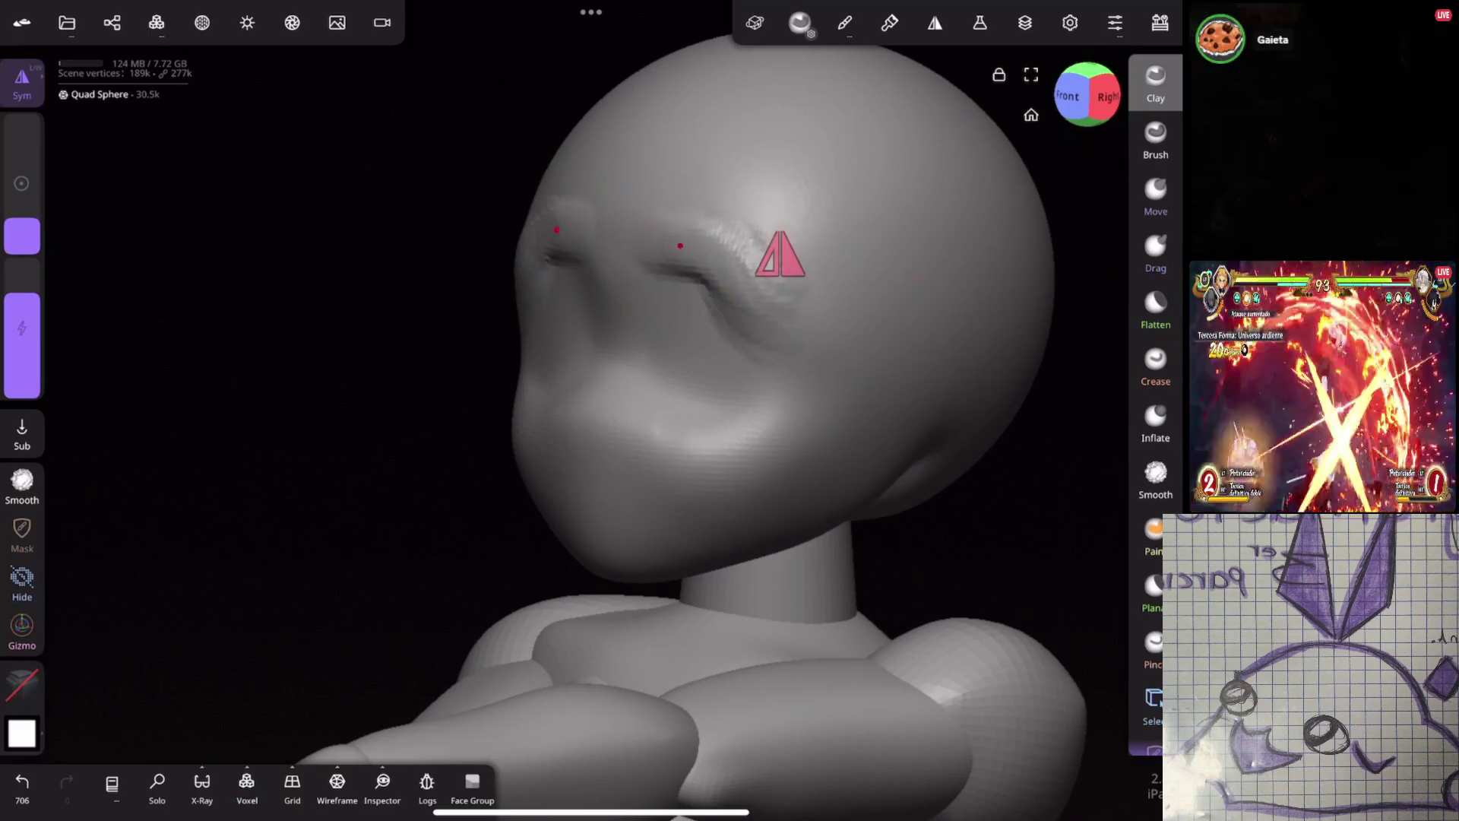
Zoom in on the face from the front and smooth out the wrinkled brow
mouse_move(799, 330)
left_mouse_down()
mouse_move(936, 350)
mouse_move(870, 262)
left_mouse_up()
left_click_drag(22, 237, 21, 209)
left_click_drag(22, 308, 22, 337)
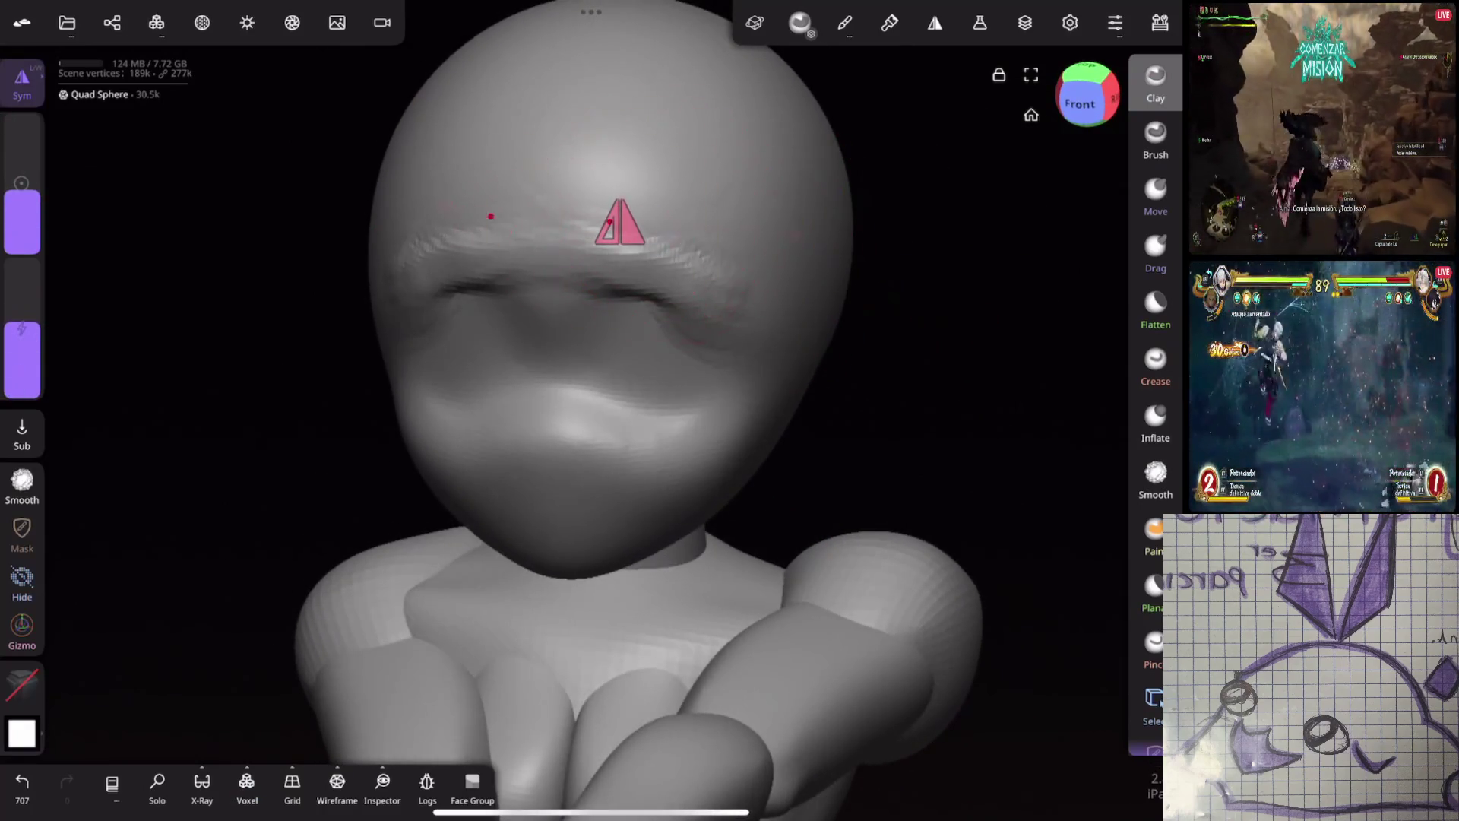
left_click(1154, 478)
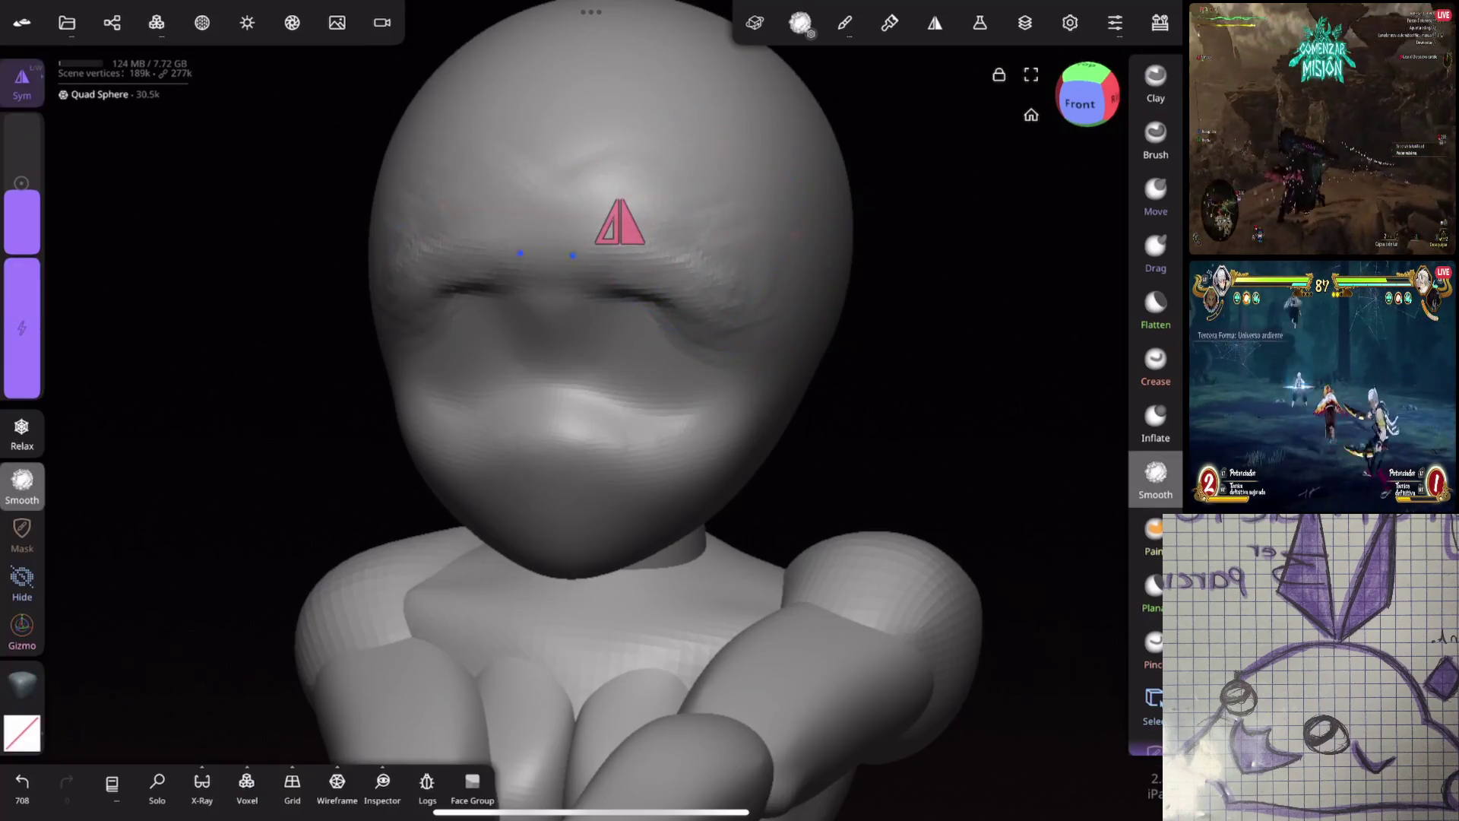
left_click_drag(638, 285, 703, 323)
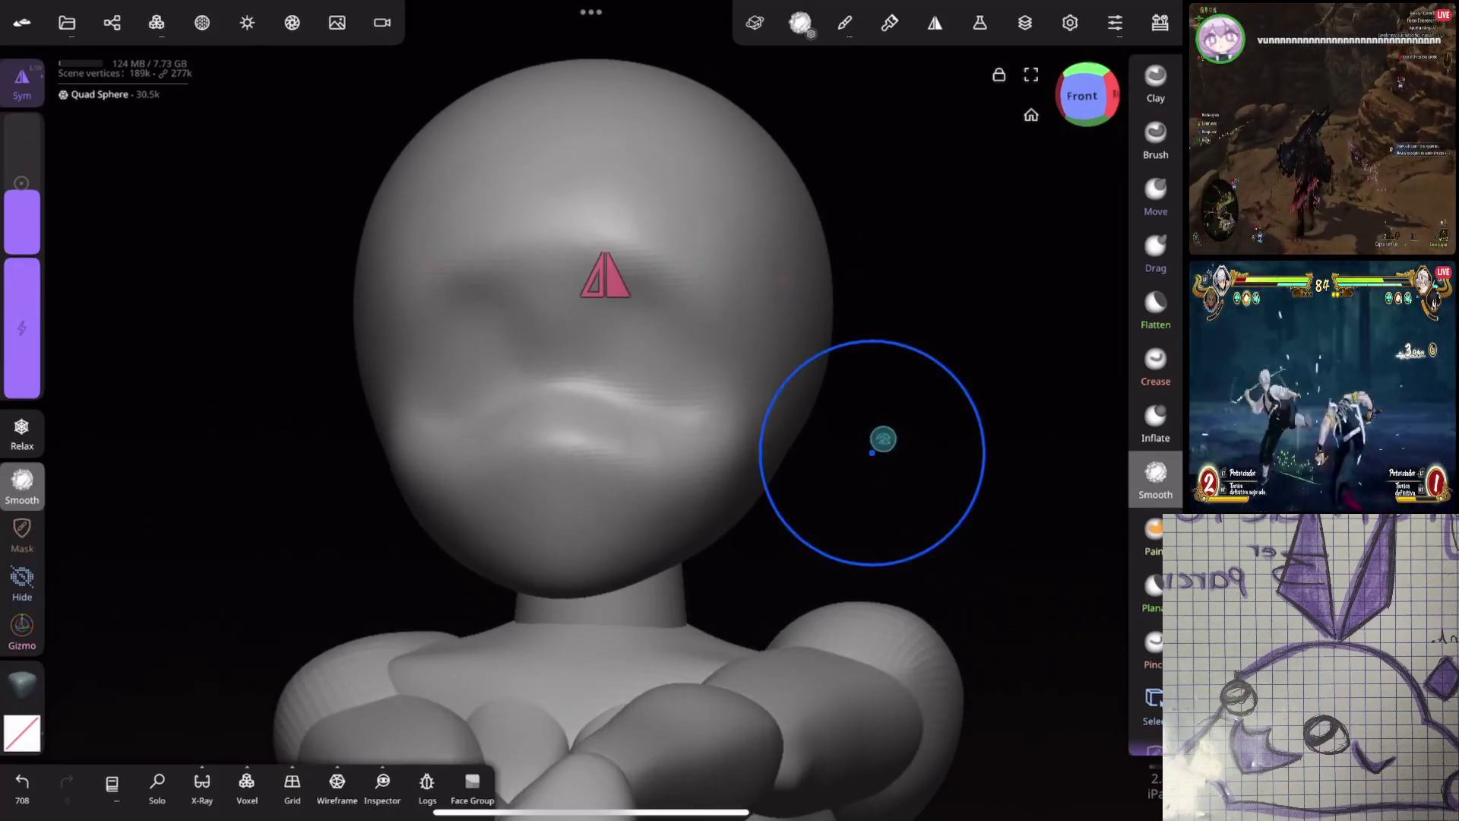
Build up clay around both eye sockets with a smaller brush, undoing a stray stroke, and smooth the result
mouse_move(879, 440)
left_mouse_down()
mouse_move(924, 348)
mouse_move(882, 368)
mouse_move(986, 282)
left_mouse_up()
left_click(1155, 80)
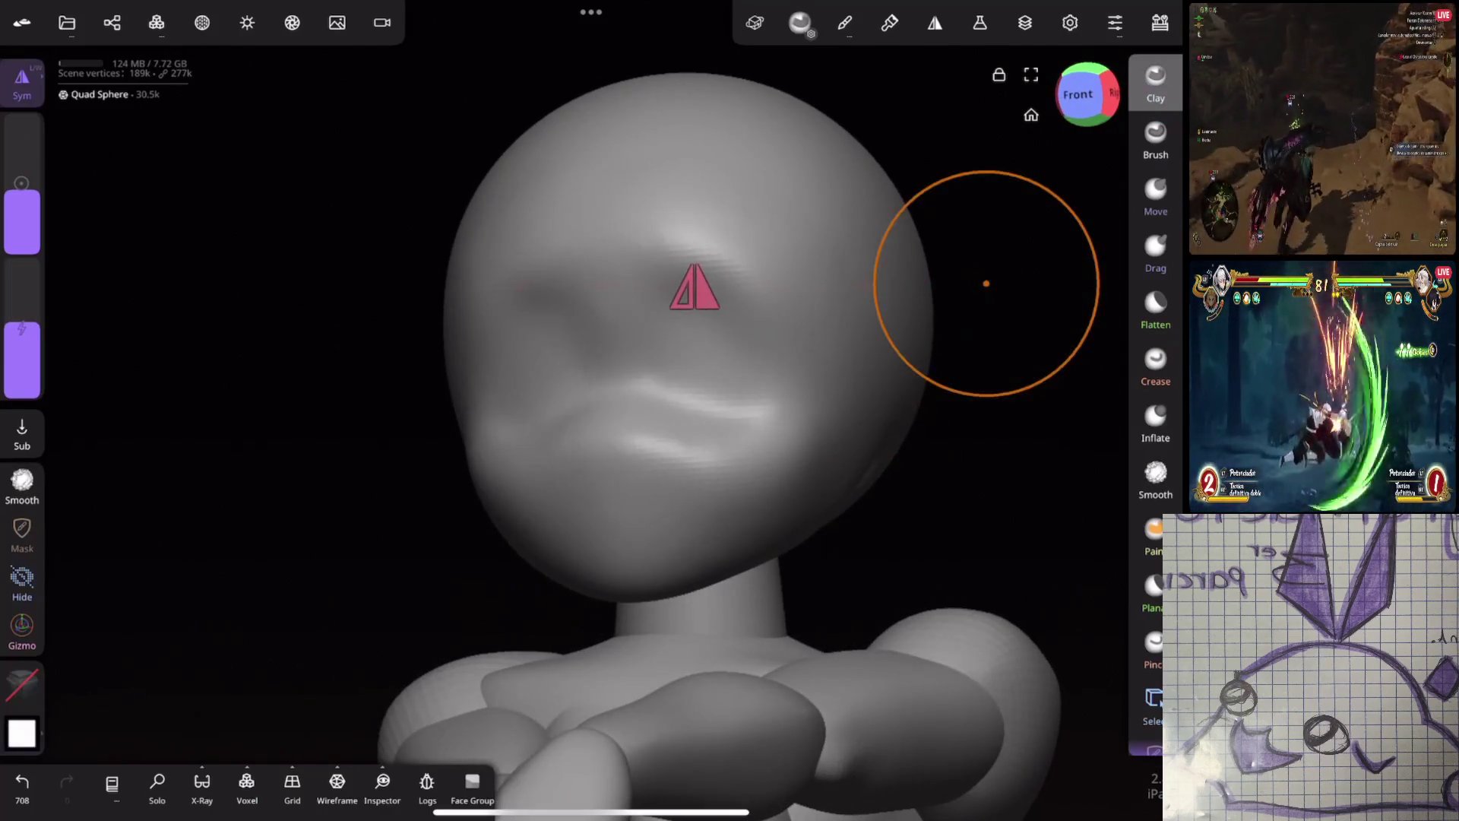
left_click_drag(22, 195, 21, 217)
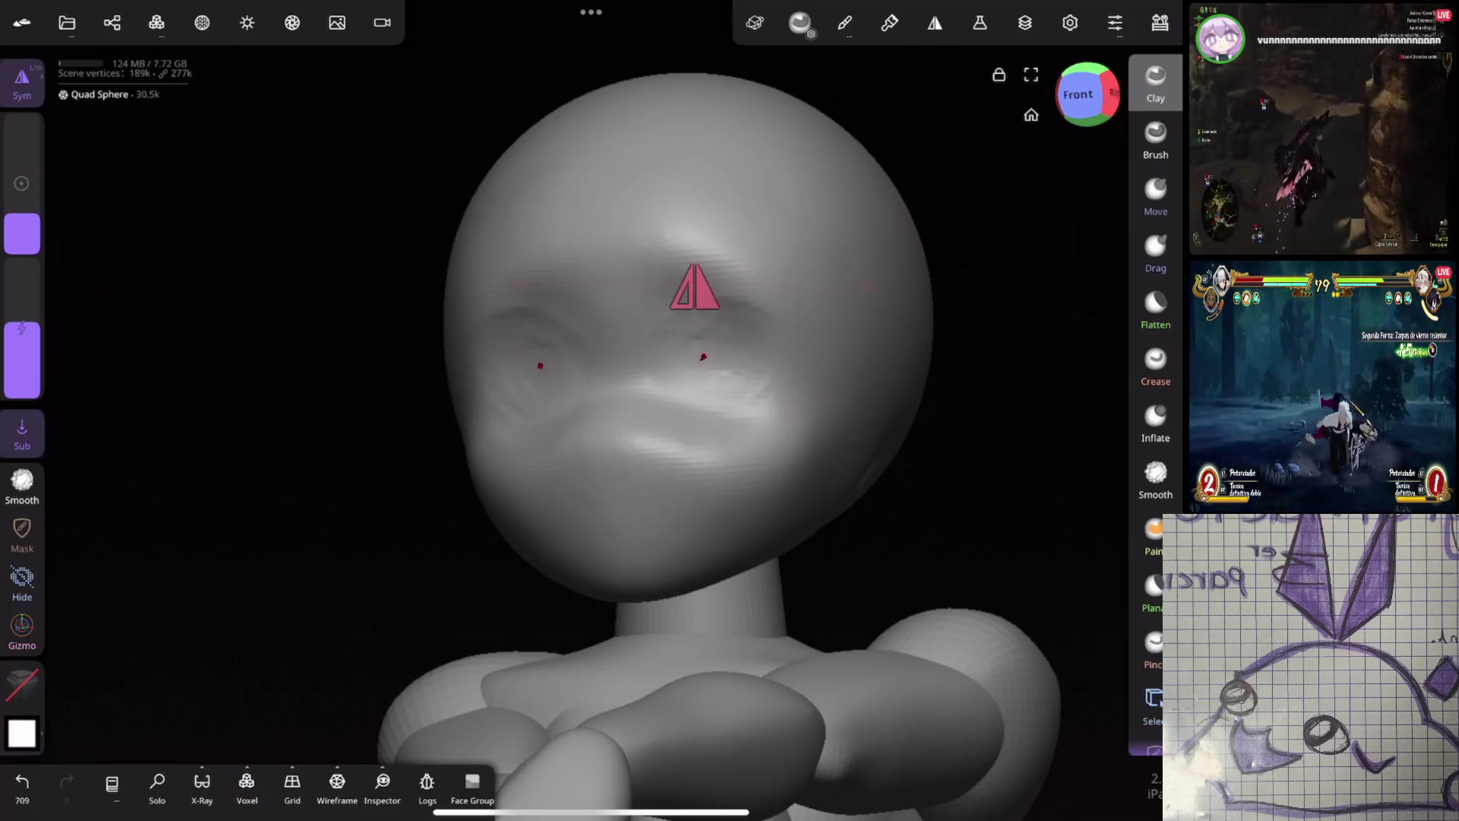
key("ctrl+z")
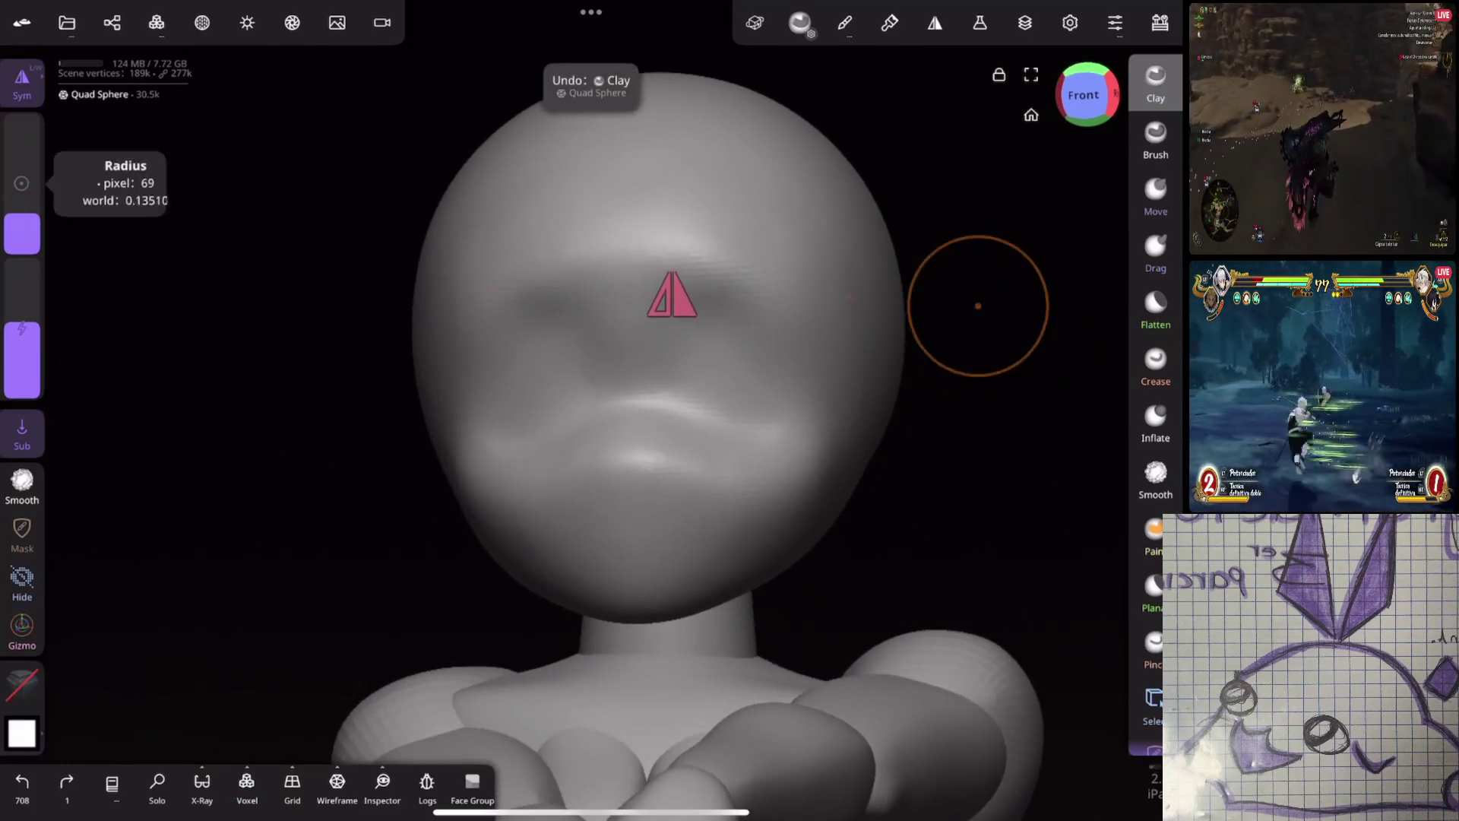
left_click_drag(742, 341, 764, 369)
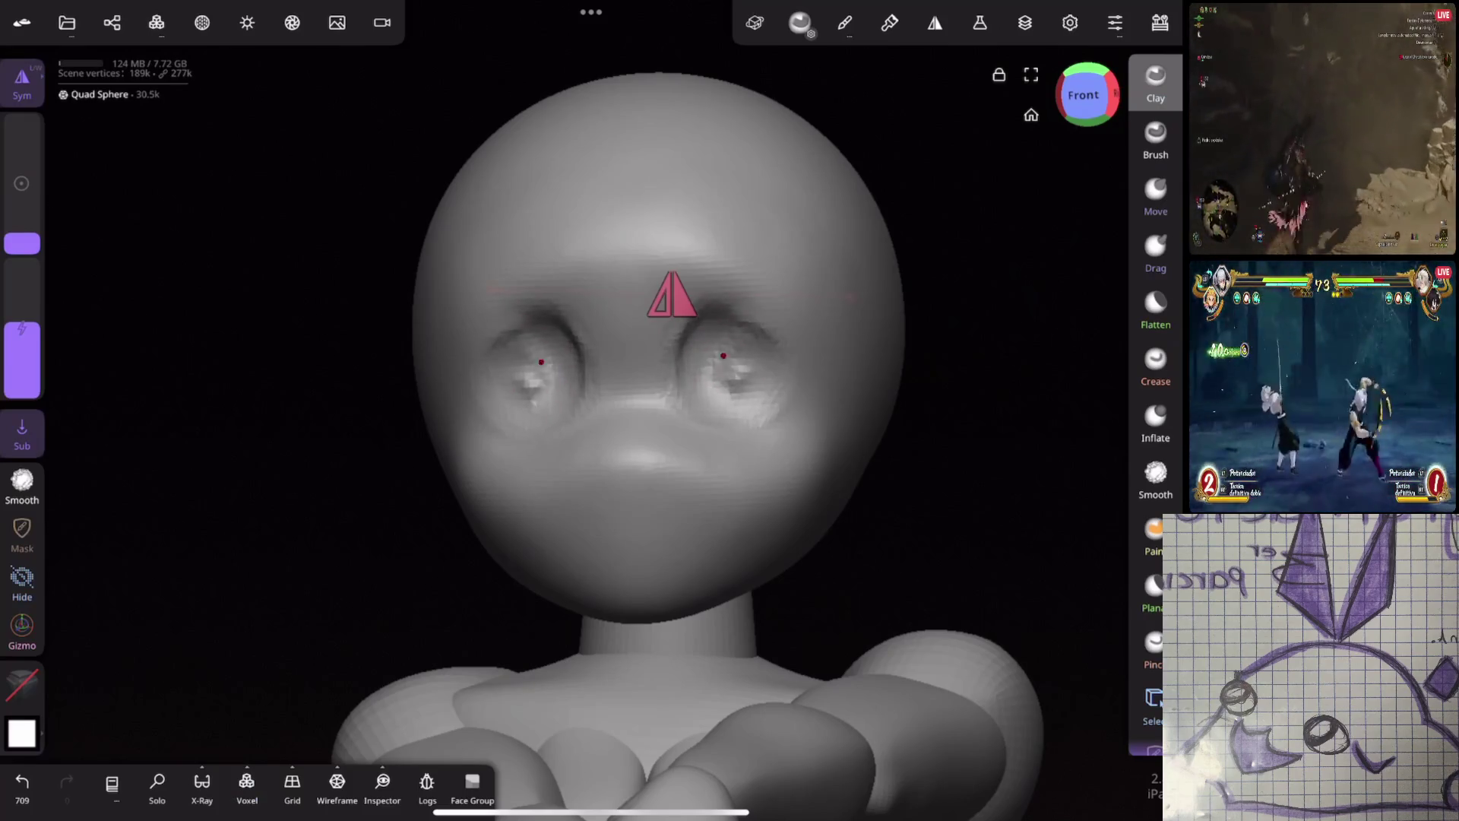
key("shift")
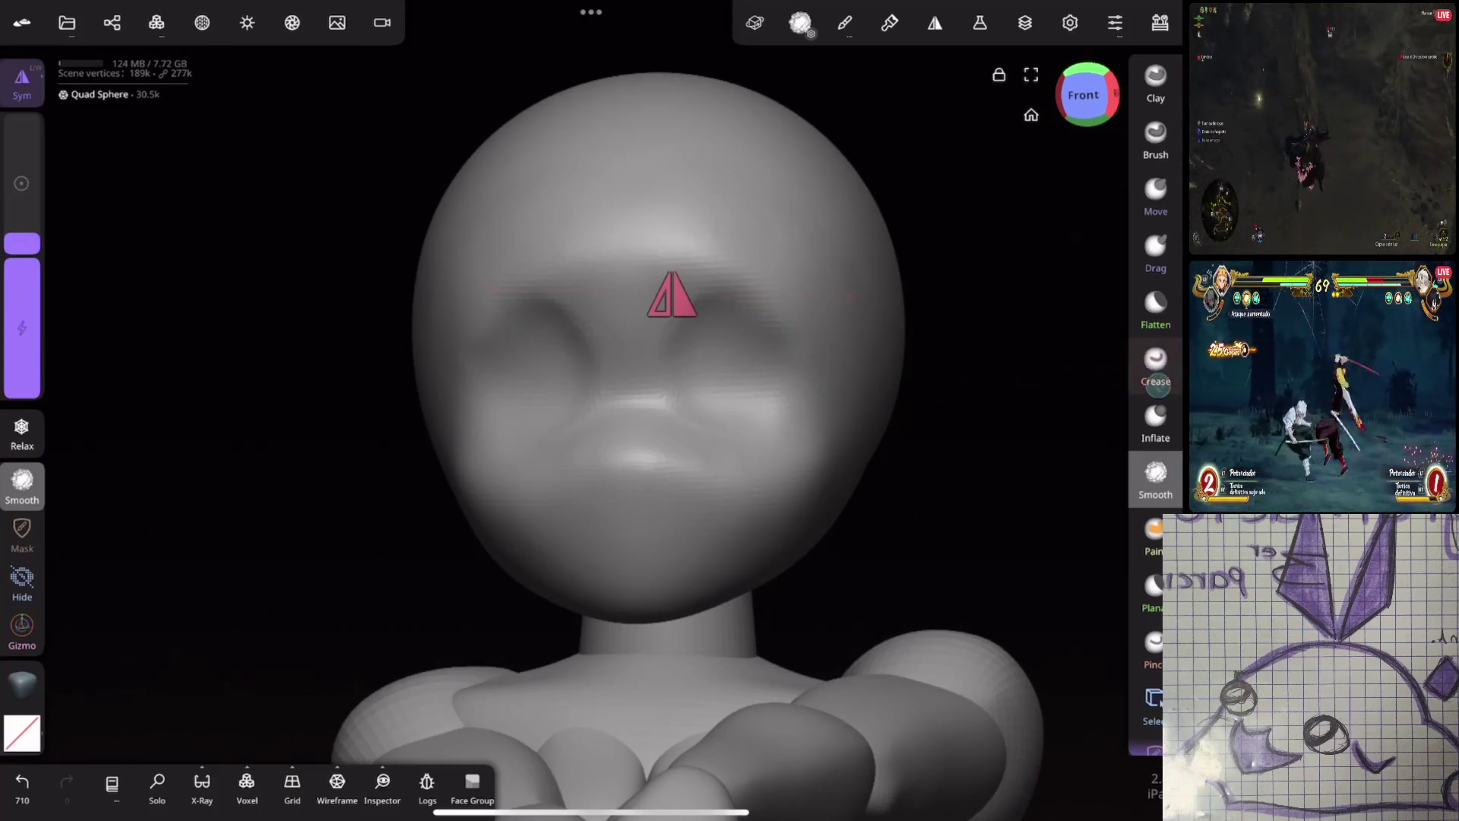
Carve symmetrical crease lines across the cheeks with a larger Crease brush, undoing and redoing strokes, then soften them
left_click(1155, 367)
middle_click_drag(684, 399, 825, 427)
left_click_drag(22, 240, 22, 189)
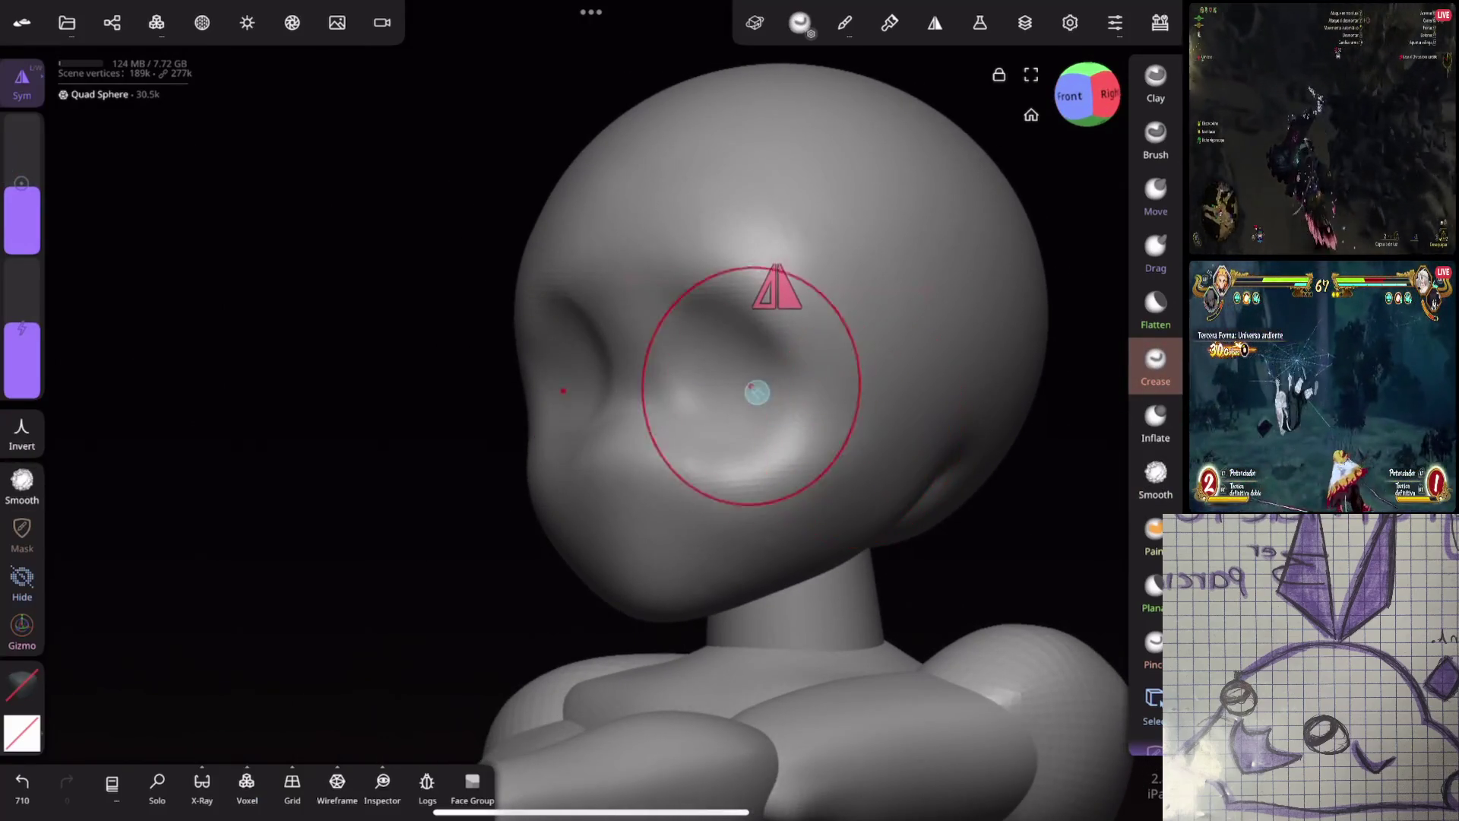
left_click(1069, 96)
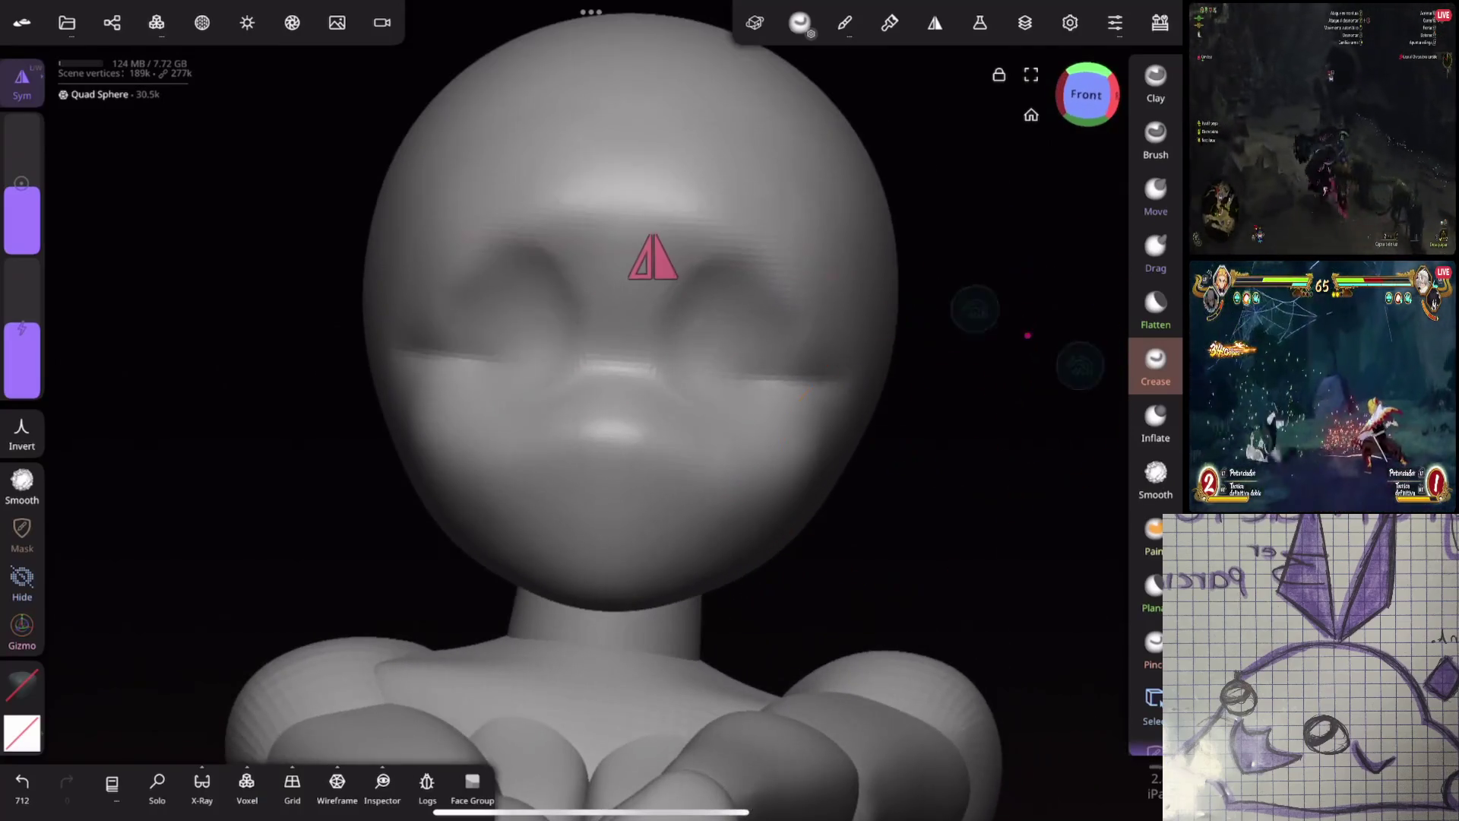
middle_click_drag(1027, 335, 1071, 342)
mouse_move(782, 319)
left_mouse_down()
mouse_move(740, 360)
mouse_move(792, 361)
left_mouse_up()
middle_click_drag(792, 361, 899, 384)
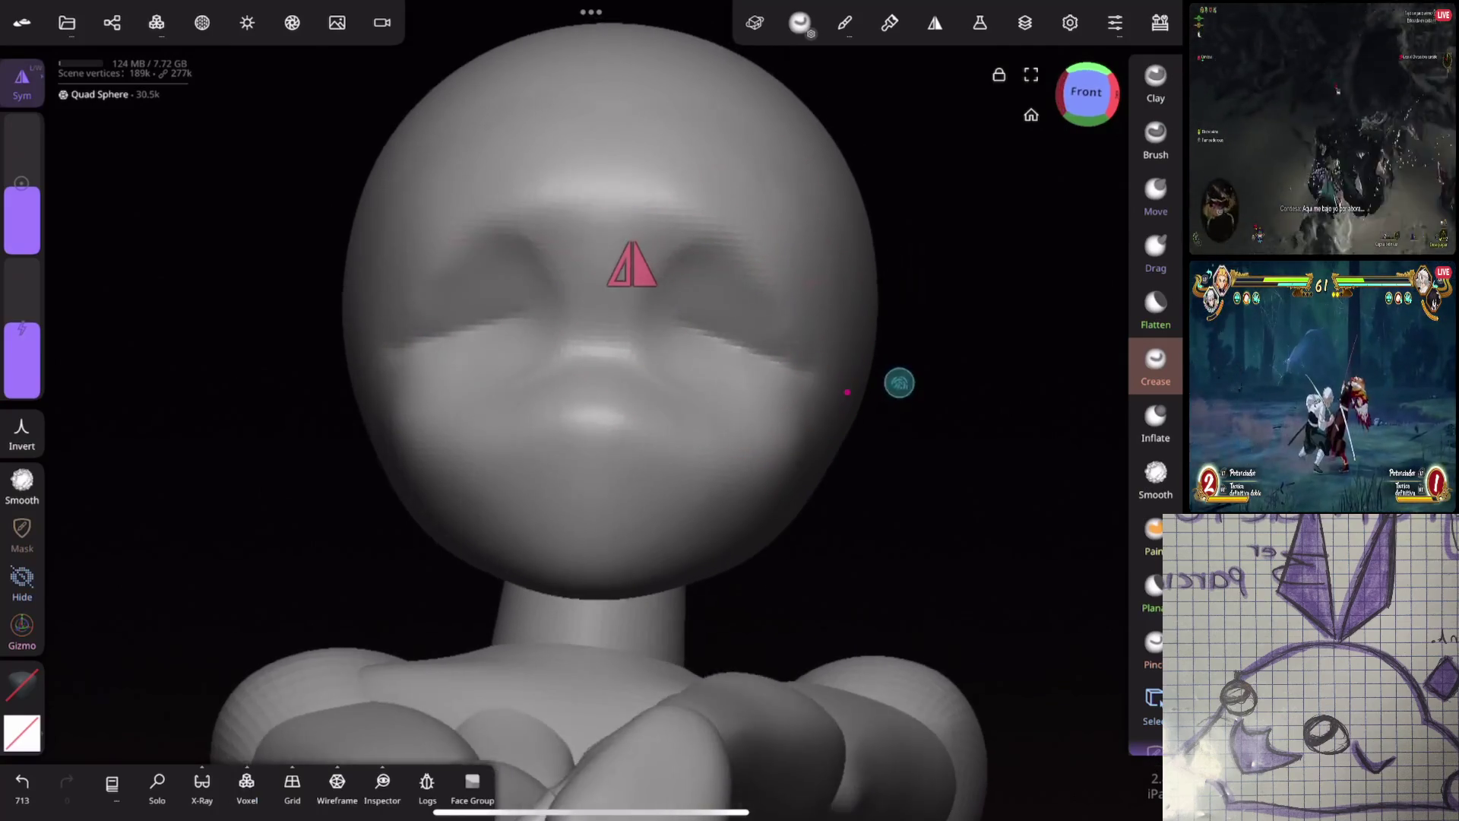
key("ctrl+z")
key("ctrl+z")
key("ctrl+z")
middle_click_drag(1042, 392, 939, 435)
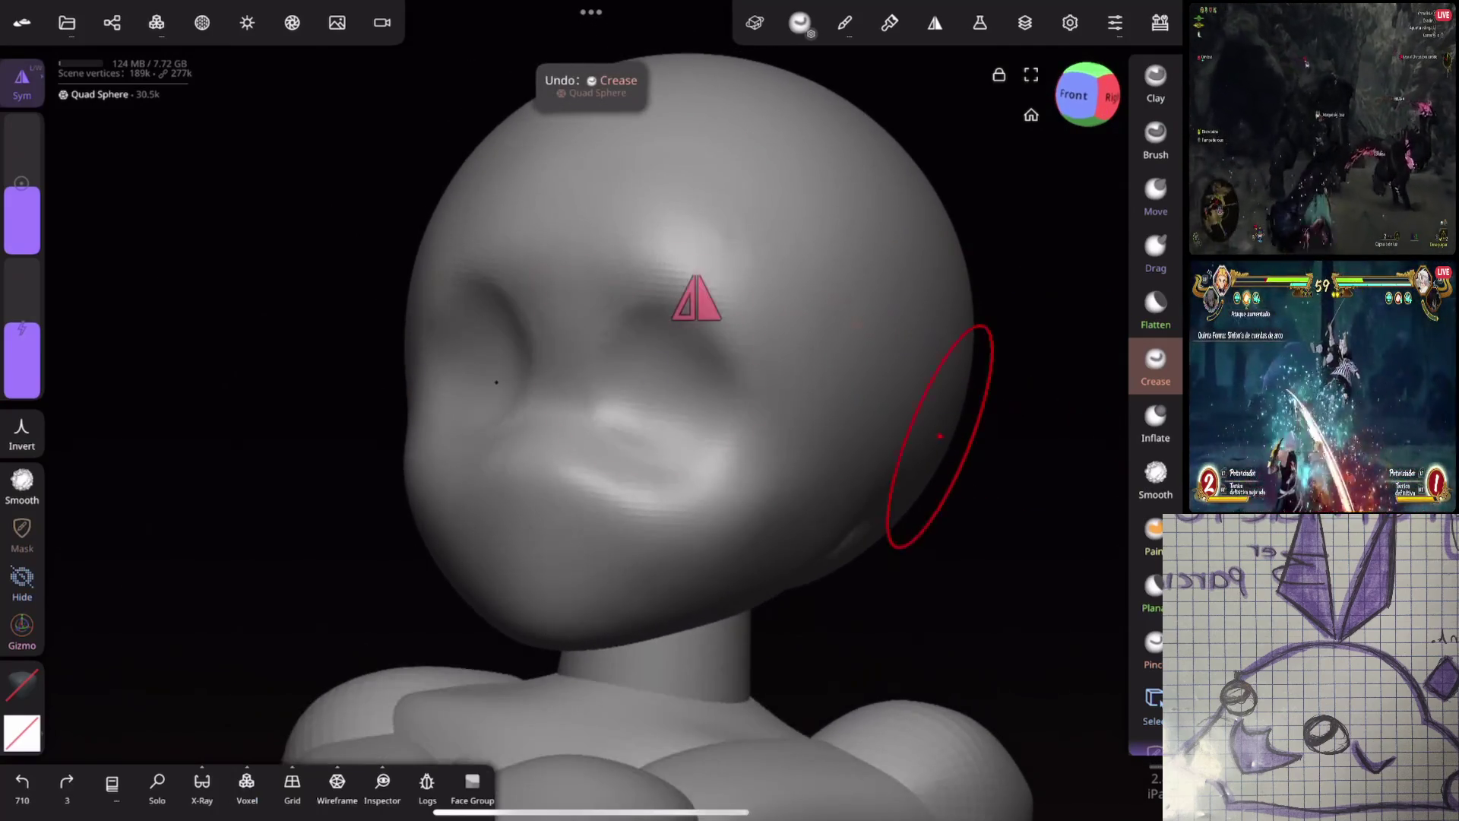
key("ctrl+shift+z")
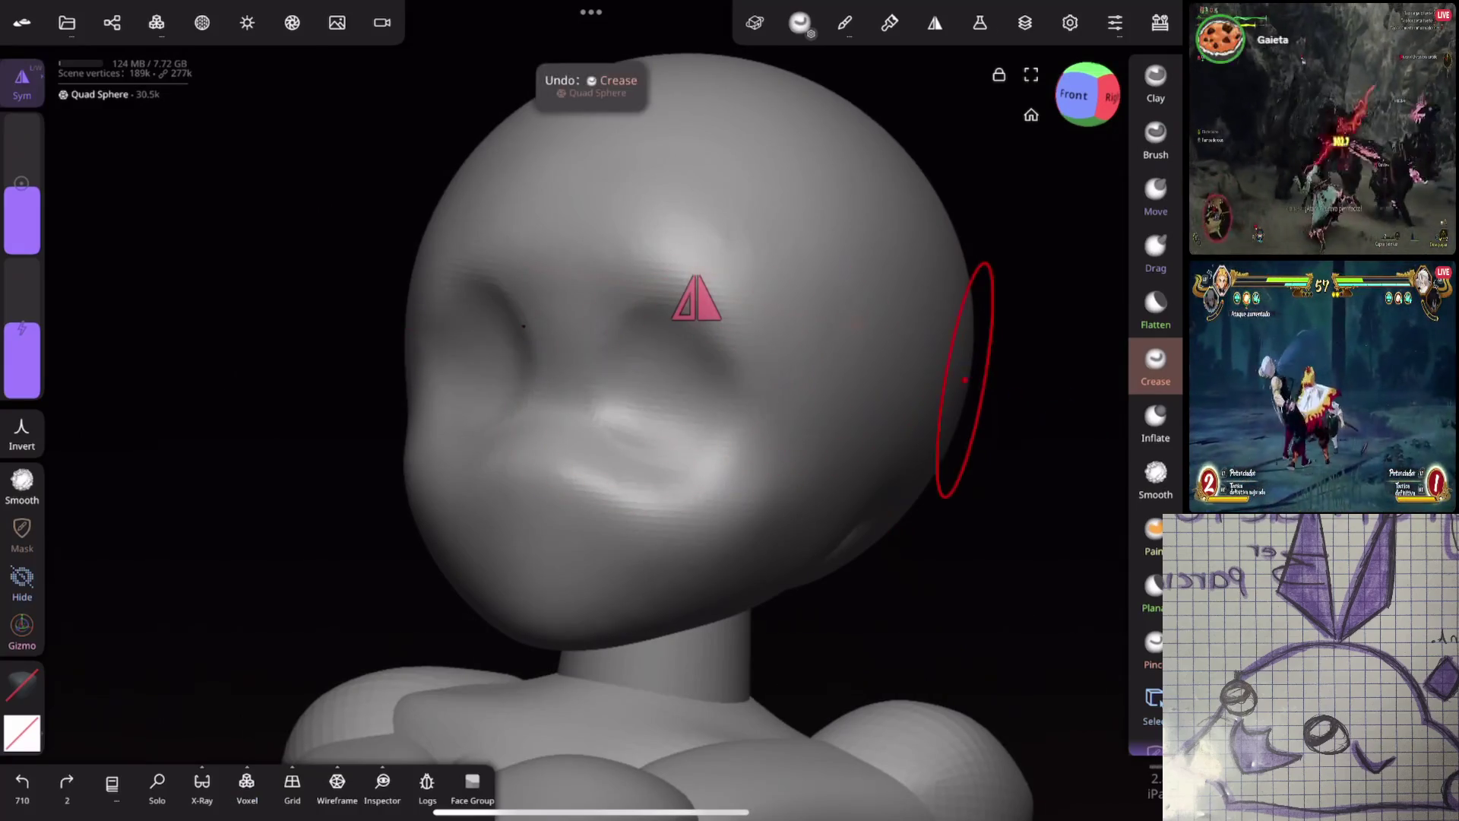
middle_click_drag(962, 380, 993, 411)
key("ctrl+shift+z")
key("ctrl+shift+z")
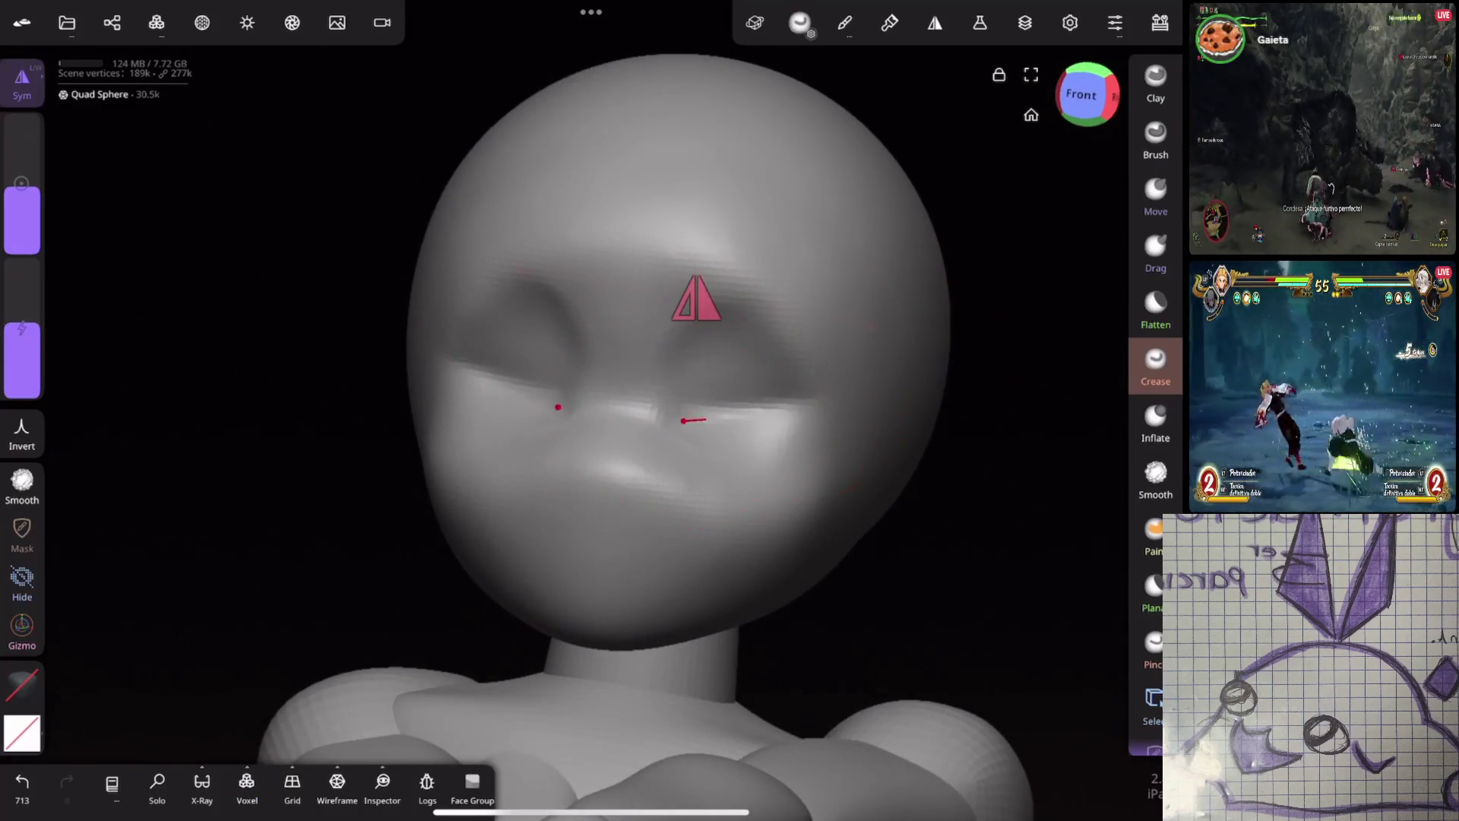
left_click_drag(783, 423, 814, 432, "shift")
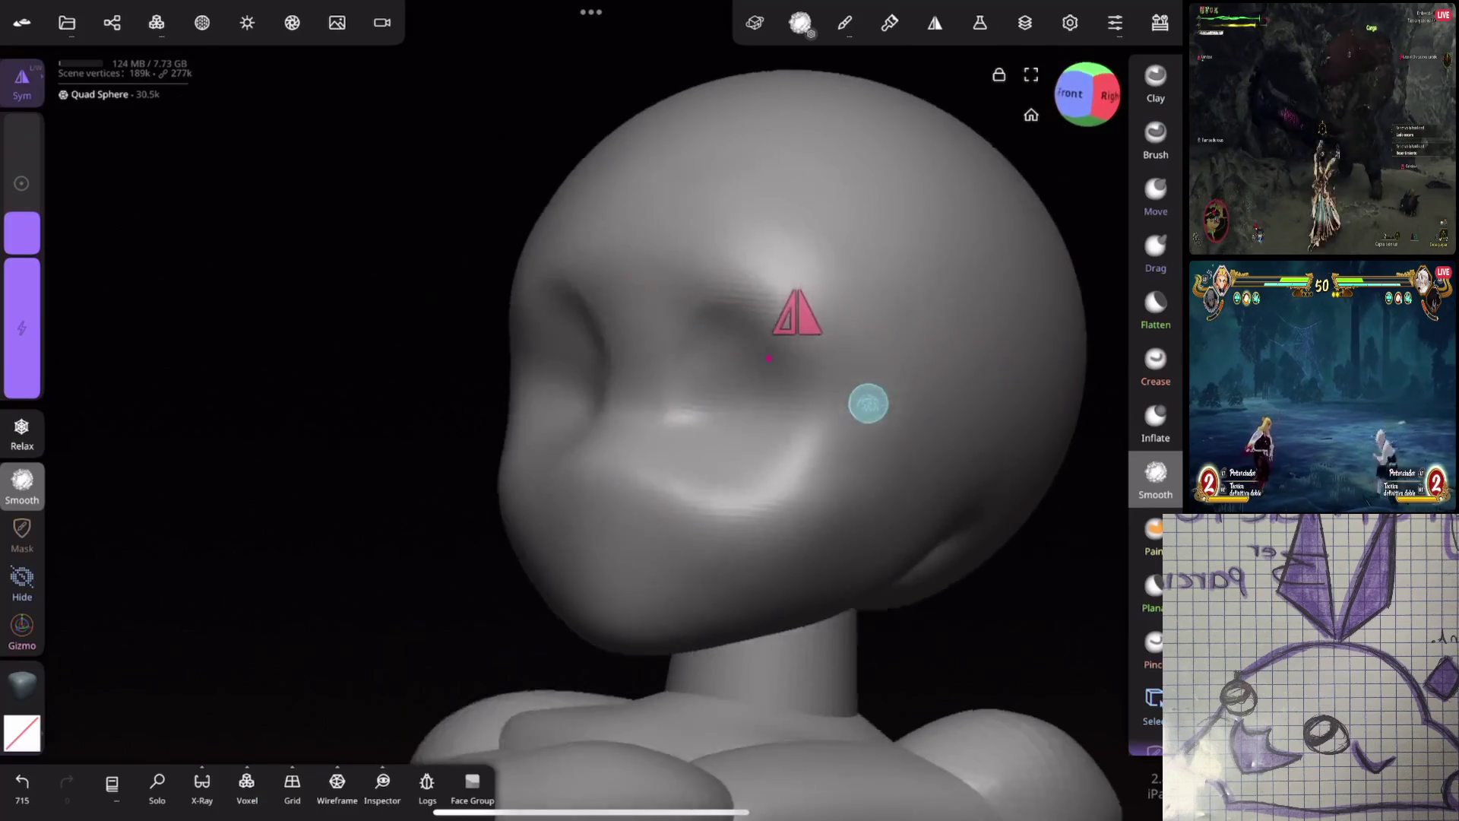
Puff up the area beside the nose with Inflate, smooth it, and return to a smaller Crease brush
mouse_move(886, 340)
middle_mouse_down()
mouse_move(834, 400)
mouse_move(978, 505)
middle_mouse_up()
key("i")
left_click_drag(749, 456, 717, 462)
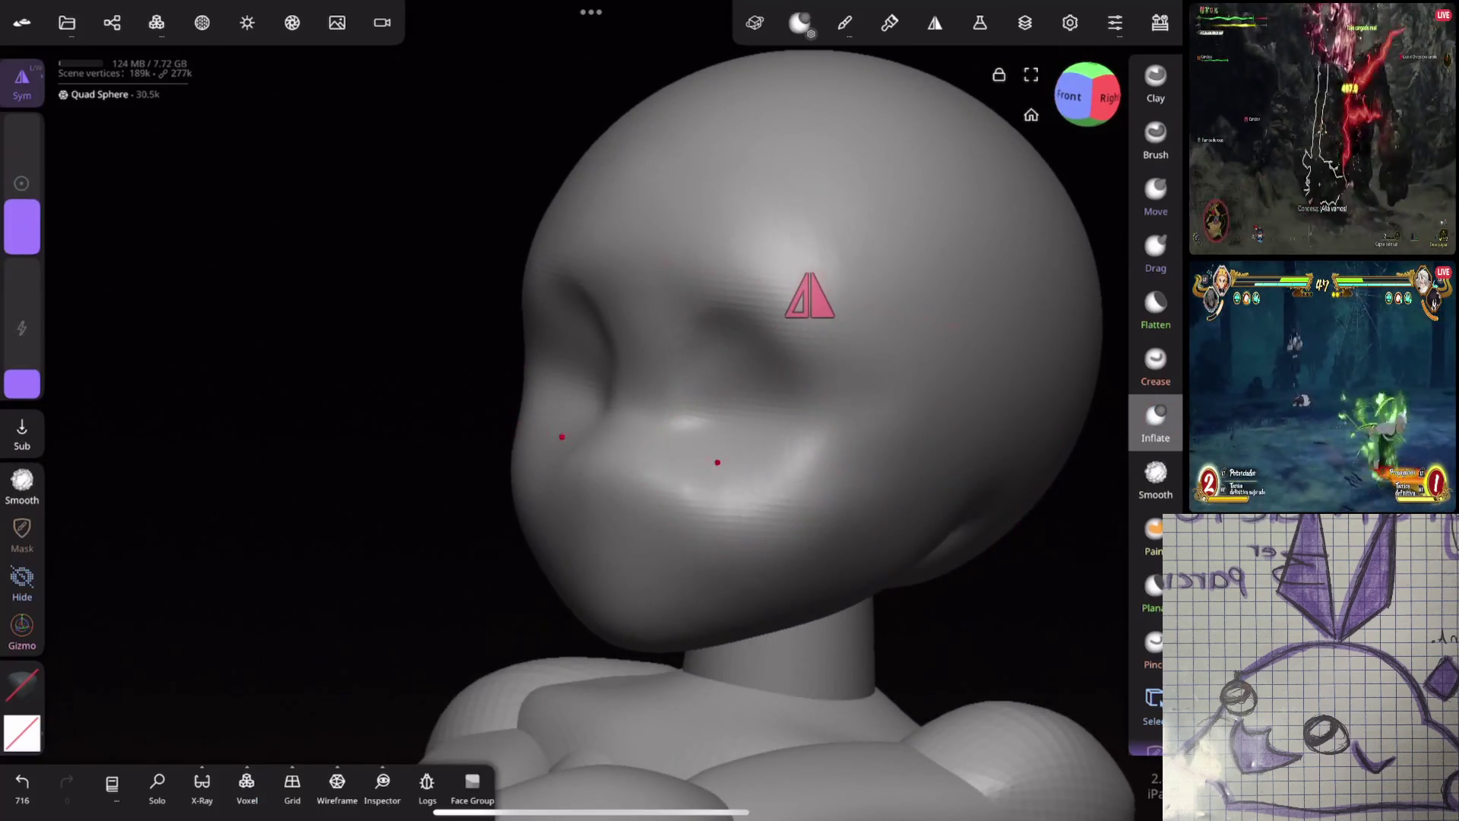
key("shift")
key("c")
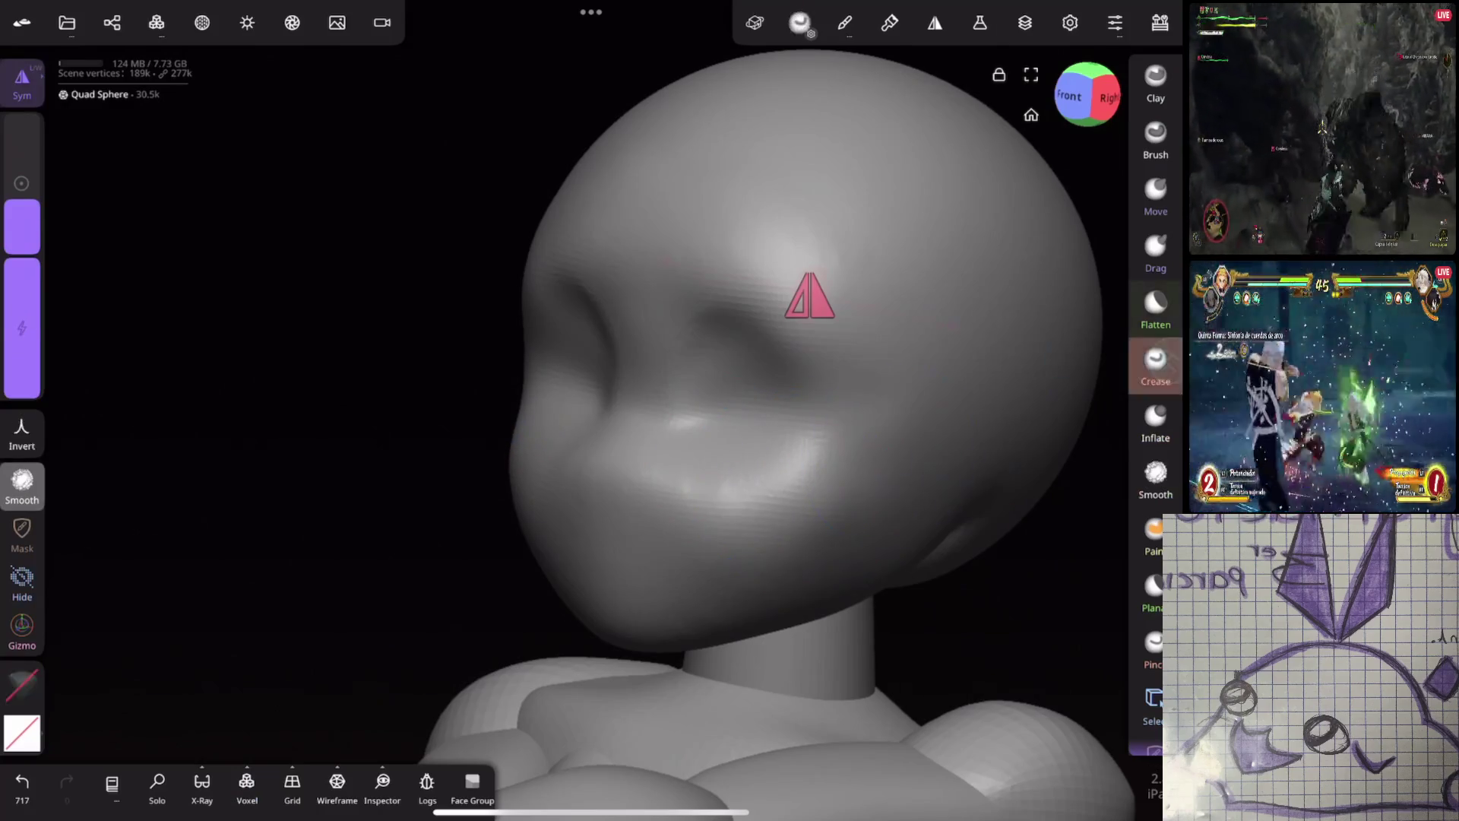
middle_click_drag(816, 489, 935, 422)
left_click_drag(21, 215, 21, 227)
Carve creases along the eye lines with a larger, lower-strength brush, undoing strokes that run too deep
left_click_drag(855, 382, 688, 414)
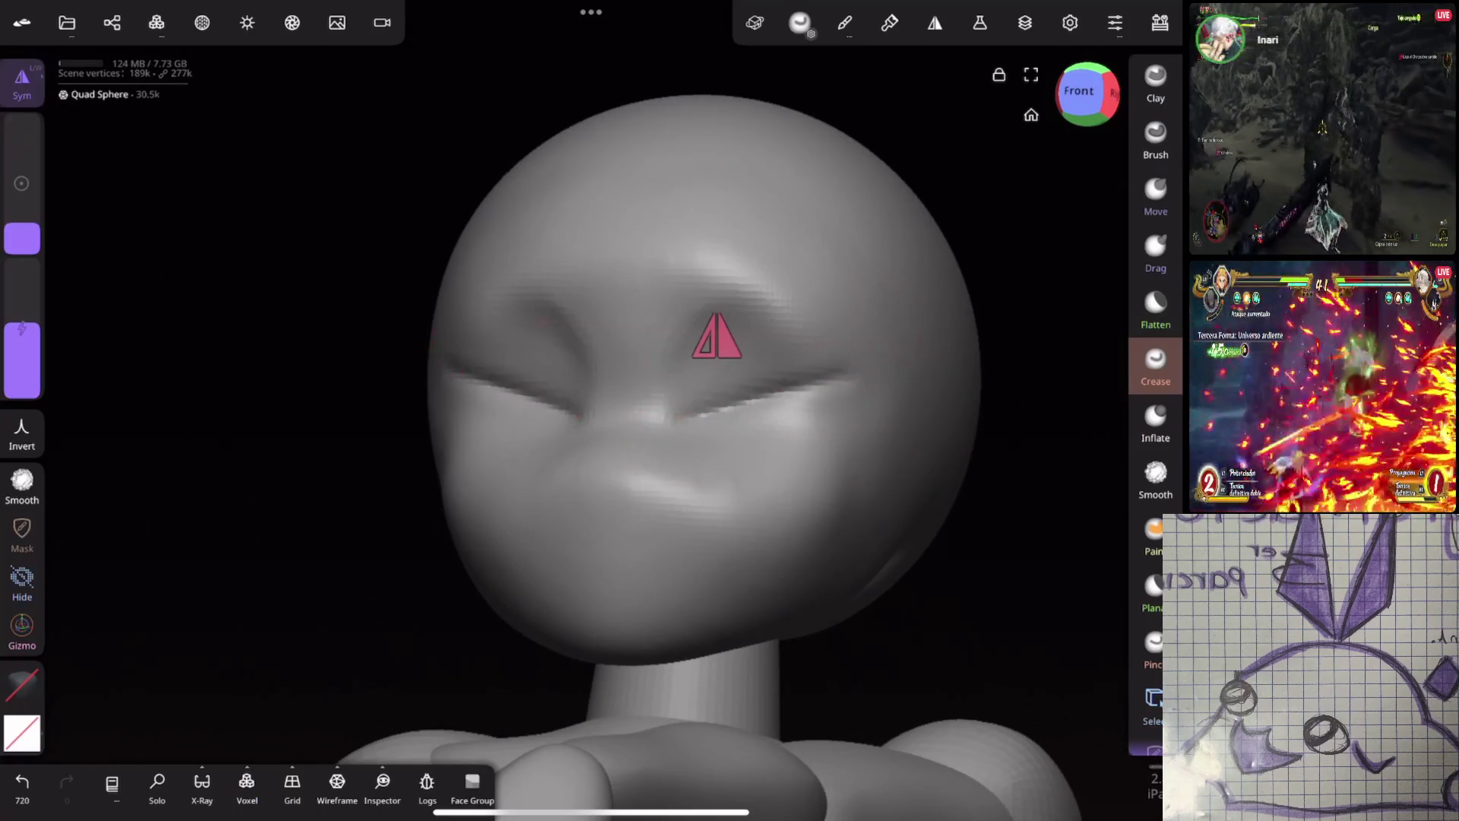
key("ctrl+z")
key("ctrl+z")
key("ctrl+z")
left_click_drag(22, 226, 21, 203)
left_click_drag(22, 330, 22, 364)
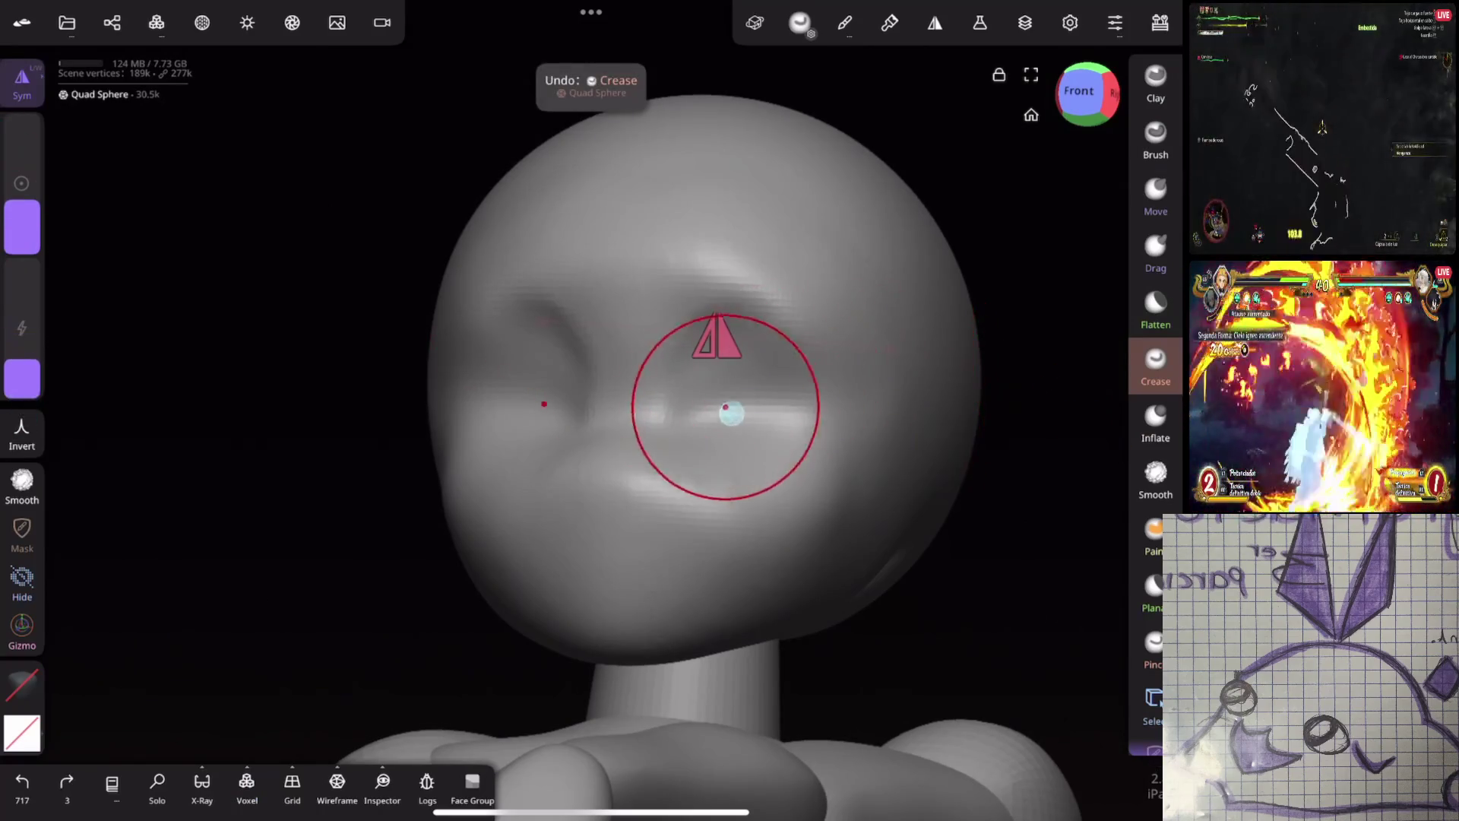
left_click_drag(725, 408, 684, 417)
middle_click_drag(880, 358, 1003, 424)
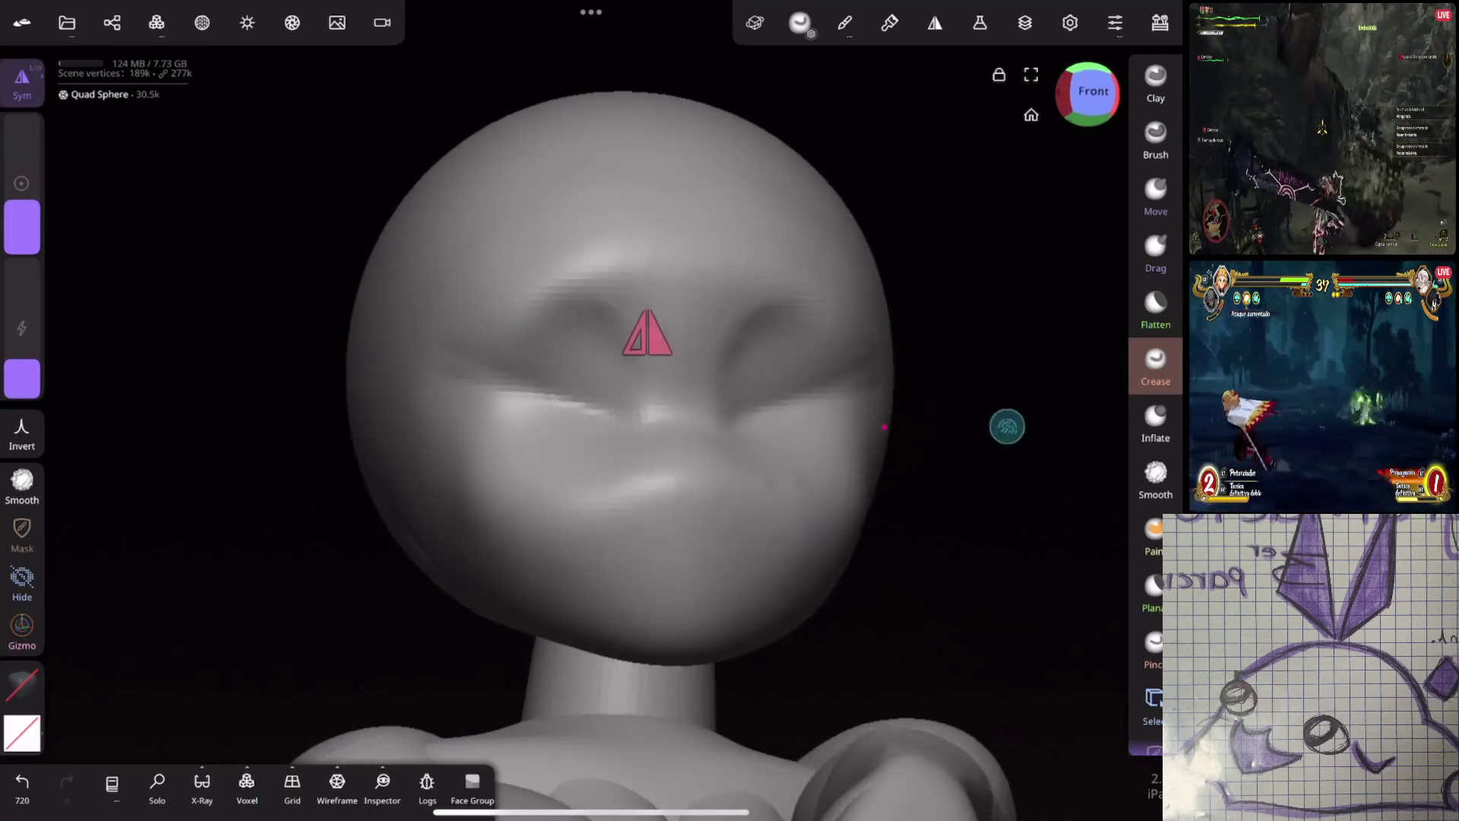
key("ctrl+z")
left_click_drag(902, 398, 831, 365)
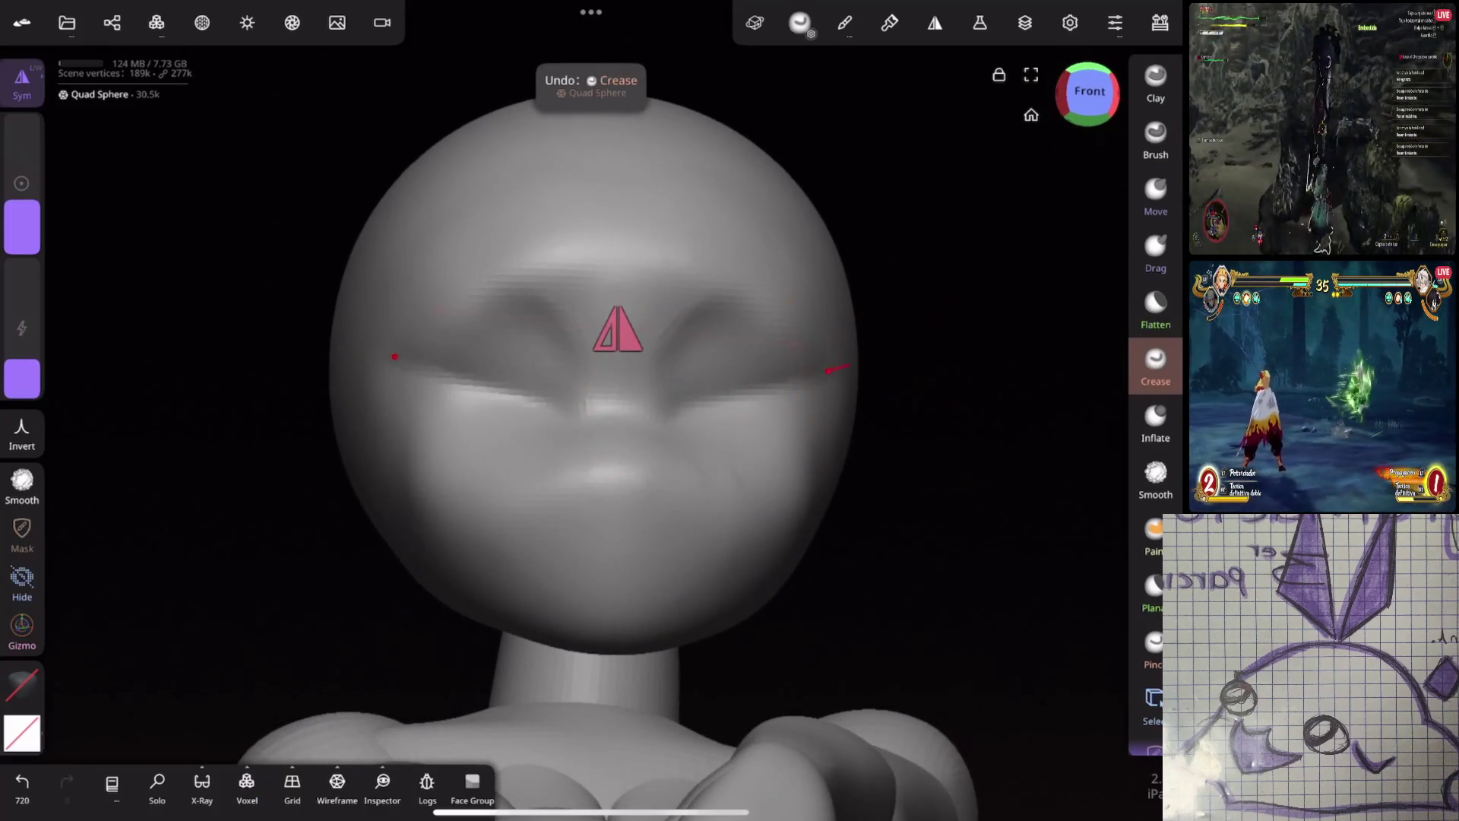
middle_click_drag(830, 365, 937, 243)
Check the eye creases in profile, undo two of them and recarve the crease beside the right eye
mouse_move(841, 507)
middle_mouse_down()
mouse_move(814, 521)
mouse_move(926, 488)
middle_mouse_up()
left_click_drag(22, 202, 22, 190)
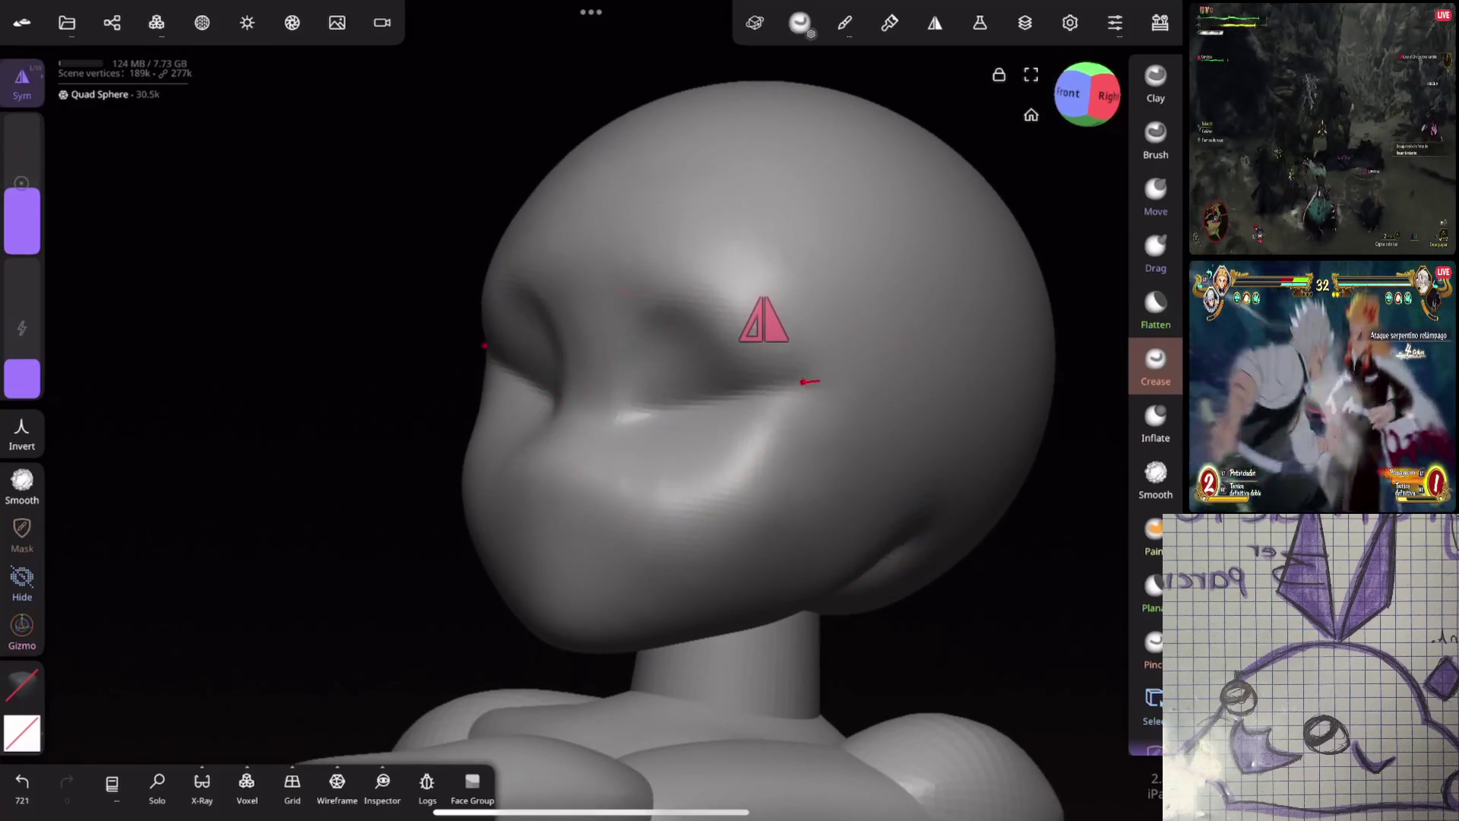
key("ctrl+z")
key("ctrl+z")
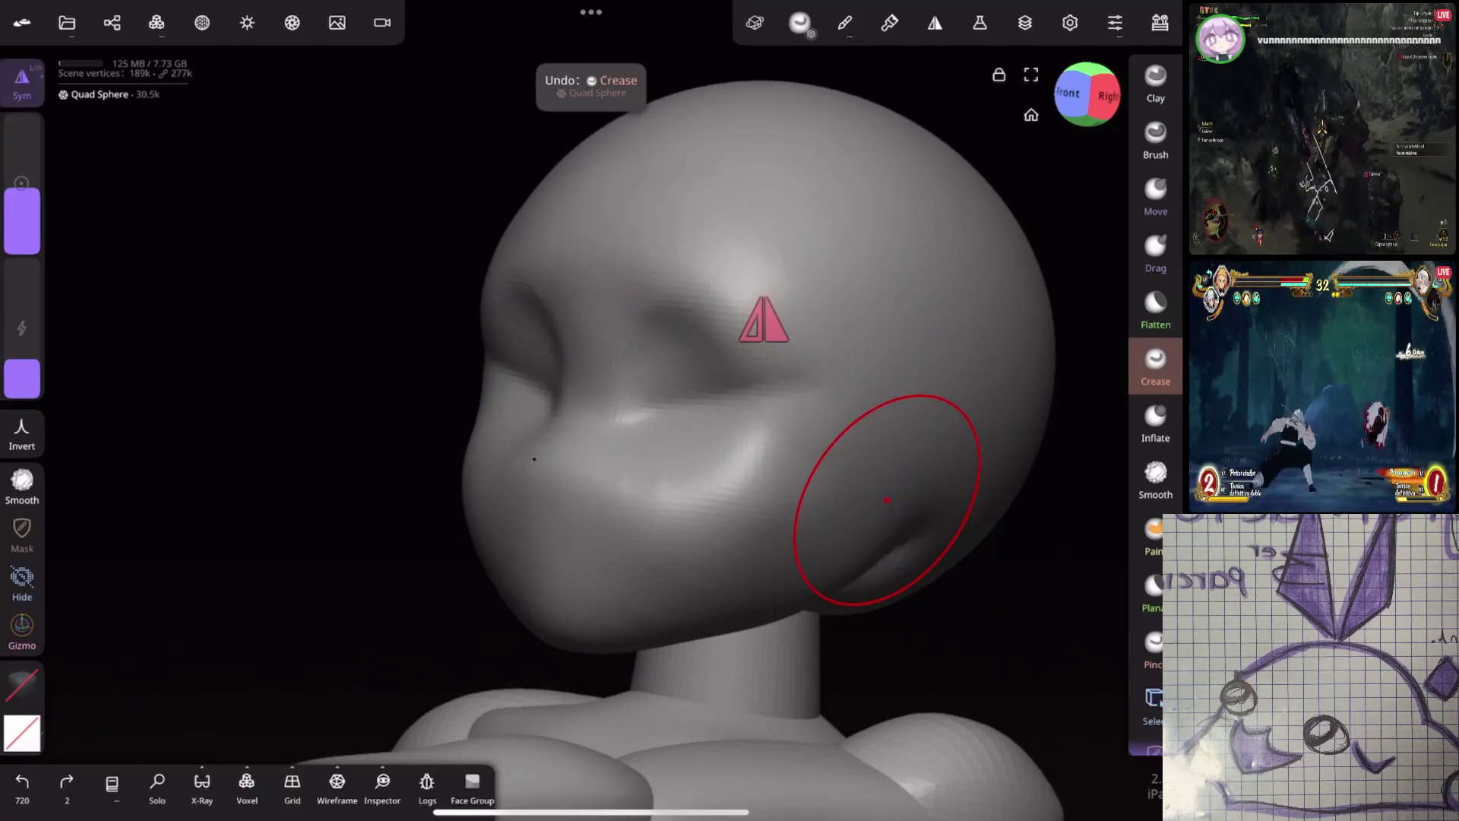
key("ctrl+z")
middle_click_drag(867, 480, 932, 505)
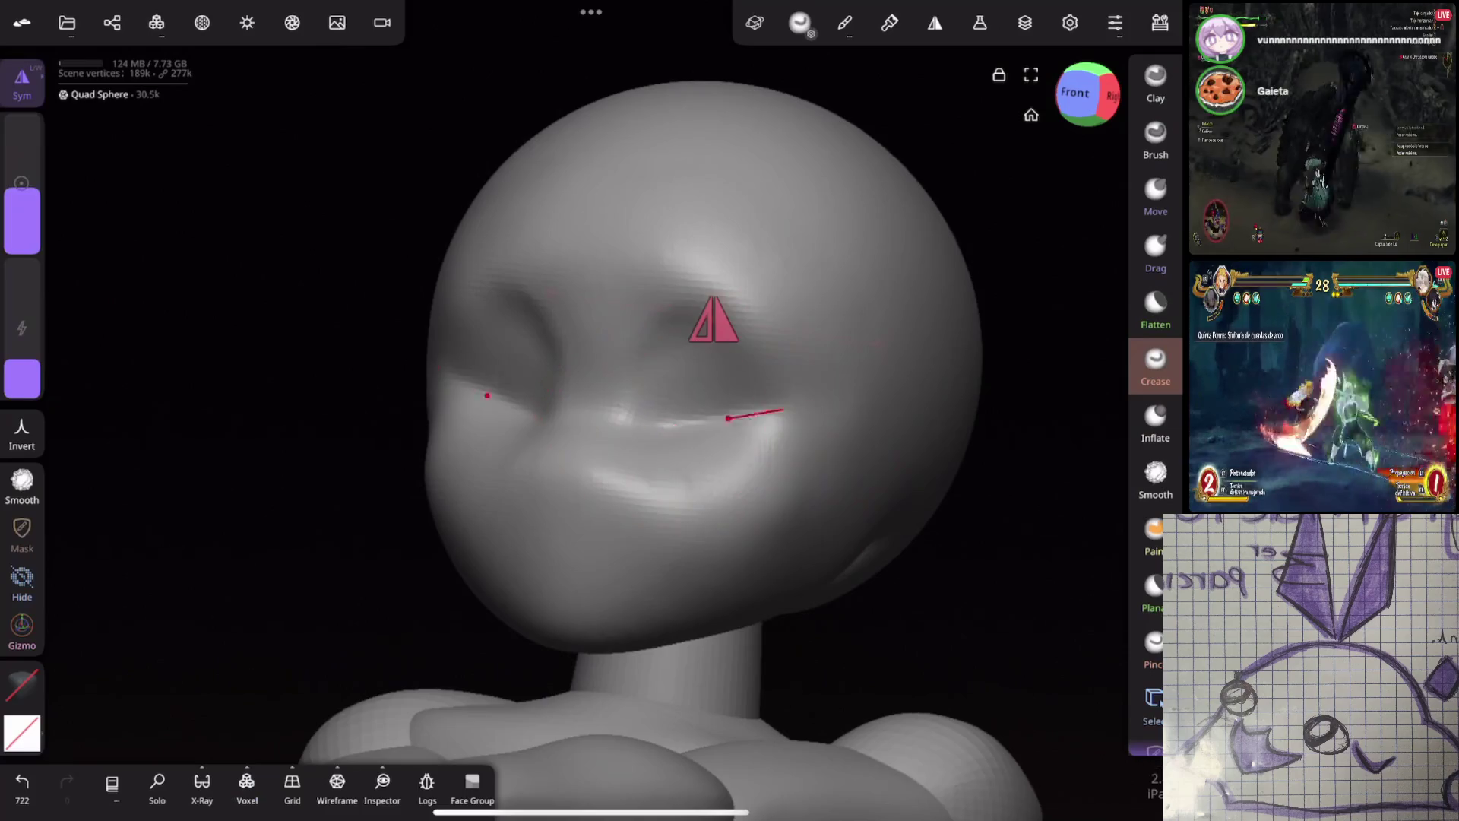
left_click_drag(724, 412, 773, 402)
middle_click_drag(941, 512, 793, 504)
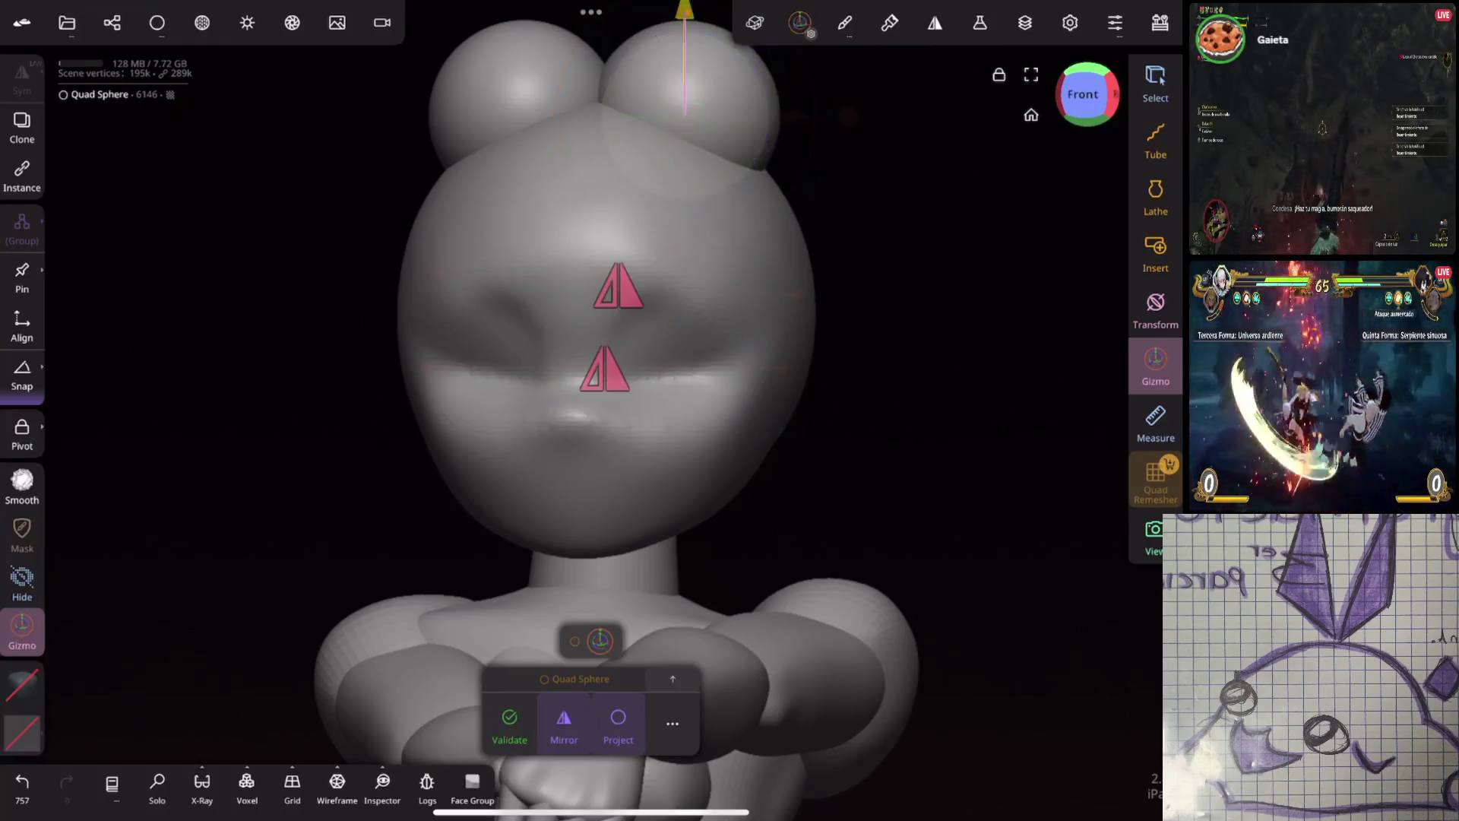
Slide the eye sphere along its depth and try scaling it smaller and larger, undoing both resizes
middle_click_drag(884, 421, 798, 420)
left_click_drag(668, 339, 593, 342)
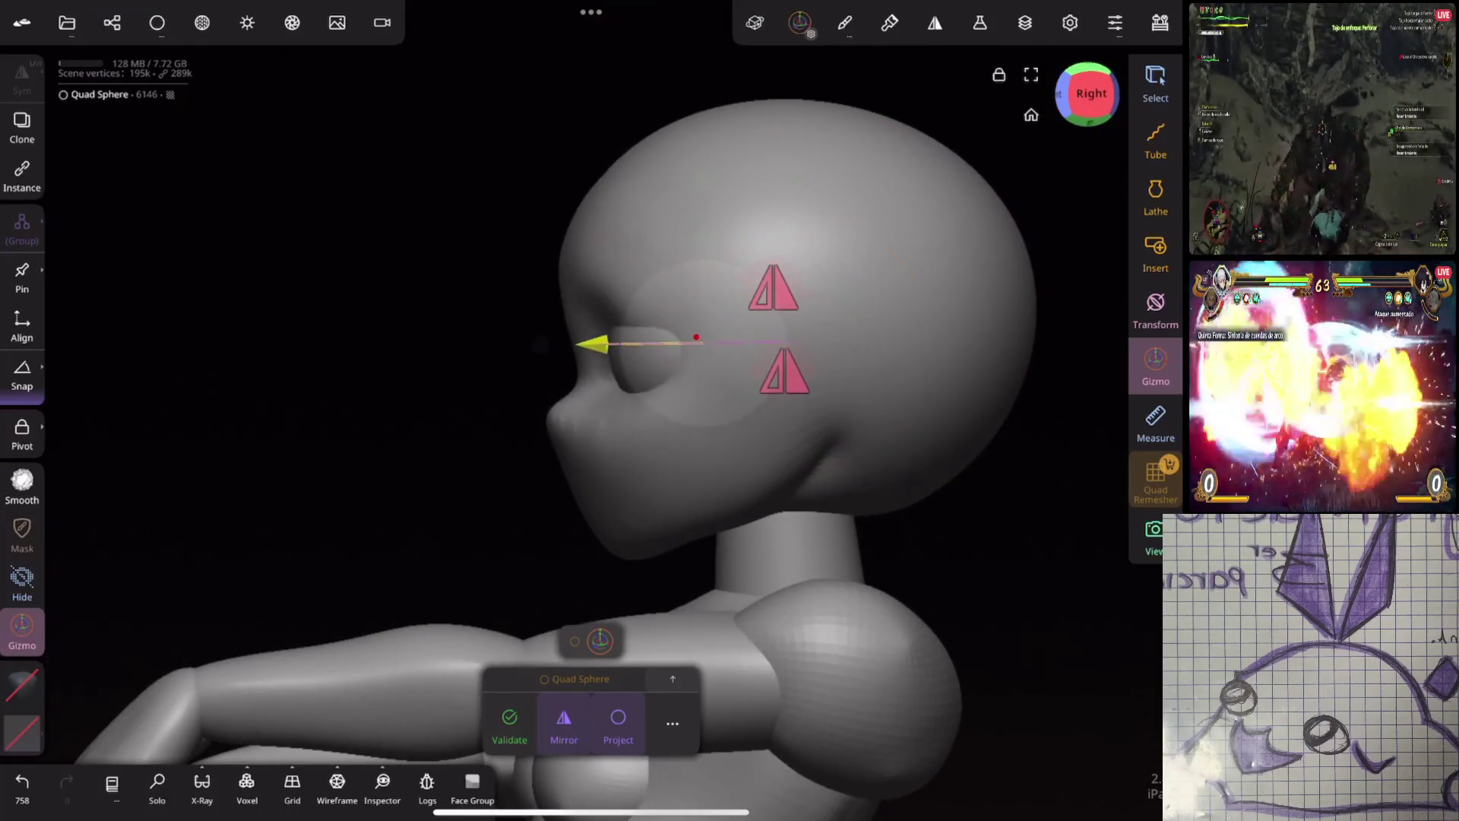
middle_click_drag(829, 451, 961, 408)
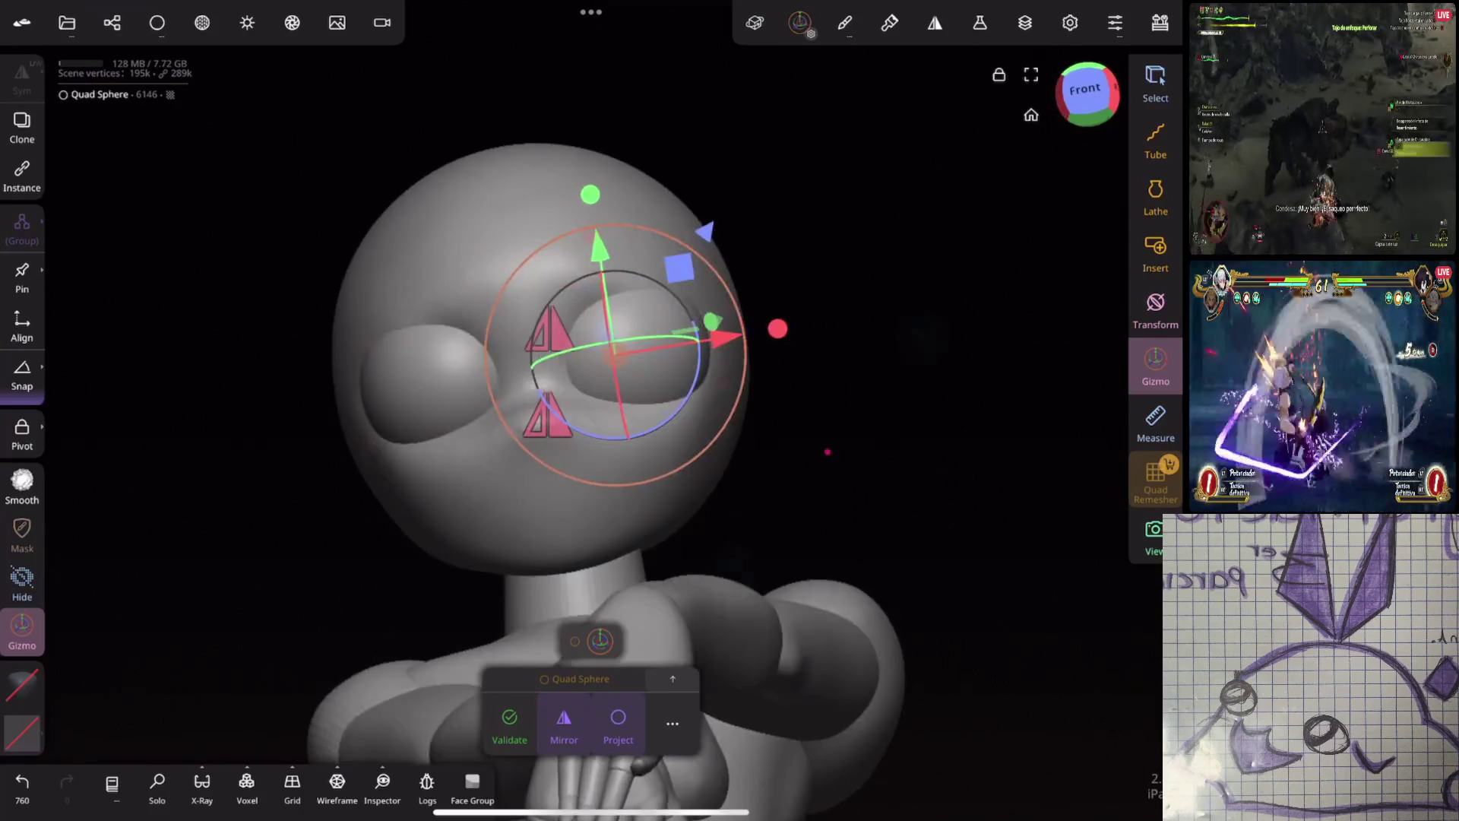
mouse_move(698, 373)
left_mouse_down()
mouse_move(682, 389)
mouse_move(707, 391)
left_mouse_up()
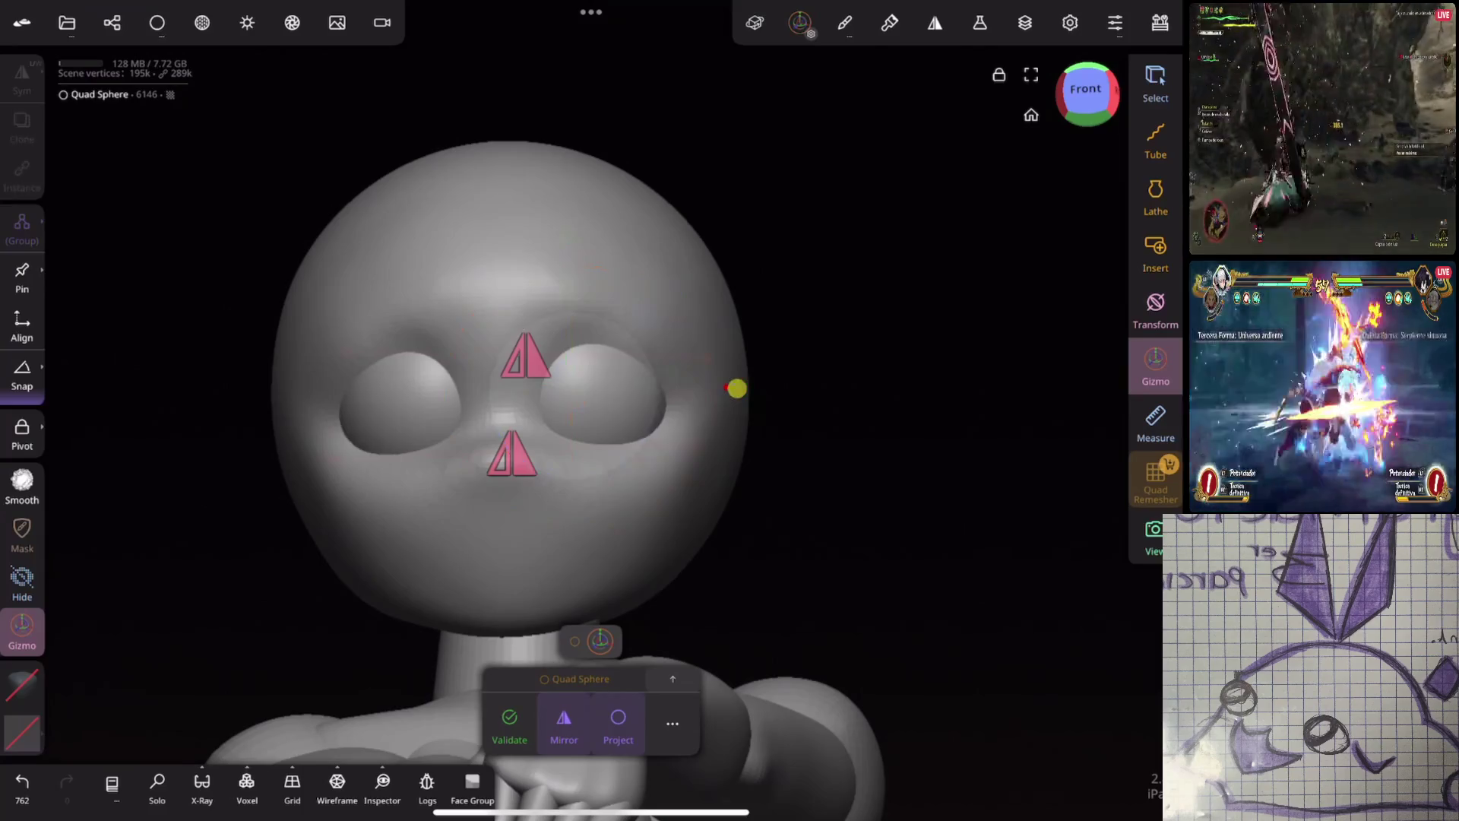
key("ctrl+z")
left_click_drag(935, 480, 639, 478)
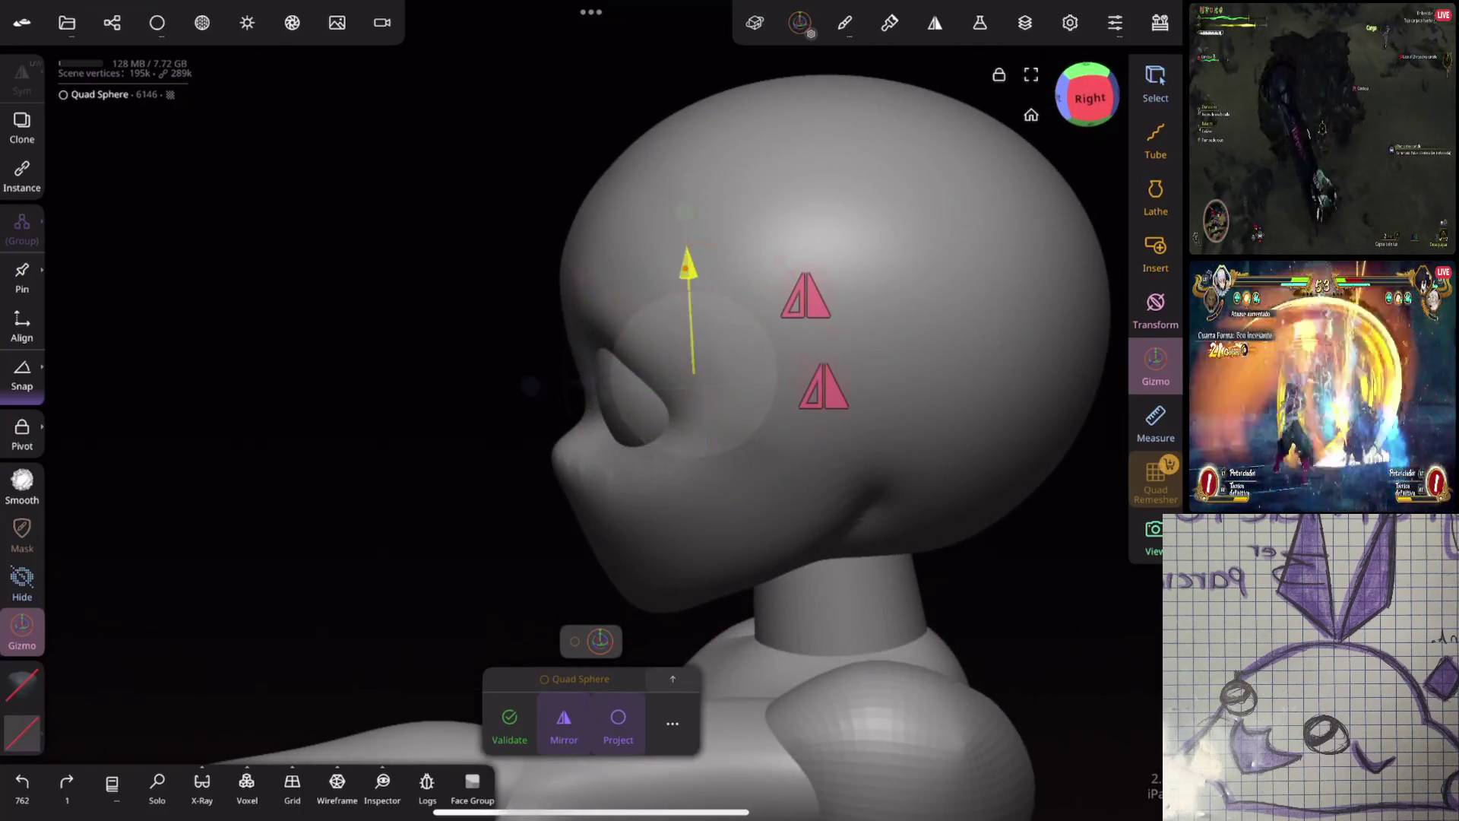
left_click_drag(824, 415, 933, 434)
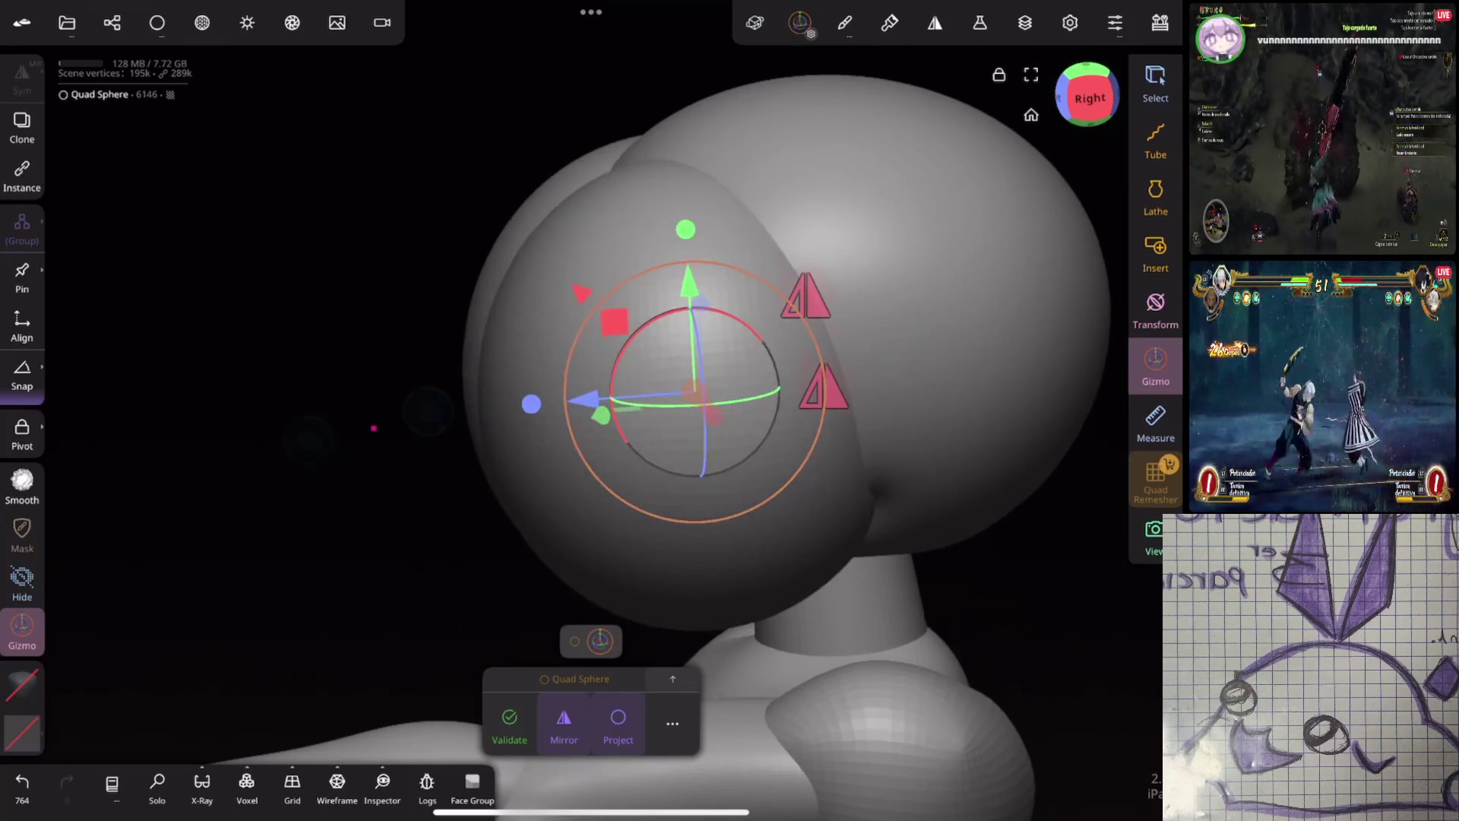
key("ctrl+z")
left_click_drag(373, 428, 891, 442)
Rotate the eye sphere and move it into place on the face, then select the head again
mouse_move(750, 377)
left_mouse_down()
mouse_move(752, 351)
mouse_move(798, 381)
left_mouse_up()
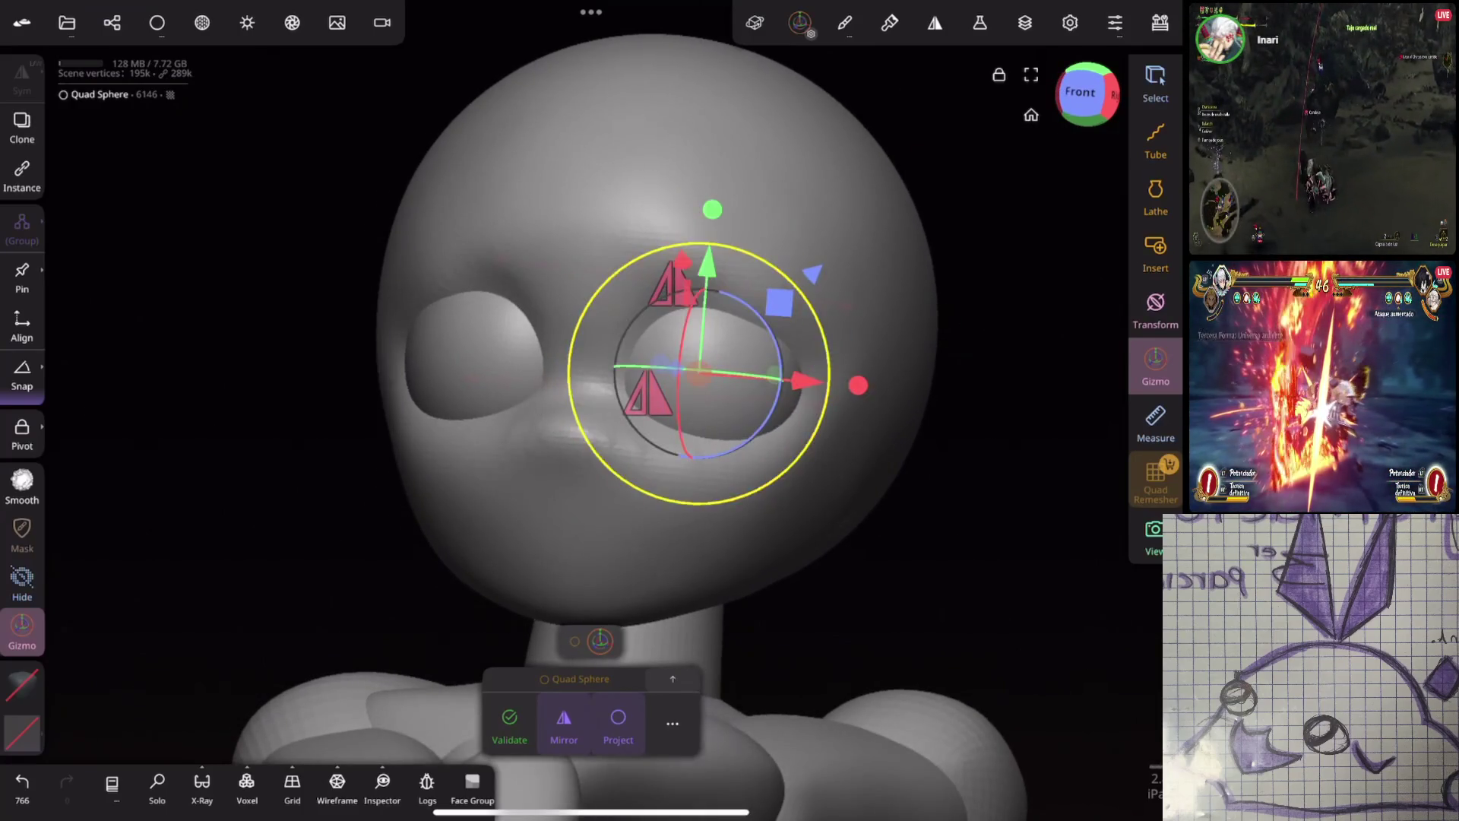
left_click_drag(934, 342, 775, 346)
left_click_drag(477, 338, 496, 340)
mouse_move(942, 407)
left_mouse_down()
mouse_move(880, 386)
mouse_move(917, 368)
left_mouse_up()
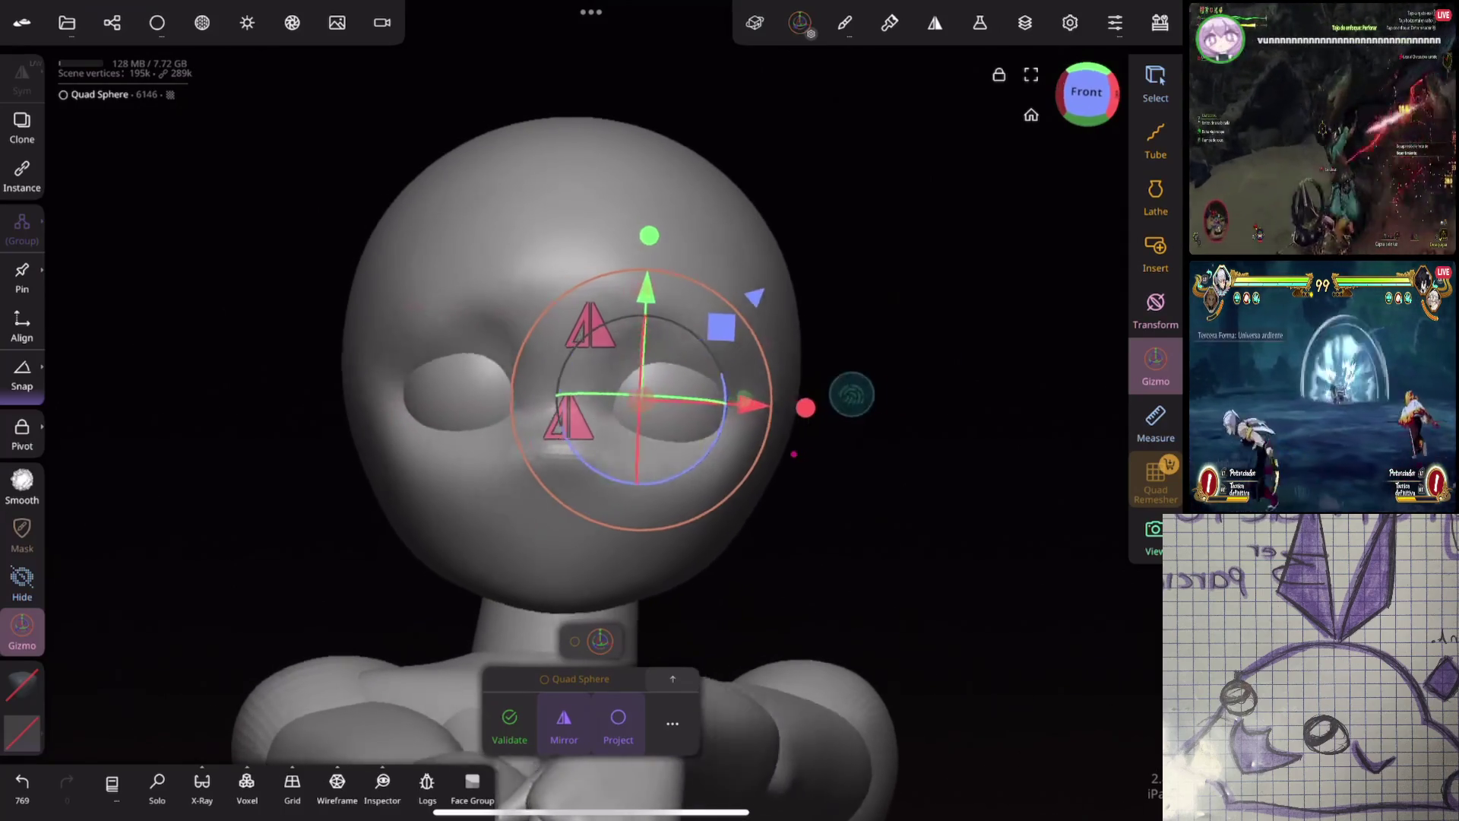
left_click_drag(847, 394, 792, 446)
left_click(792, 446)
scroll(893, 503, "up", 3)
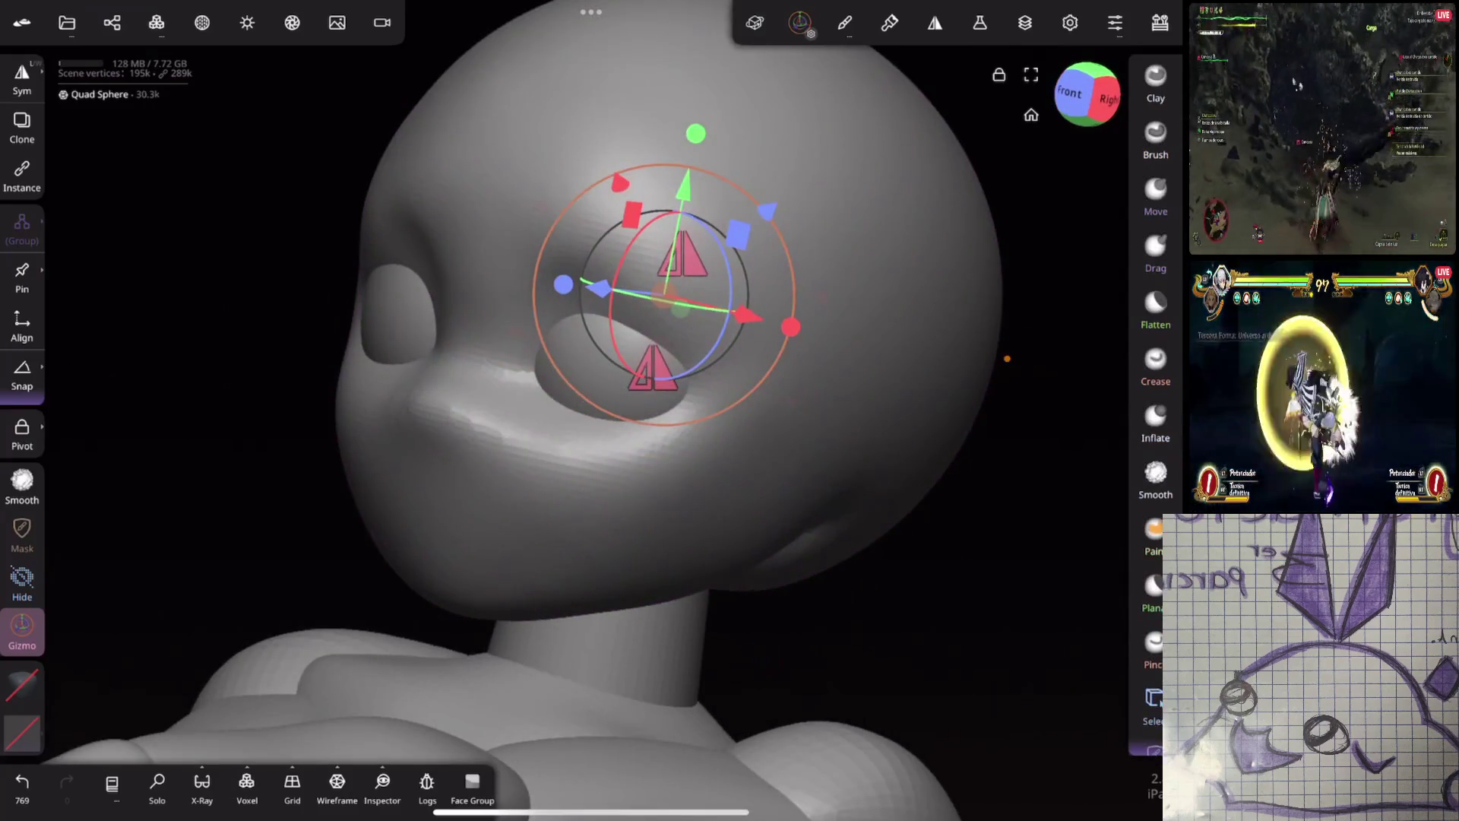
Crease around the eye sockets with a larger brush, undo it, then smooth the area with a smaller brush
left_click(1155, 362)
left_click_drag(22, 200, 22, 154)
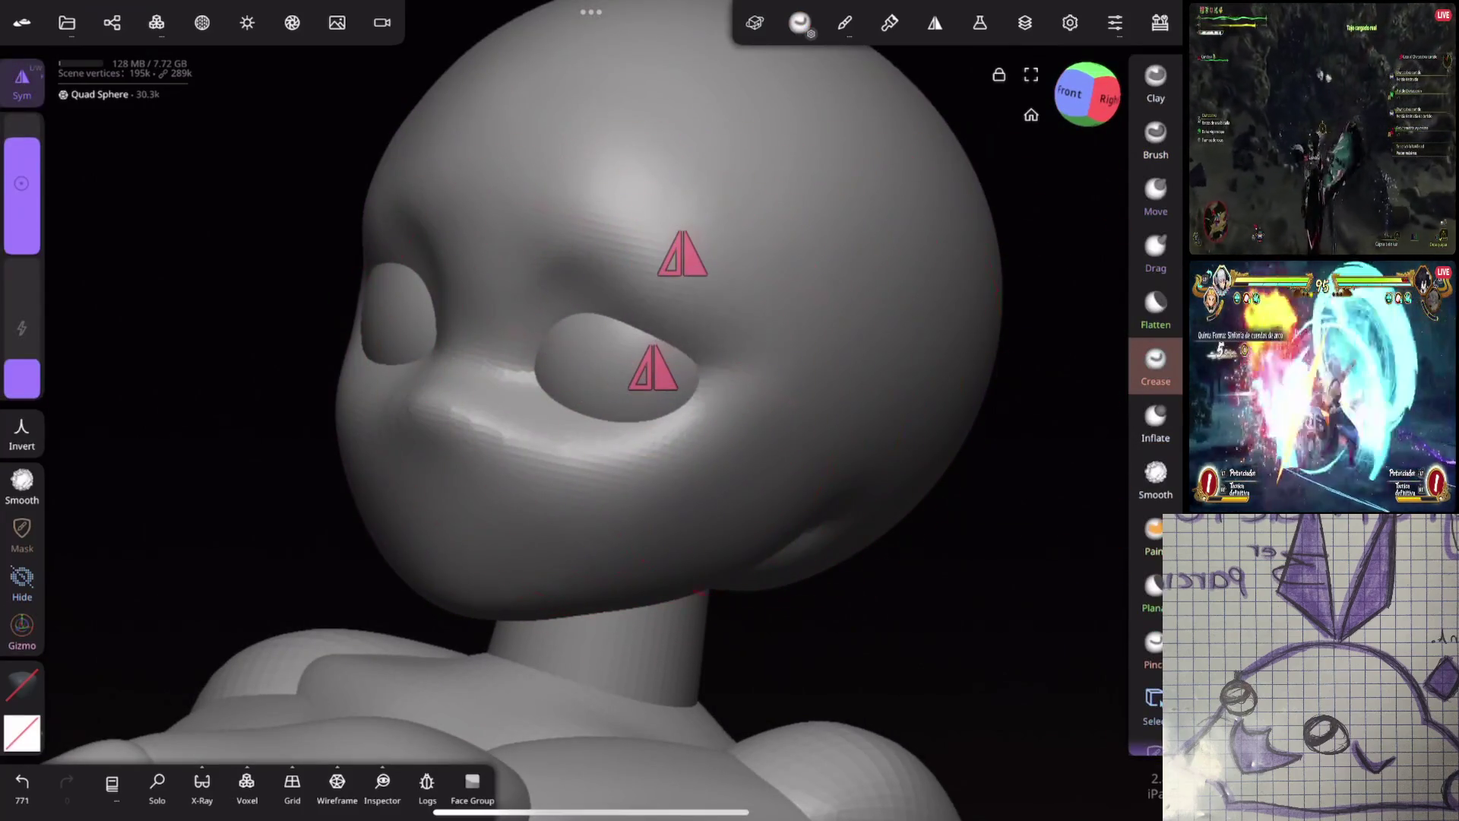
left_click_drag(1027, 444, 947, 435)
key("ctrl+z")
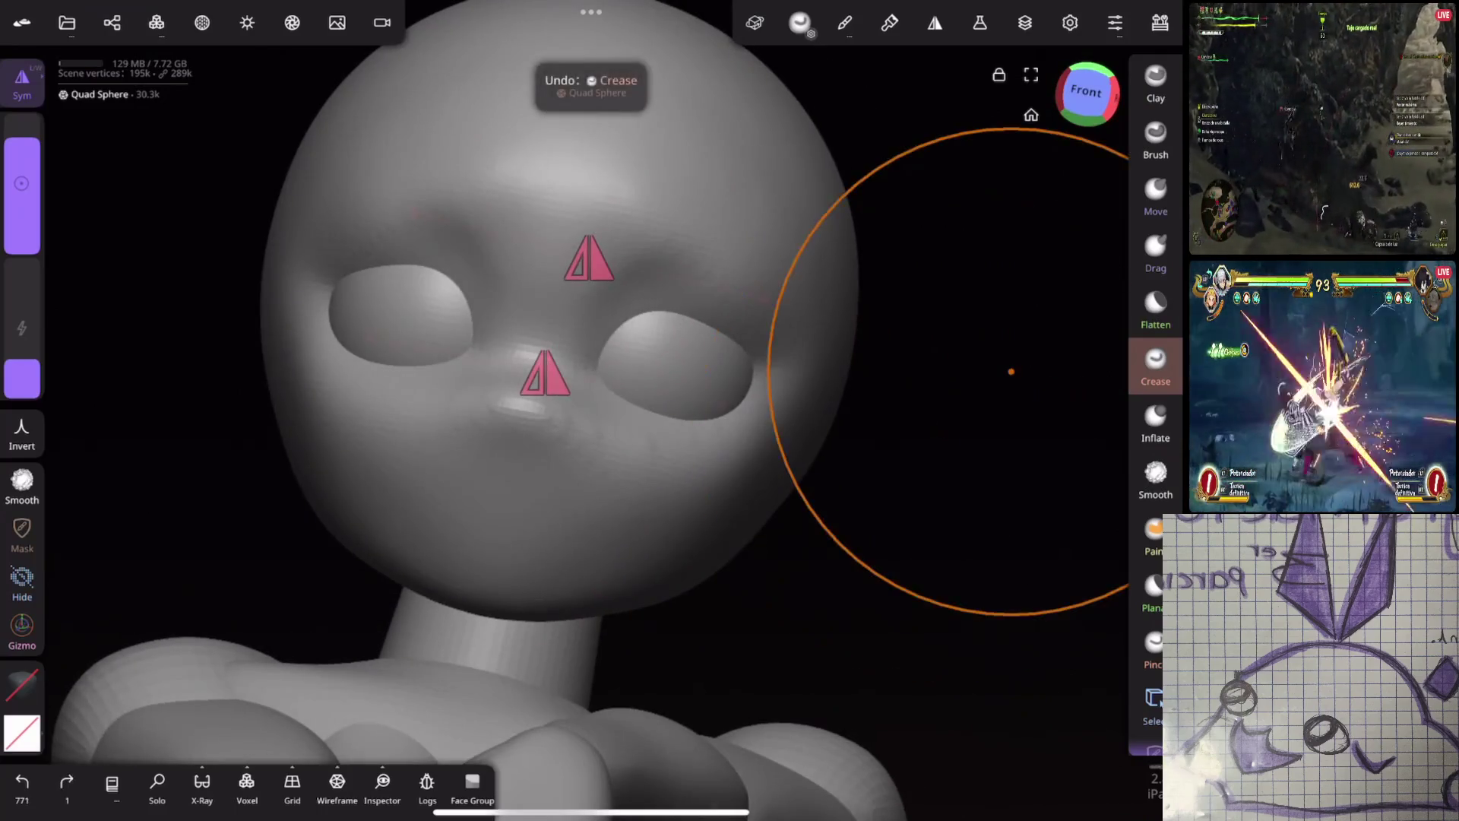
scroll(875, 490, "up", 3)
left_click_drag(22, 228, 24, 278)
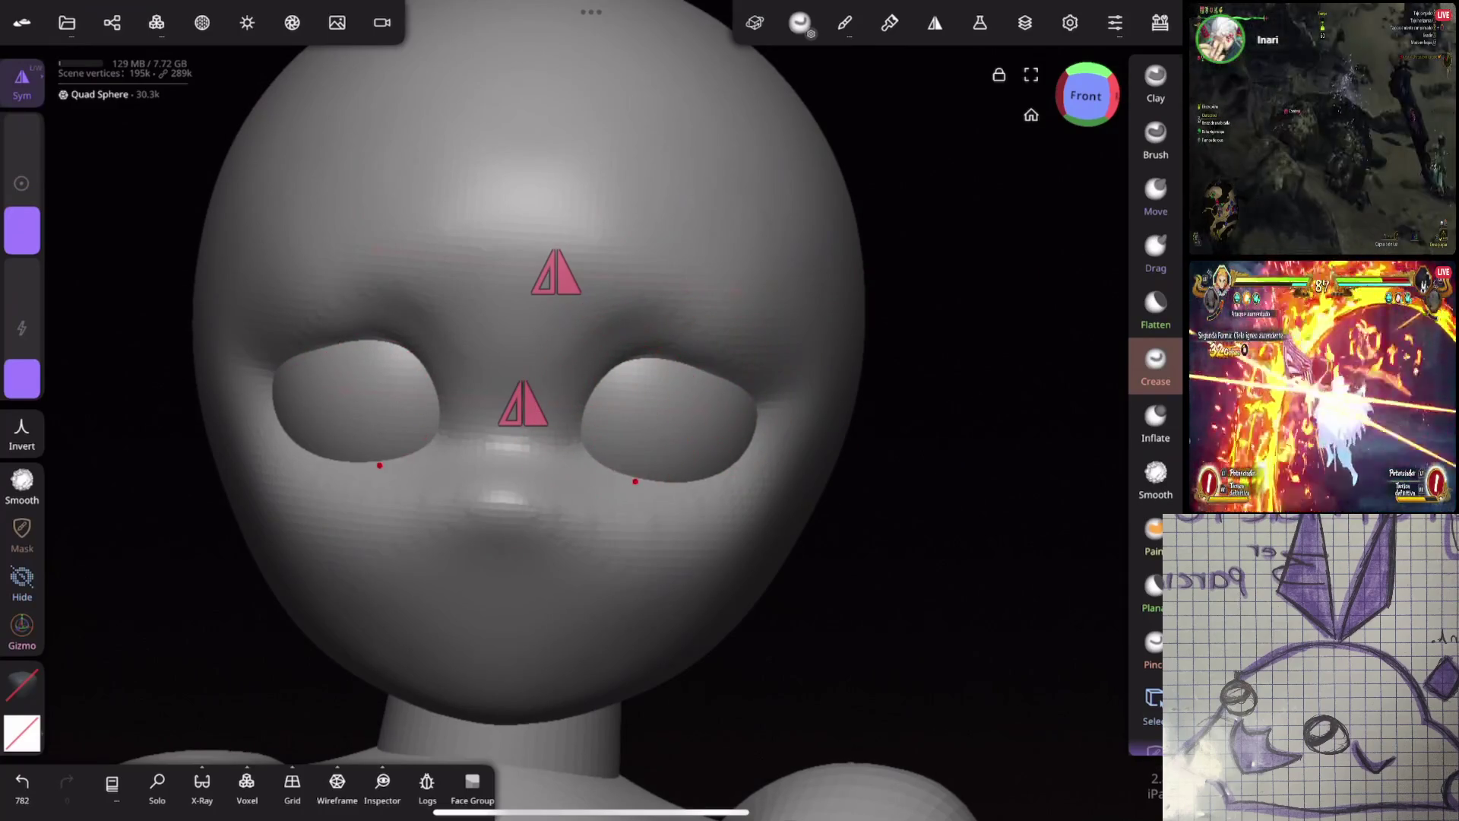
left_click_drag(935, 207, 912, 316)
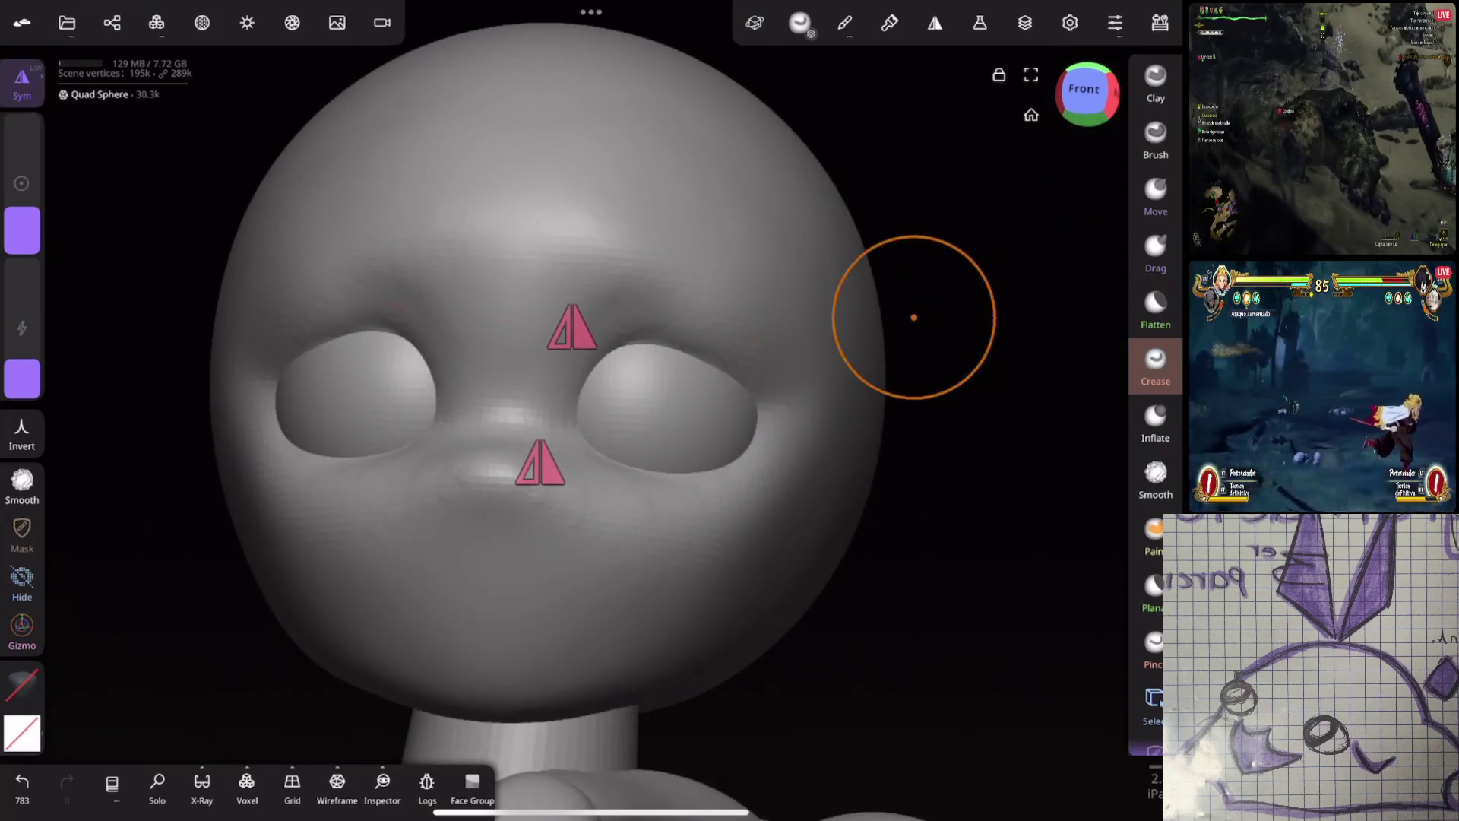
left_click(1155, 479)
left_click_drag(913, 422, 956, 430)
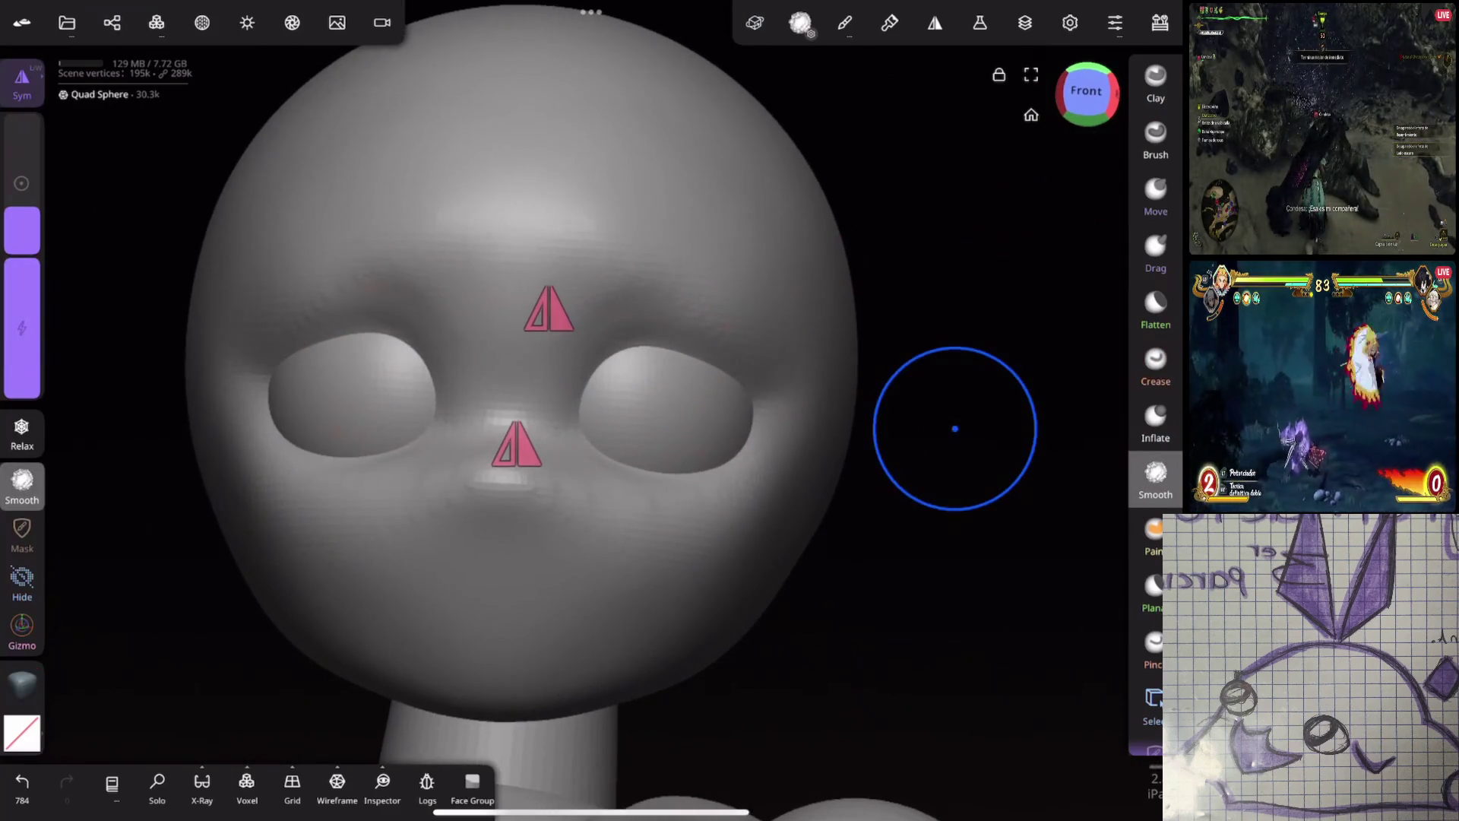
Push the eye-socket edges and the nose bridge with the Move brush, then select the eye sphere with the Gizmo
left_click(1154, 194)
left_click_drag(896, 342, 716, 392)
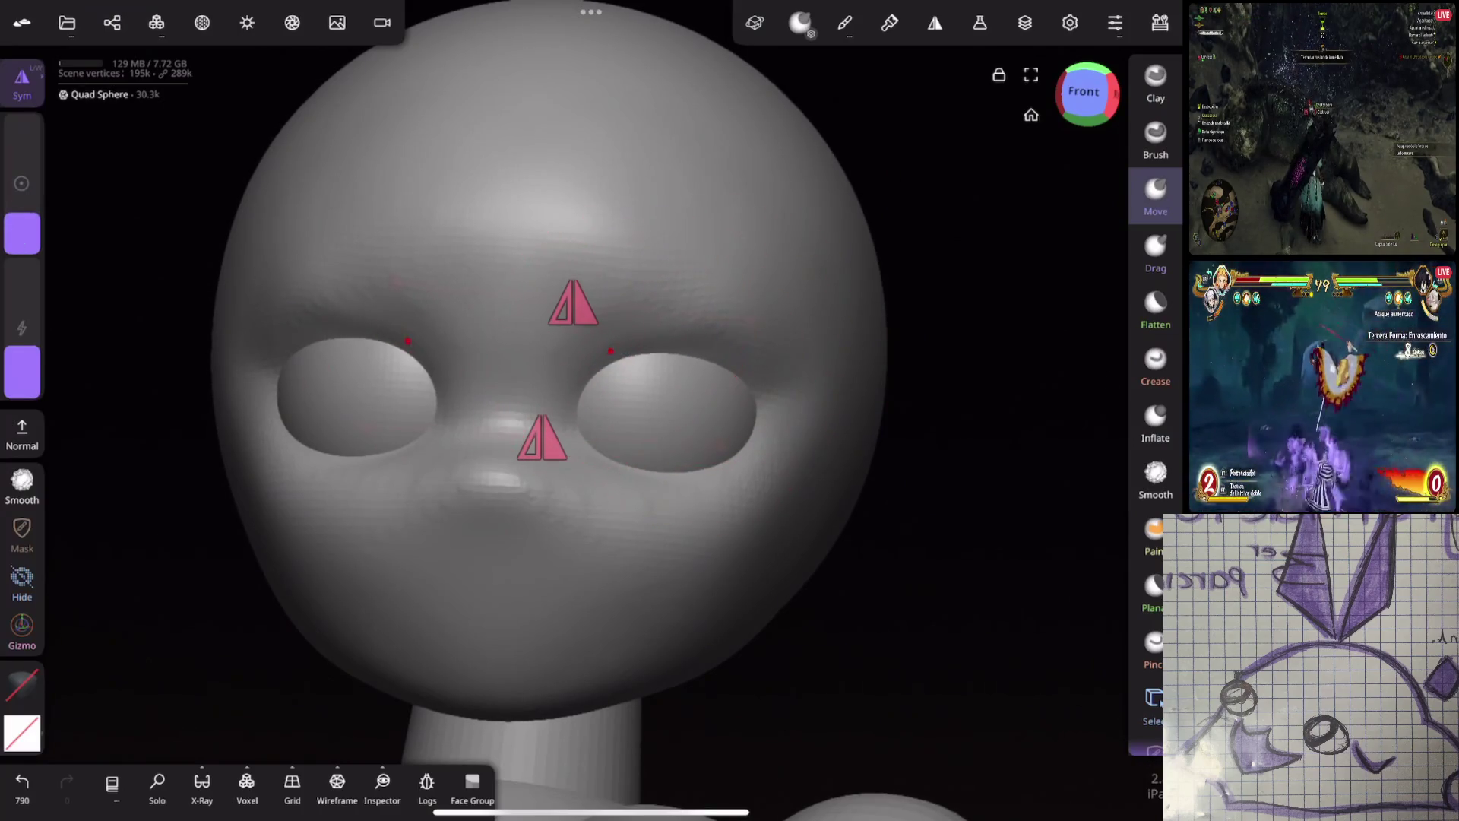
left_click_drag(566, 395, 572, 399)
left_click_drag(783, 476, 947, 305)
left_click(21, 627)
left_click(700, 352)
Shift the eye sphere sideways, then reshape the upper edges of the eye sockets with the Move brush
left_click_drag(700, 353, 977, 294)
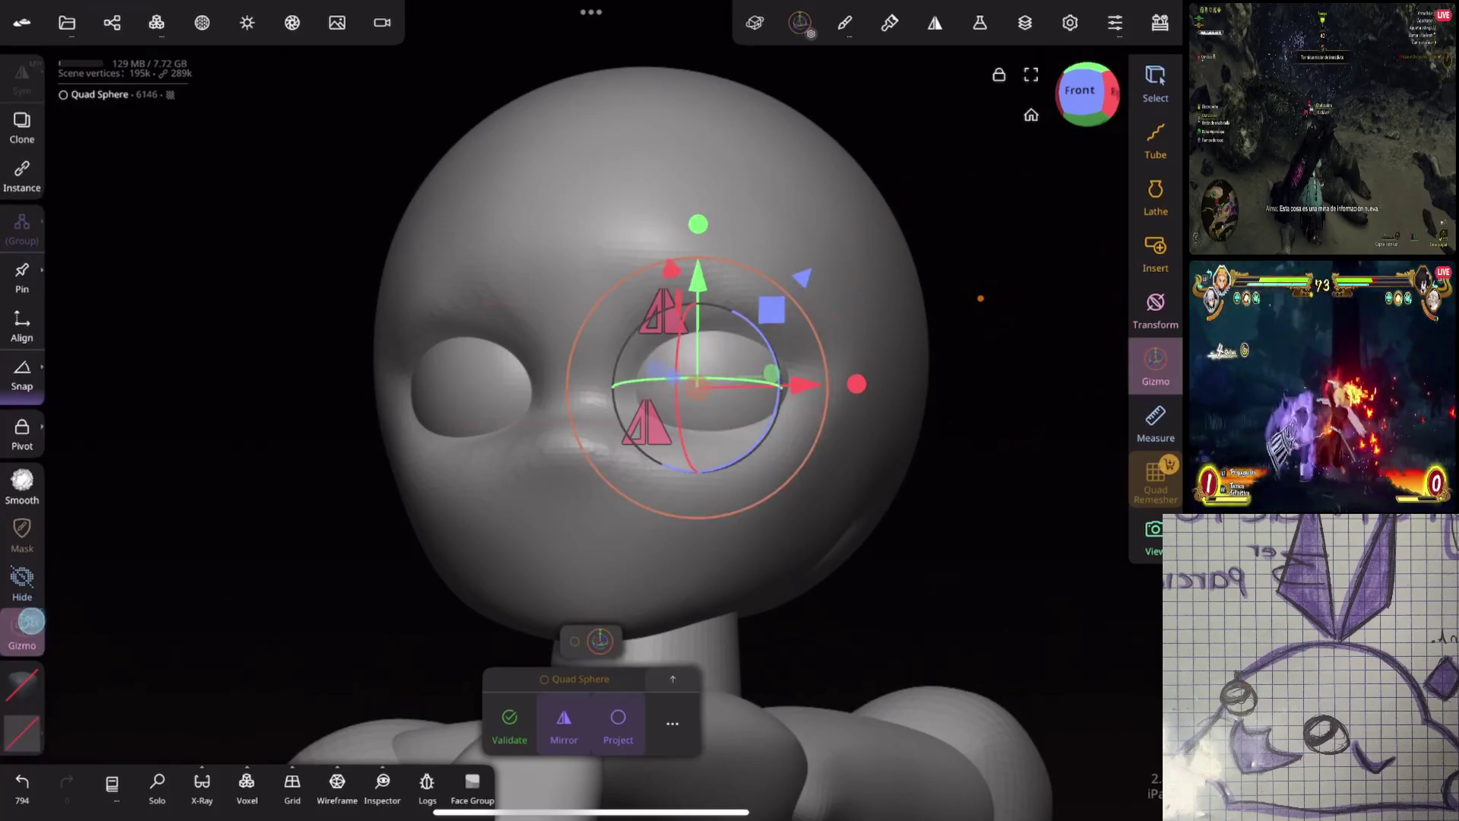
left_click_drag(804, 384, 791, 384)
left_click_drag(1004, 353, 997, 364)
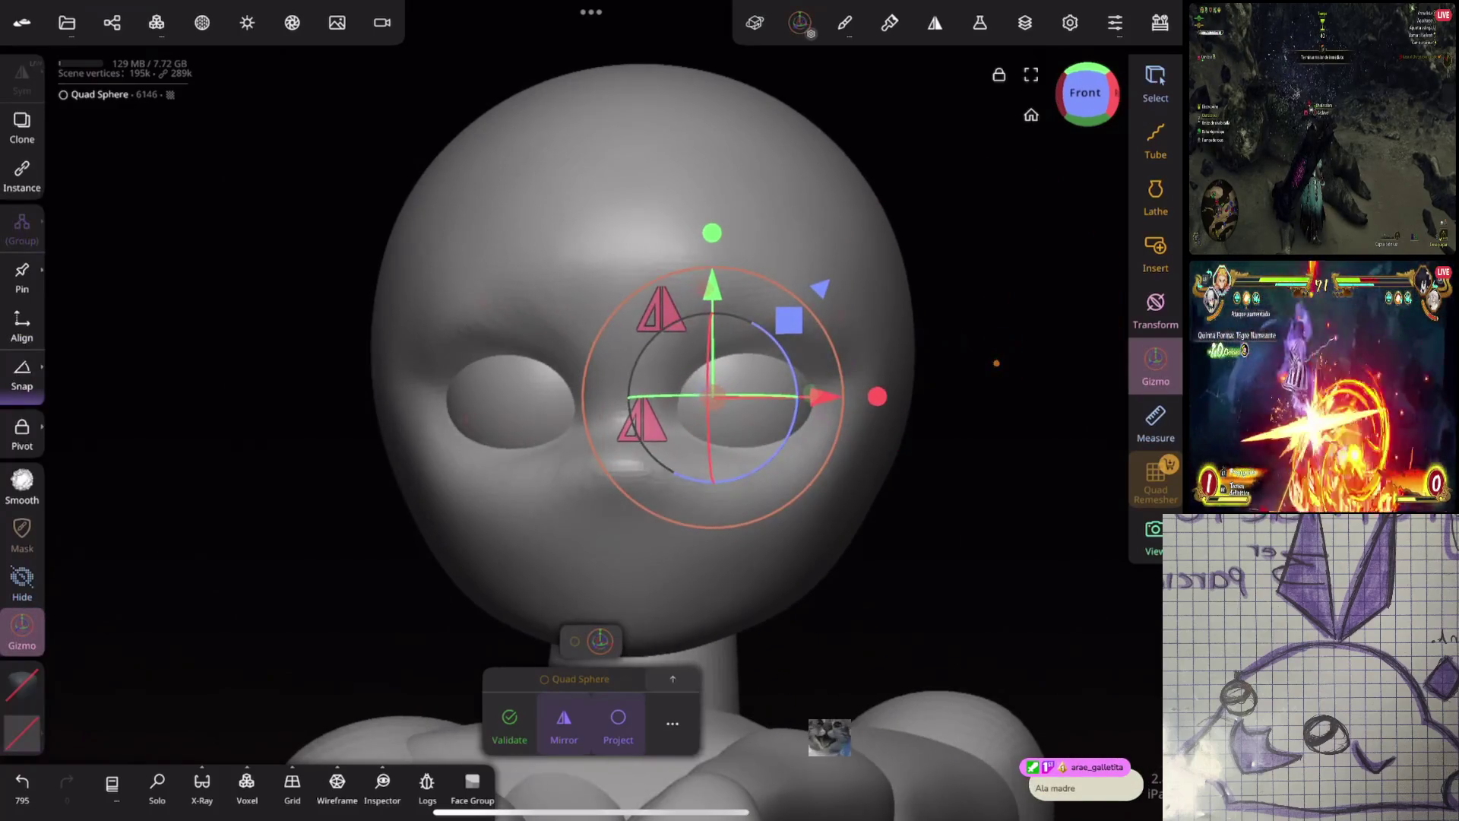
key("m")
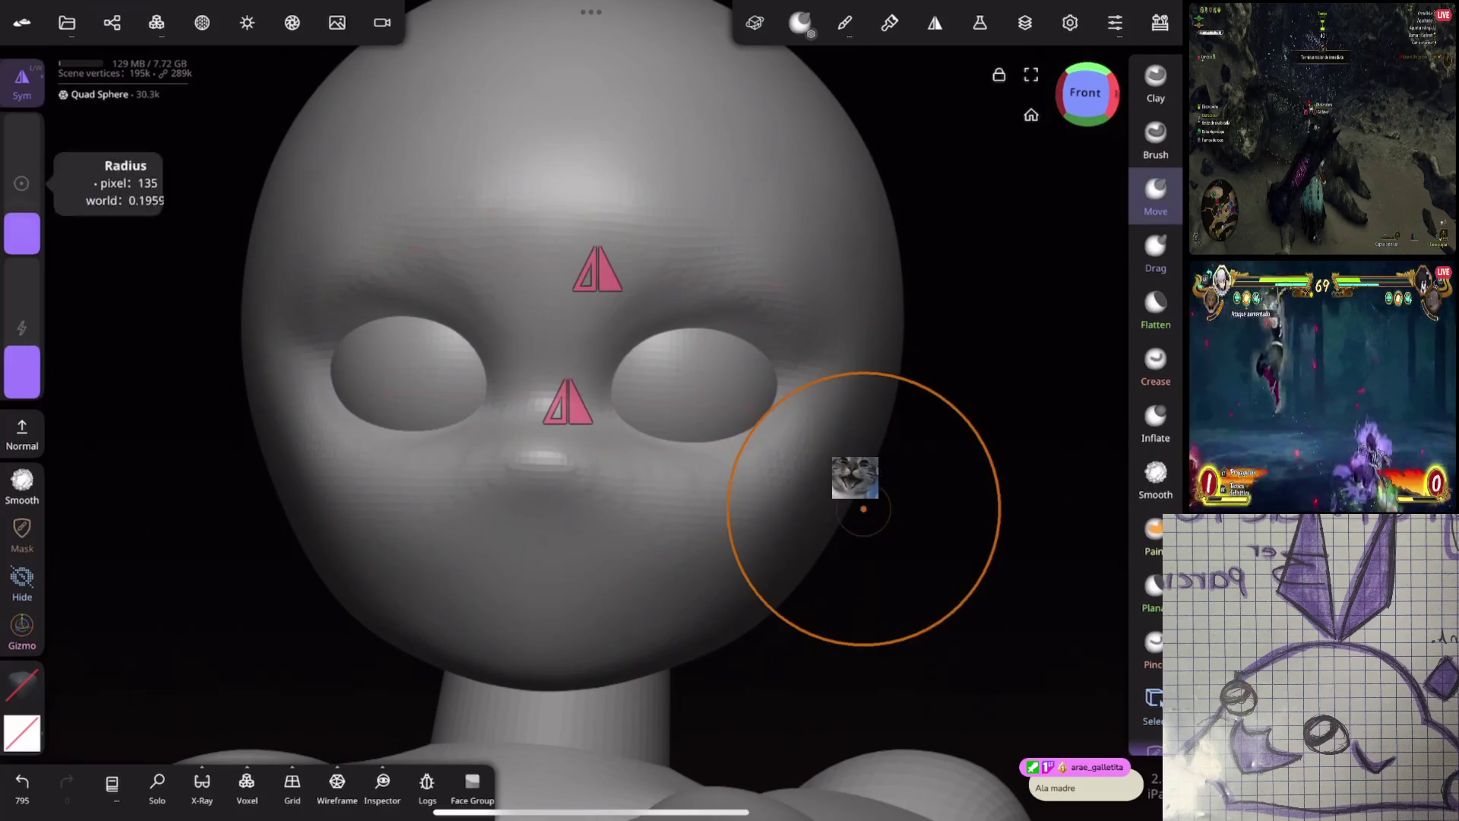
left_click_drag(854, 478, 849, 413)
left_click_drag(596, 384, 627, 370)
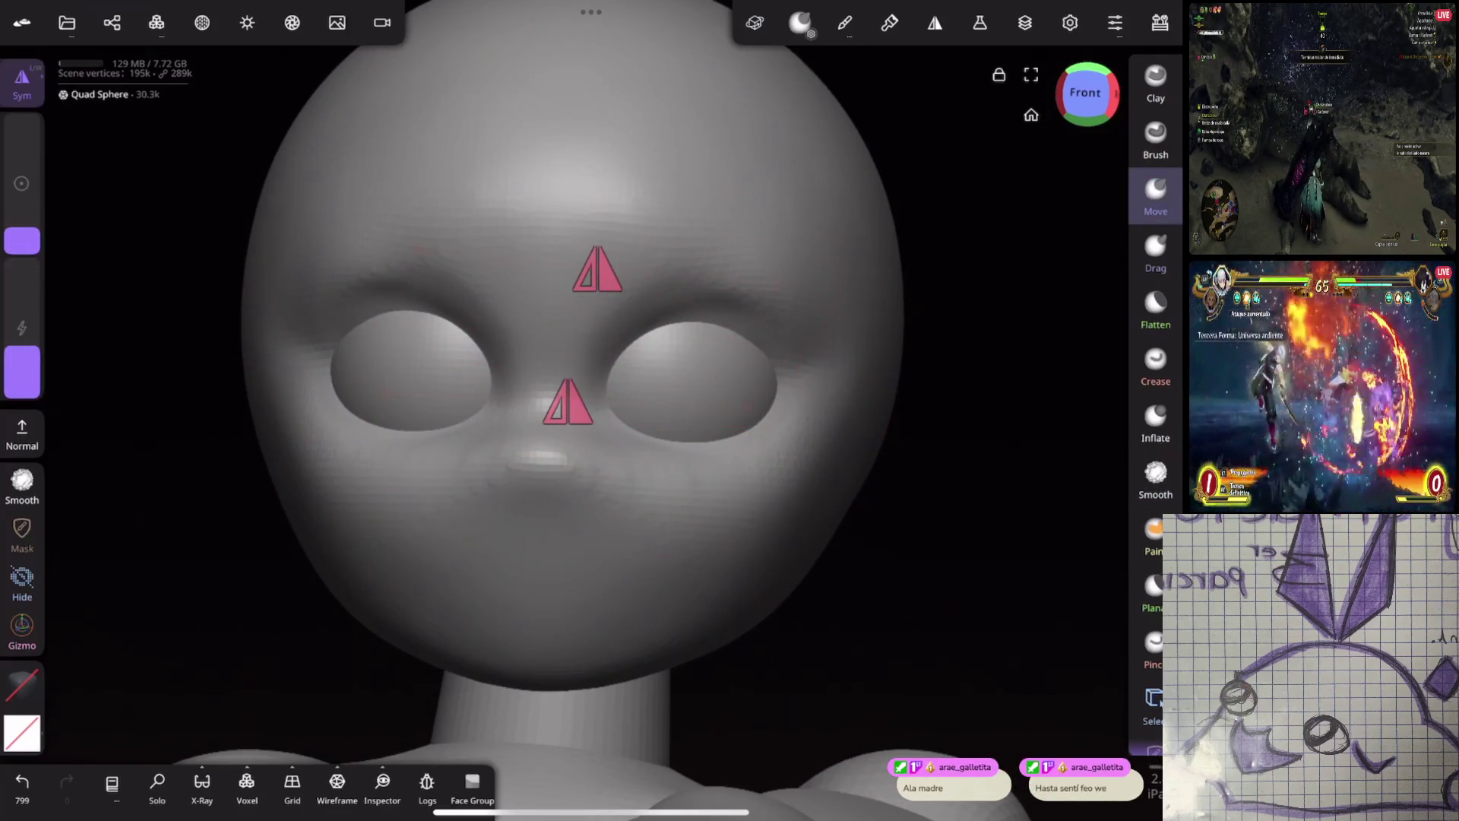
Move the eye sphere toward the face front and stretch it with the Gizmo, select the head and undo the last transform
left_click(692, 382)
left_click_drag(969, 570, 627, 570)
left_click(22, 627)
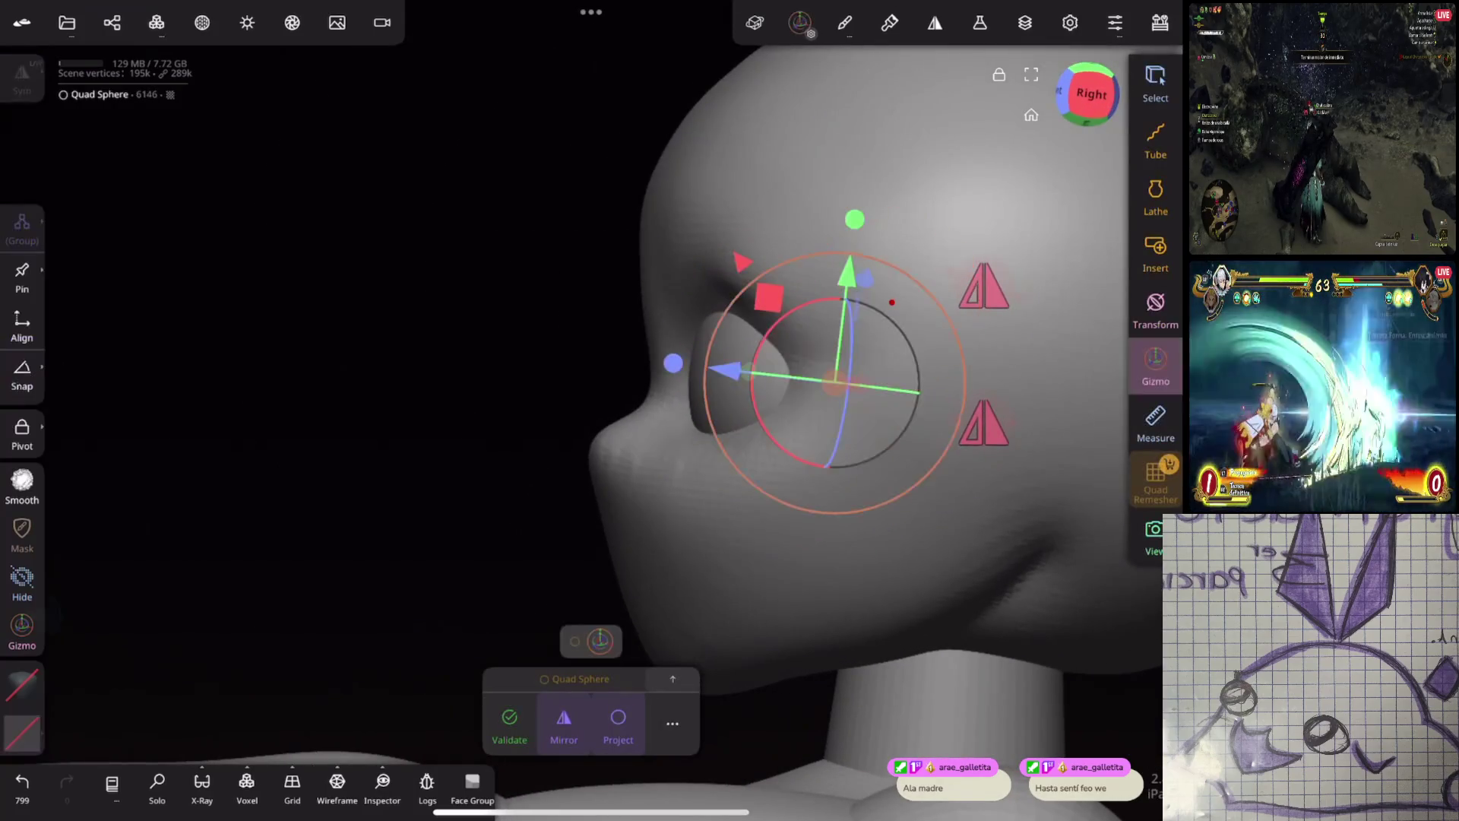
left_click_drag(967, 362, 955, 362)
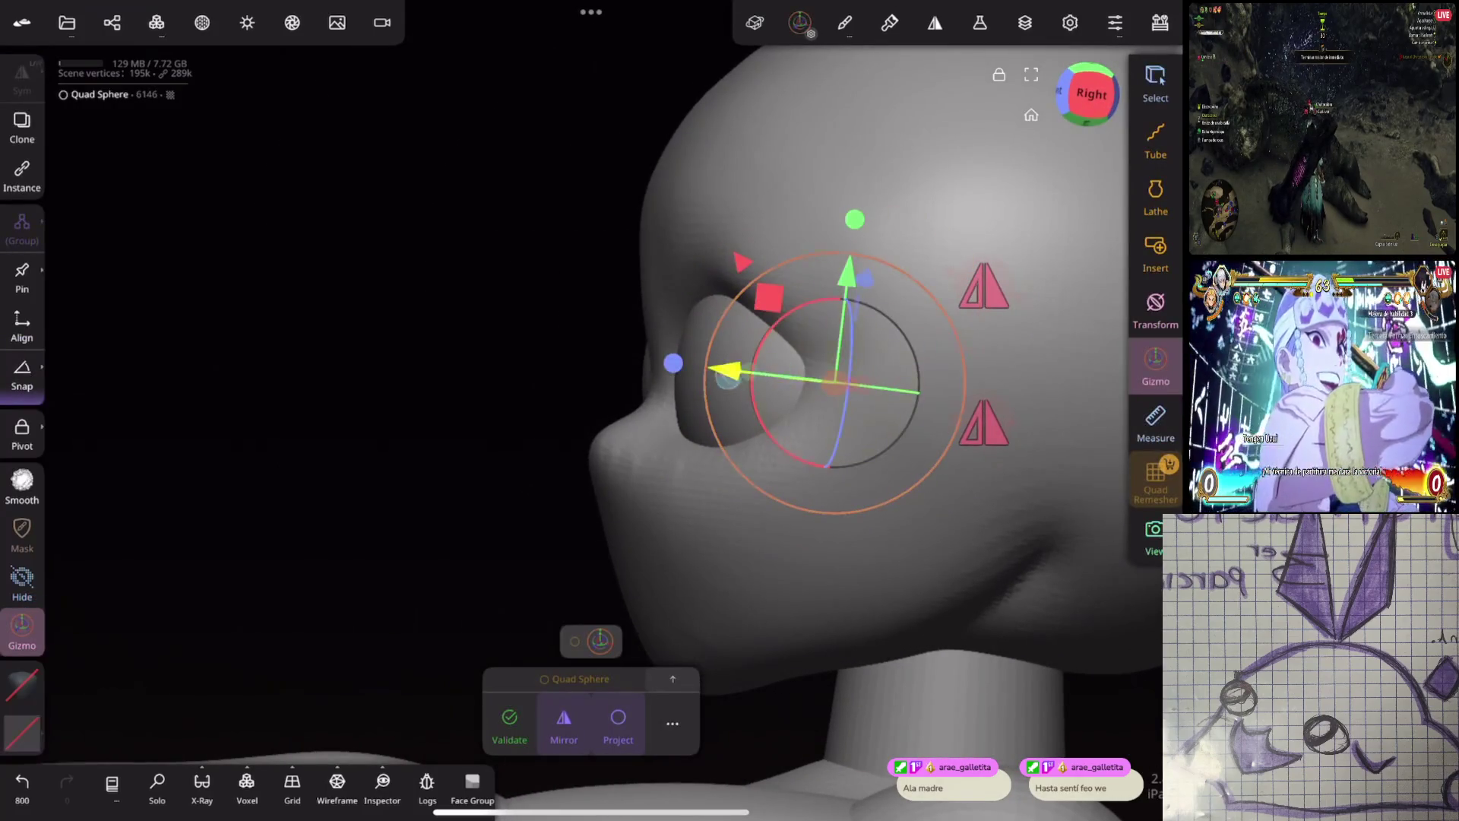
left_click(1067, 93)
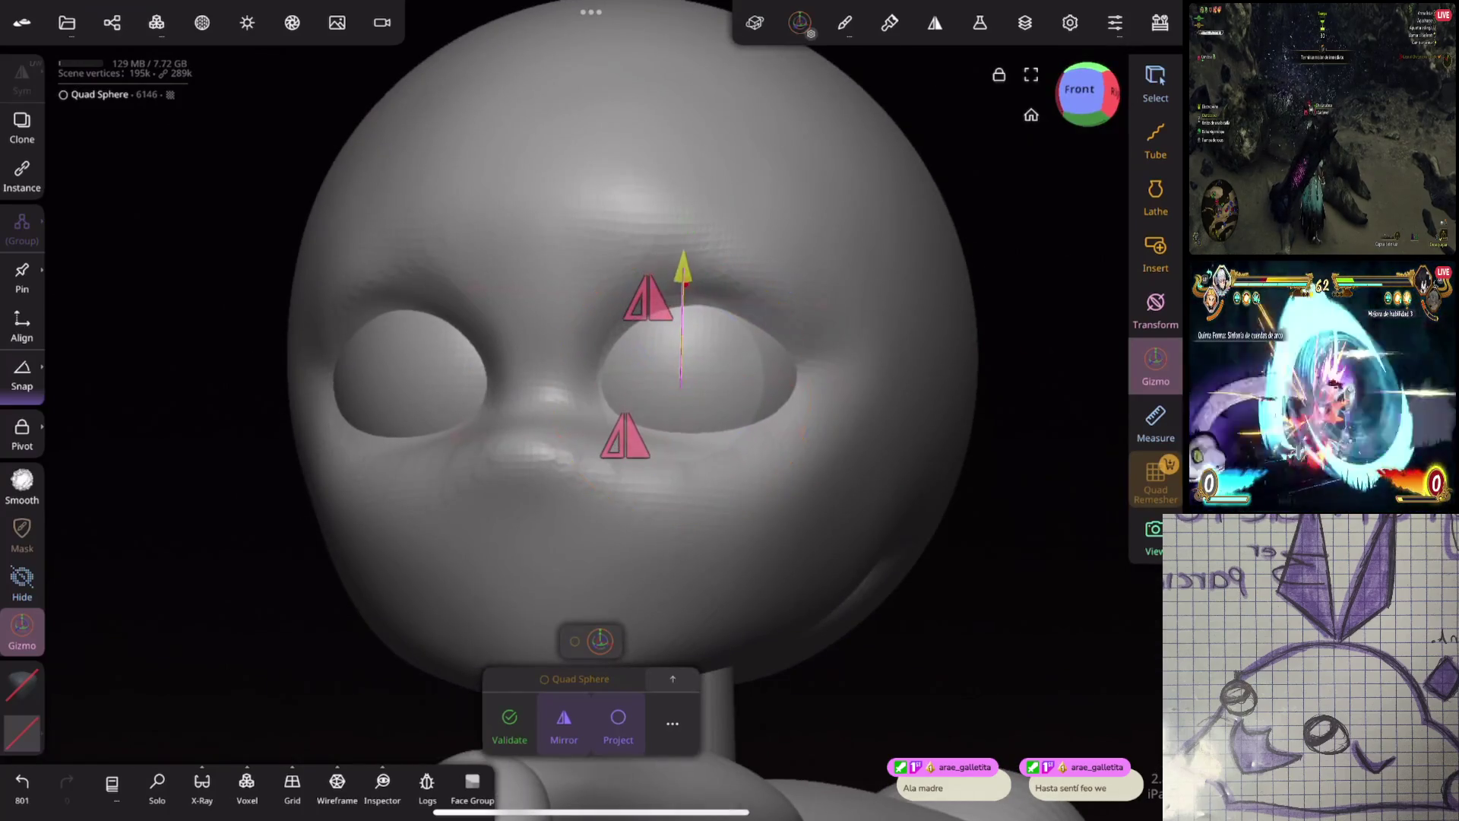
left_click_drag(604, 371, 685, 457)
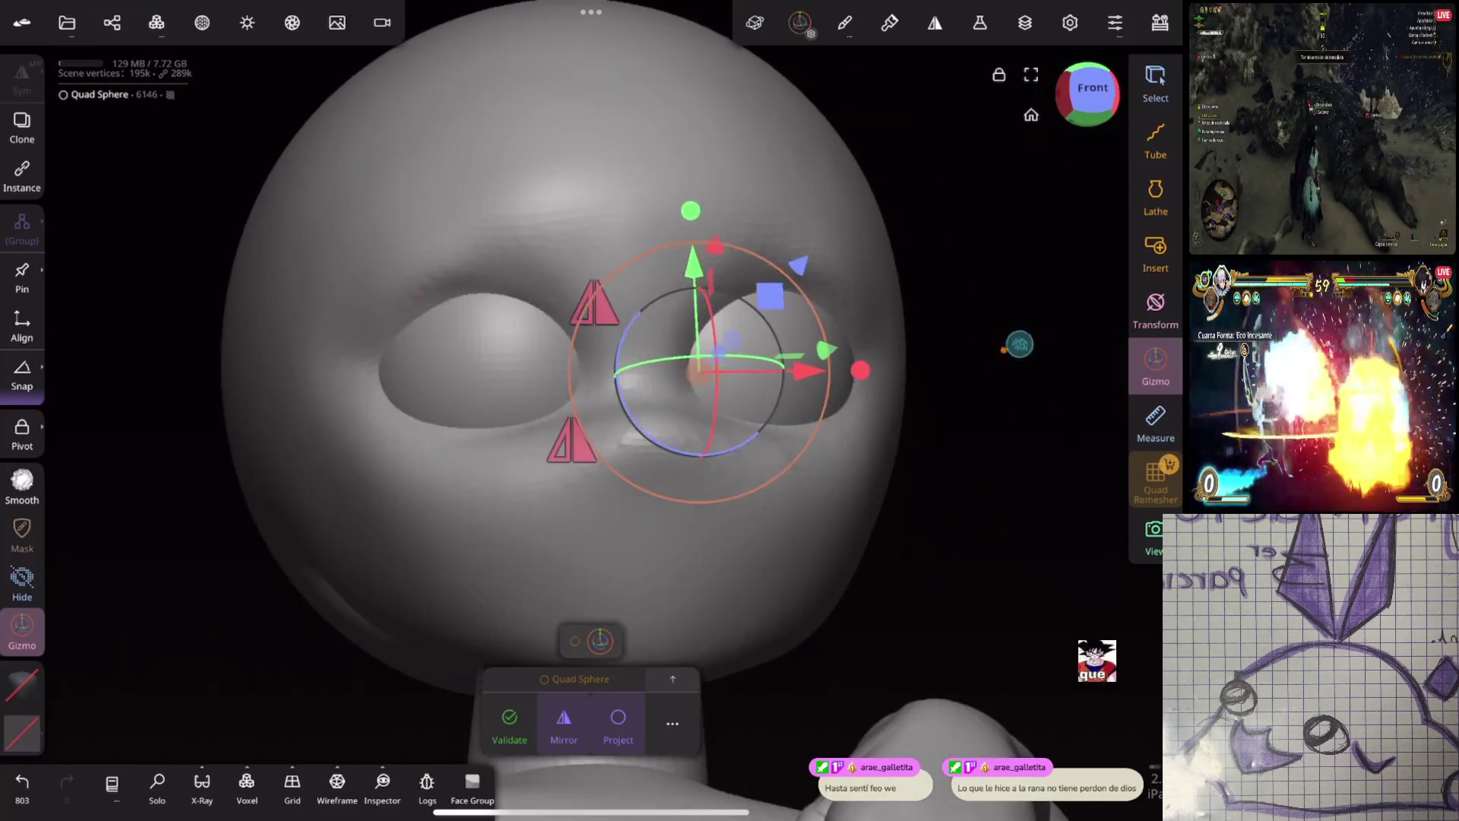
left_click_drag(1019, 338, 958, 376)
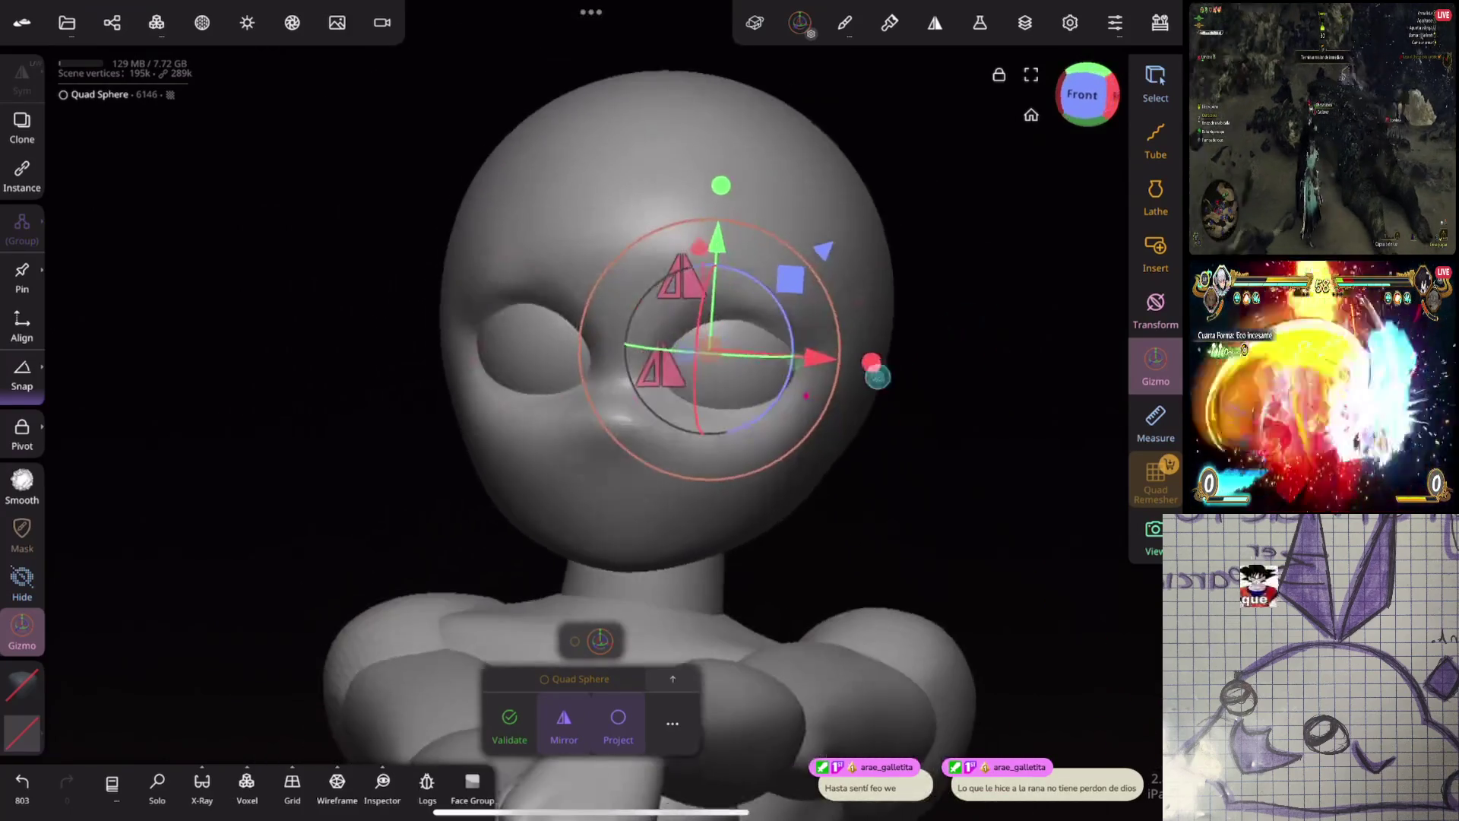
left_click(869, 374)
left_click_drag(869, 373, 685, 478)
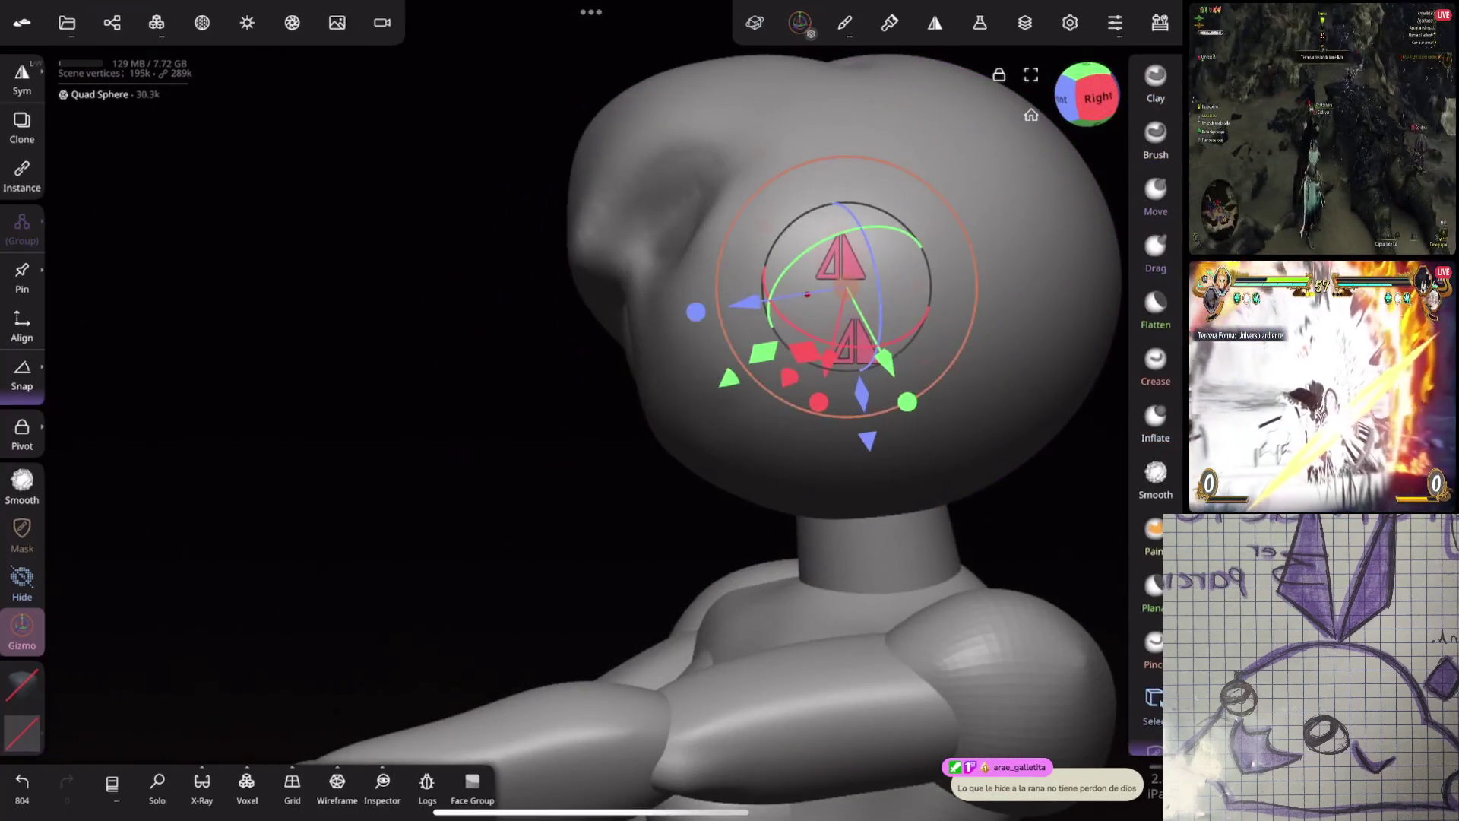
key("ctrl+z")
Build up clay on the cheek below the eye socket and smooth the brow above it as Auto Save runs
mouse_move(554, 501)
left_mouse_down()
mouse_move(783, 446)
mouse_move(870, 472)
mouse_move(858, 501)
left_mouse_up()
key("m")
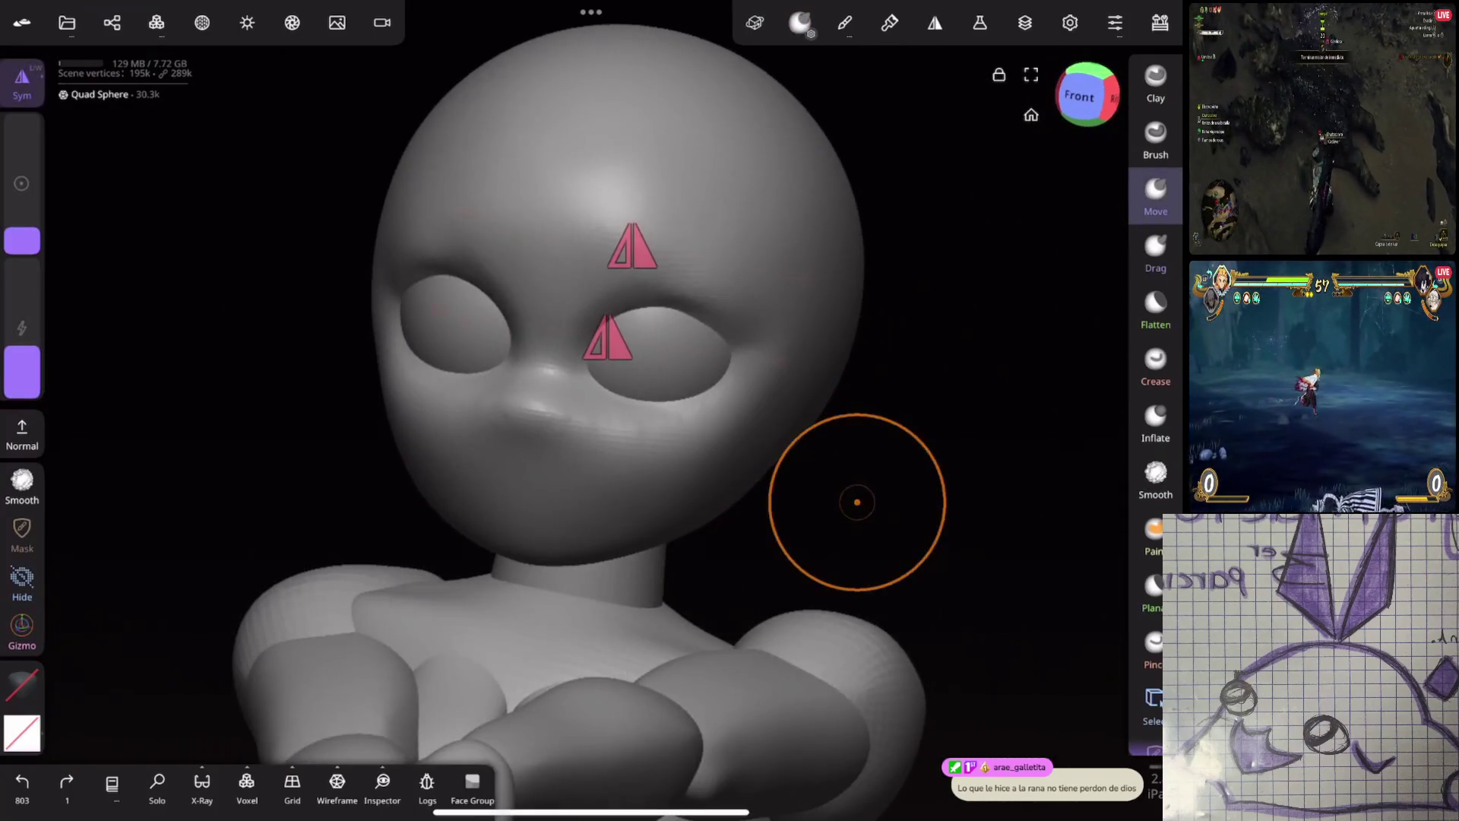
left_click_drag(810, 438, 705, 484)
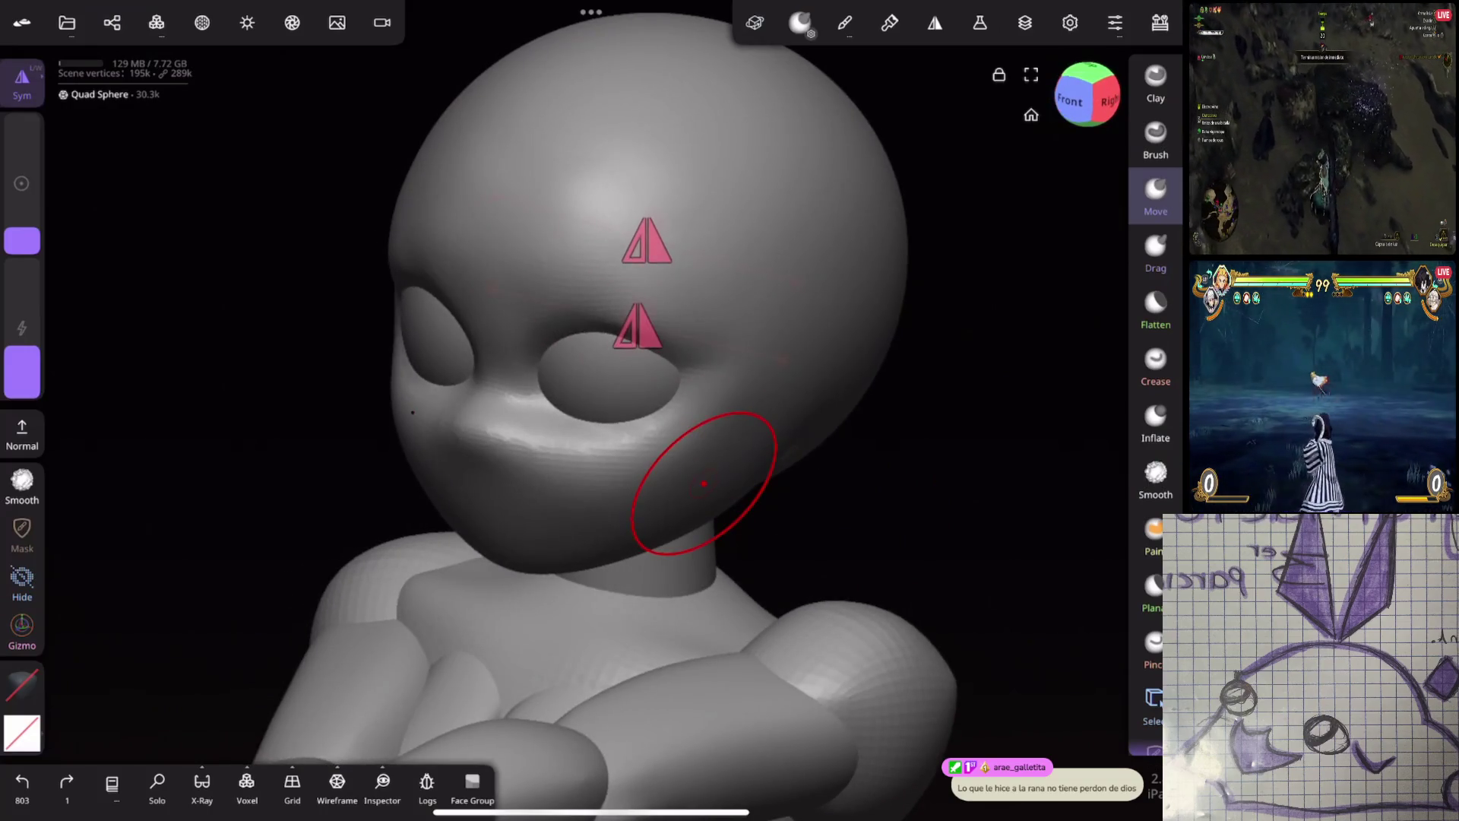
left_click(1156, 80)
left_click_drag(21, 239, 21, 234)
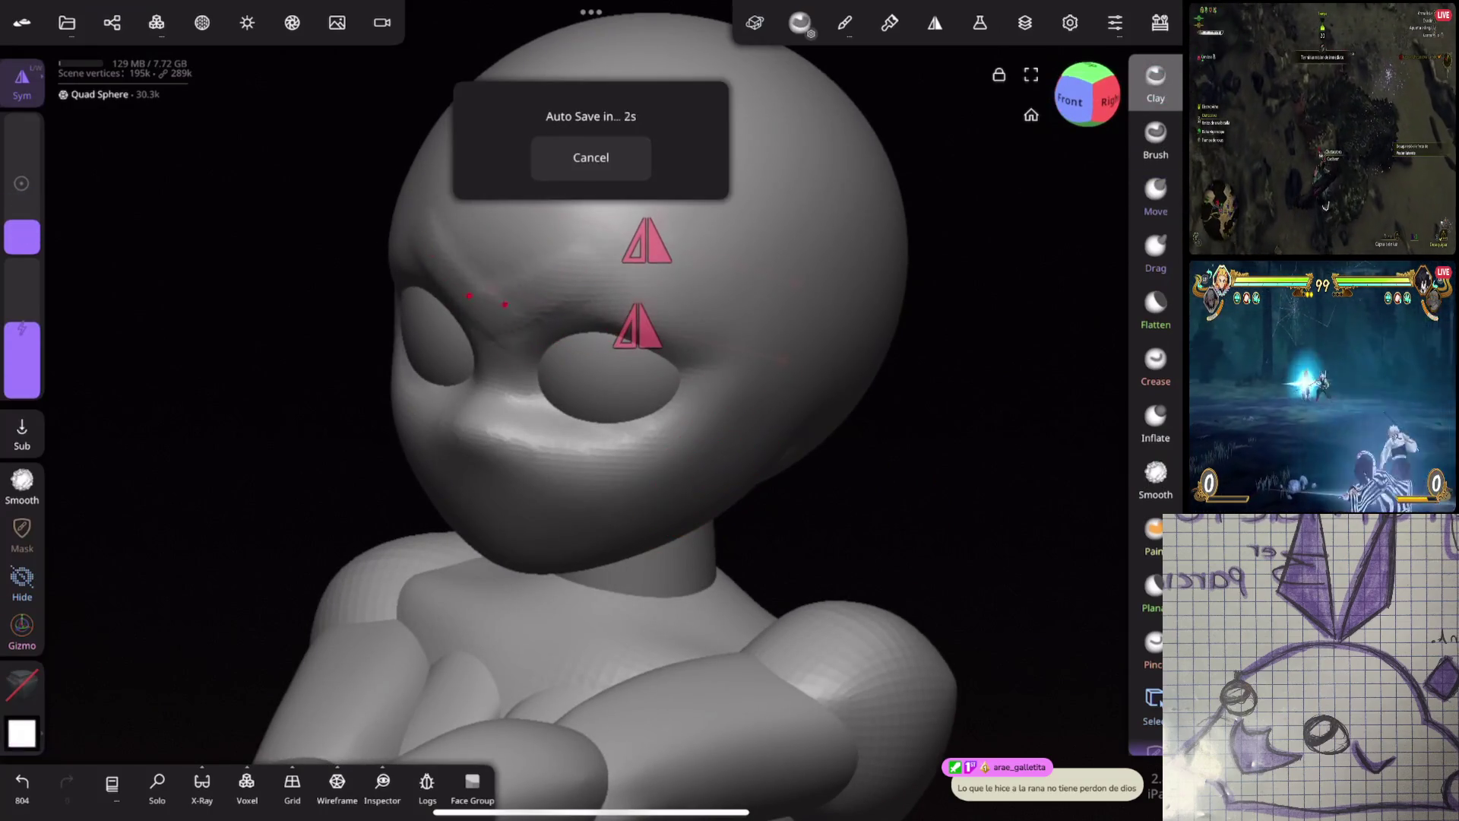
left_click_drag(433, 256, 529, 320)
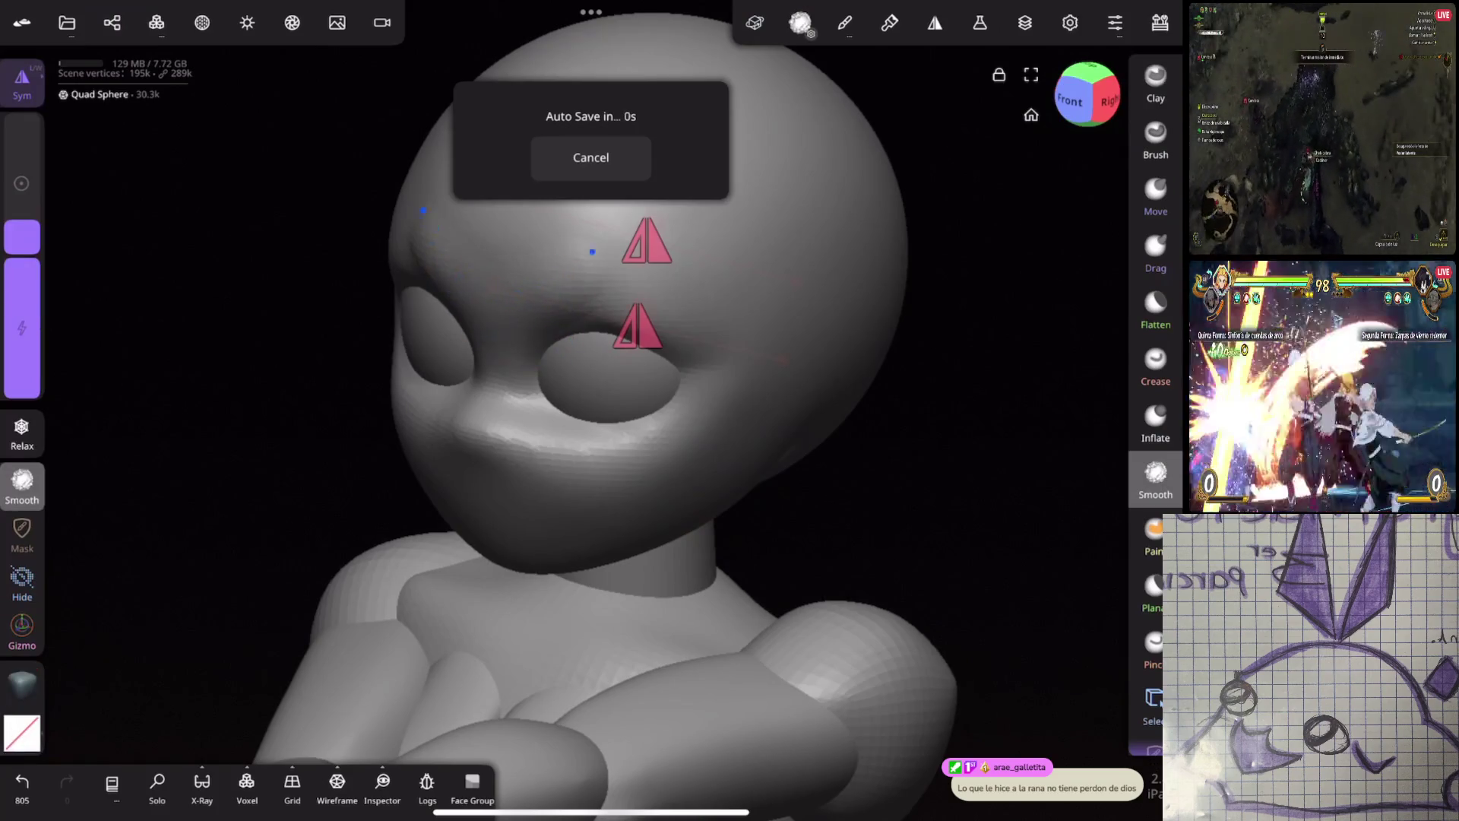
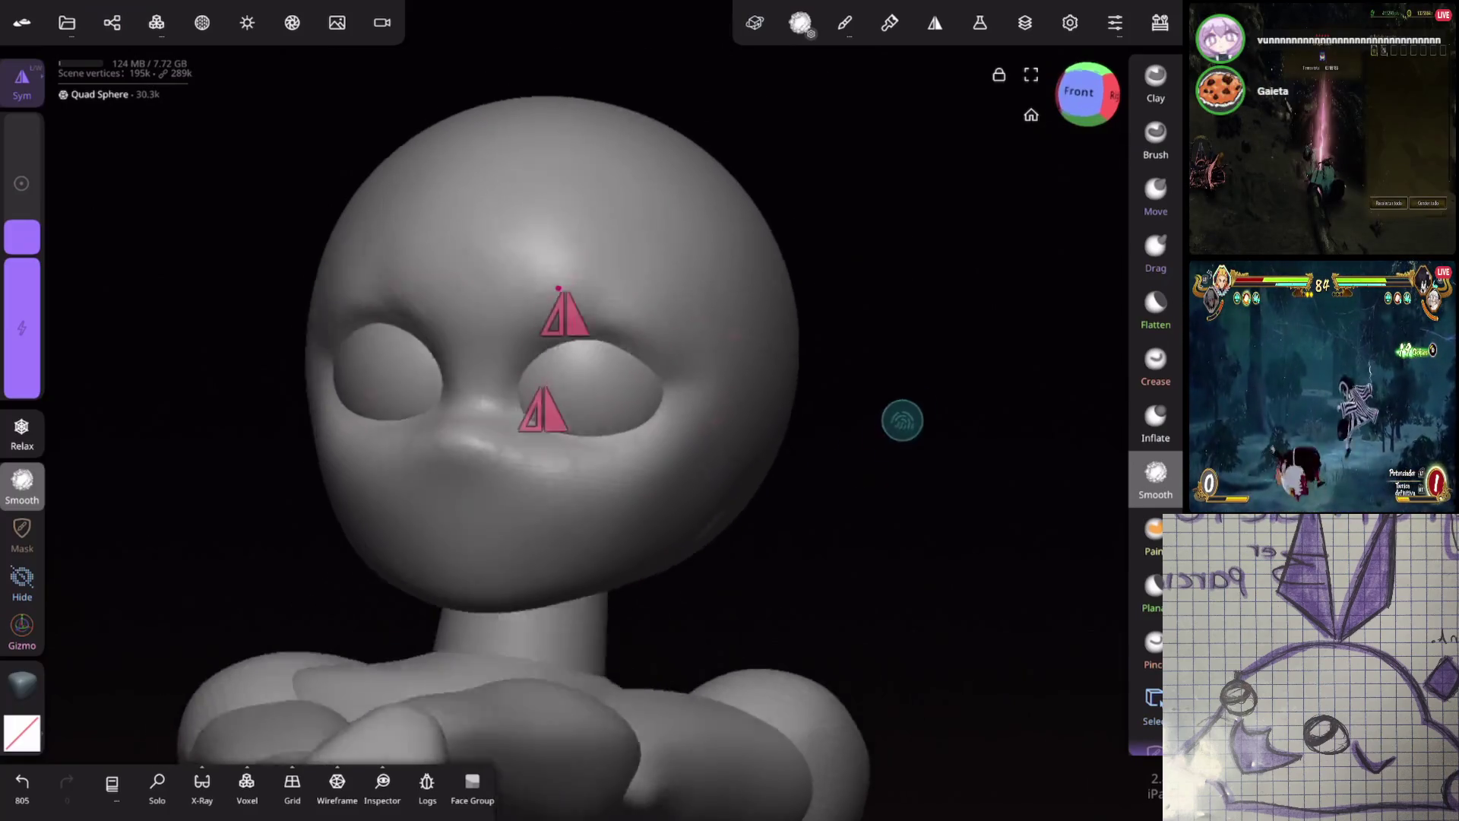
Reposition the eye sphere into the socket with the Gizmo, checking it from profile and front
left_click_drag(900, 418, 853, 579)
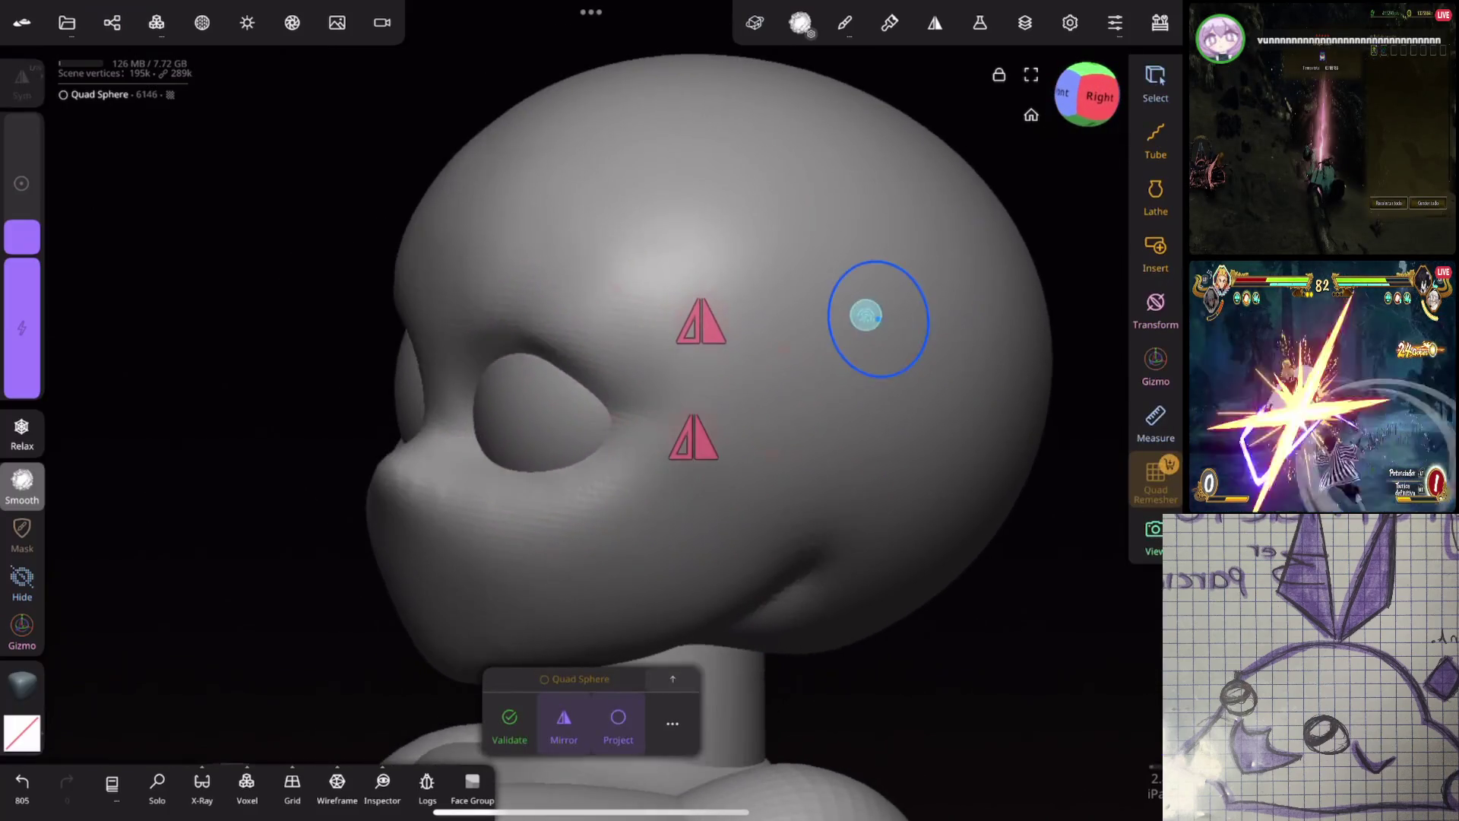
left_click_drag(897, 275, 733, 381)
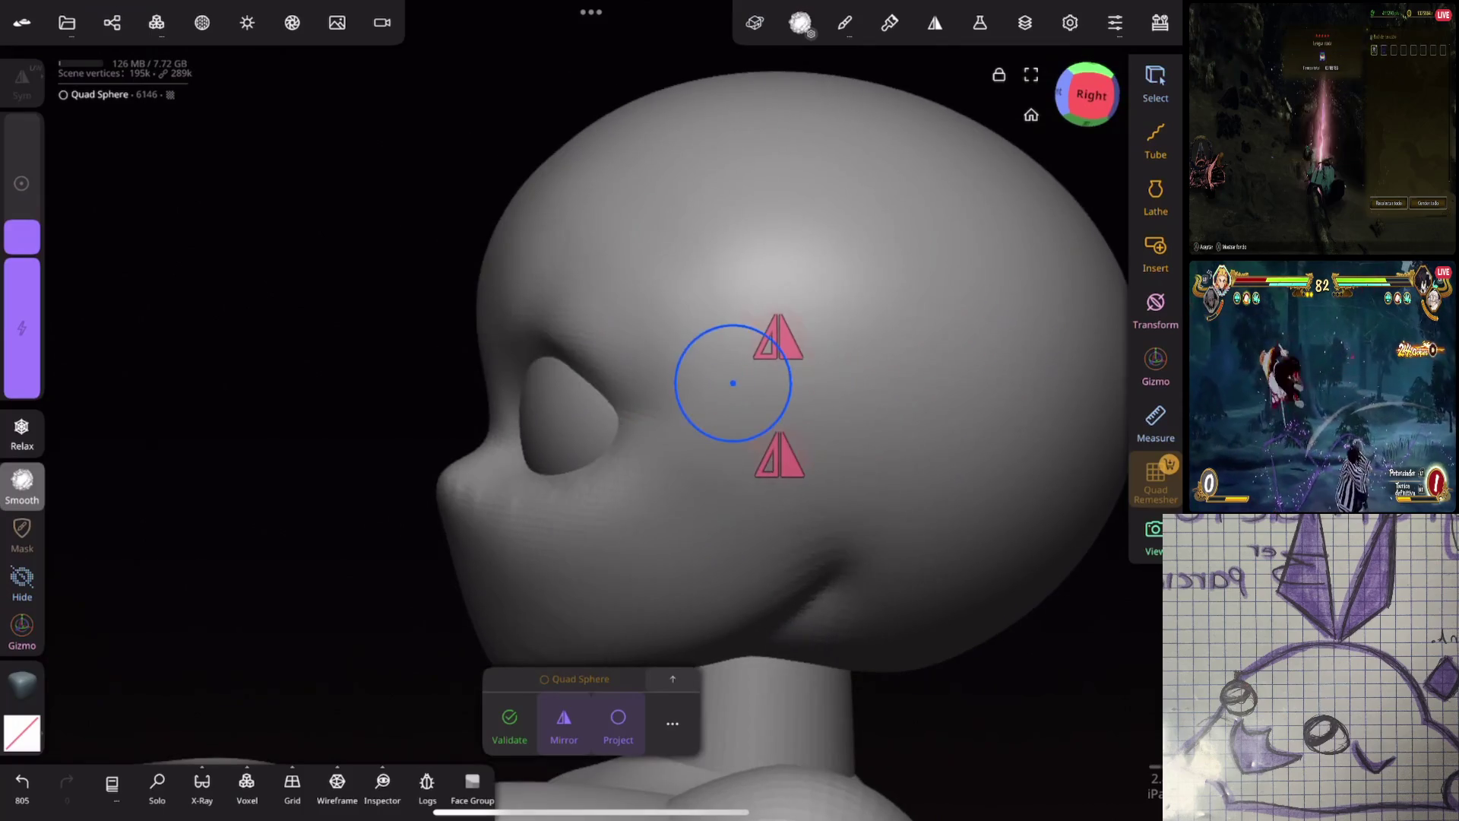
left_click(1155, 365)
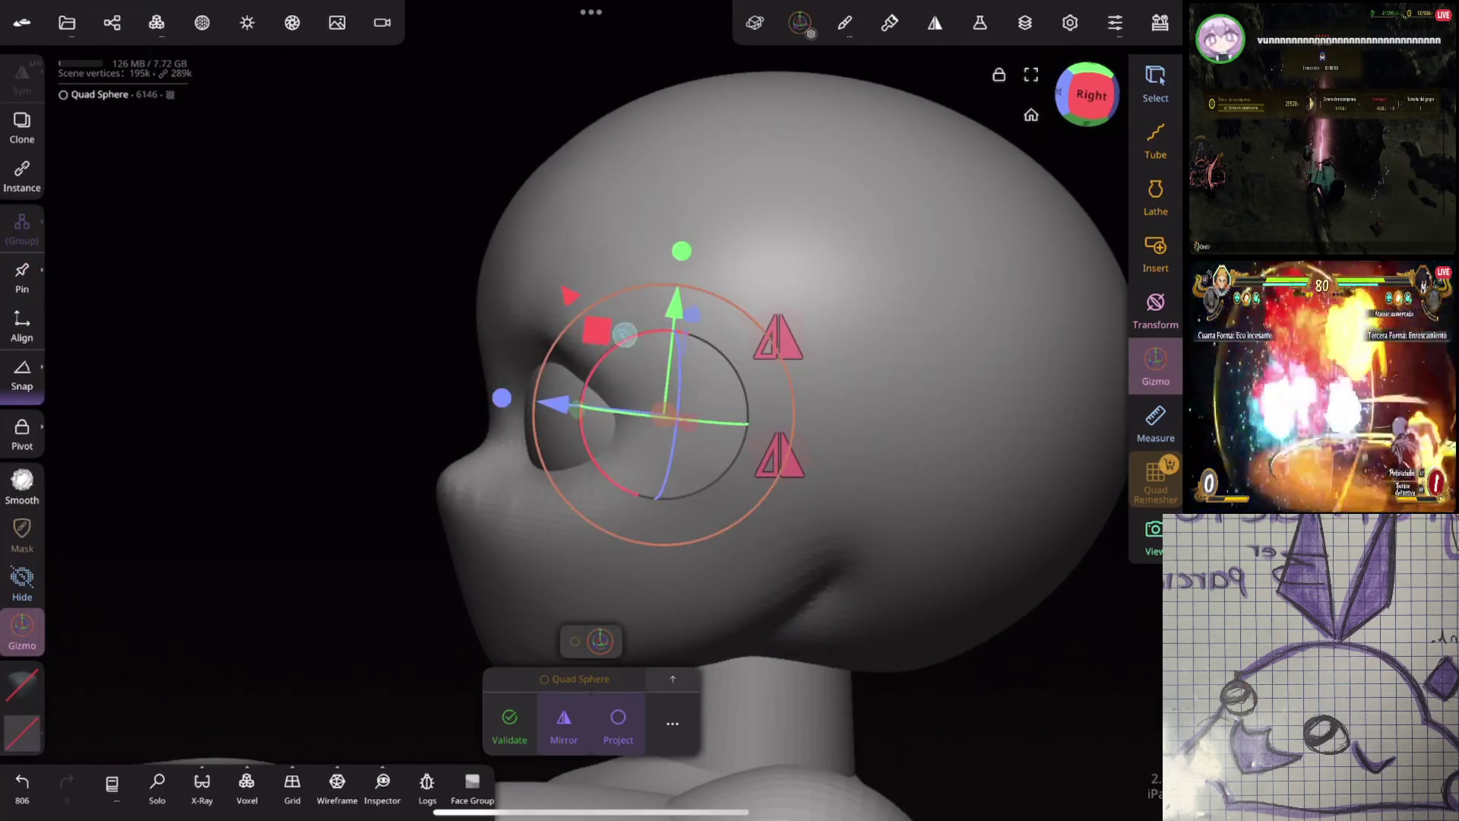
left_click_drag(285, 513, 741, 491)
key("ctrl+z")
key("ctrl+shift+z")
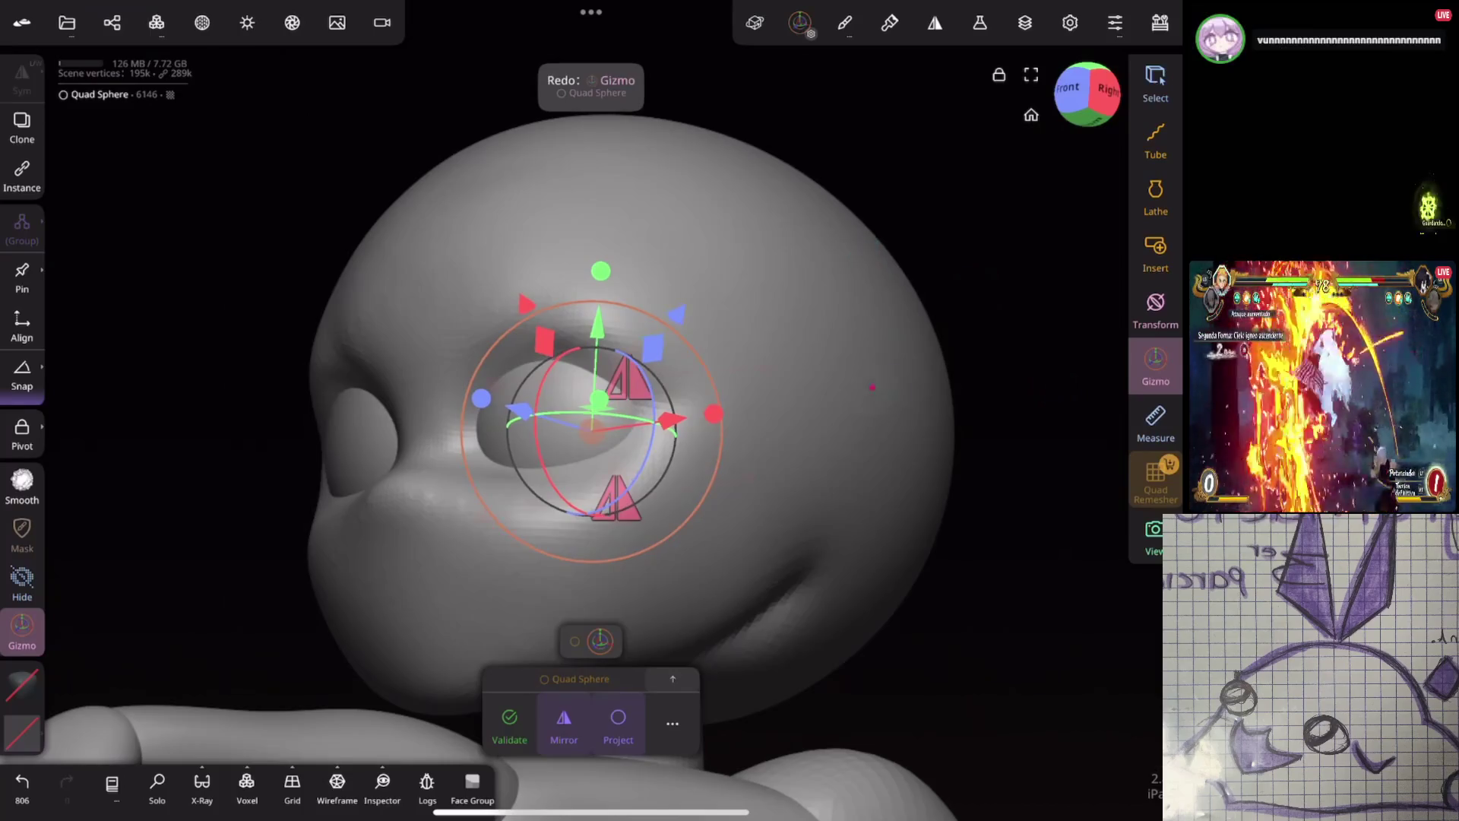
left_click_drag(342, 513, 513, 501)
left_click(156, 23)
mouse_move(798, 457)
left_mouse_down()
mouse_move(889, 460)
mouse_move(909, 307)
left_mouse_up()
scroll(860, 422, "down", 3)
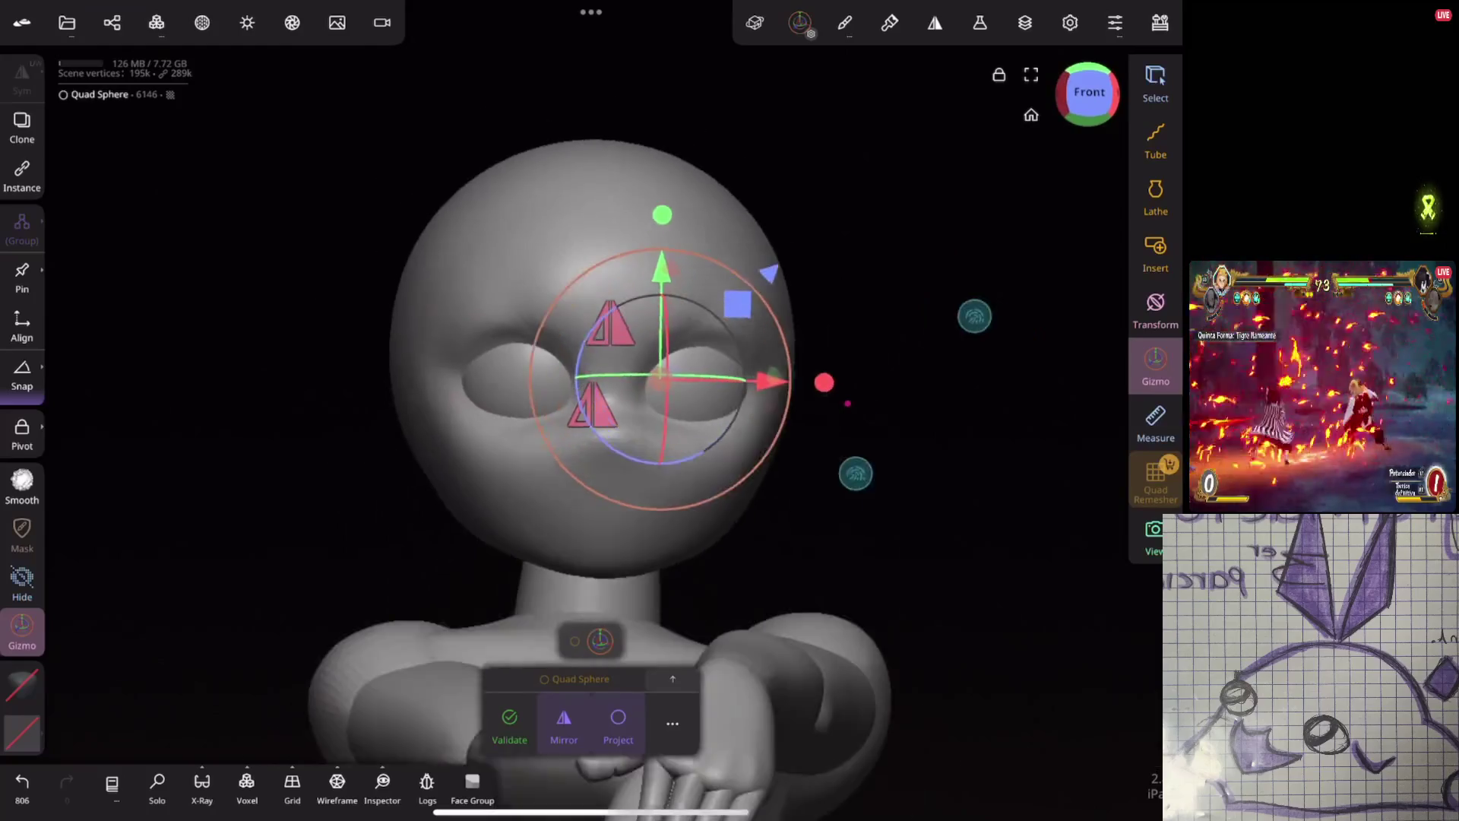
scroll(860, 422, "up", 3)
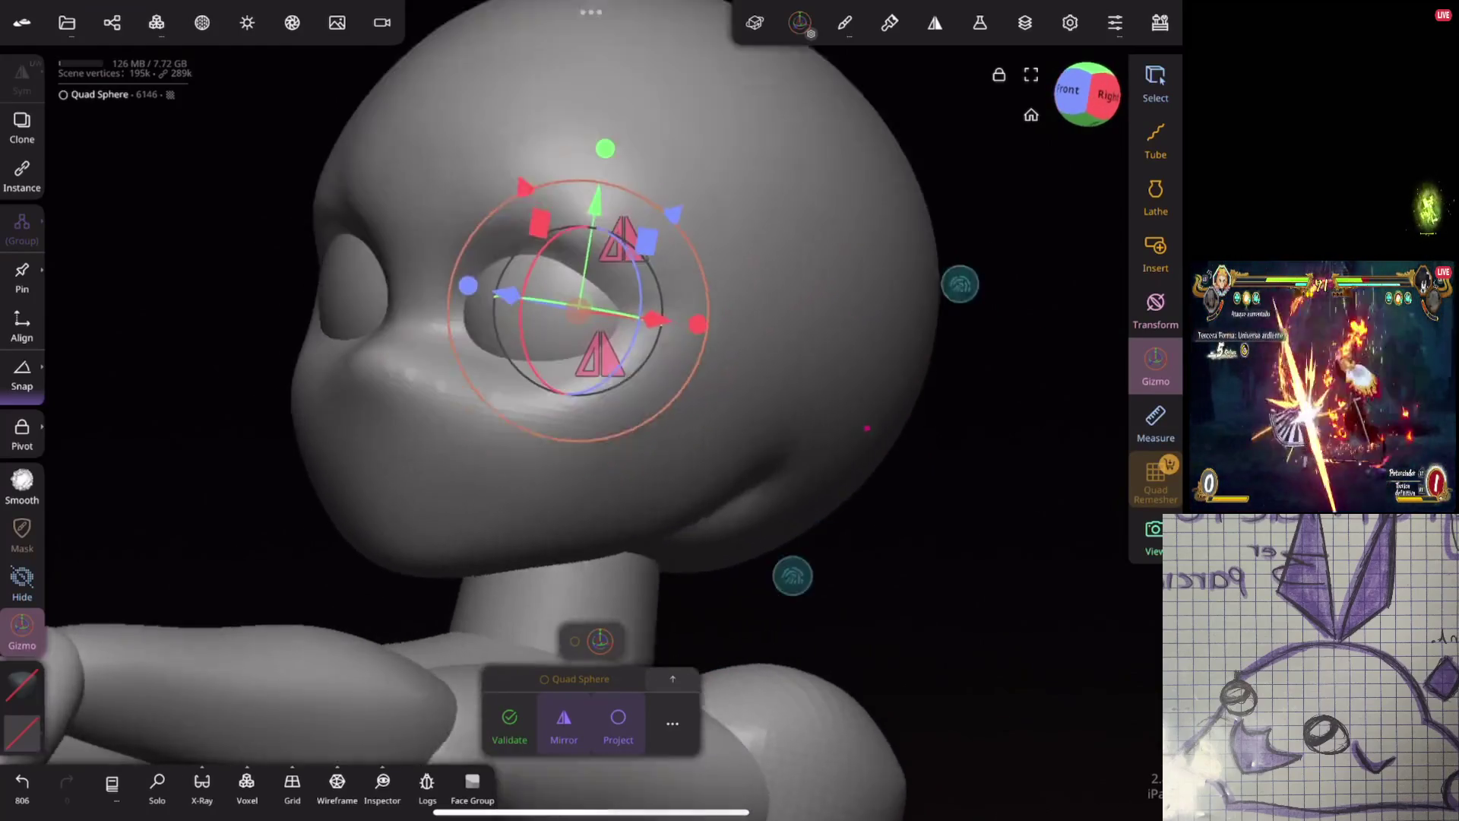
left_click_drag(912, 310, 922, 453)
Select the duplicated sphere from the scene list, rotate it in the socket in Front view, then validate with Sym on
left_click(111, 22)
left_click(136, 305)
left_click(112, 22)
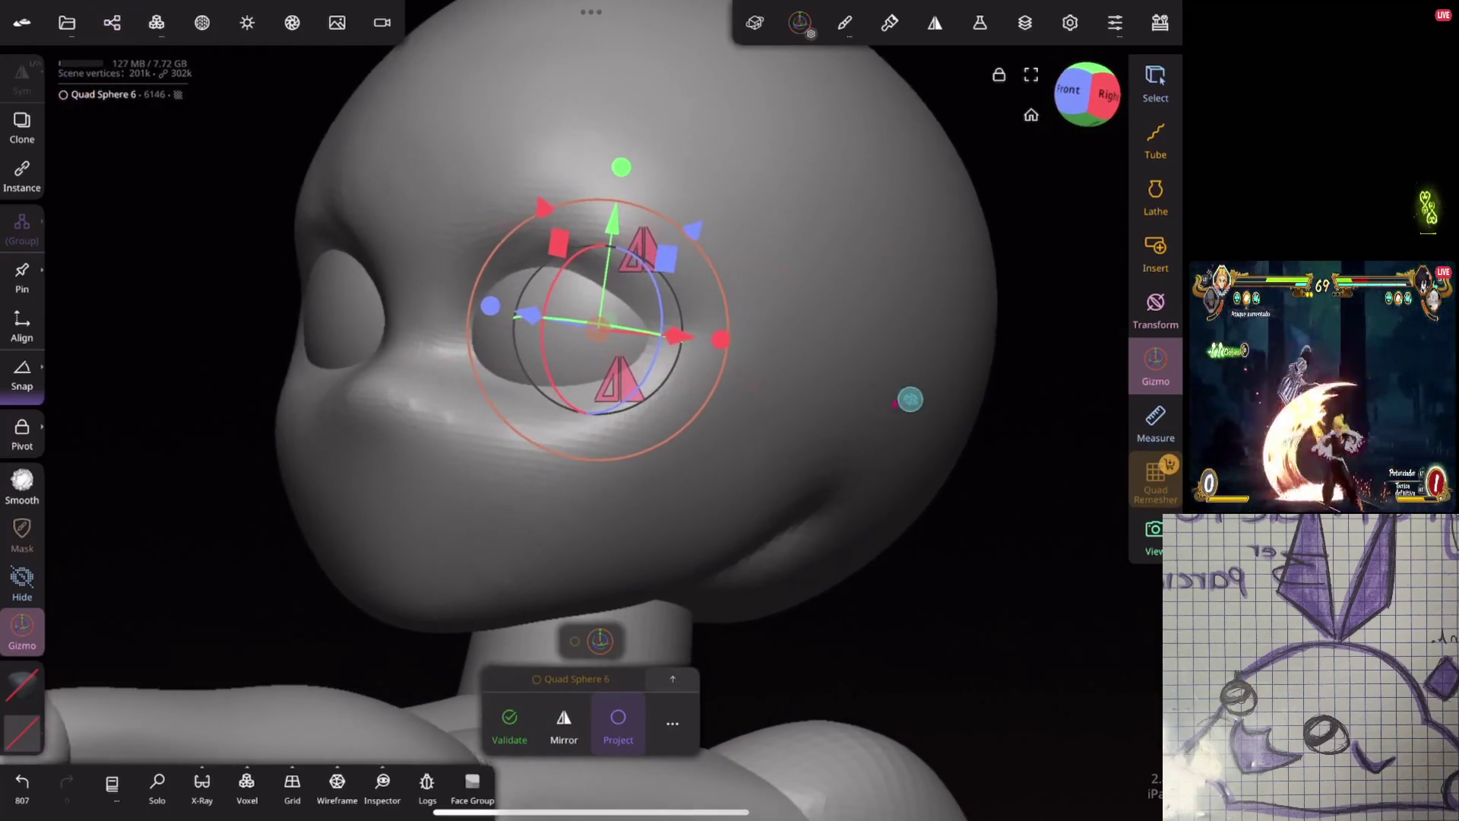
left_click_drag(706, 397, 707, 393)
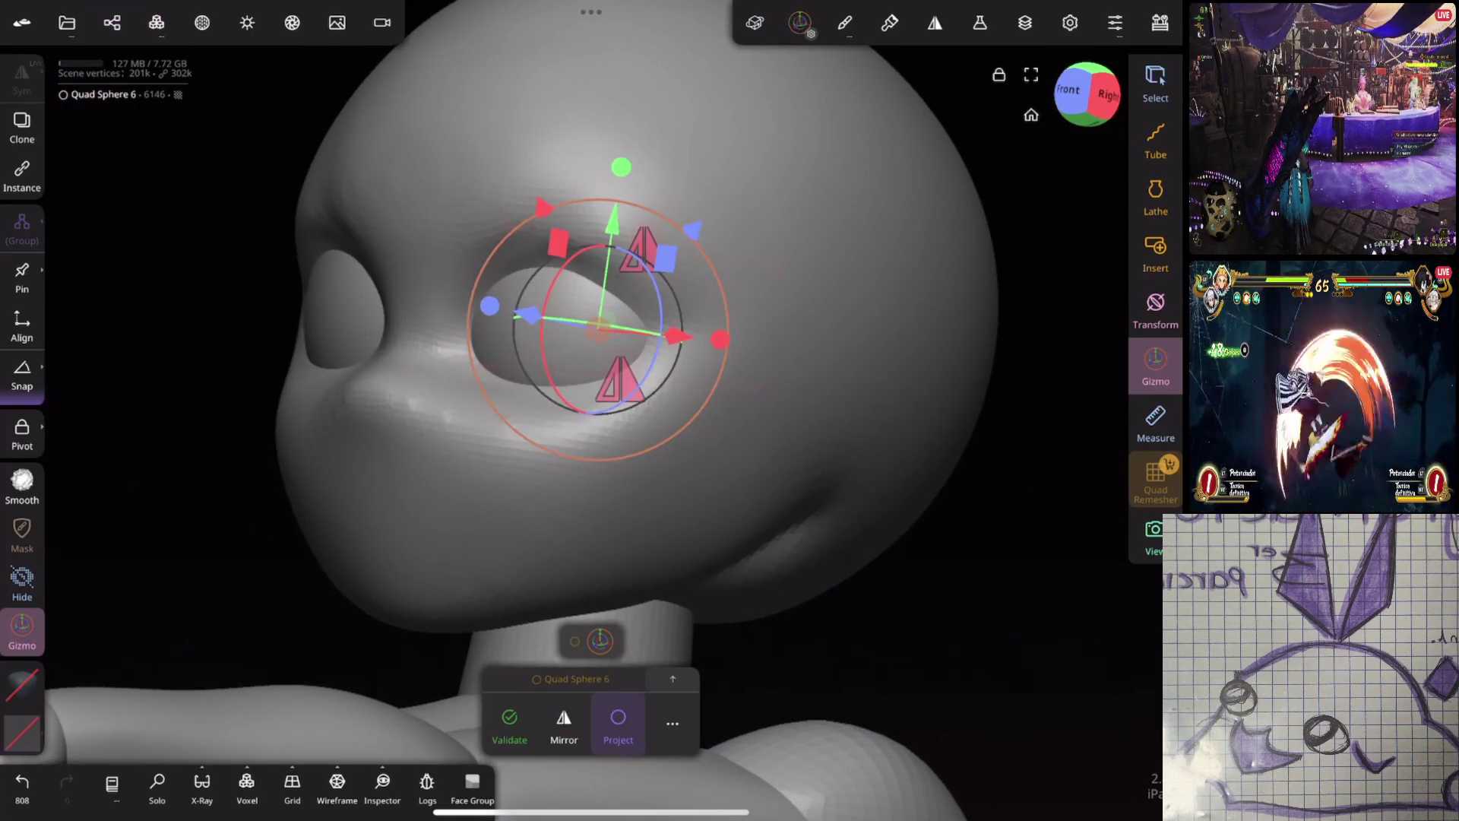
left_click(1080, 91)
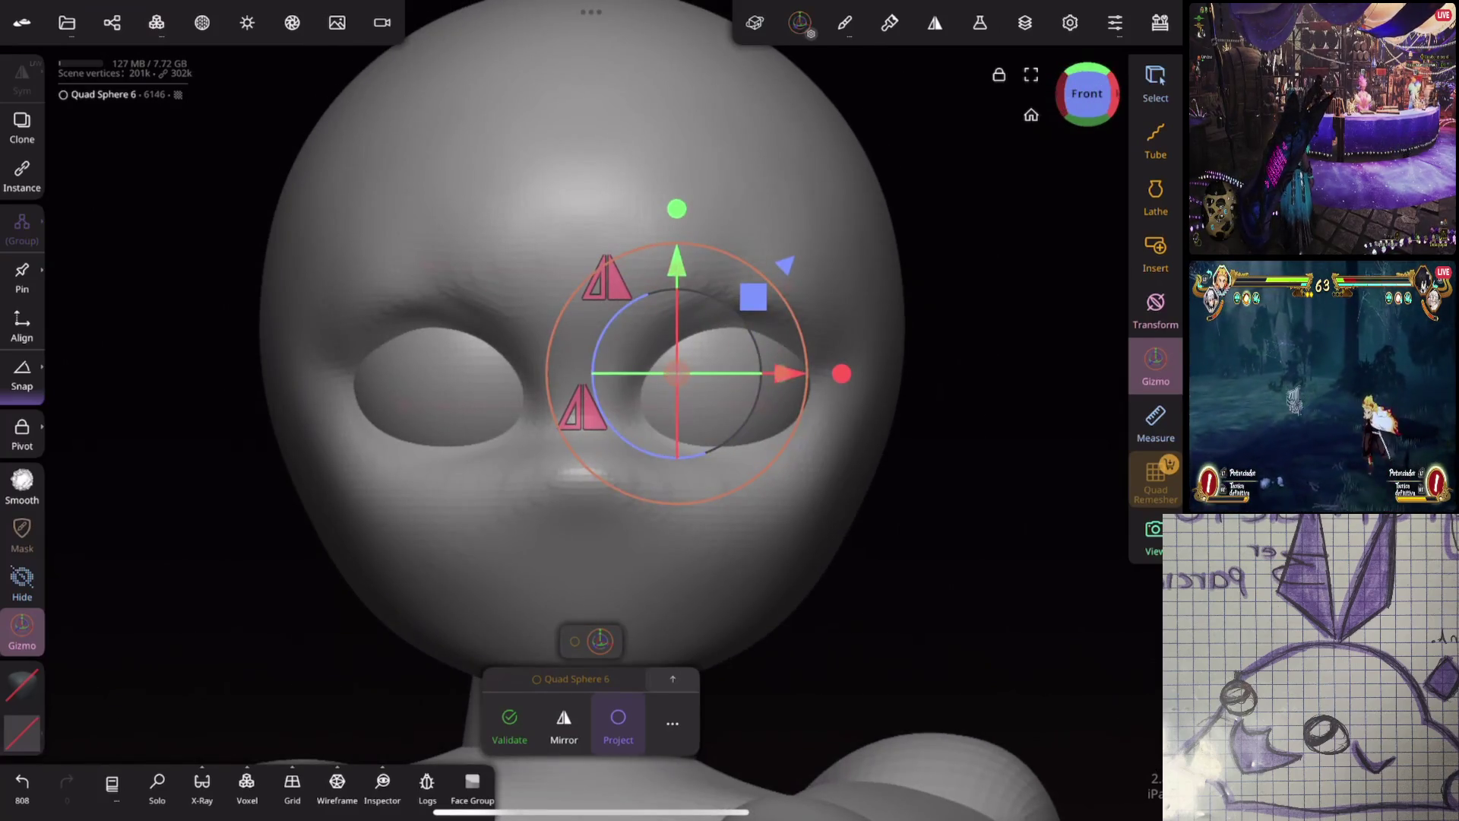
left_click(510, 724)
left_click_drag(1153, 684, 1152, 581)
Trim the sphere with a horizontal Line cut and tilt the resulting eyelid shell closed with the Gizmo
left_click(1155, 467)
left_click(21, 325)
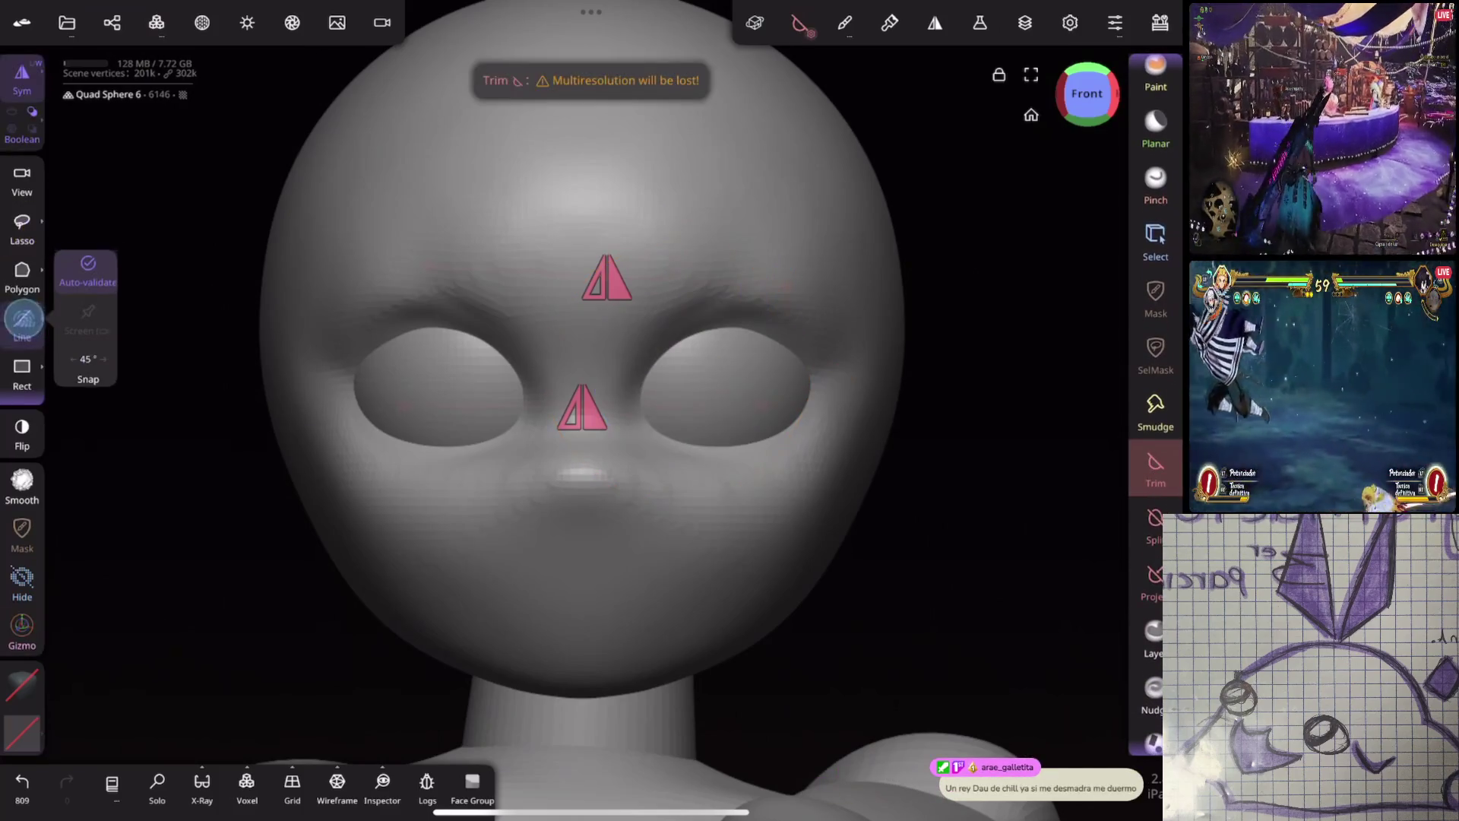
left_click_drag(727, 395, 564, 402)
mouse_move(912, 456)
left_mouse_down()
mouse_move(759, 391)
mouse_move(851, 251)
left_mouse_up()
left_click(21, 627)
left_click_drag(729, 311, 750, 306)
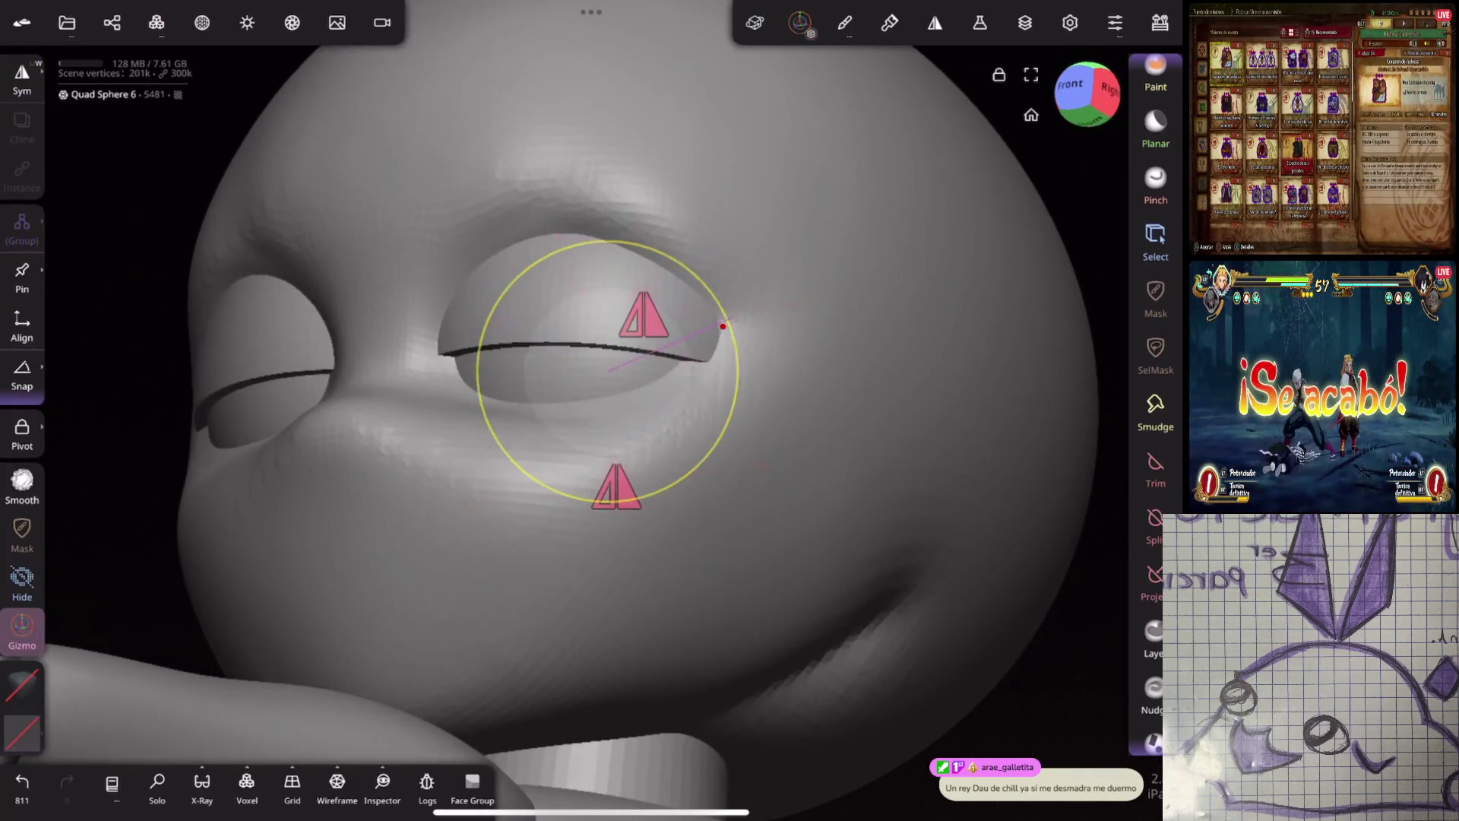
left_click_drag(912, 514, 741, 502)
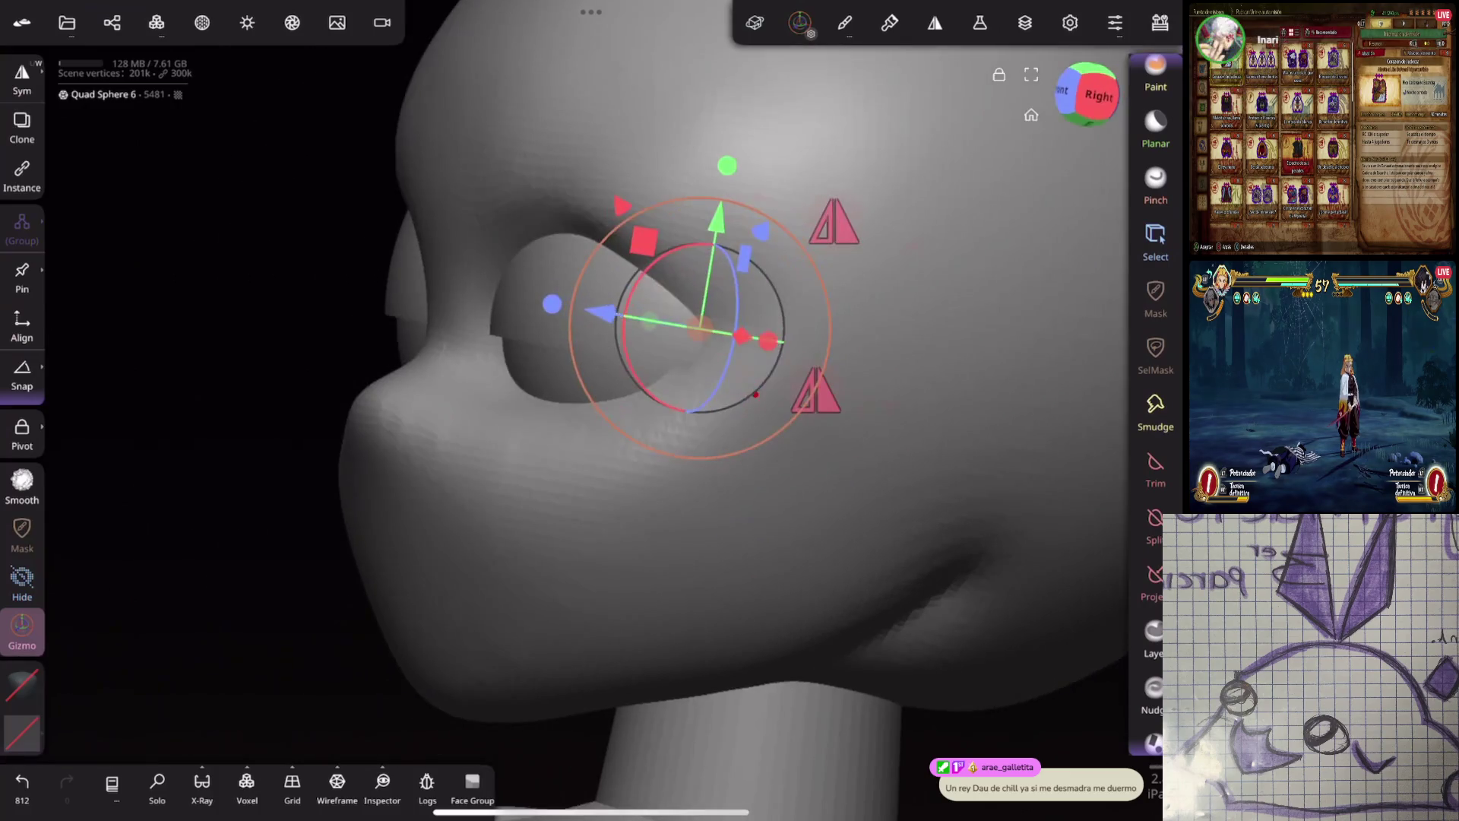
left_click_drag(629, 336, 640, 285)
mouse_move(969, 491)
left_mouse_down()
mouse_move(847, 495)
mouse_move(811, 394)
left_mouse_up()
left_click(485, 362)
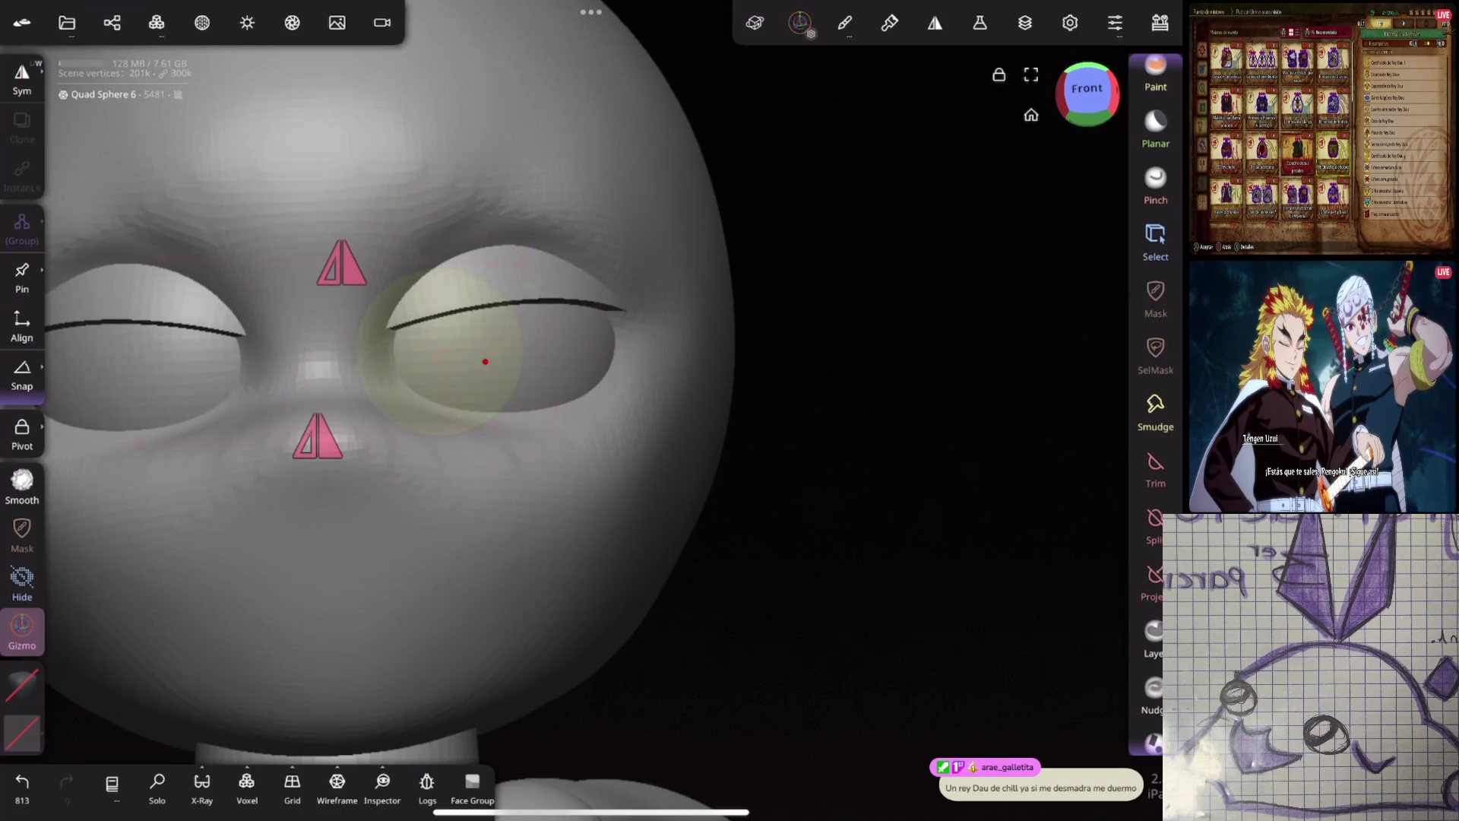
Undo the last eyeball transforms and re-check the right eye sphere selection
left_click(478, 359)
scroll(817, 388, "down", 5)
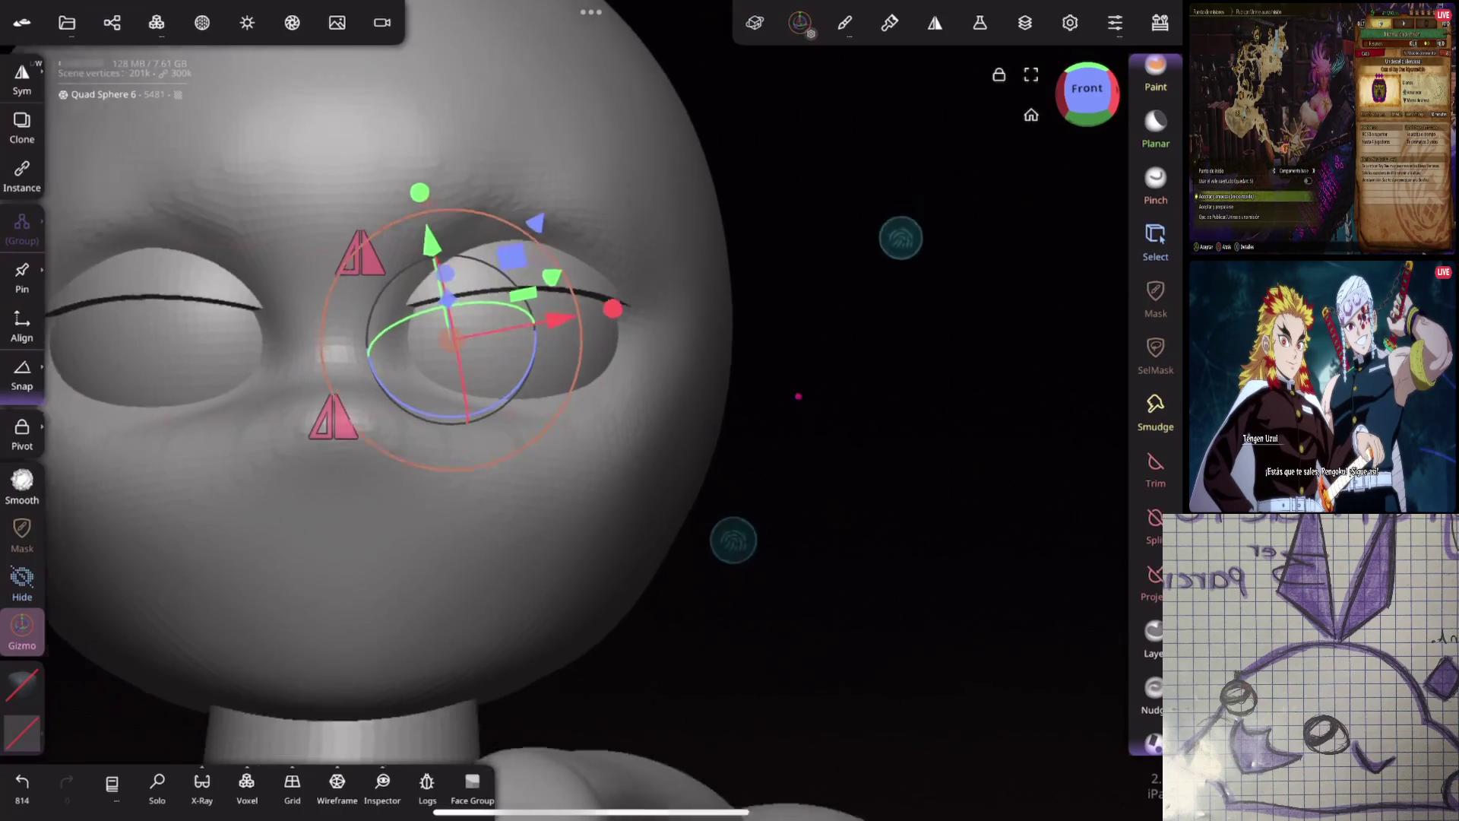
left_click_drag(902, 239, 1000, 278)
key("ctrl+z")
key("ctrl+z")
scroll(799, 443, "up", 3)
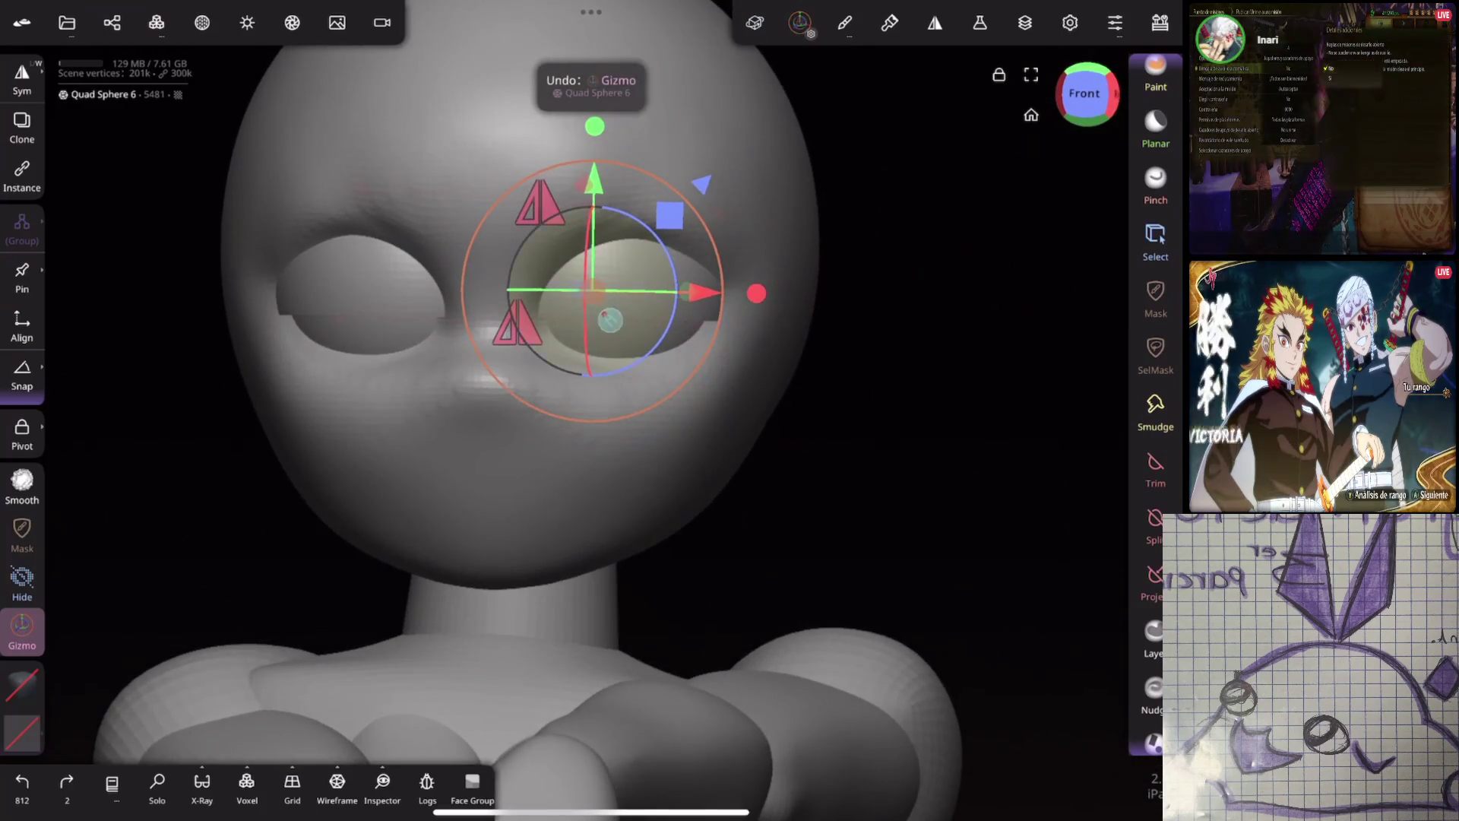
left_click(800, 442)
left_click(627, 302)
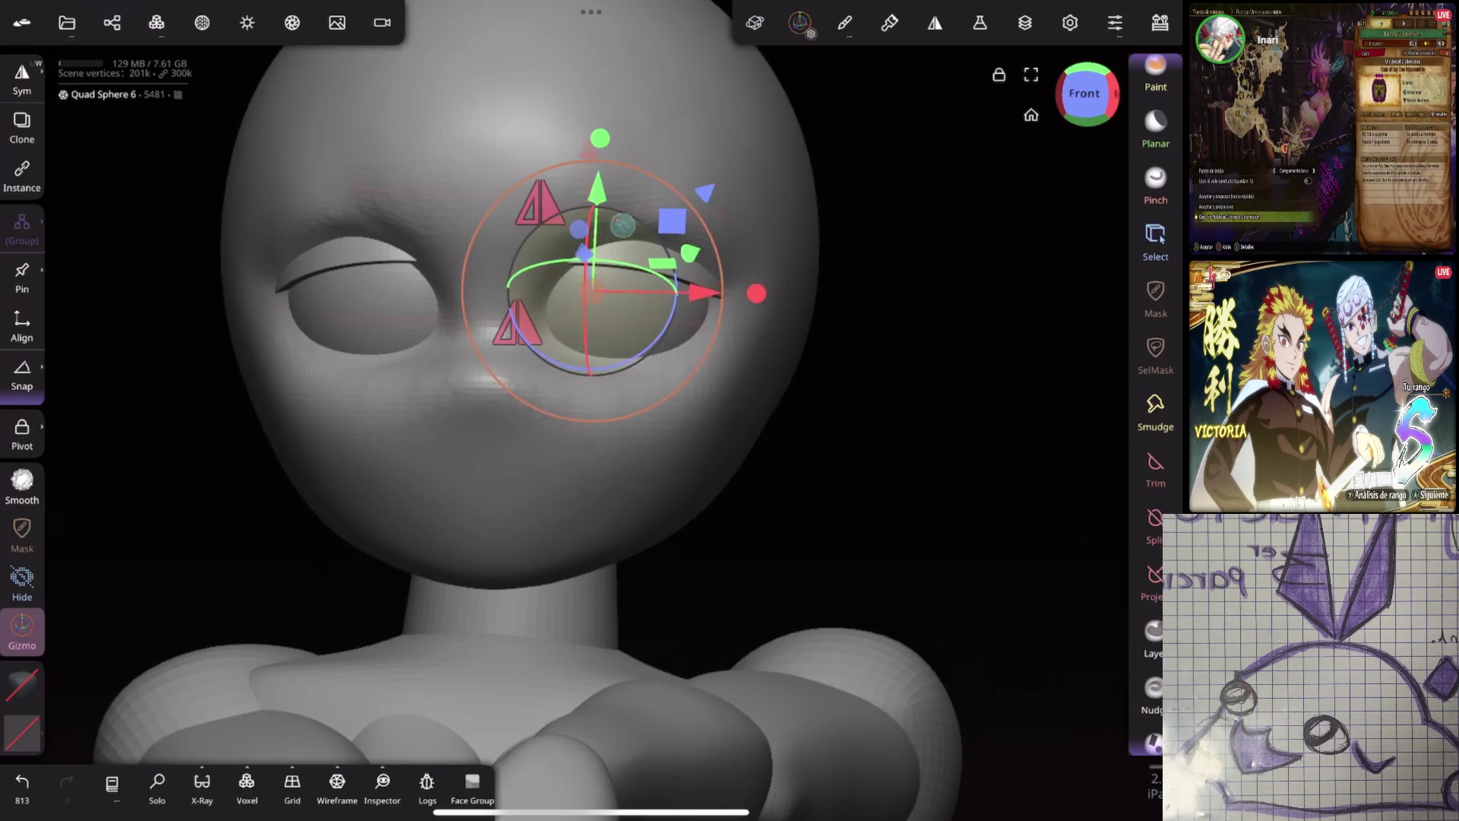
left_click(594, 309)
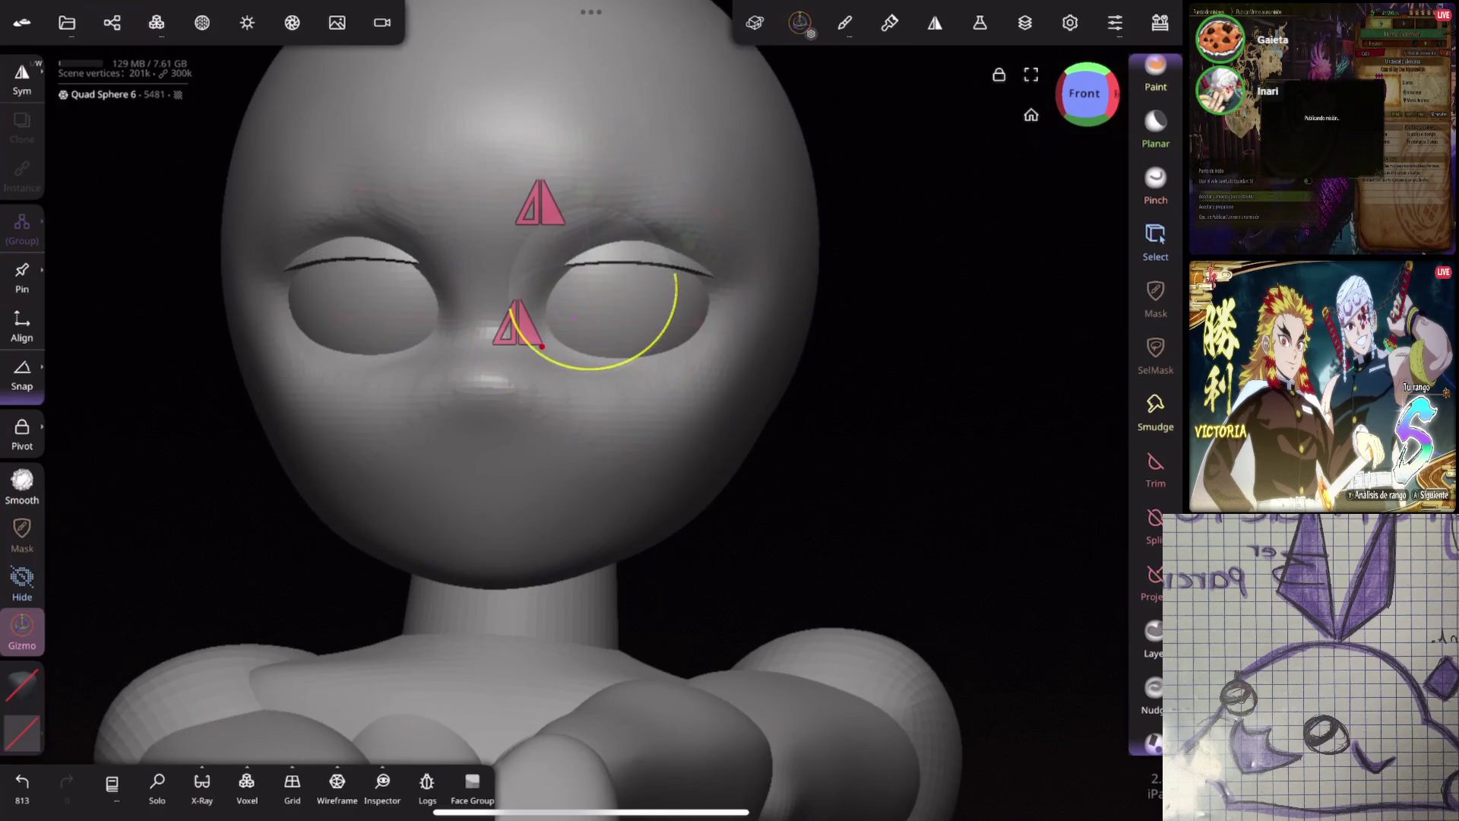
left_click(621, 299)
left_click(587, 308)
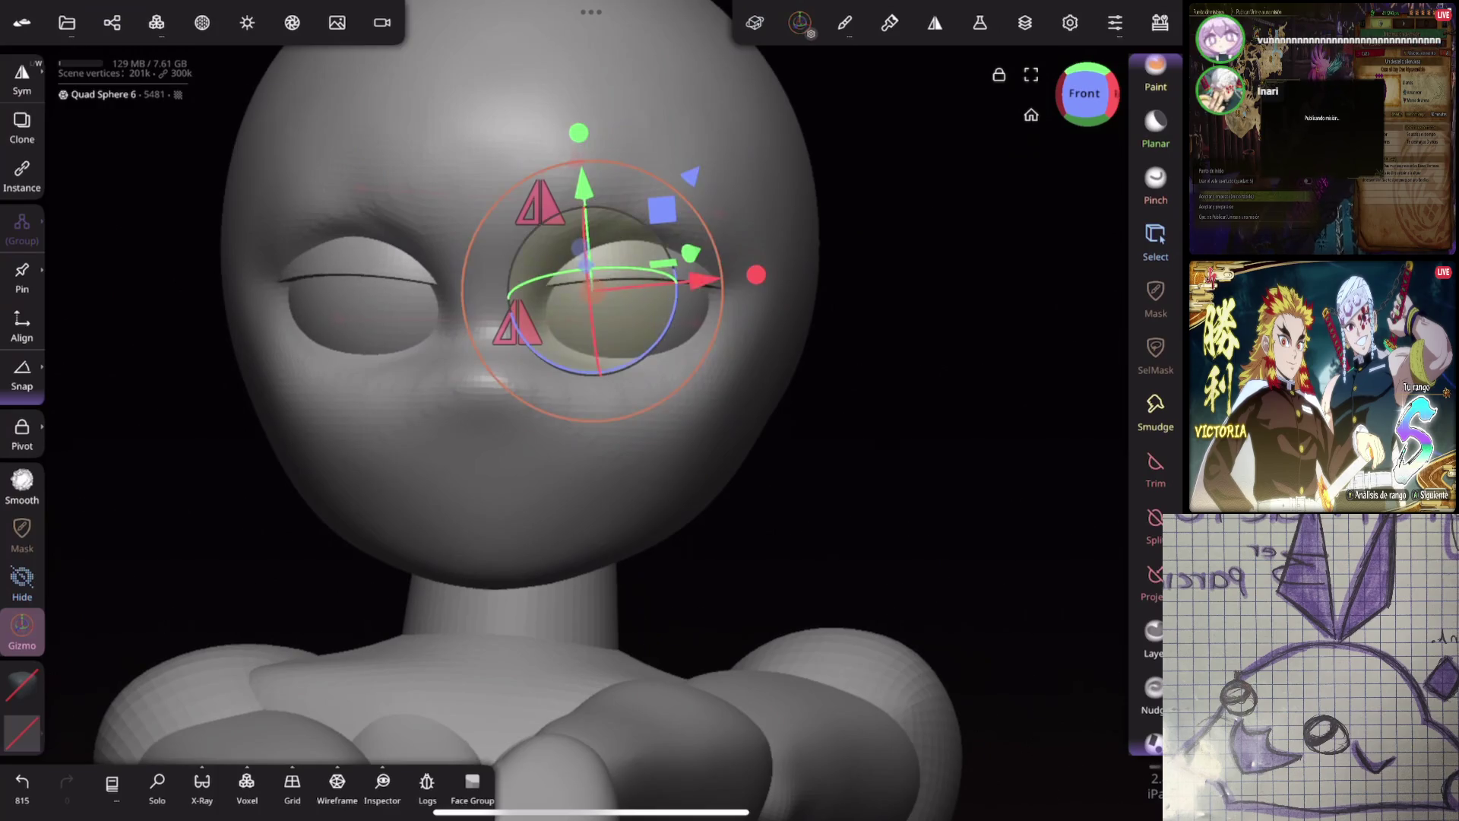
Rotate and lower the right eyelid, undoing the bad lowering attempt
left_click_drag(661, 377, 746, 372)
scroll(752, 388, "up", 5)
left_click_drag(667, 348, 661, 353)
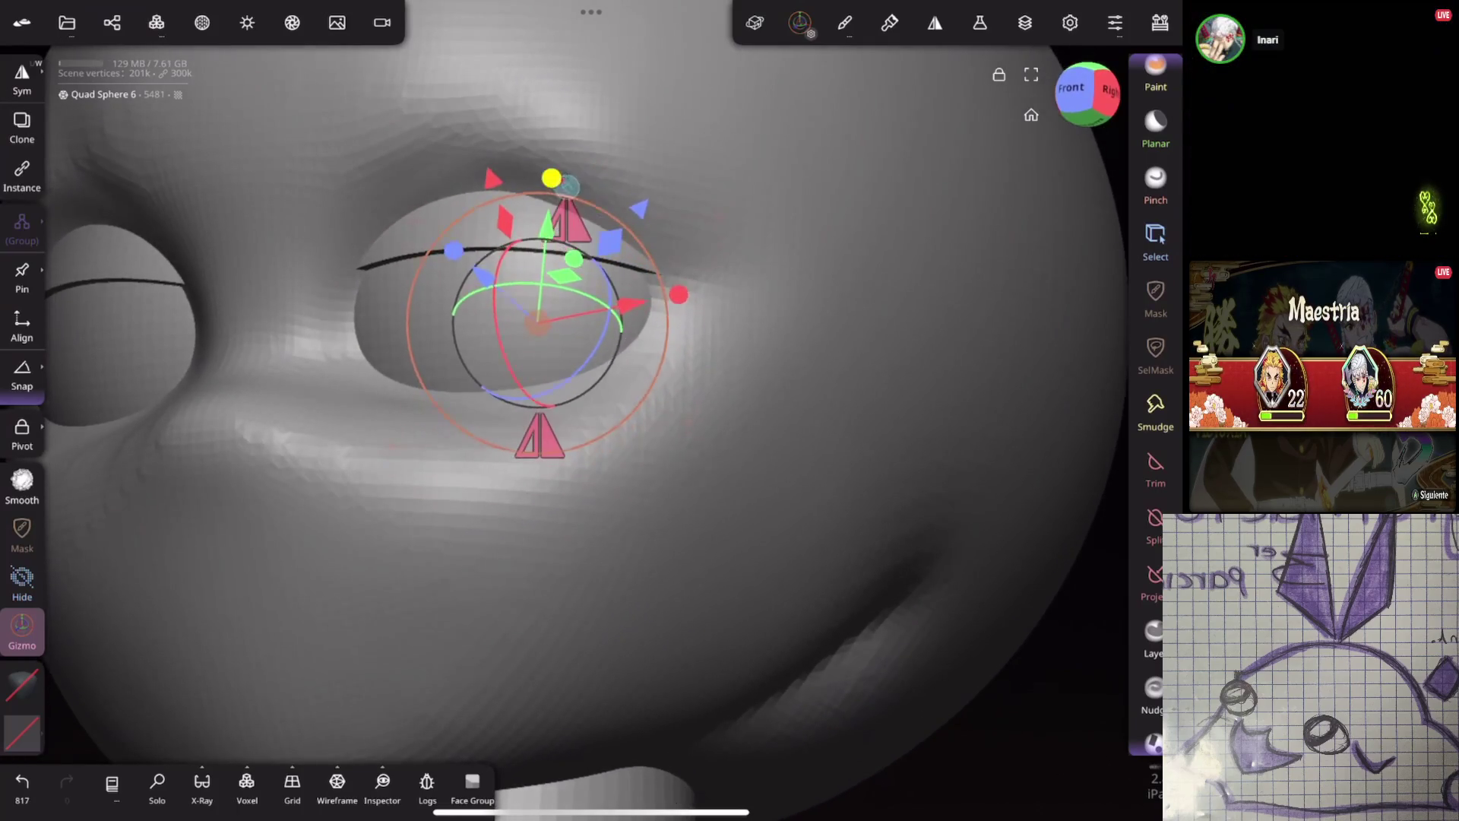
left_click_drag(555, 171, 551, 179)
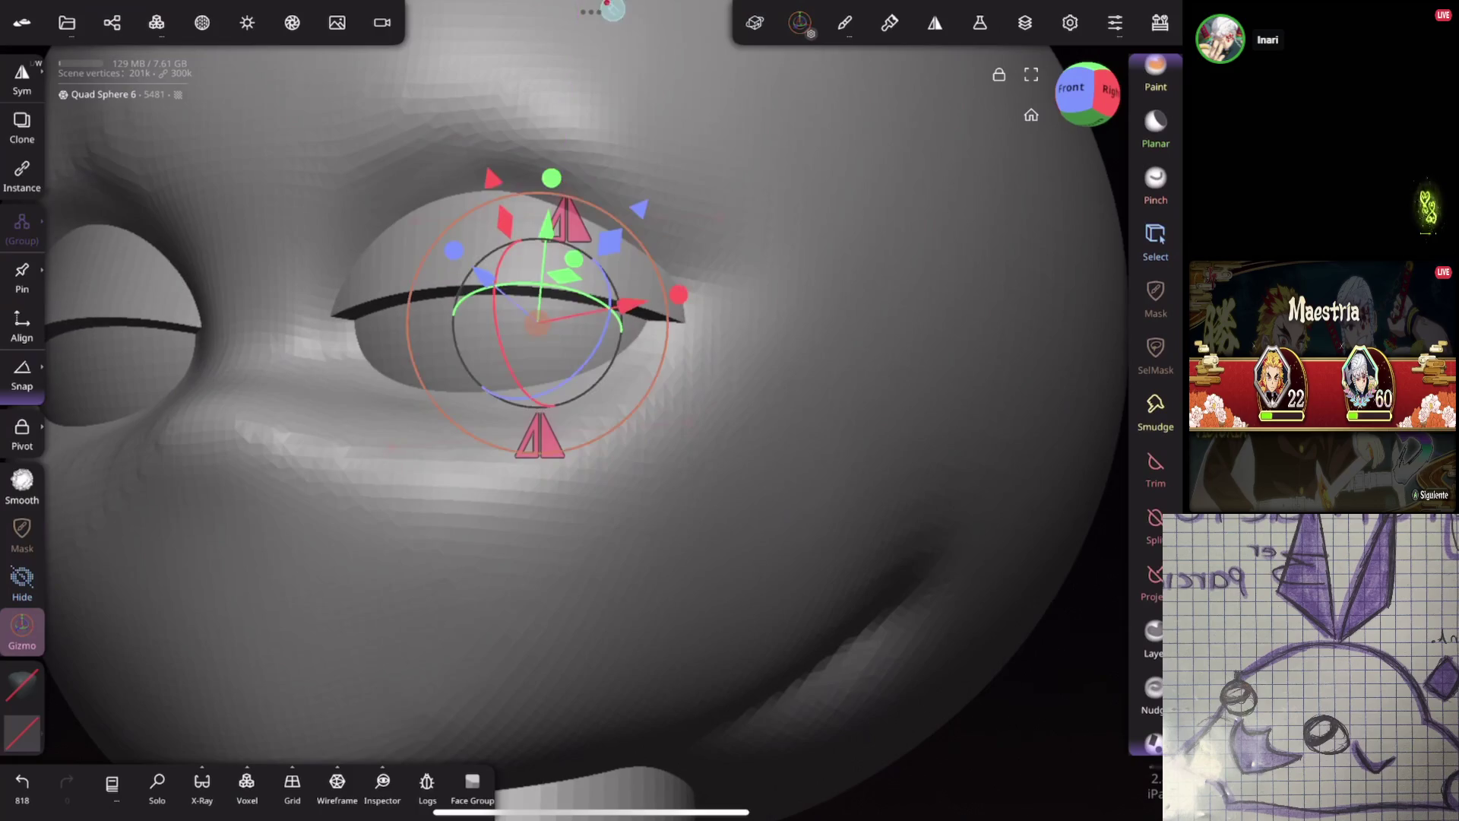
key("ctrl+z")
scroll(558, 342, "down", 6)
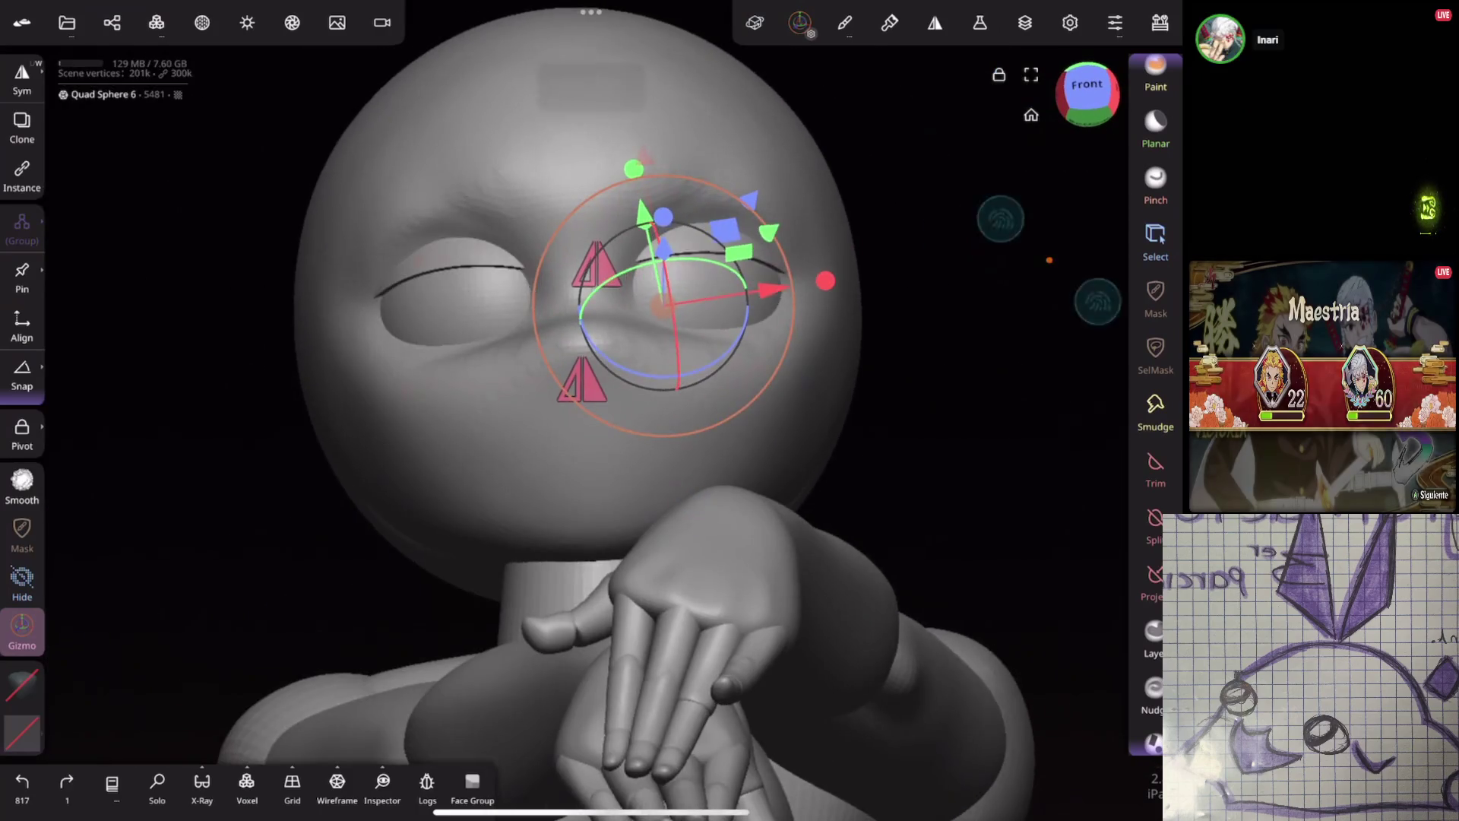
scroll(661, 320, "up", 2)
scroll(640, 331, "up", 2)
scroll(593, 354, "up", 3)
scroll(535, 388, "up", 2)
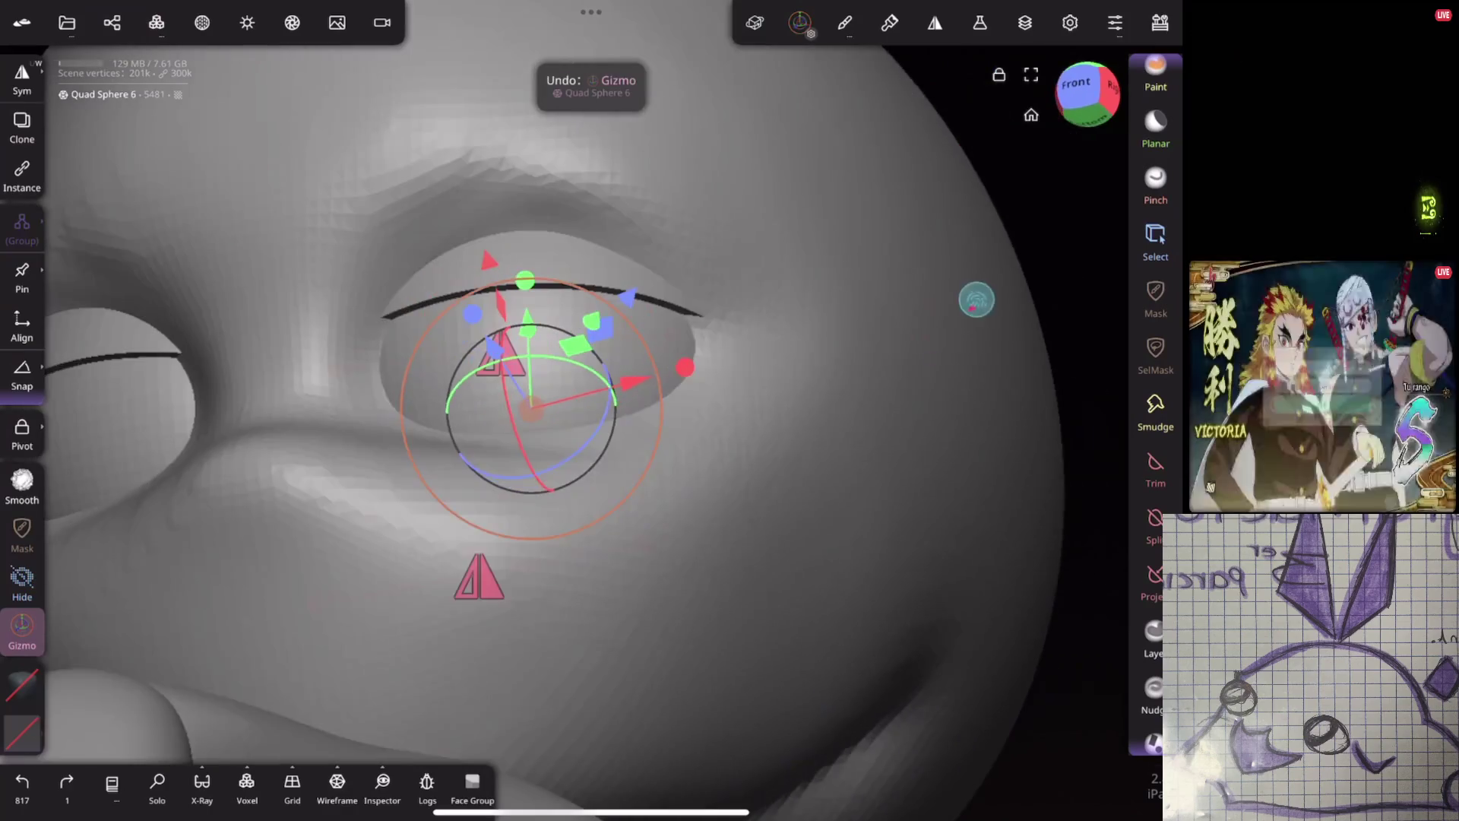
left_click(1154, 468)
scroll(1155, 400, "up", 5)
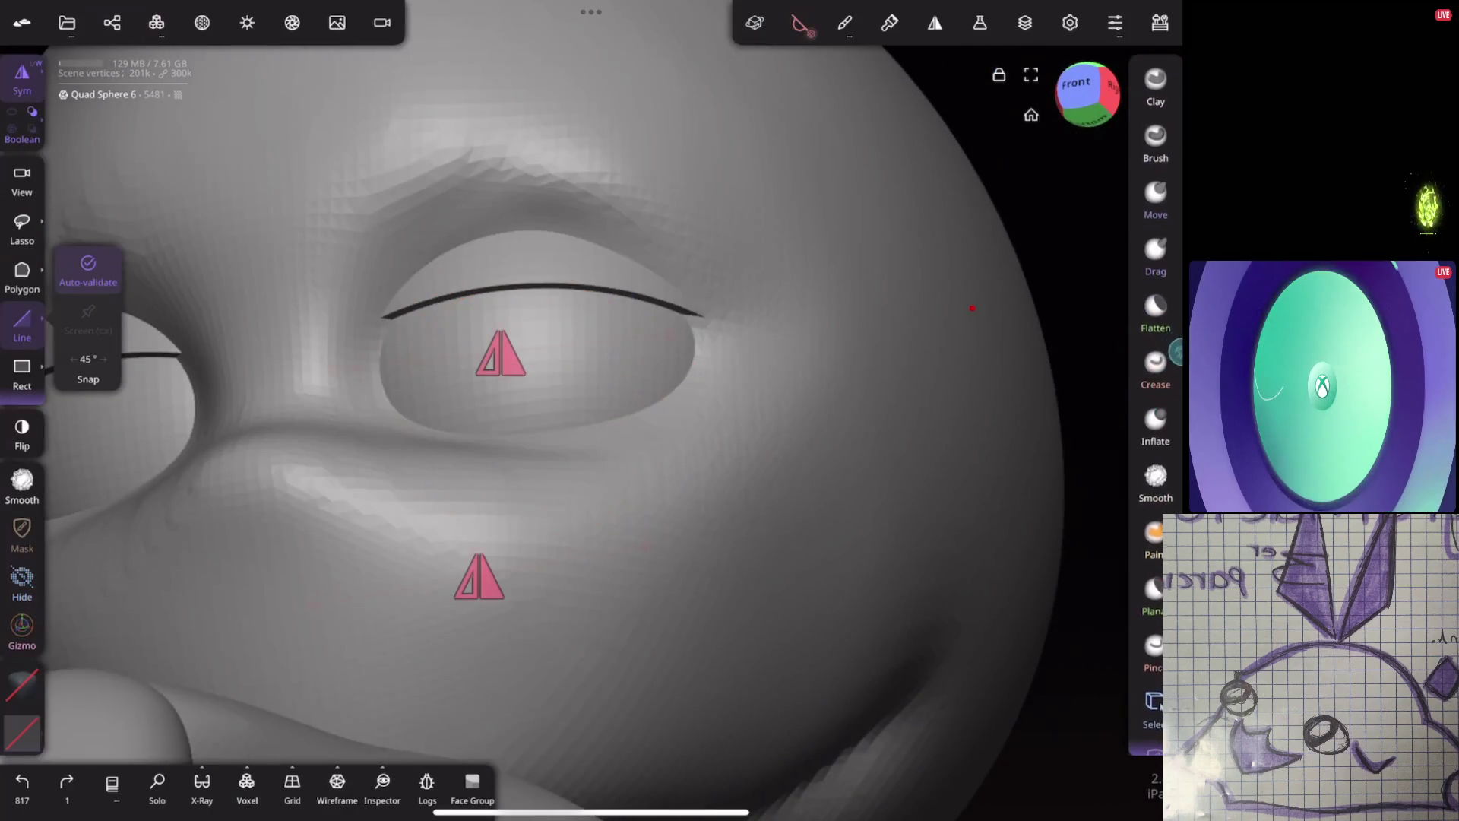
With the Move brush, test a pull on the right eyelid corner and undo the stray strokes
left_click(1155, 194)
middle_click_drag(650, 228, 771, 316)
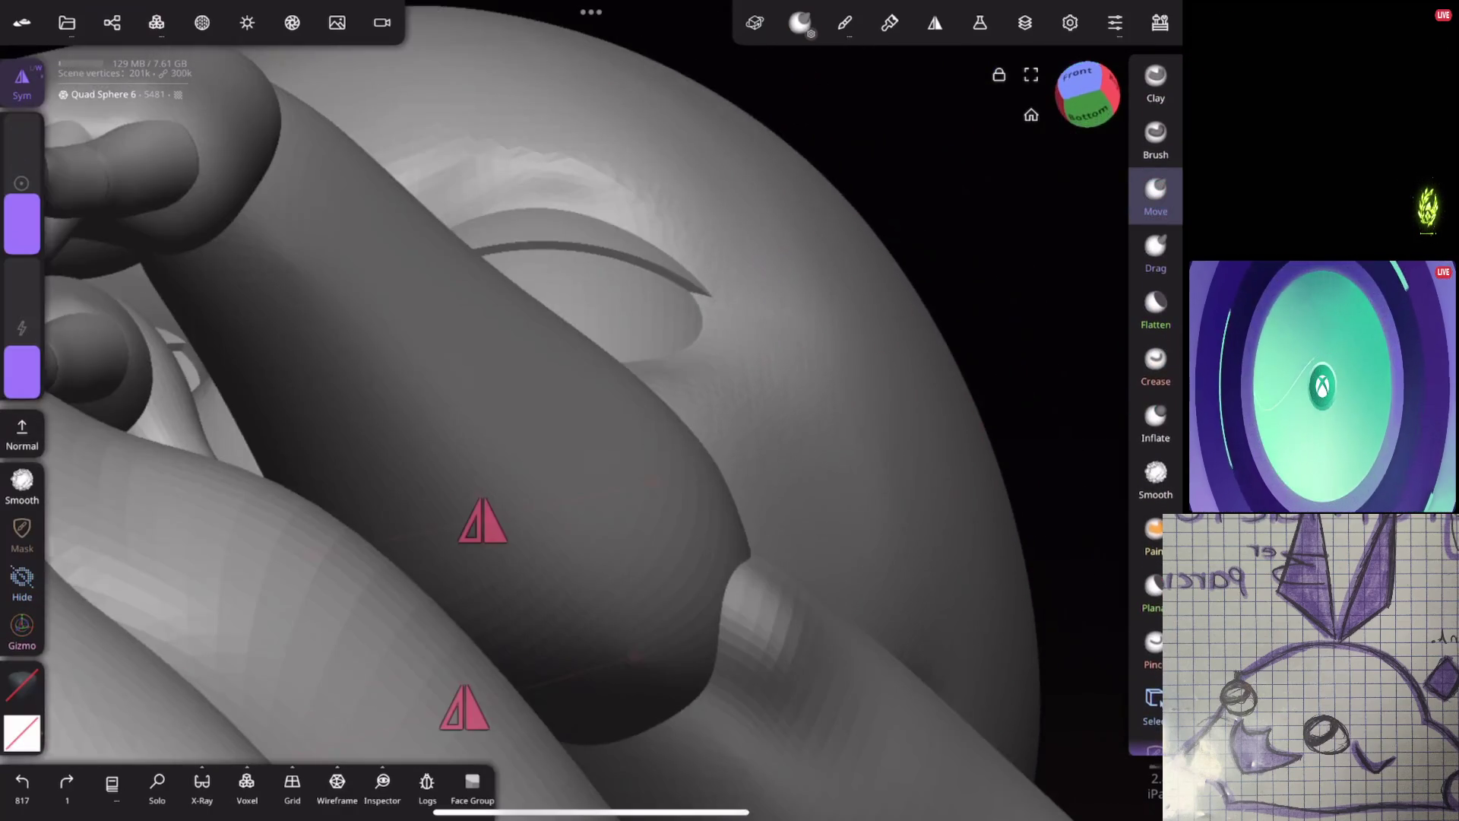
mouse_move(516, 251)
middle_mouse_down()
mouse_move(782, 342)
mouse_move(905, 310)
mouse_move(946, 275)
middle_mouse_up()
left_click_drag(707, 325, 730, 344)
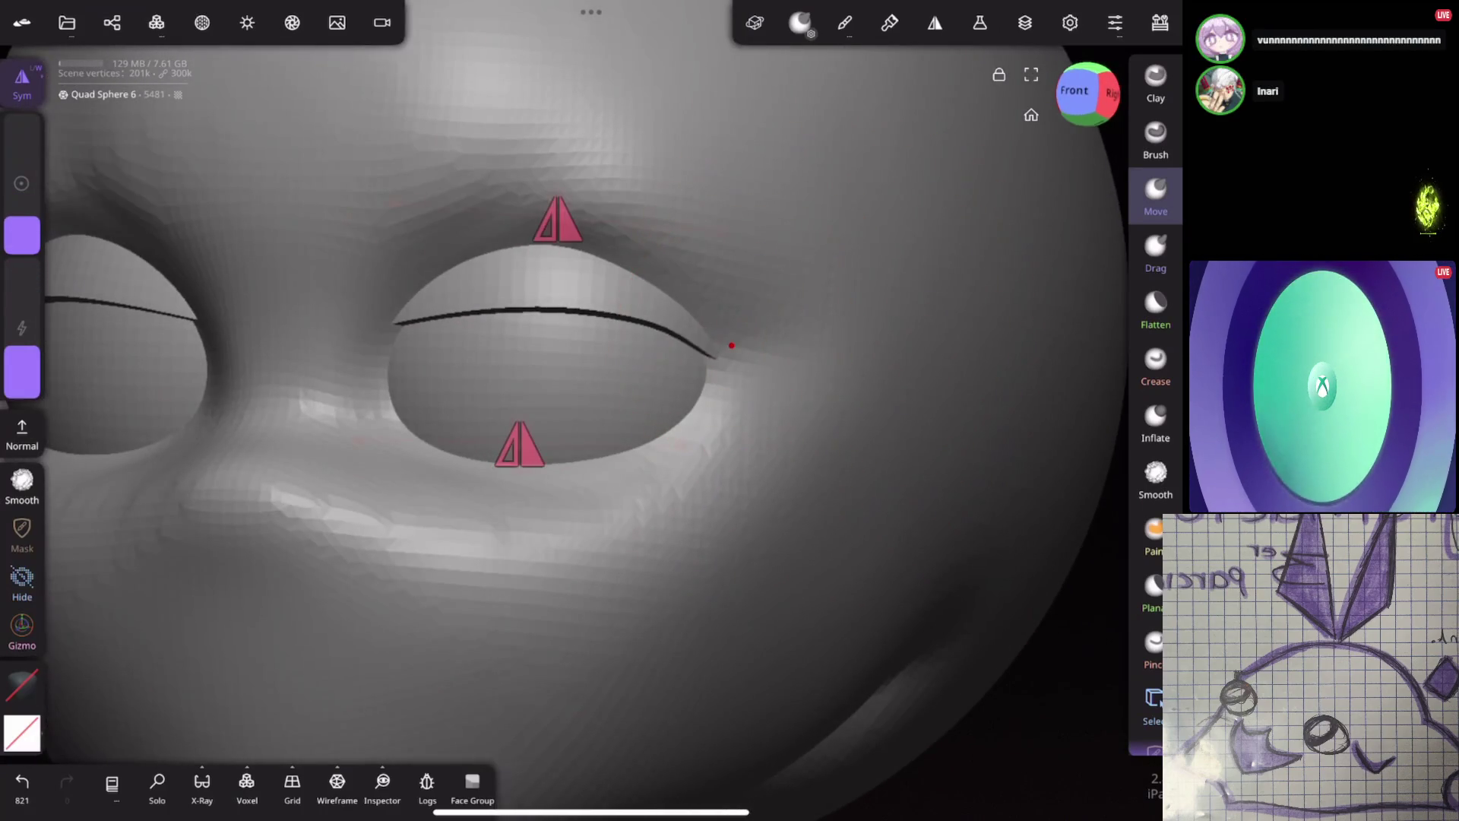
key("ctrl+z")
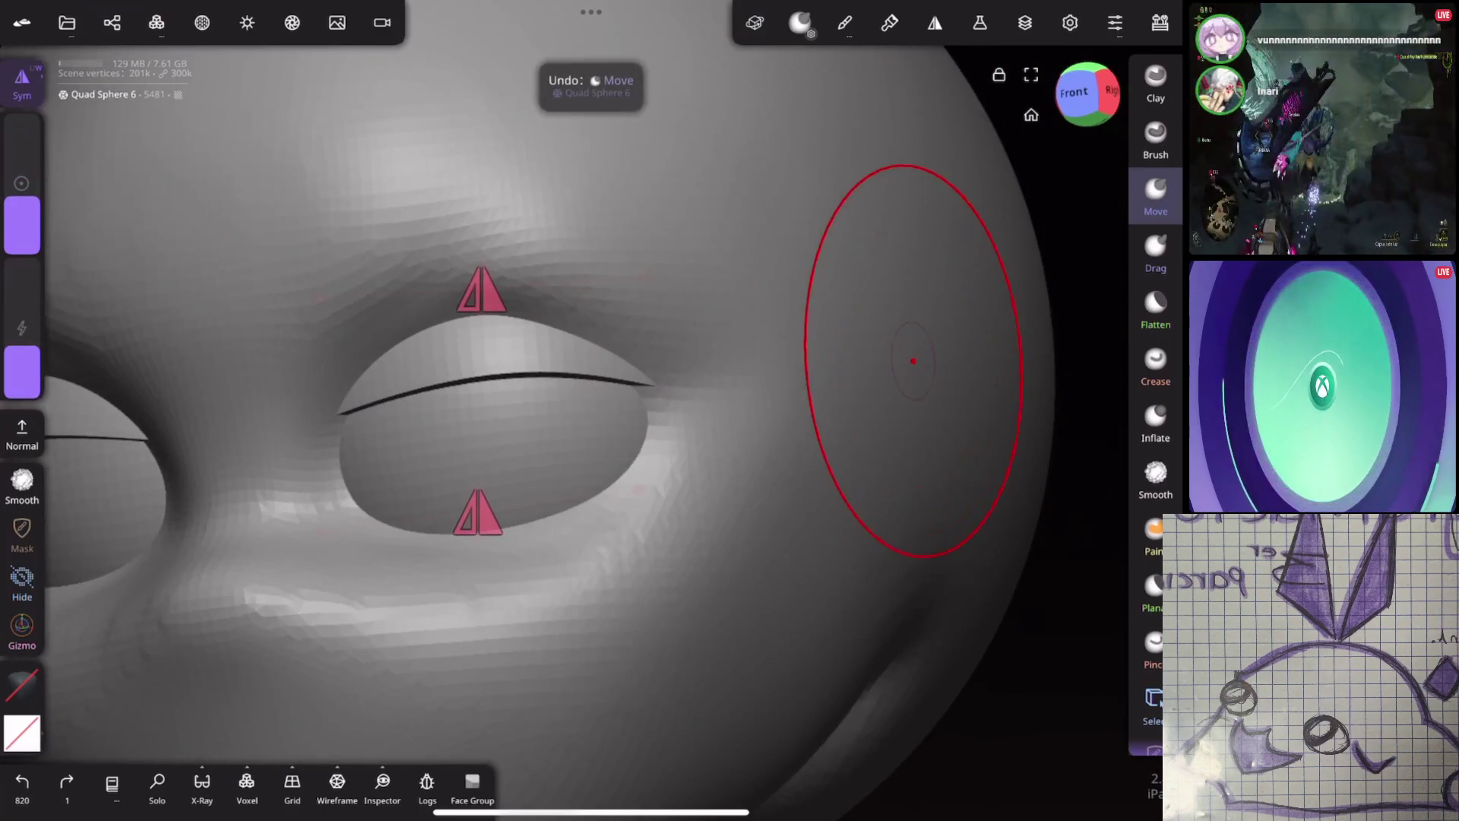
middle_click_drag(913, 358, 726, 423)
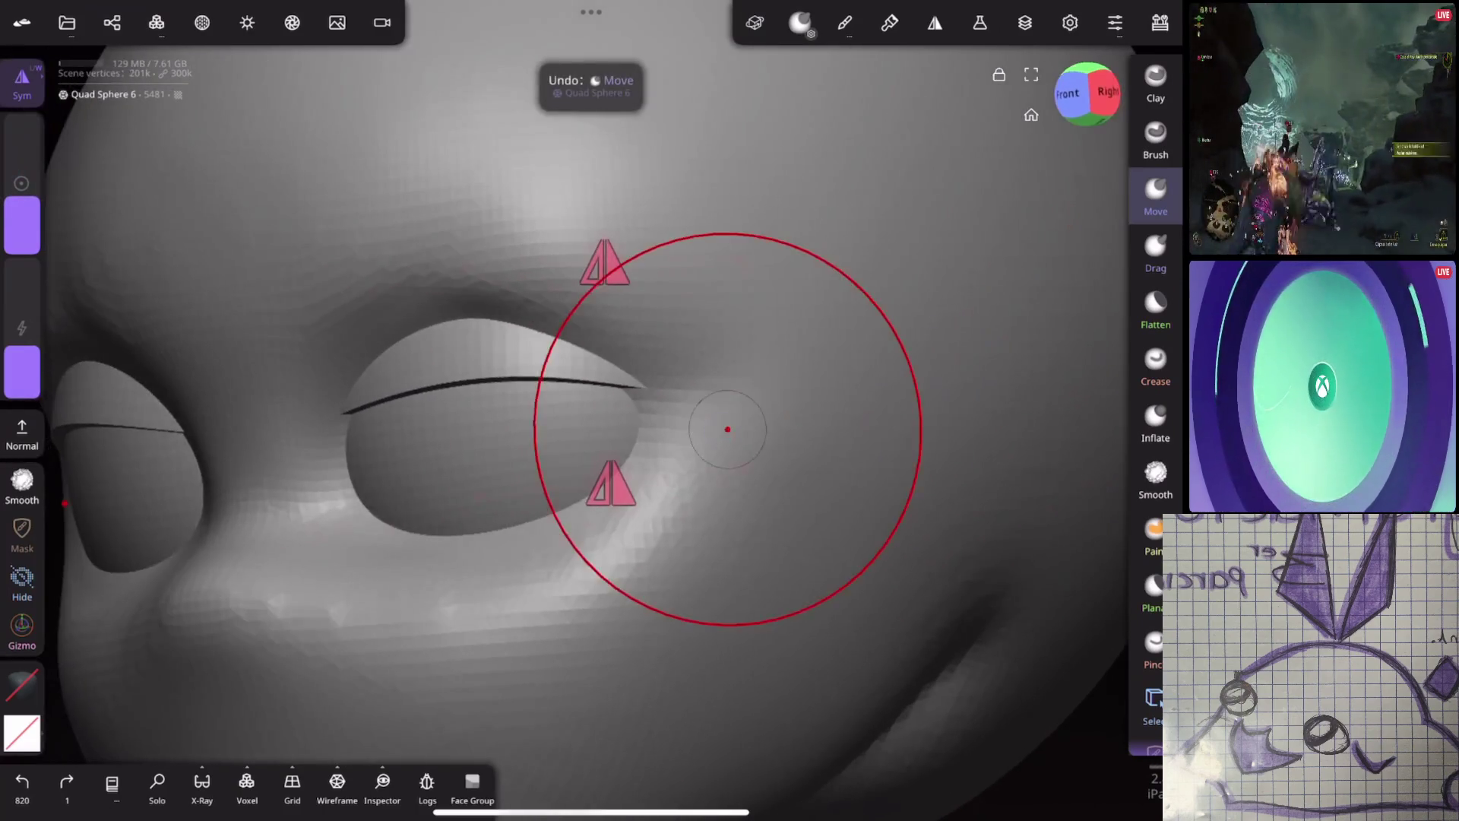
left_click(651, 427)
key("ctrl+z")
key("ctrl+z")
key("ctrl+z")
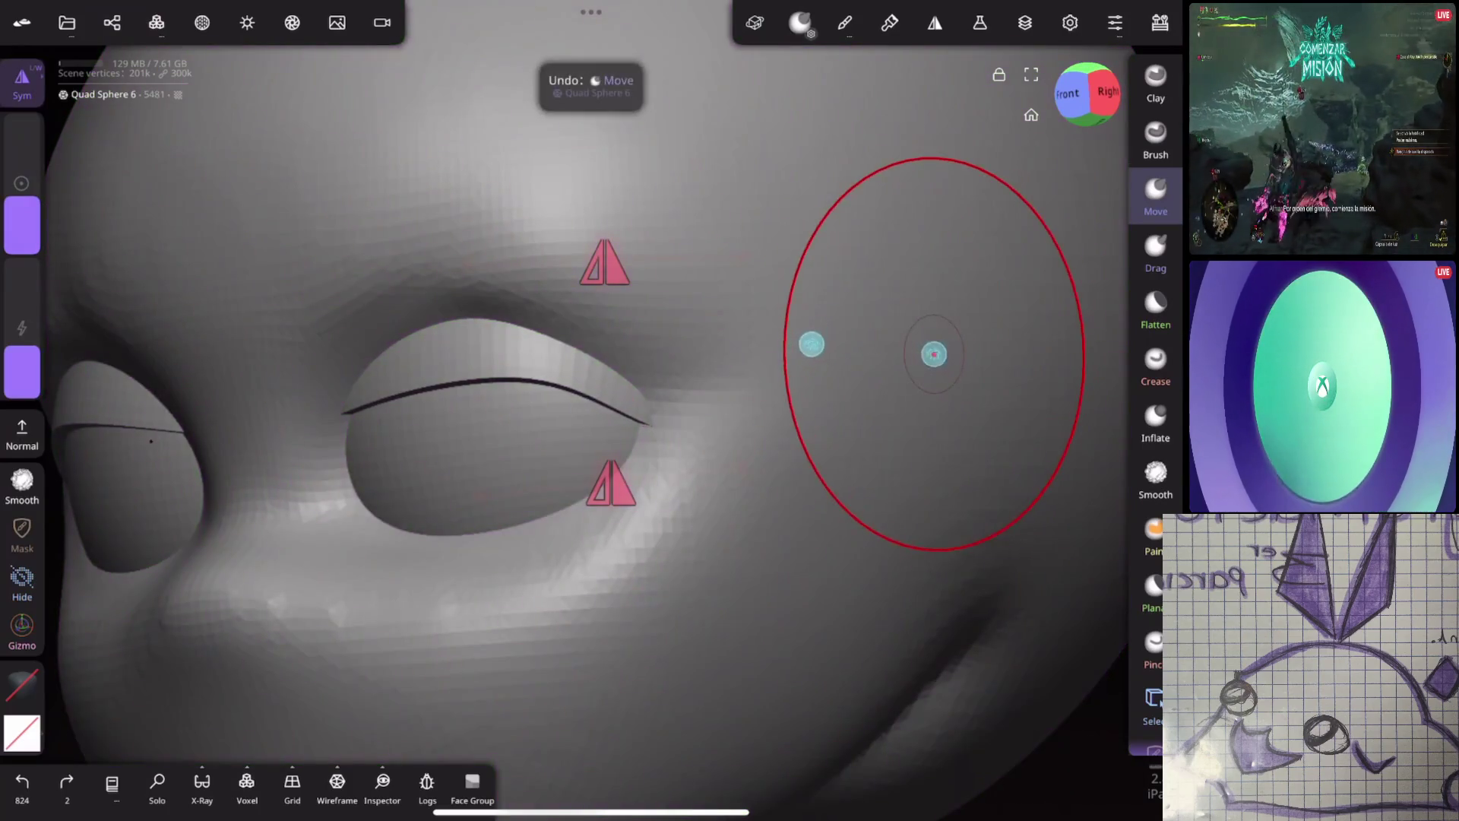
key("ctrl+z")
key("ctrl+z")
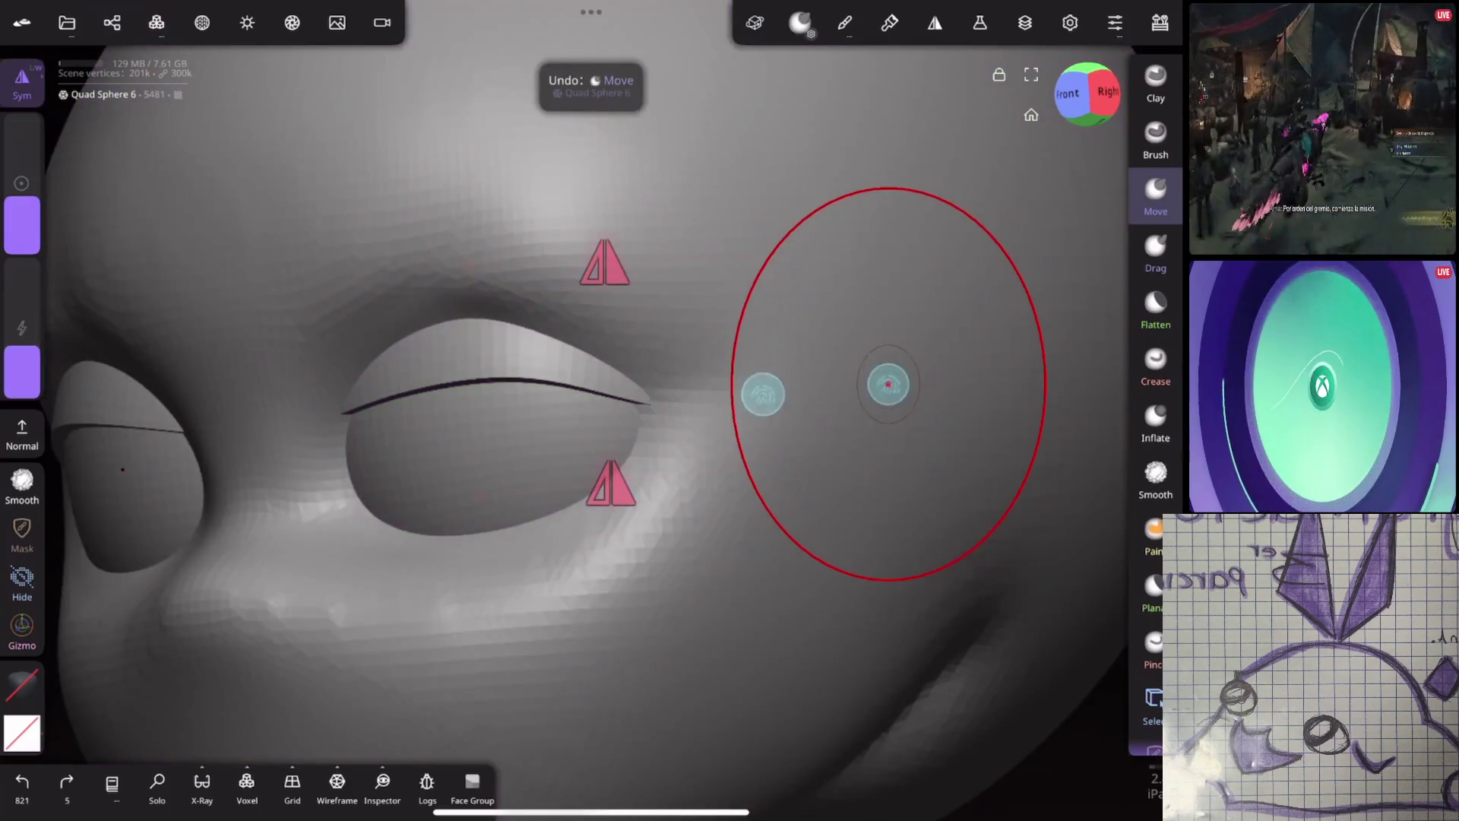
Push the eyelid surface and outer eye corner into shape with a smaller Move brush
middle_click_drag(889, 383, 782, 358)
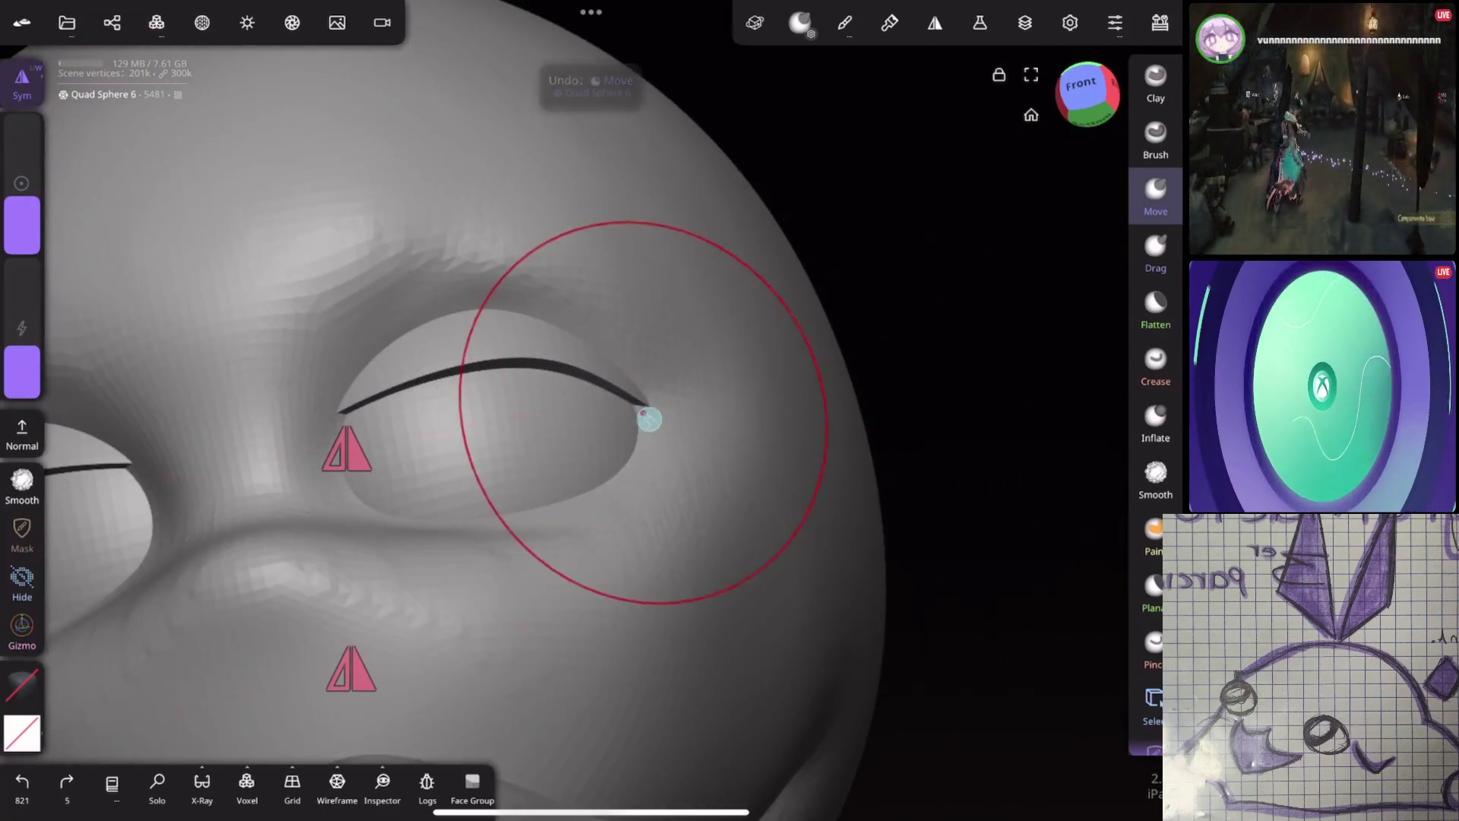
left_click_drag(645, 418, 639, 426)
left_click_drag(22, 199, 22, 220)
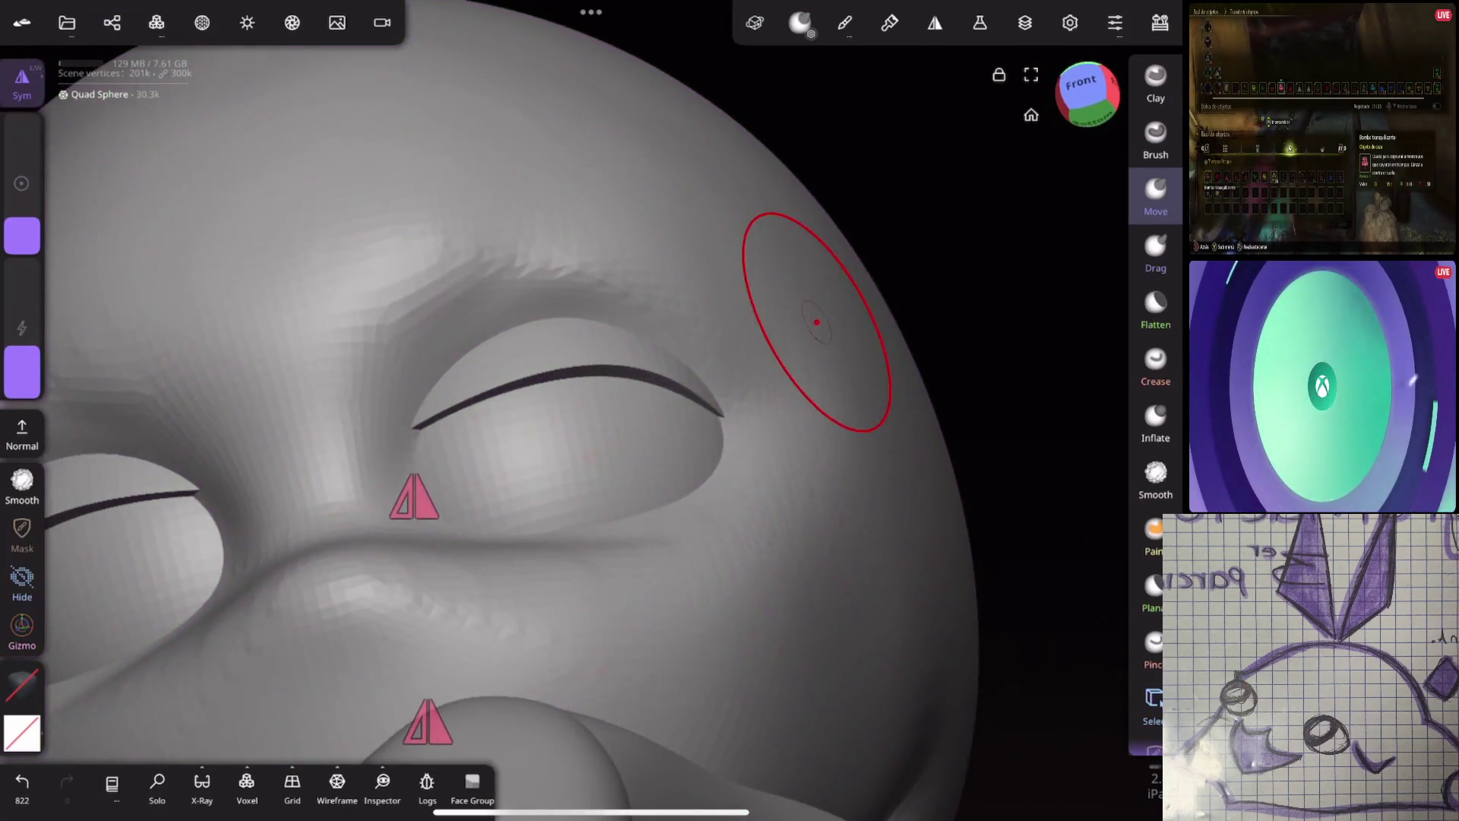
middle_click_drag(613, 379, 810, 479)
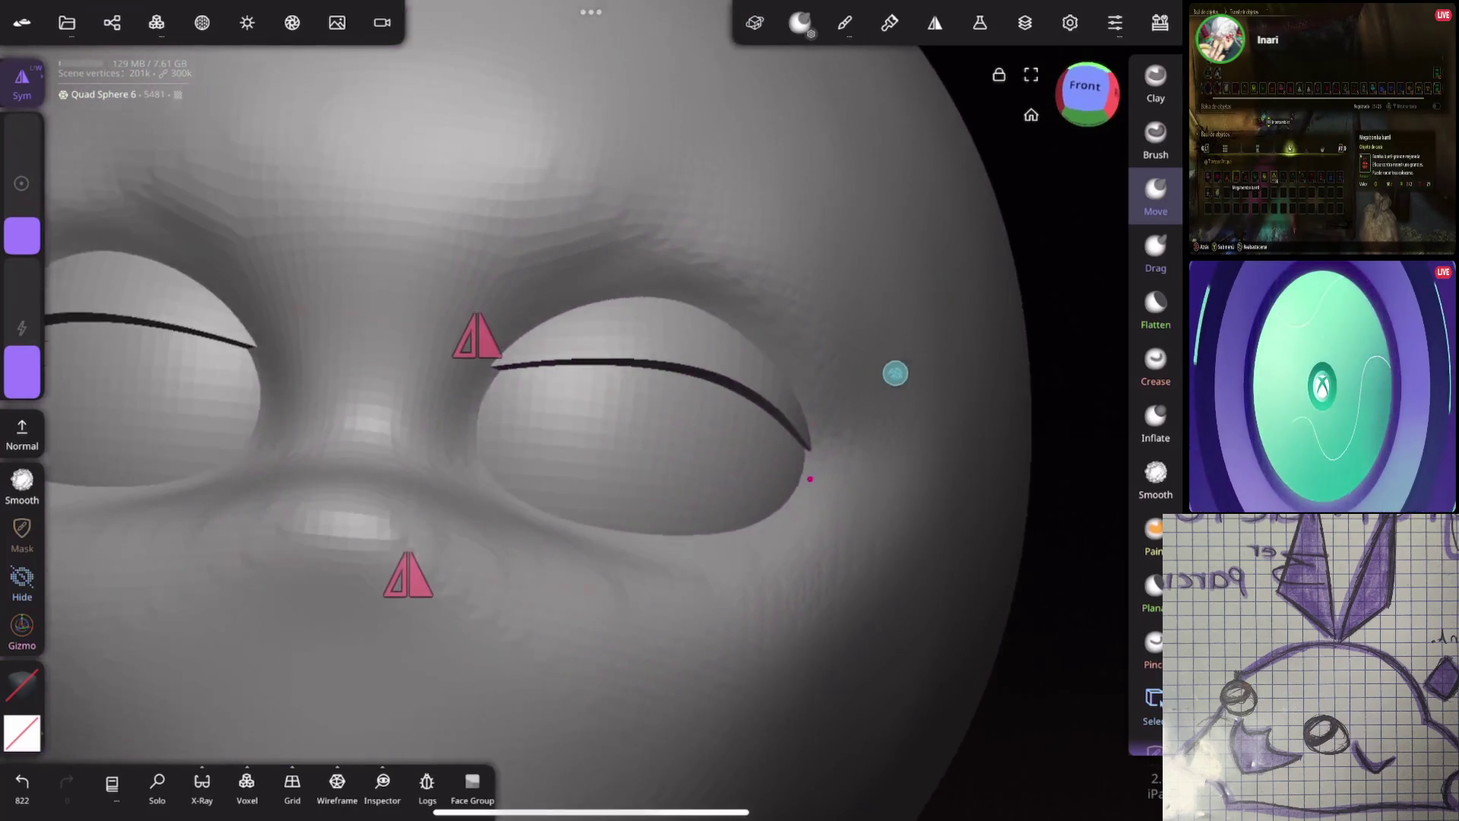
mouse_move(497, 337)
left_mouse_down()
mouse_move(468, 376)
mouse_move(467, 363)
left_mouse_up()
left_click_drag(455, 441, 480, 411)
scroll(853, 291, "up", 3)
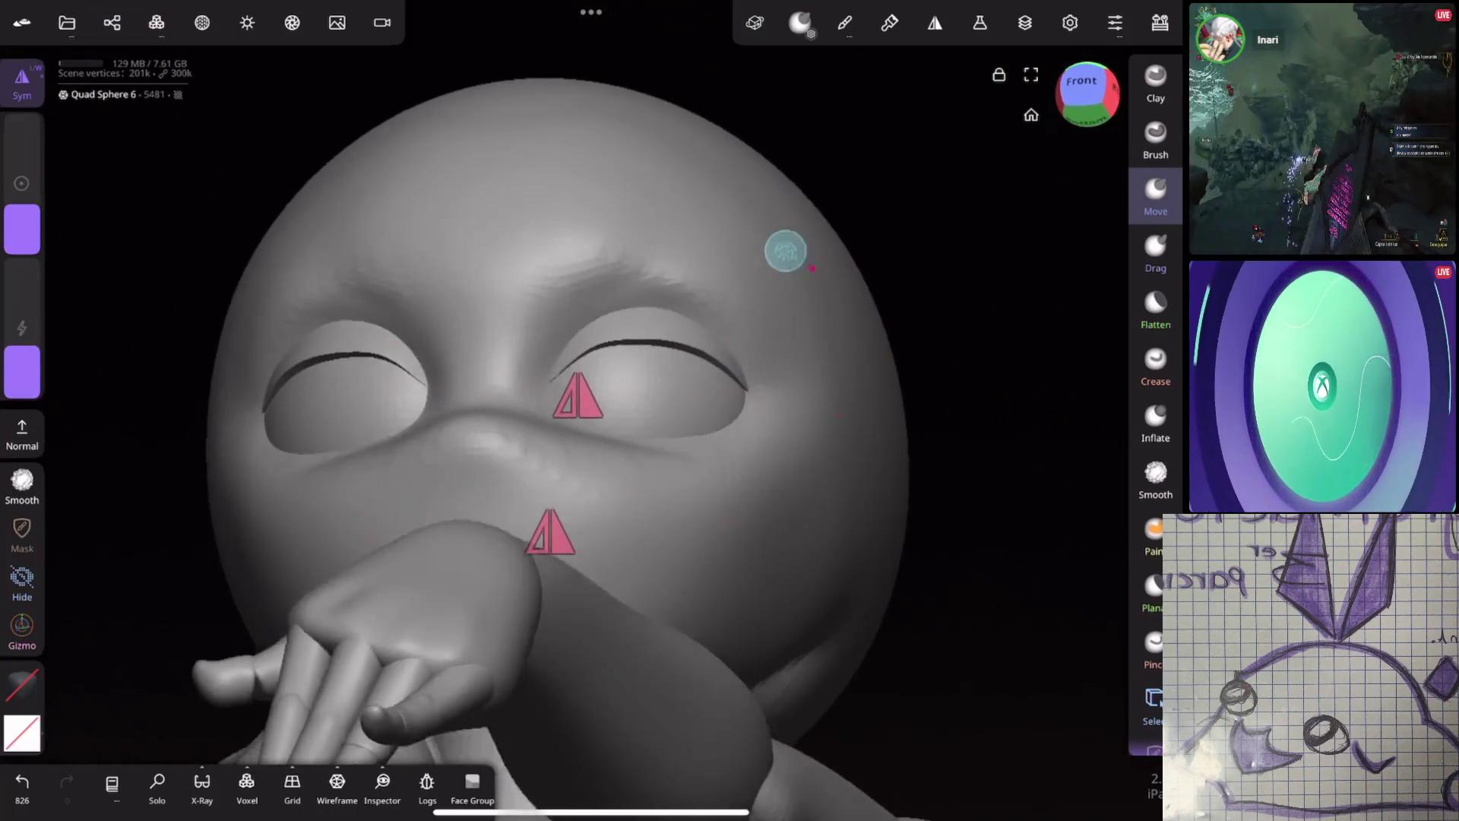
scroll(730, 434, "up", 3)
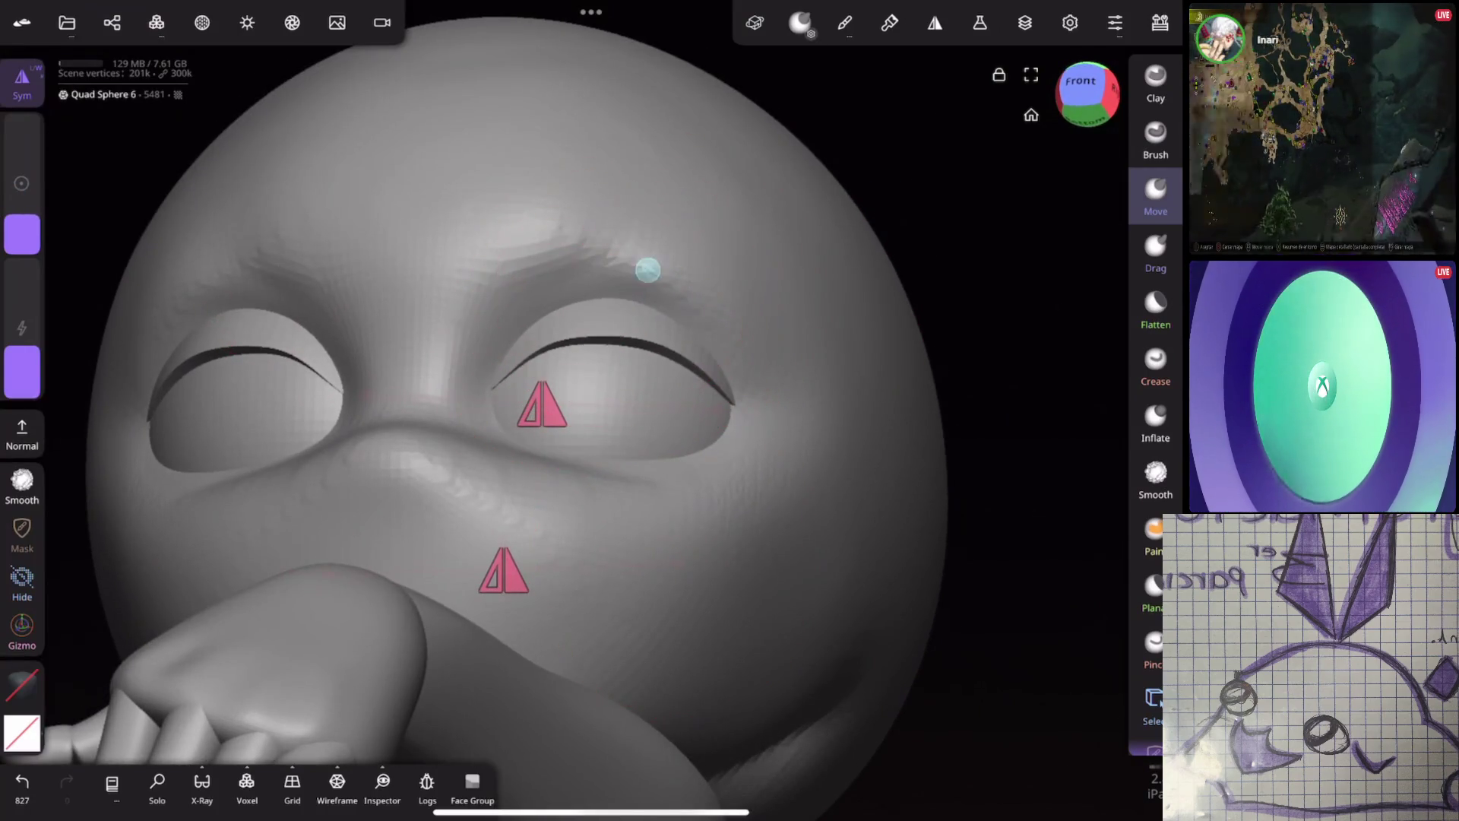
middle_click_drag(648, 270, 653, 350)
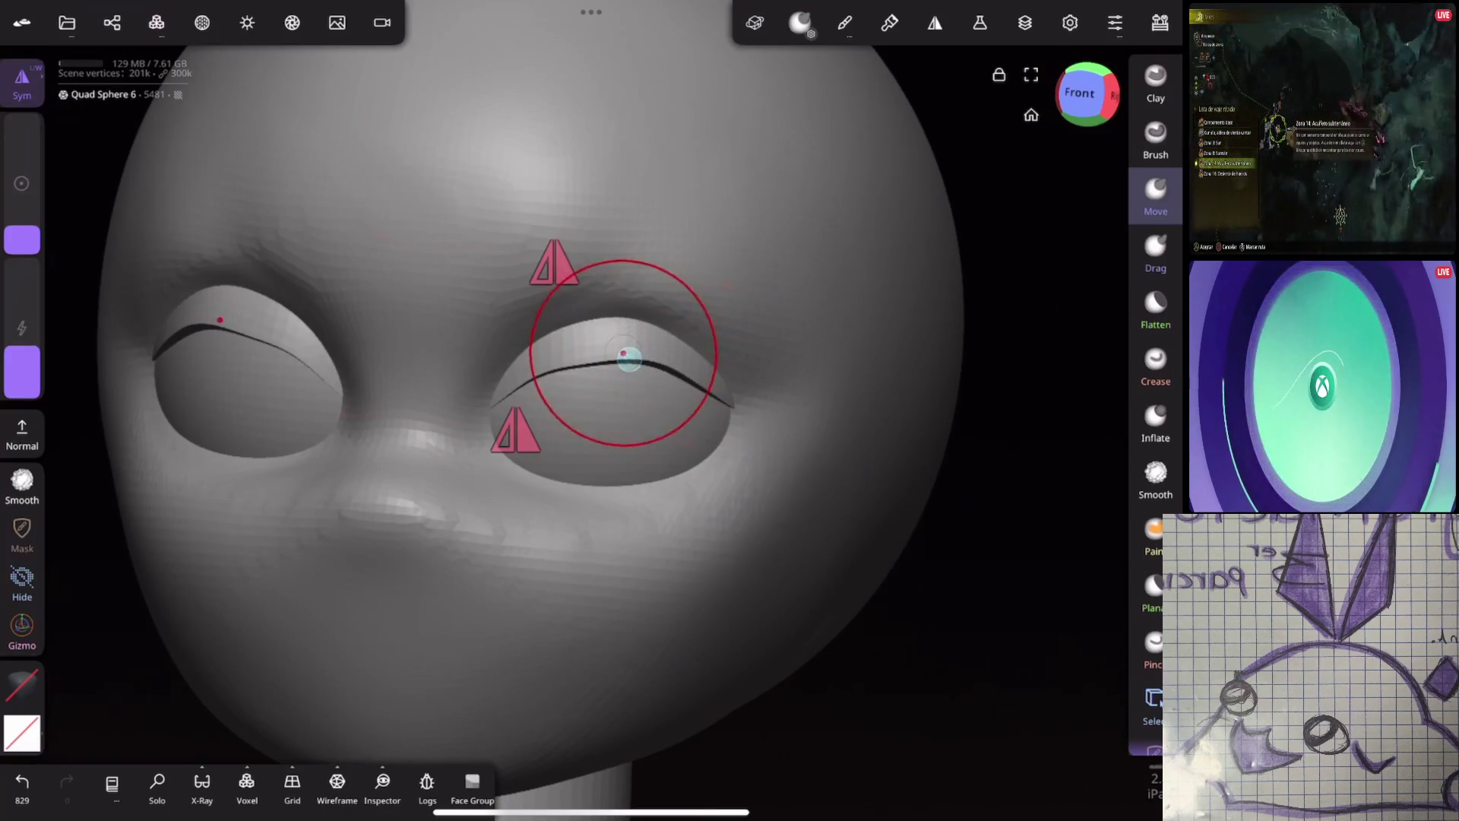
middle_click_drag(694, 265, 639, 274)
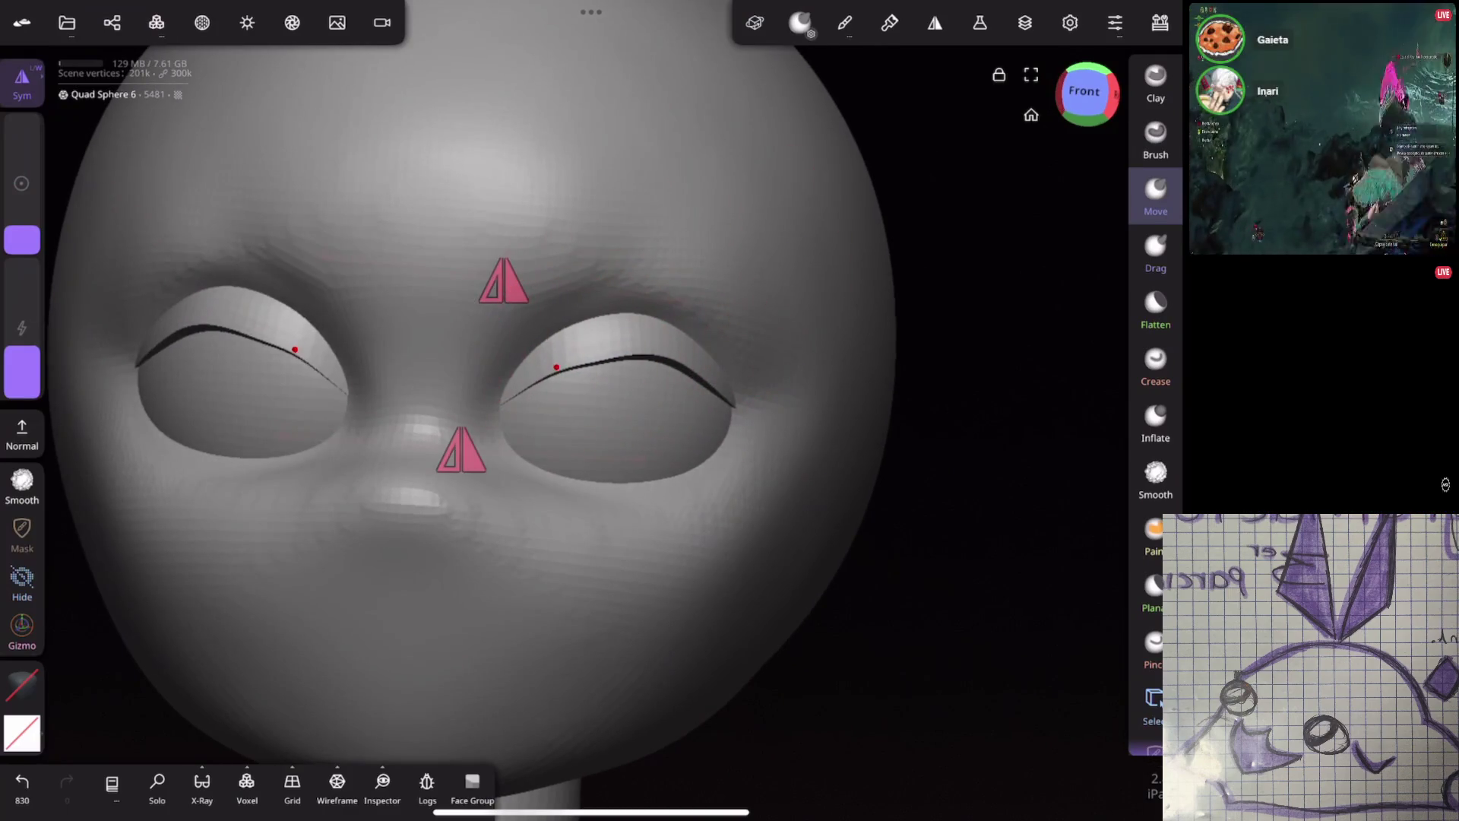
left_click_drag(625, 363, 550, 361)
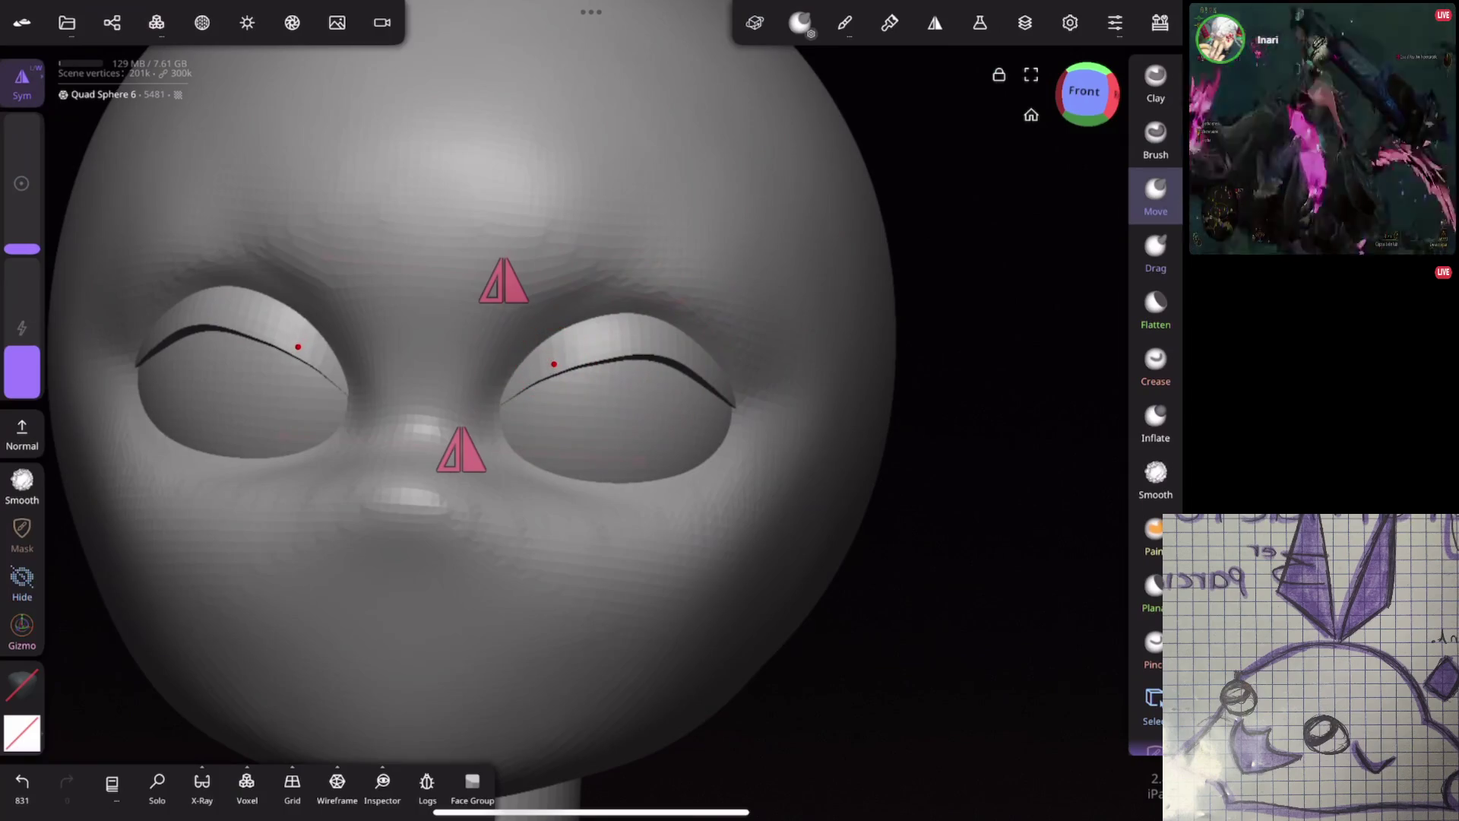
Check the eye in profile with adjusted brush sizes and reshape the right eye opening
mouse_move(867, 377)
middle_mouse_down()
mouse_move(915, 244)
mouse_move(896, 319)
mouse_move(887, 238)
mouse_move(954, 338)
mouse_move(753, 381)
mouse_move(782, 326)
mouse_move(816, 325)
mouse_move(808, 270)
middle_mouse_up()
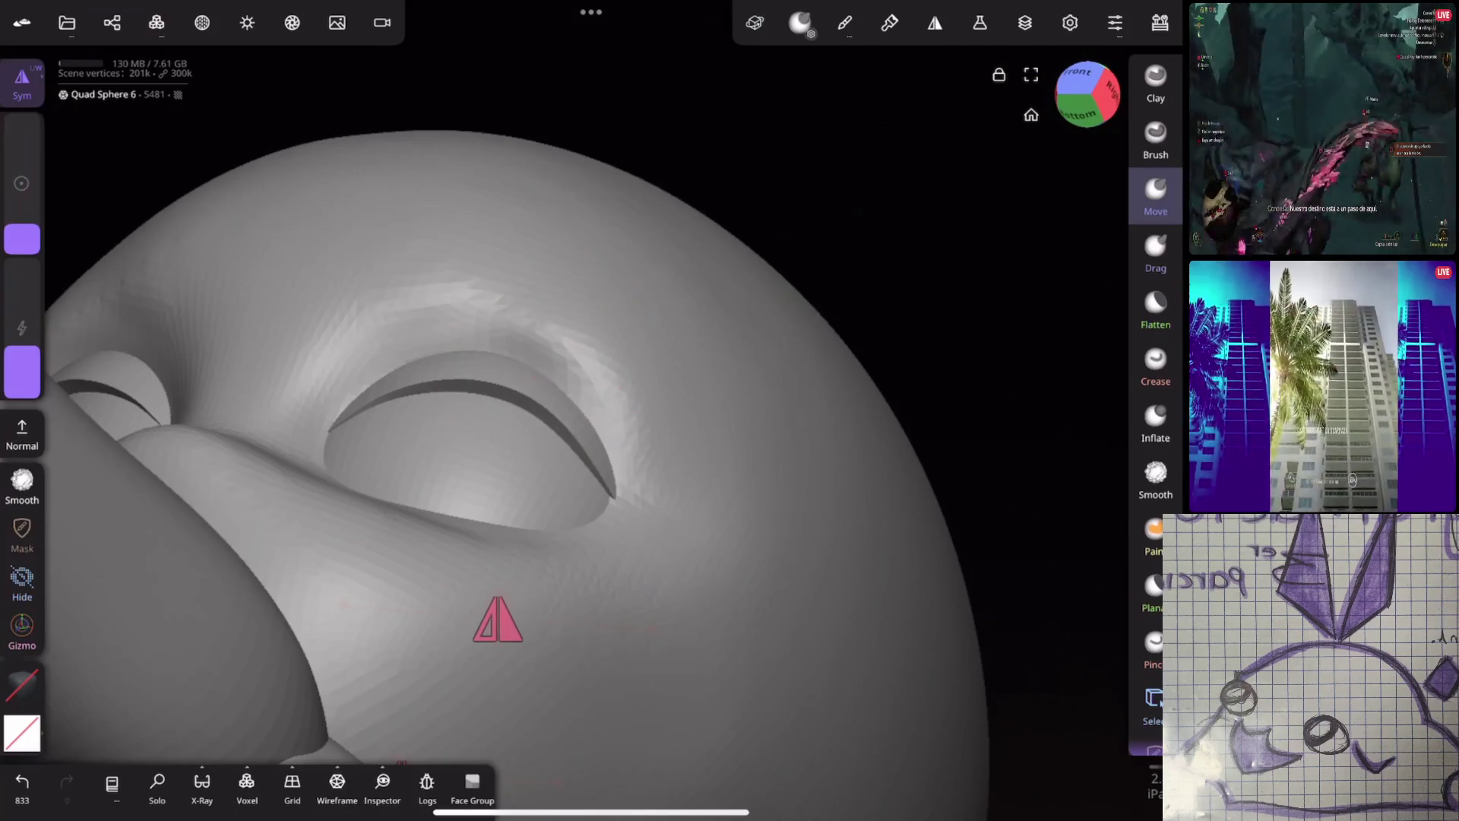
left_click_drag(22, 239, 22, 205)
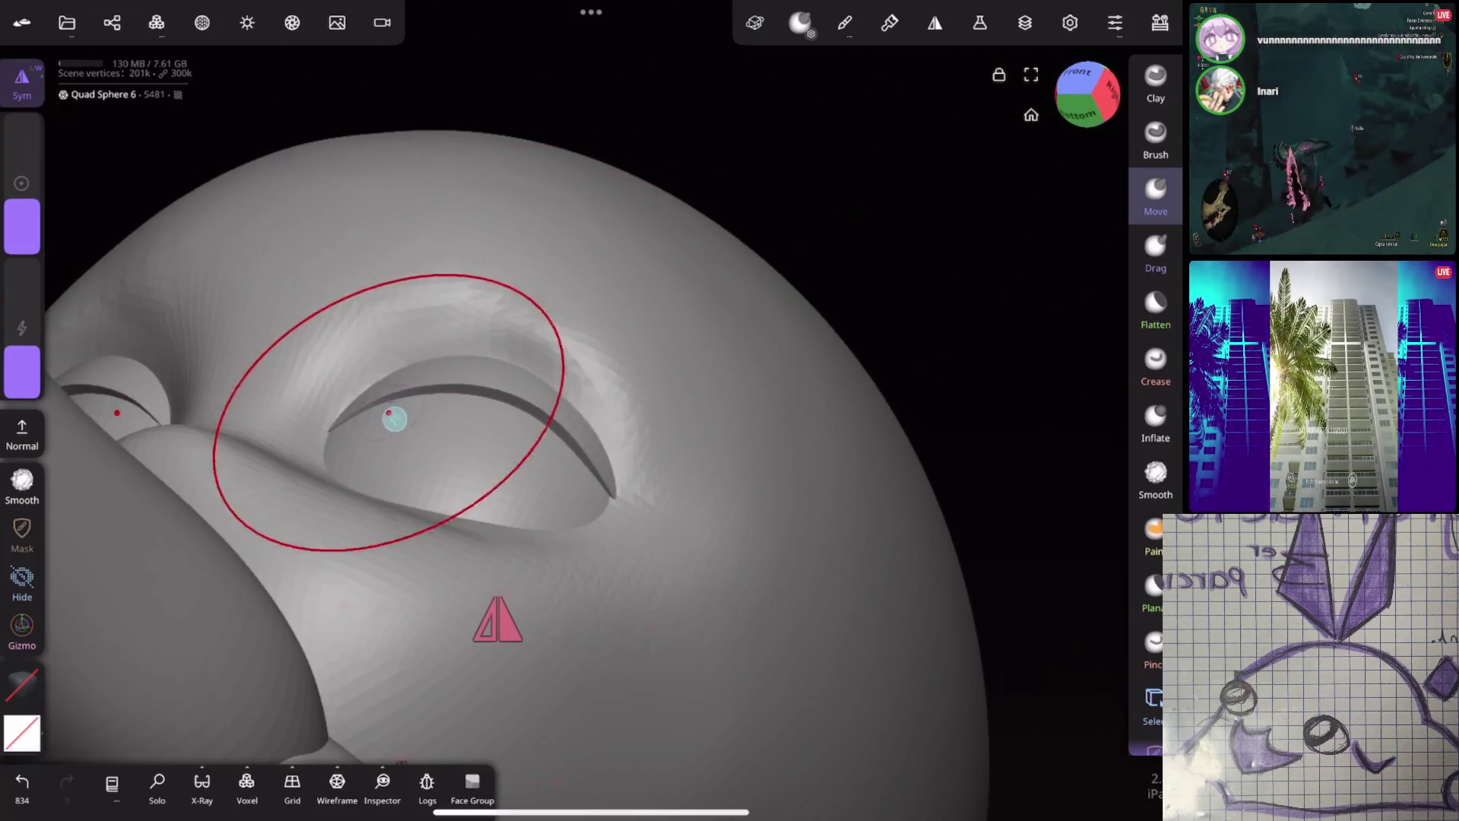
mouse_move(374, 409)
middle_mouse_down()
mouse_move(786, 323)
mouse_move(840, 377)
mouse_move(943, 379)
mouse_move(798, 414)
mouse_move(695, 505)
mouse_move(684, 385)
mouse_move(874, 349)
mouse_move(844, 329)
mouse_move(915, 307)
mouse_move(878, 391)
mouse_move(757, 492)
middle_mouse_up()
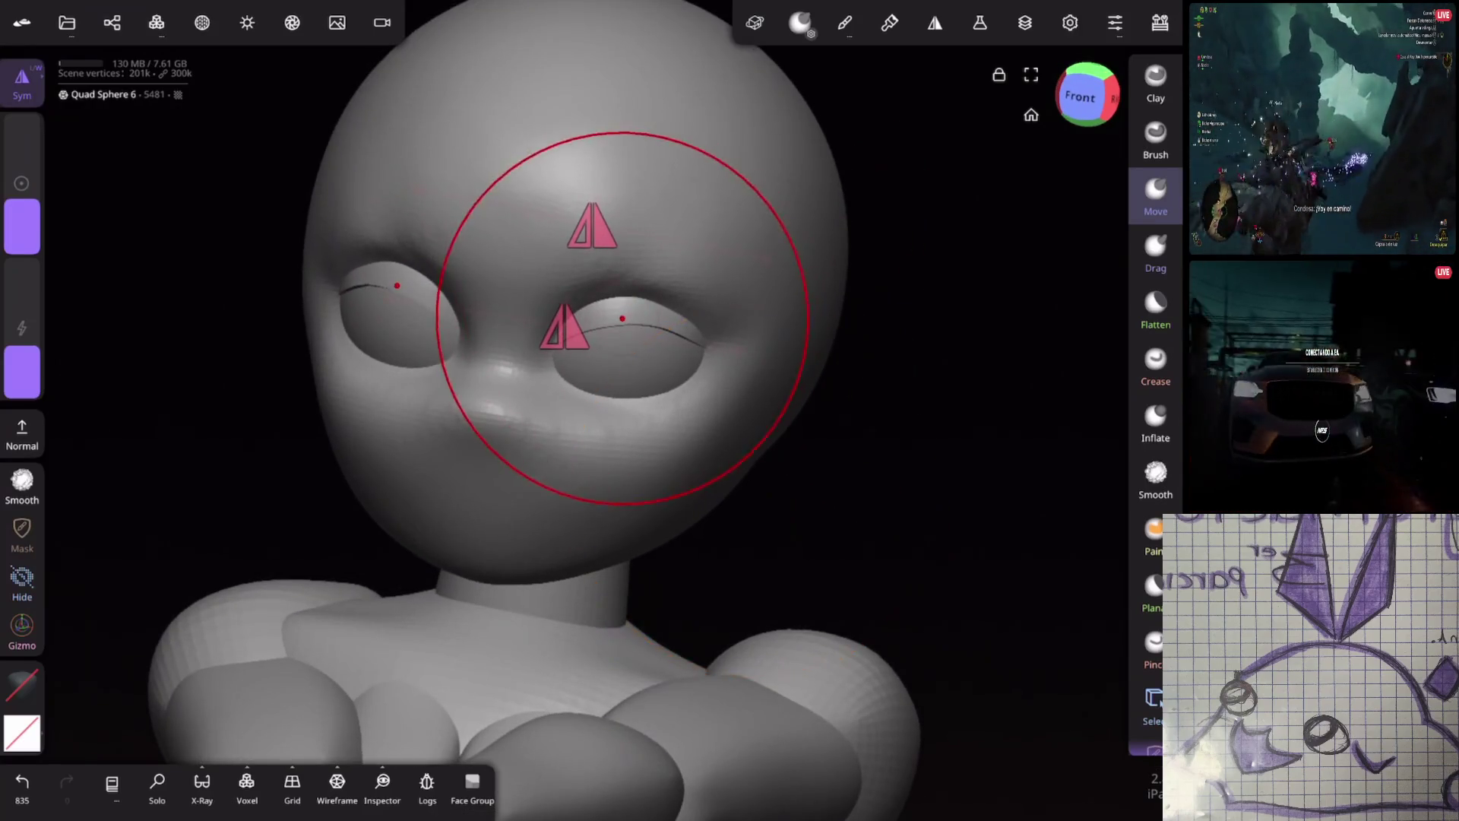
left_click_drag(22, 204, 22, 227)
middle_click_drag(866, 342, 730, 332)
scroll(635, 284, "up", 3)
middle_click_drag(630, 303, 808, 449)
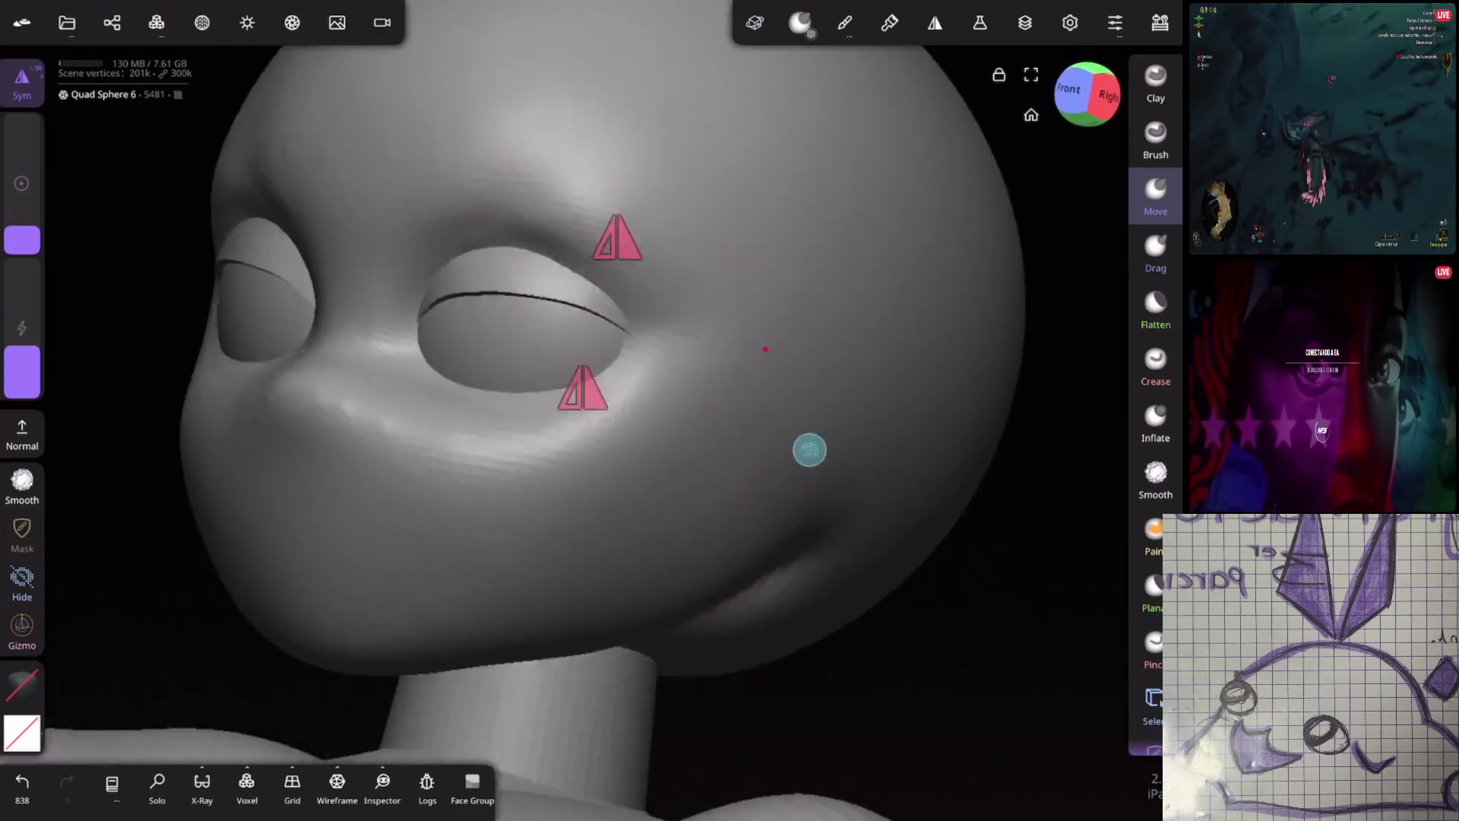
scroll(437, 319, "up", 3)
middle_click_drag(691, 398, 514, 384)
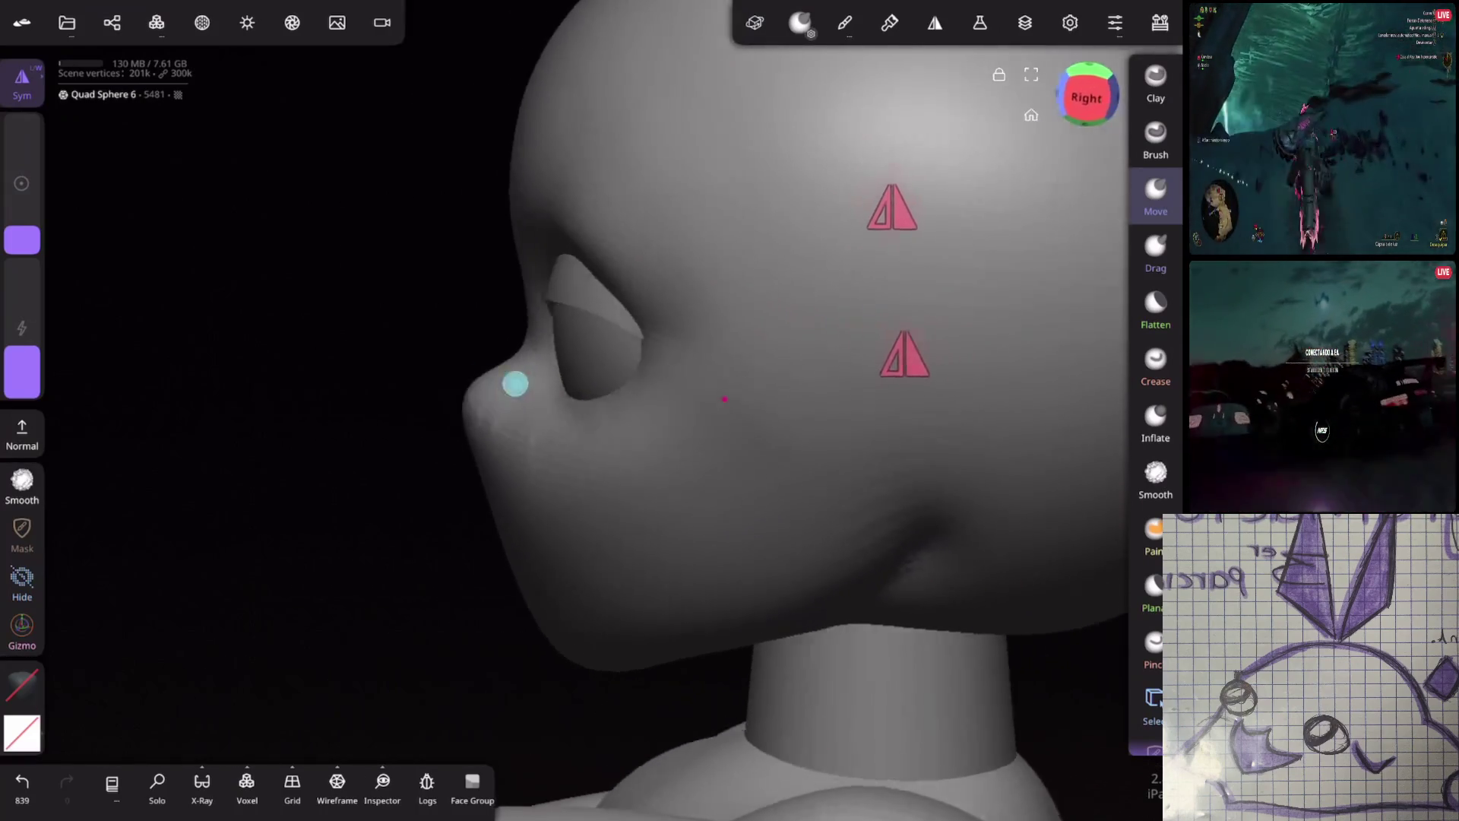
middle_click_drag(666, 408, 530, 425)
left_click_drag(21, 240, 22, 217)
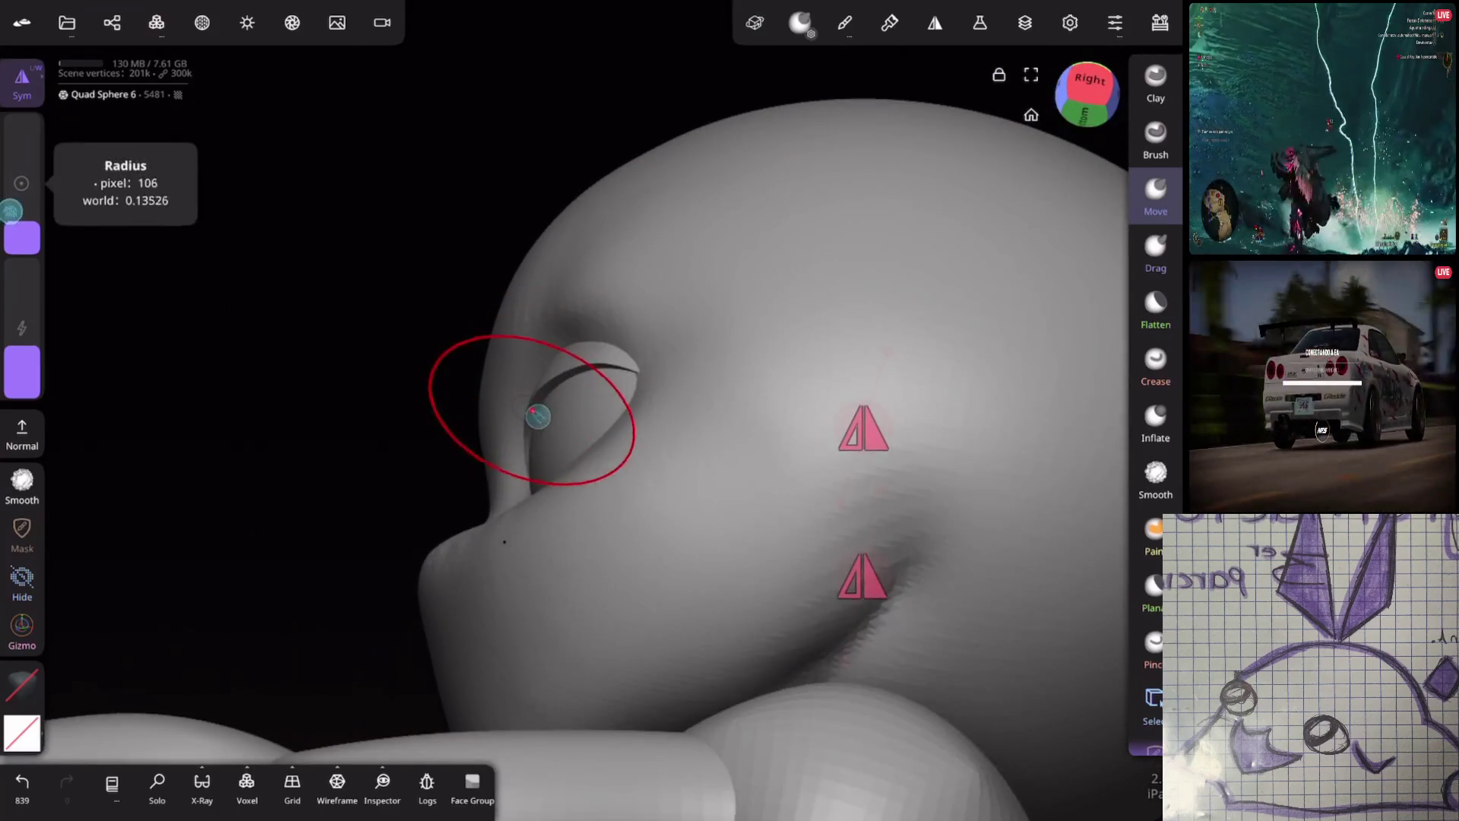
mouse_move(545, 342)
middle_mouse_down()
mouse_move(866, 376)
mouse_move(682, 574)
mouse_move(807, 297)
mouse_move(688, 298)
middle_mouse_up()
key("ctrl+z")
mouse_move(690, 298)
left_mouse_down()
mouse_move(674, 277)
mouse_move(635, 300)
left_mouse_up()
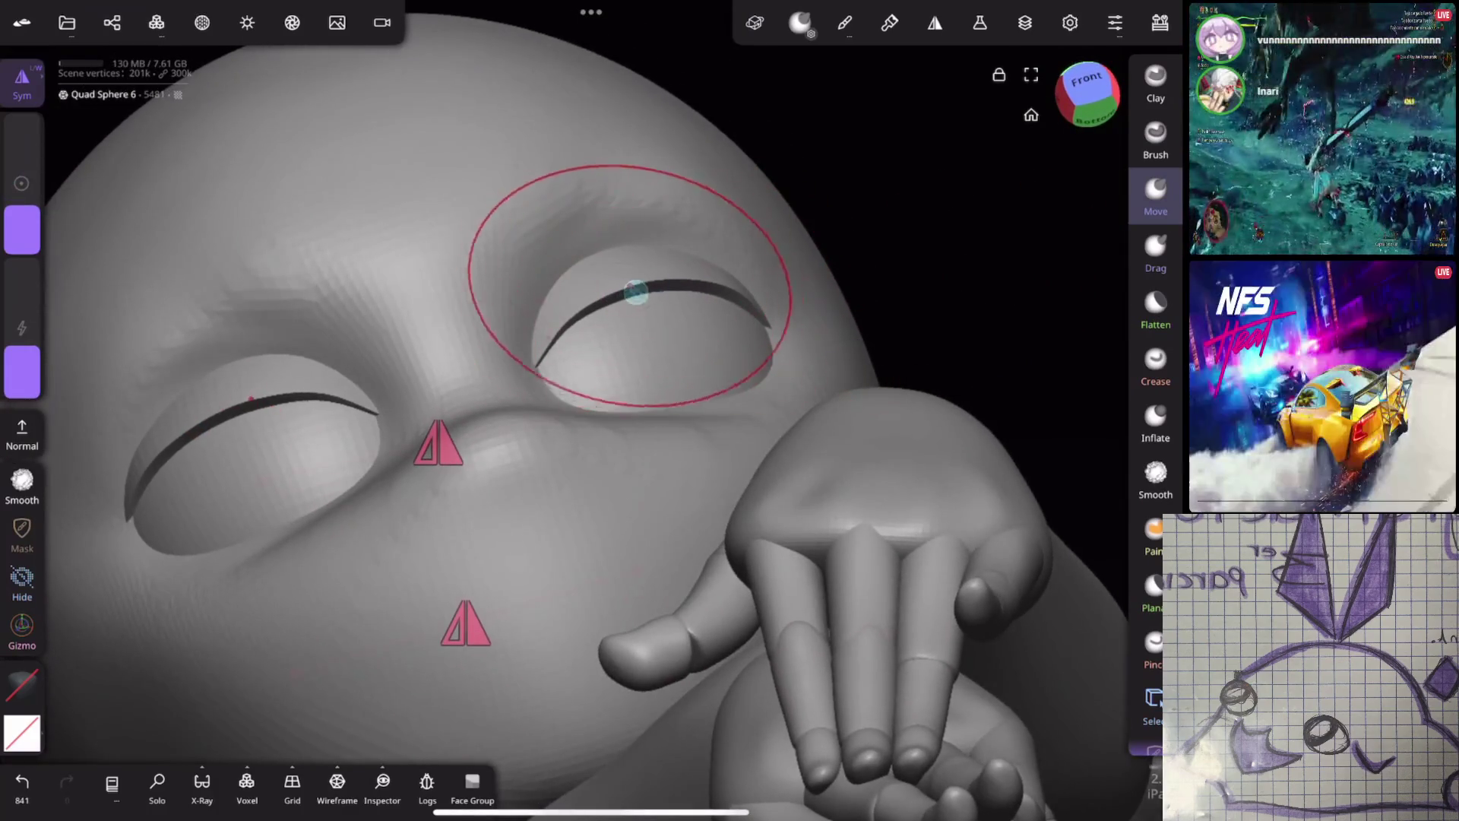
scroll(736, 460, "down", 5)
Make the head mesh the active object and frame the whole figure
mouse_move(720, 426)
middle_mouse_down()
mouse_move(886, 365)
mouse_move(863, 359)
mouse_move(623, 602)
middle_mouse_up()
scroll(935, 349, "down", 2)
scroll(623, 602, "up", 2)
left_click(868, 361)
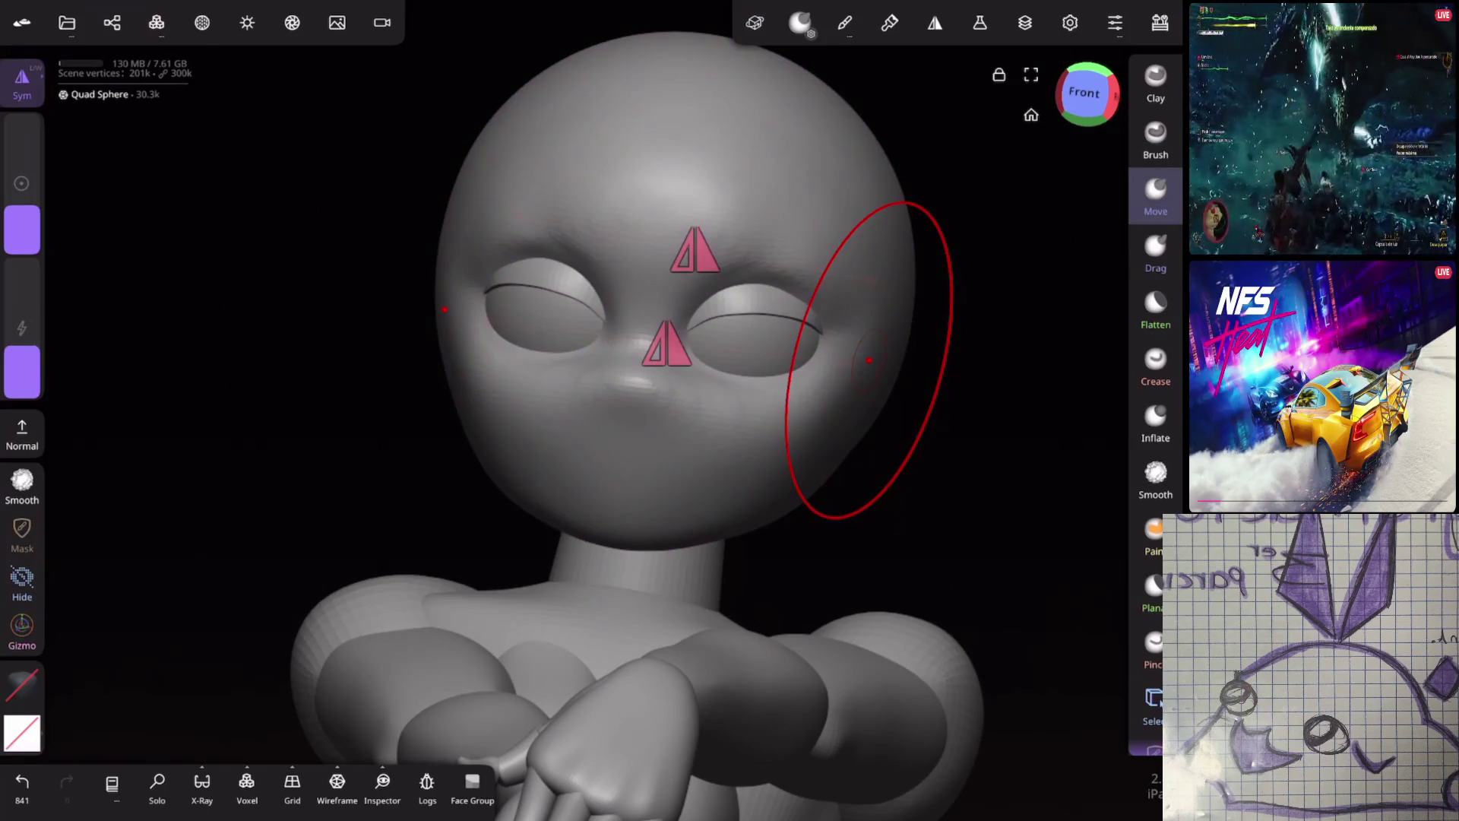
left_click_drag(868, 361, 699, 631)
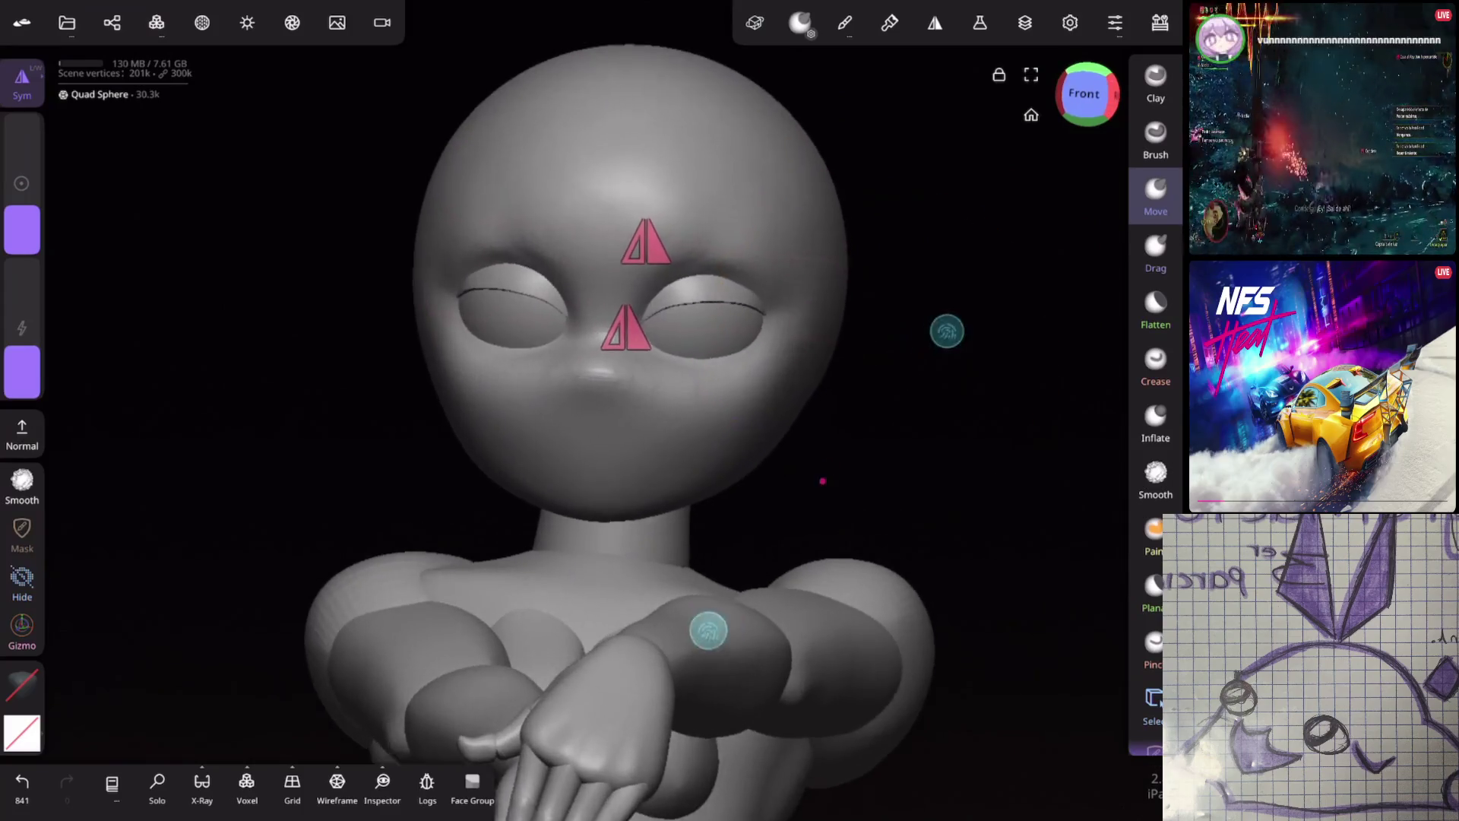
Select the right eye piece with the Gizmo and undo several earlier reshaping edits on it
left_click(21, 627)
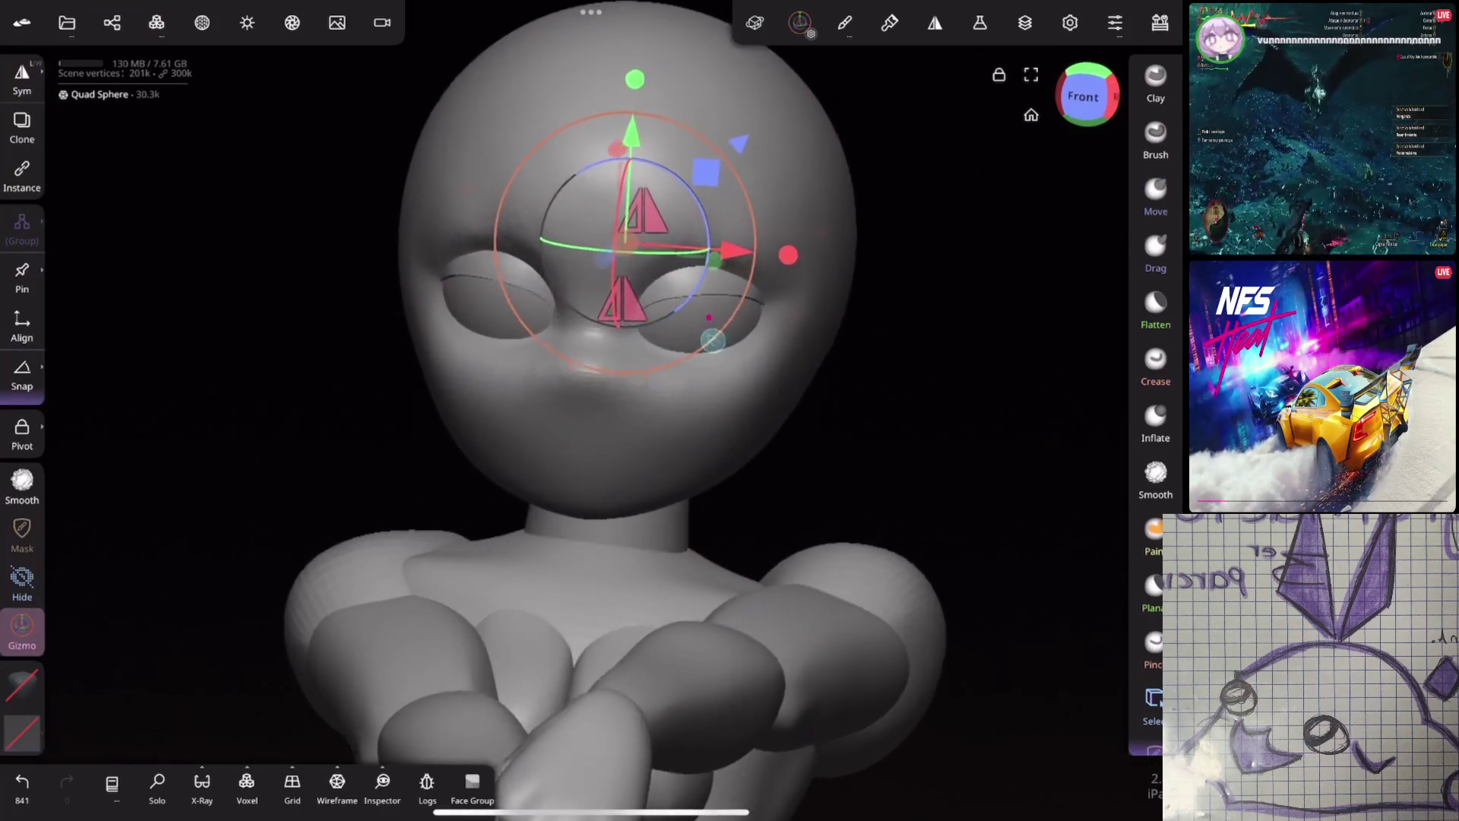
left_click(684, 308)
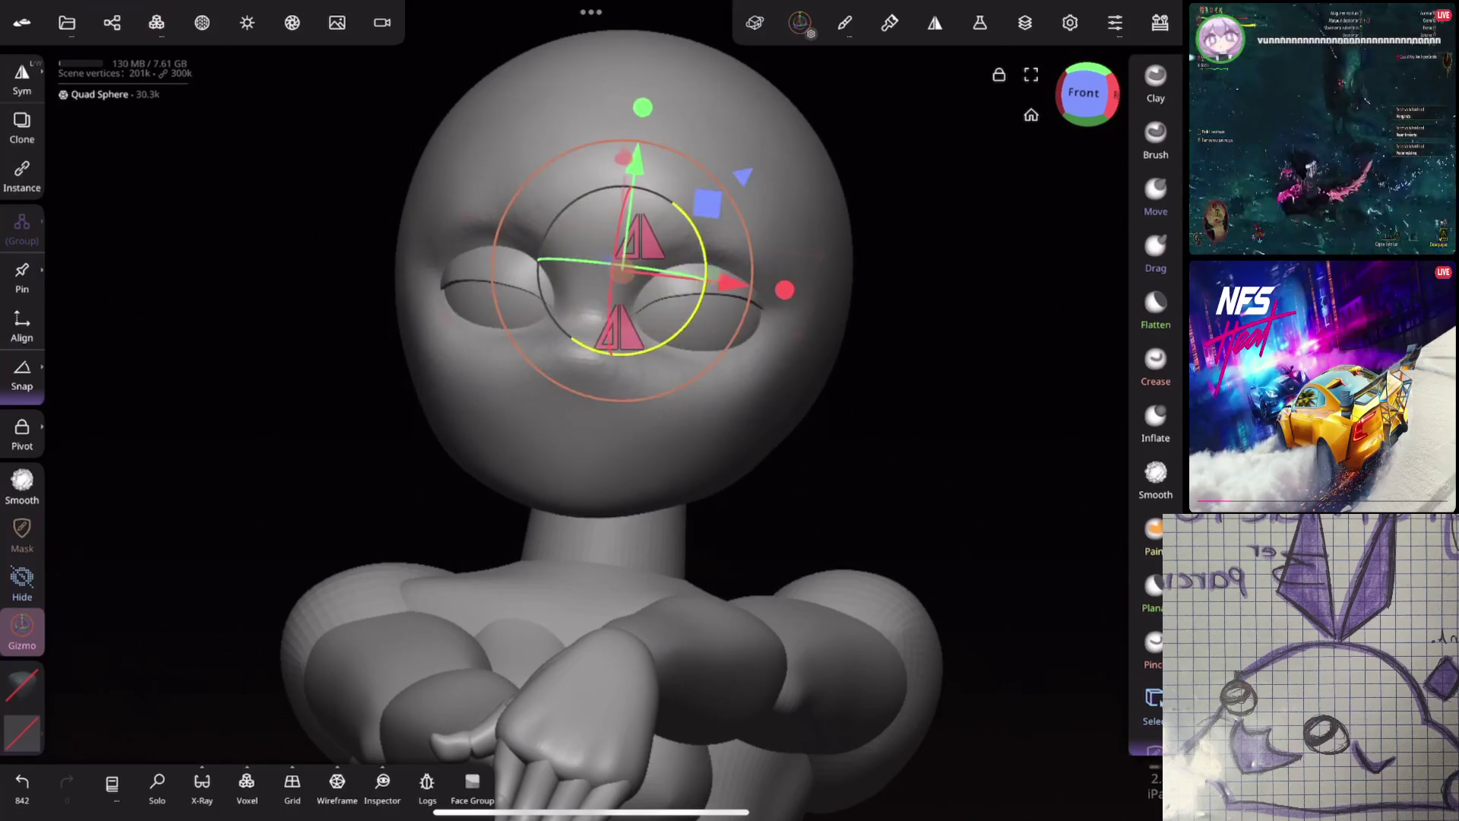
key("ctrl+z")
left_click(716, 333)
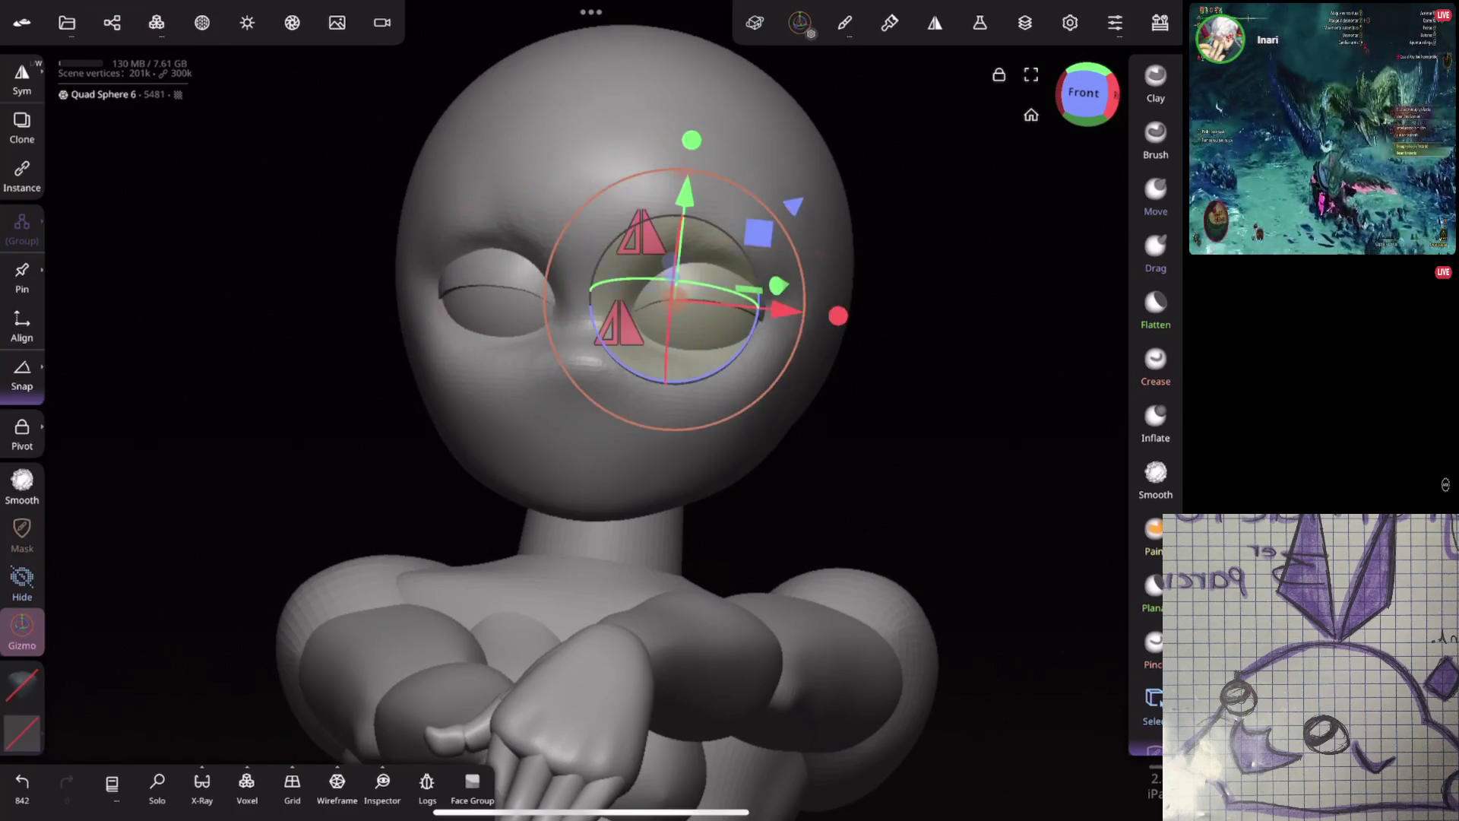
key("ctrl+z")
key("ctrl+z")
key("ctrl+z")
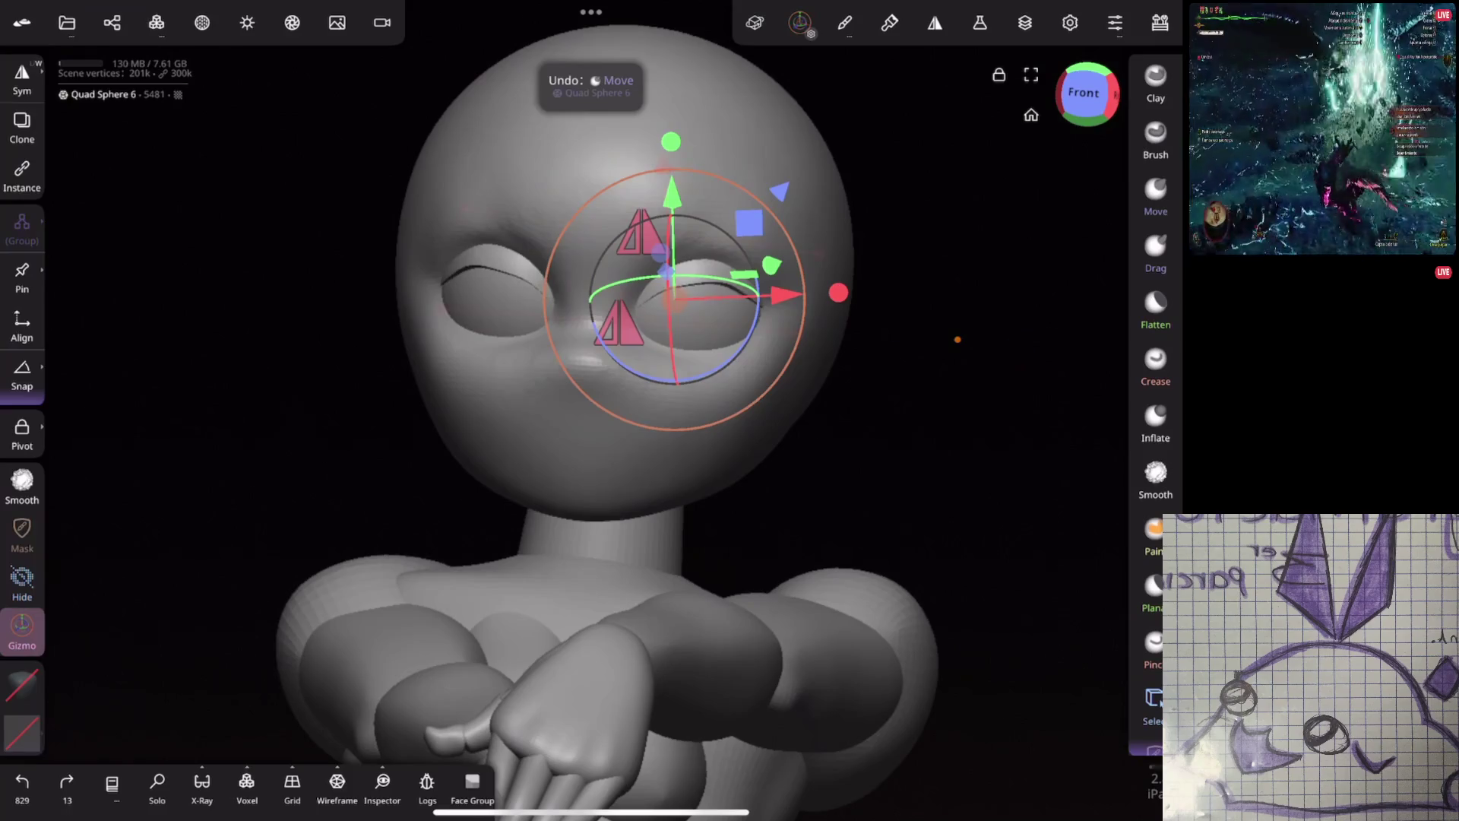
key("ctrl+z")
key("ctrl+z")
key("ctrl+z")
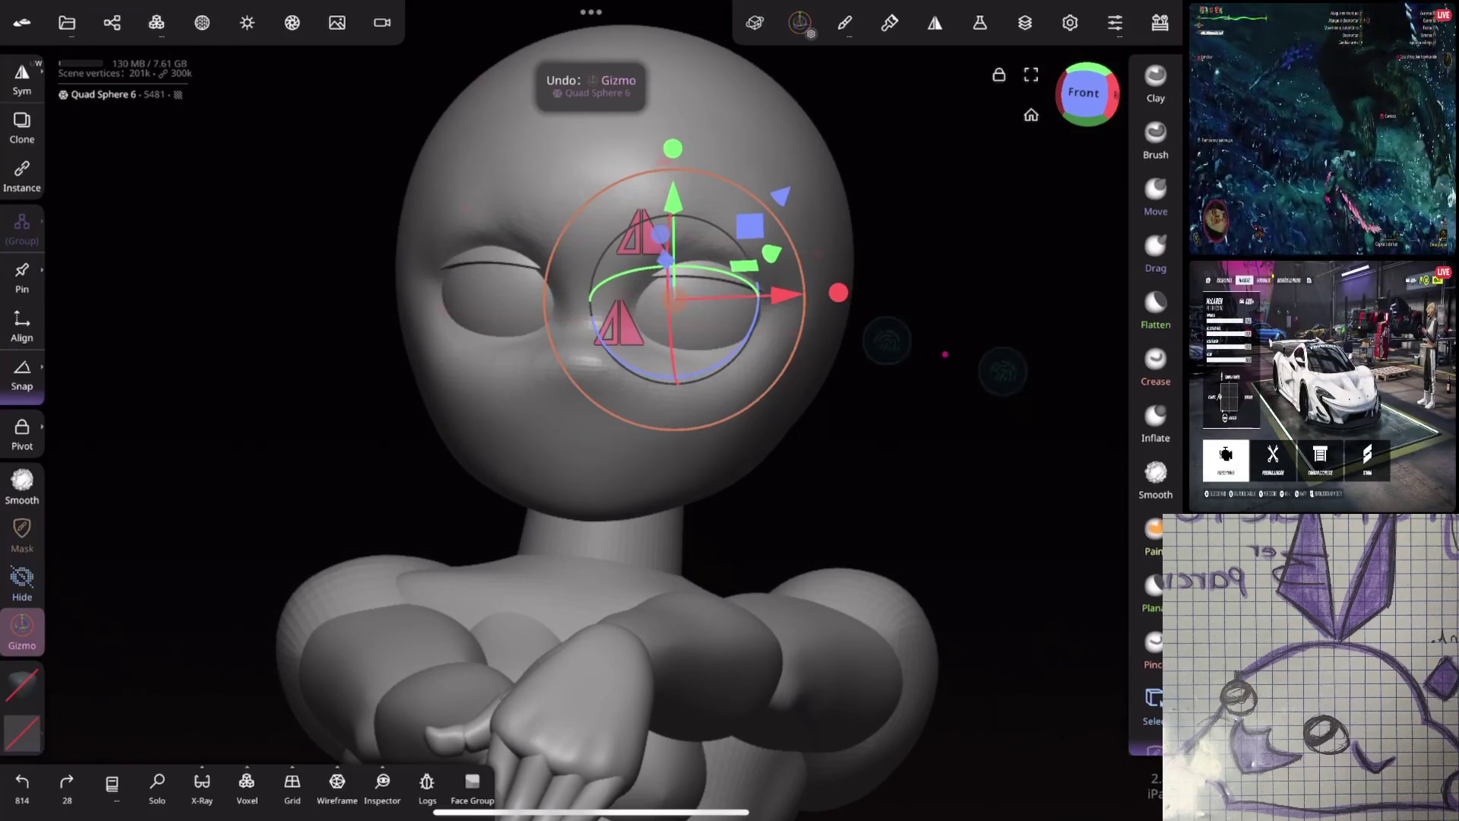
key("ctrl+z")
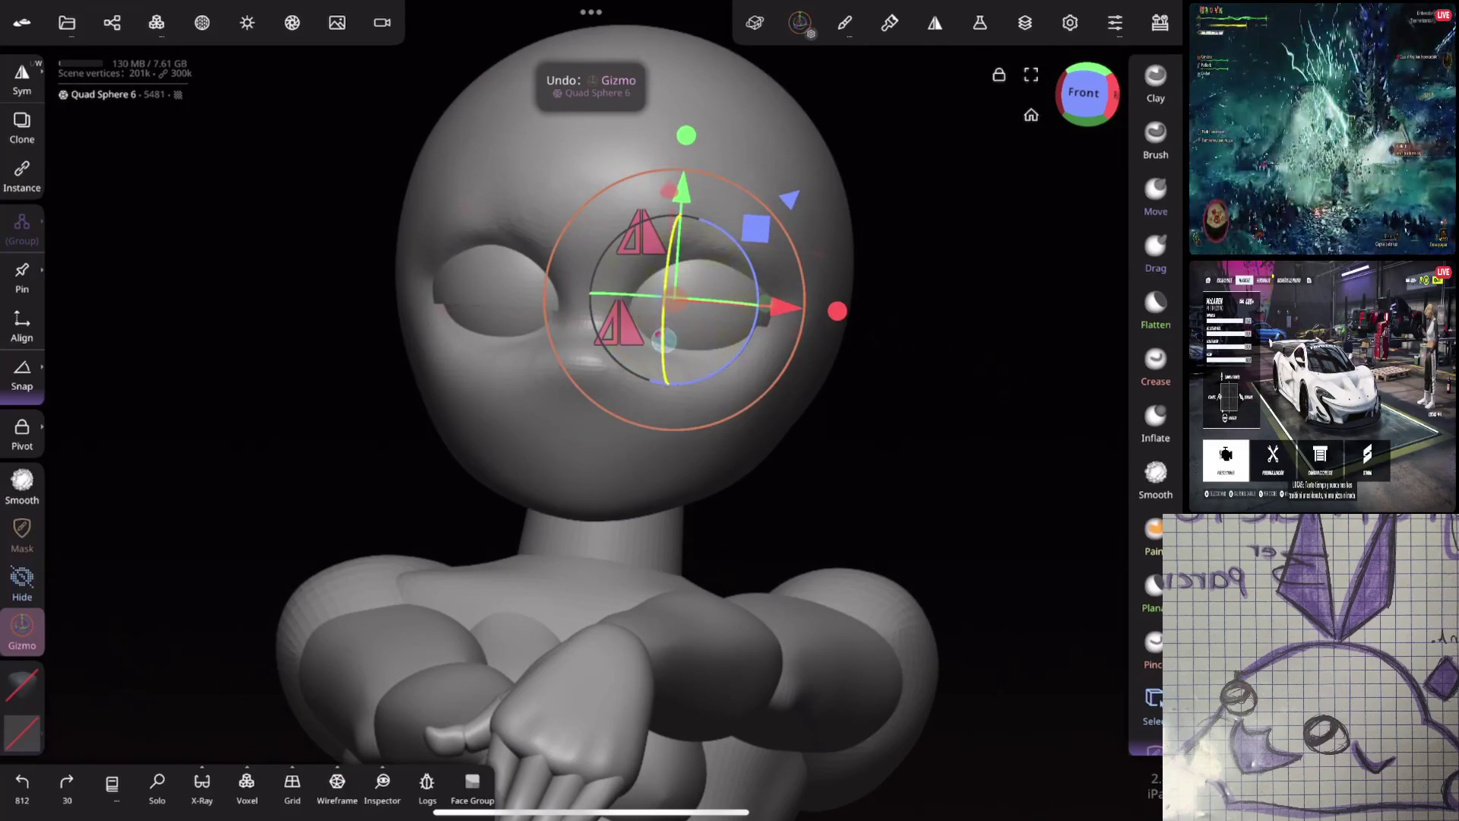
left_click(658, 333)
left_click_drag(840, 384, 908, 345)
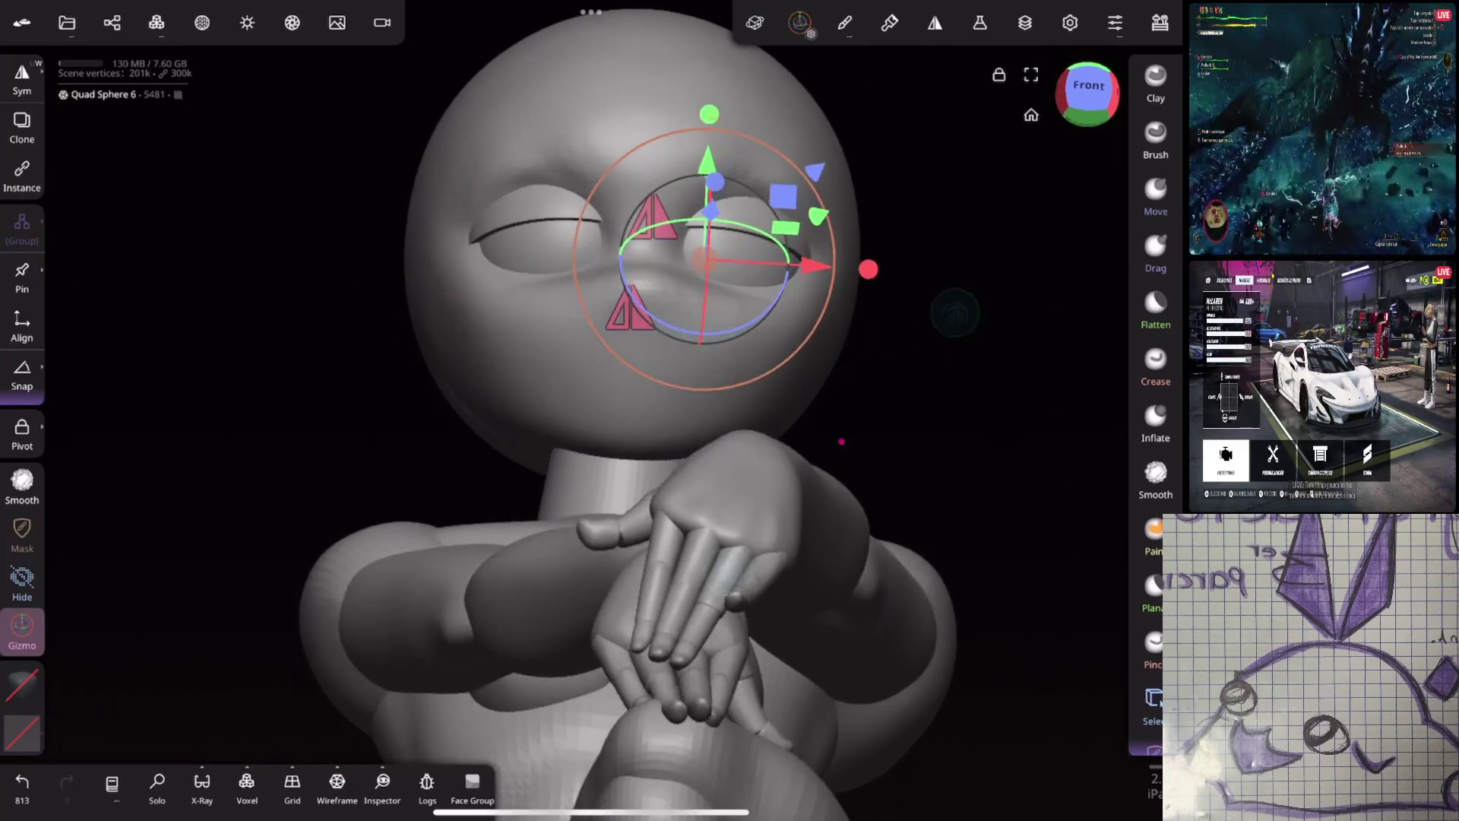
scroll(909, 345, "up", 3)
scroll(945, 336, "up", 3)
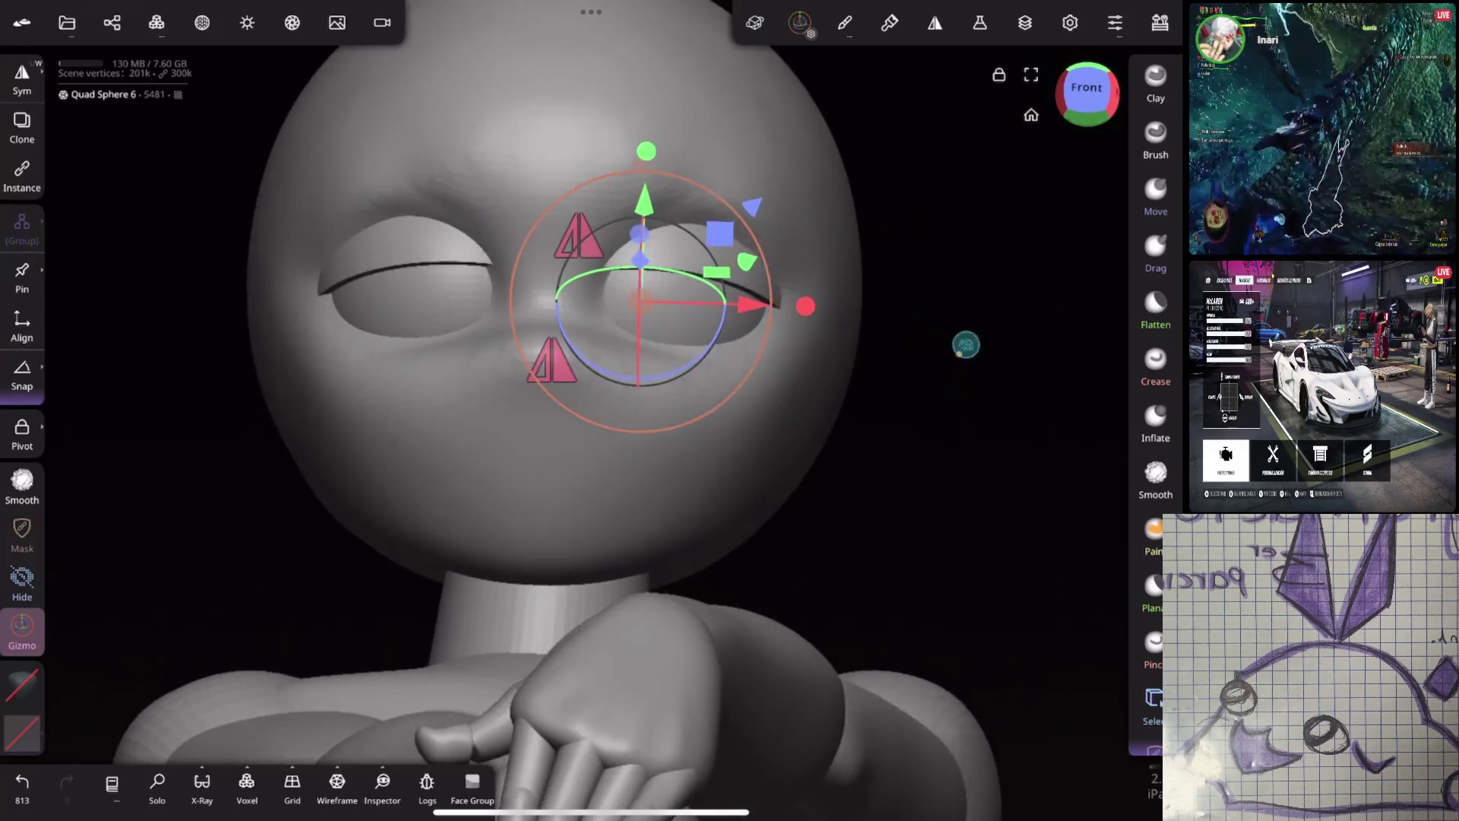
scroll(964, 342, "up", 3)
left_click(745, 337)
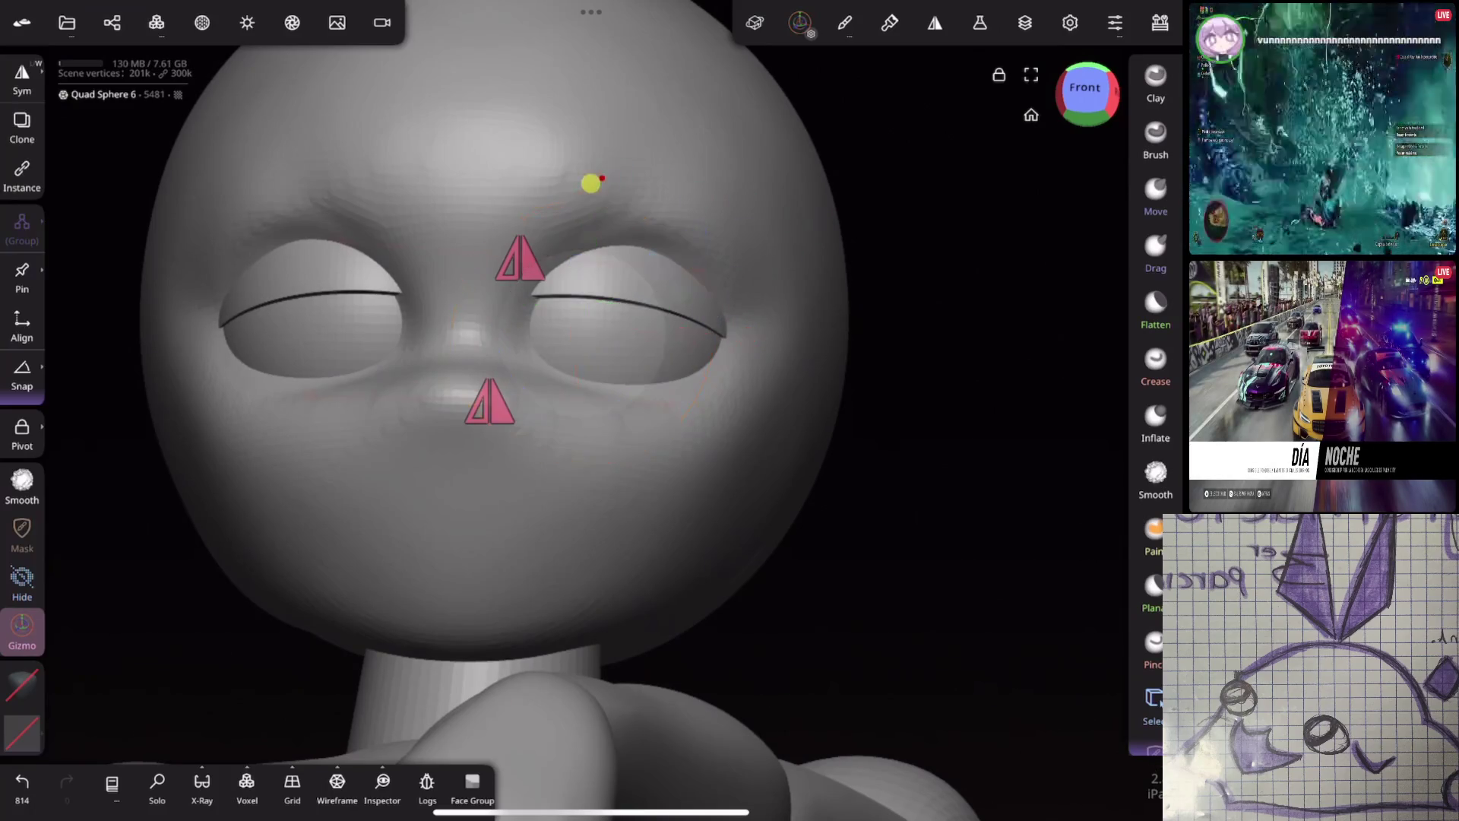
key("ctrl+z")
Slide the right eye piece sideways, undoing and redoing the shift to settle its position
mouse_move(769, 320)
left_mouse_down()
mouse_move(948, 341)
mouse_move(919, 201)
left_mouse_up()
left_click(517, 274)
mouse_move(516, 274)
left_mouse_down()
mouse_move(730, 423)
mouse_move(850, 332)
mouse_move(794, 391)
mouse_move(875, 331)
mouse_move(909, 243)
mouse_move(535, 255)
left_mouse_up()
key("ctrl+z")
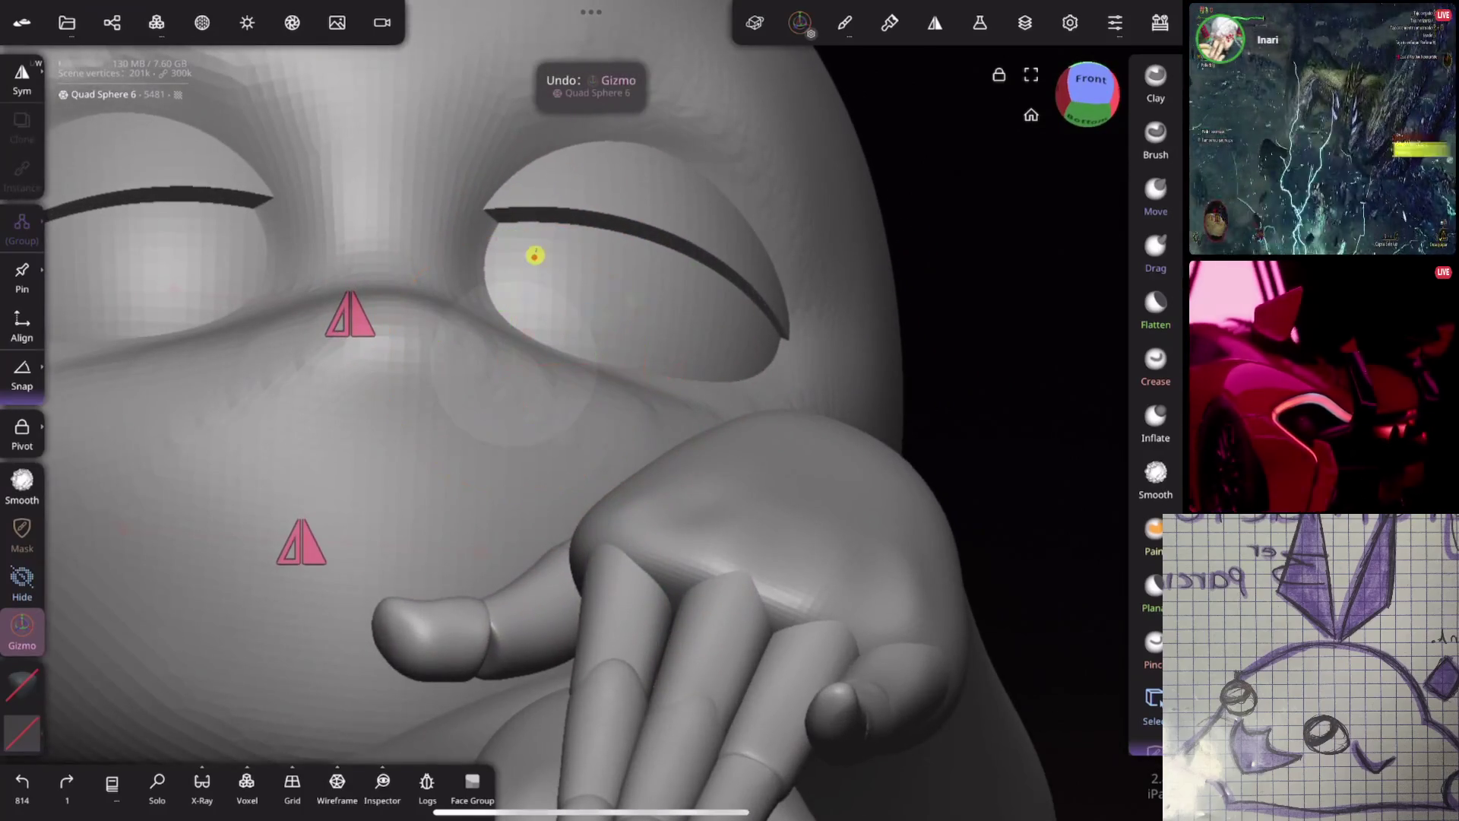
left_click(535, 255)
left_click_drag(866, 387, 804, 428)
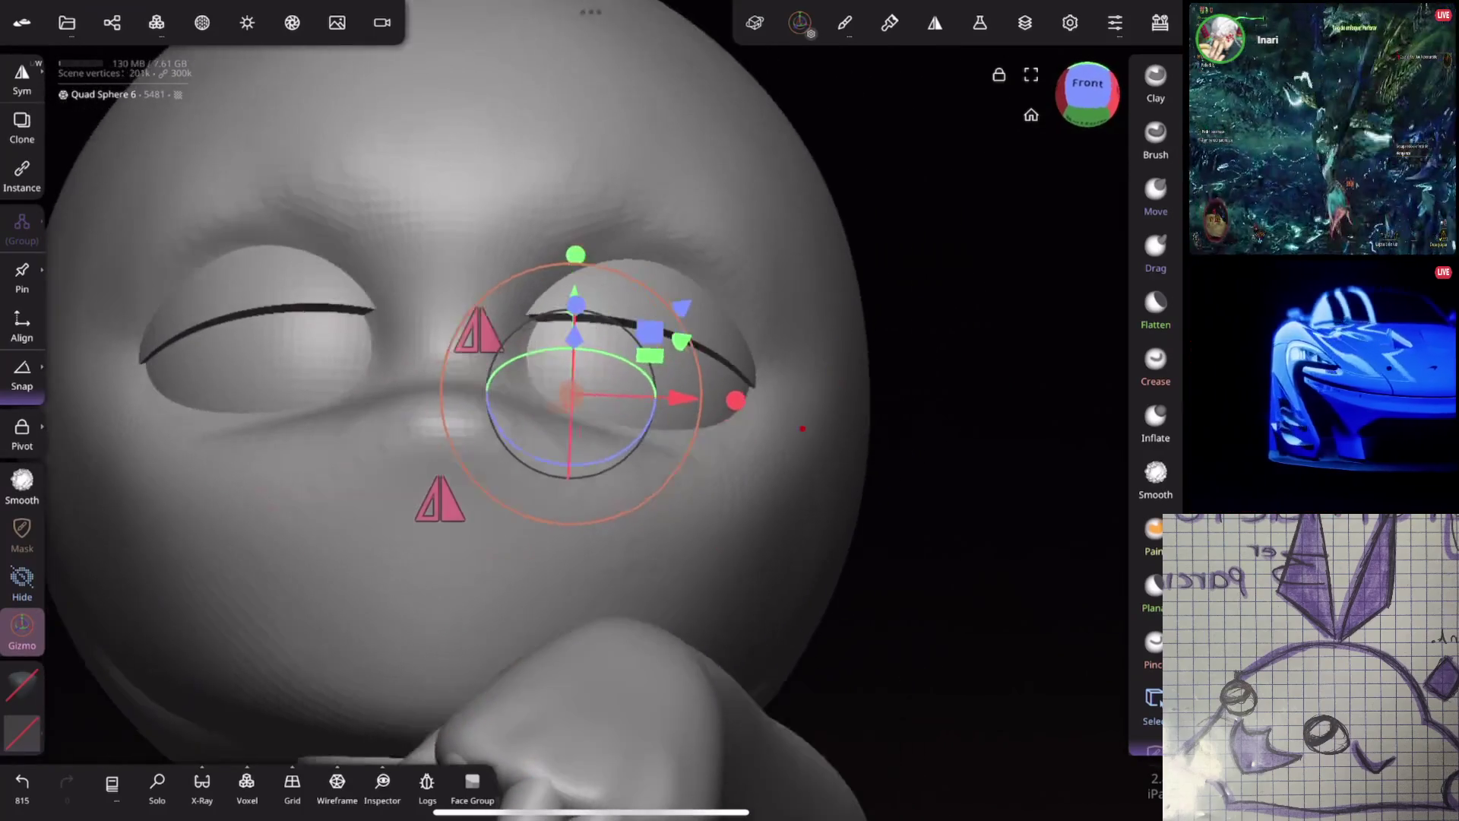
mouse_move(685, 408)
left_mouse_down()
mouse_move(766, 401)
mouse_move(698, 399)
left_mouse_up()
key("ctrl+z")
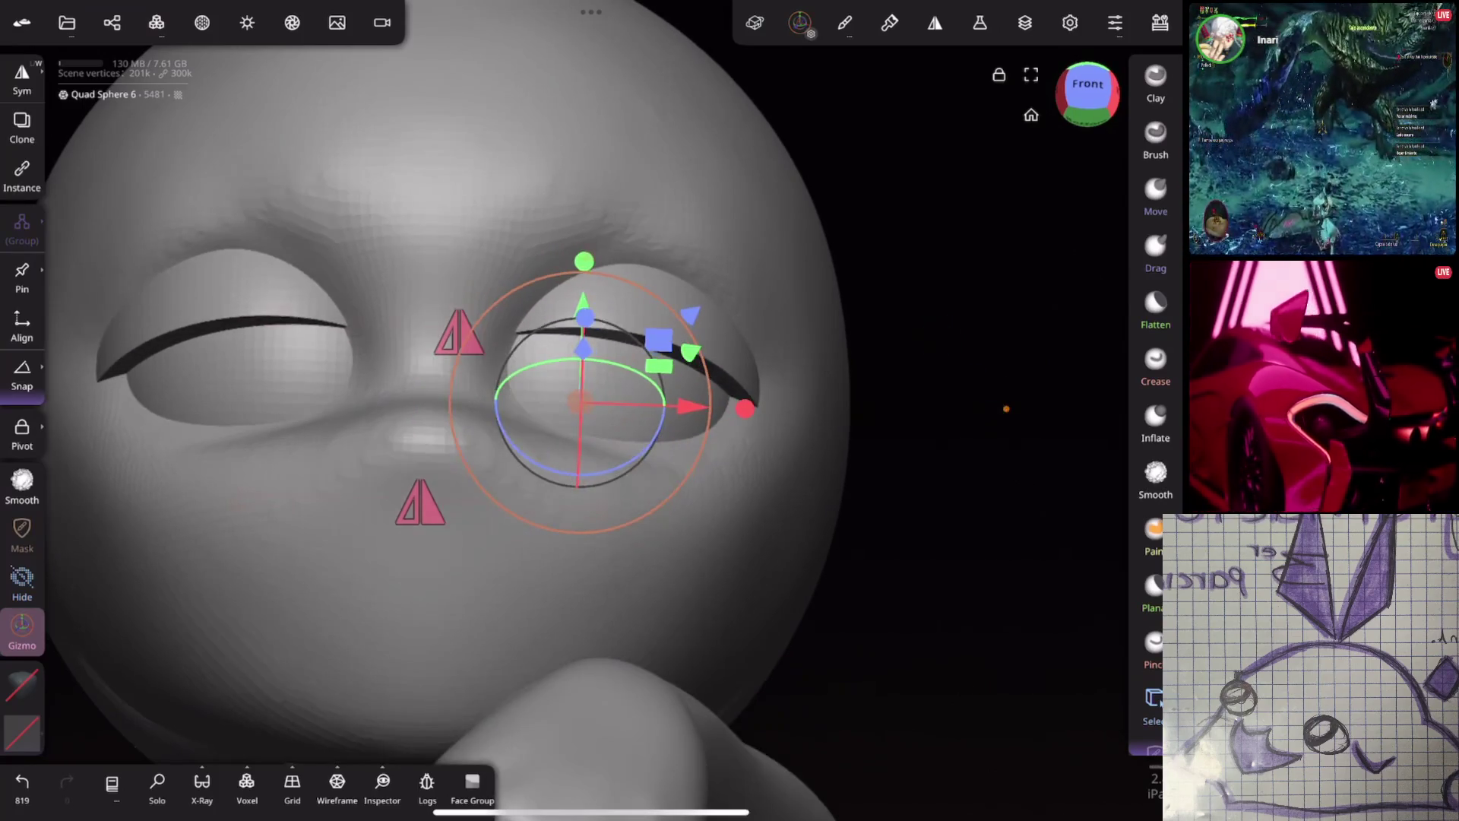
key("ctrl+z")
key("ctrl+shift+z")
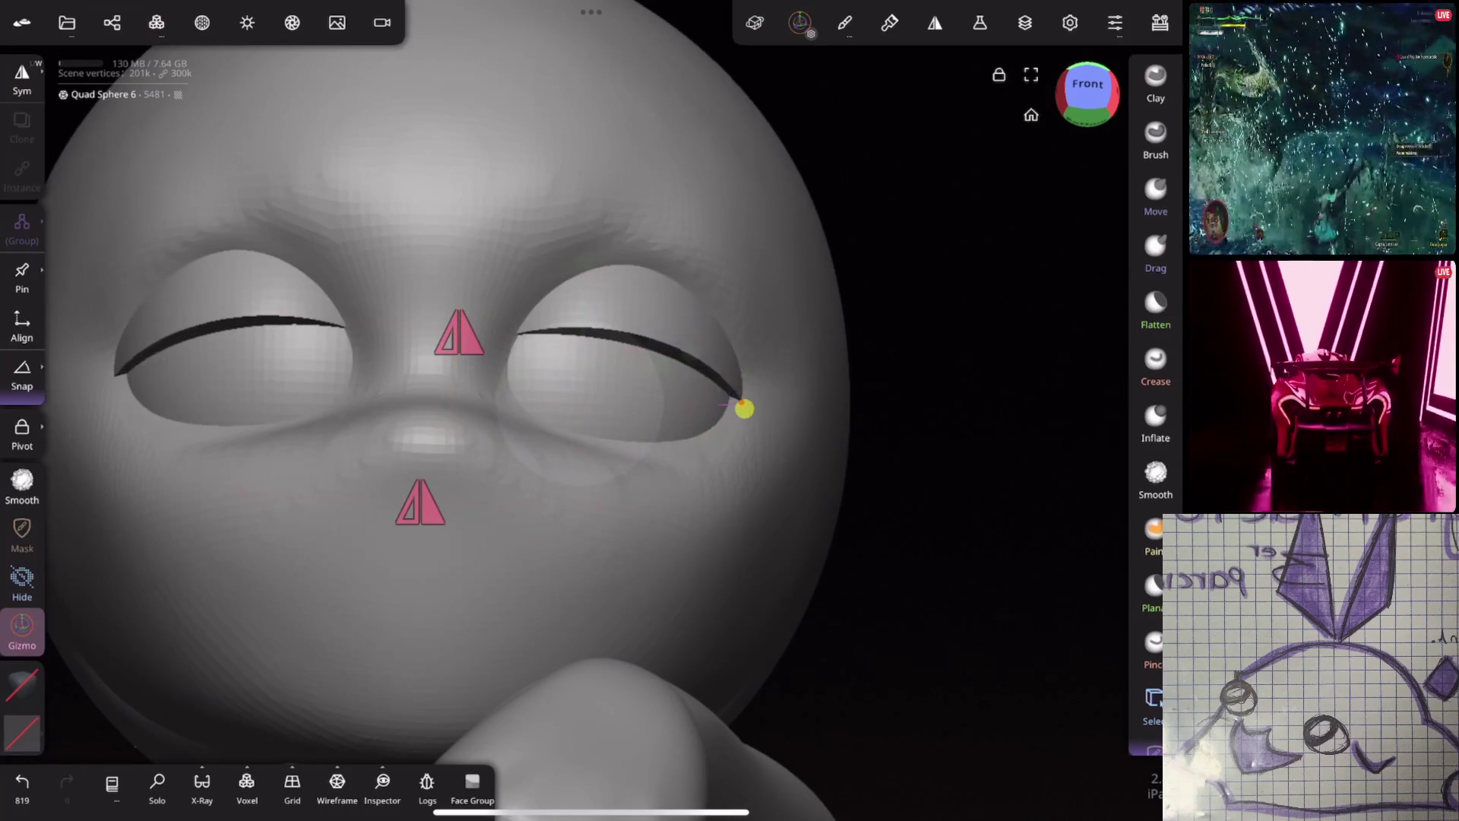
Undo one more eye transform, then deepen the closed eyelid line with the Crease brush
left_click_drag(932, 319, 969, 299)
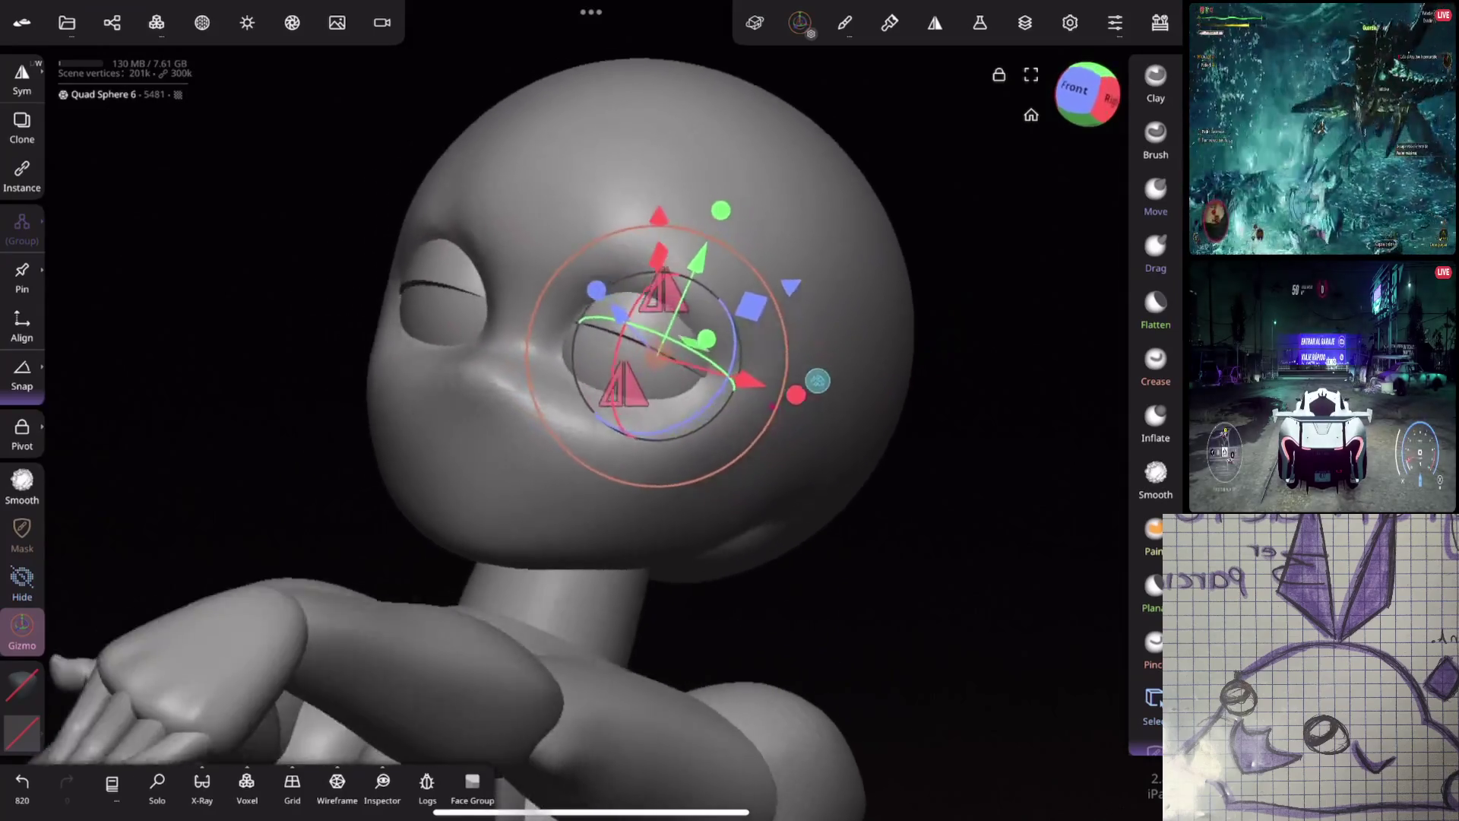
scroll(786, 456, "up", 3)
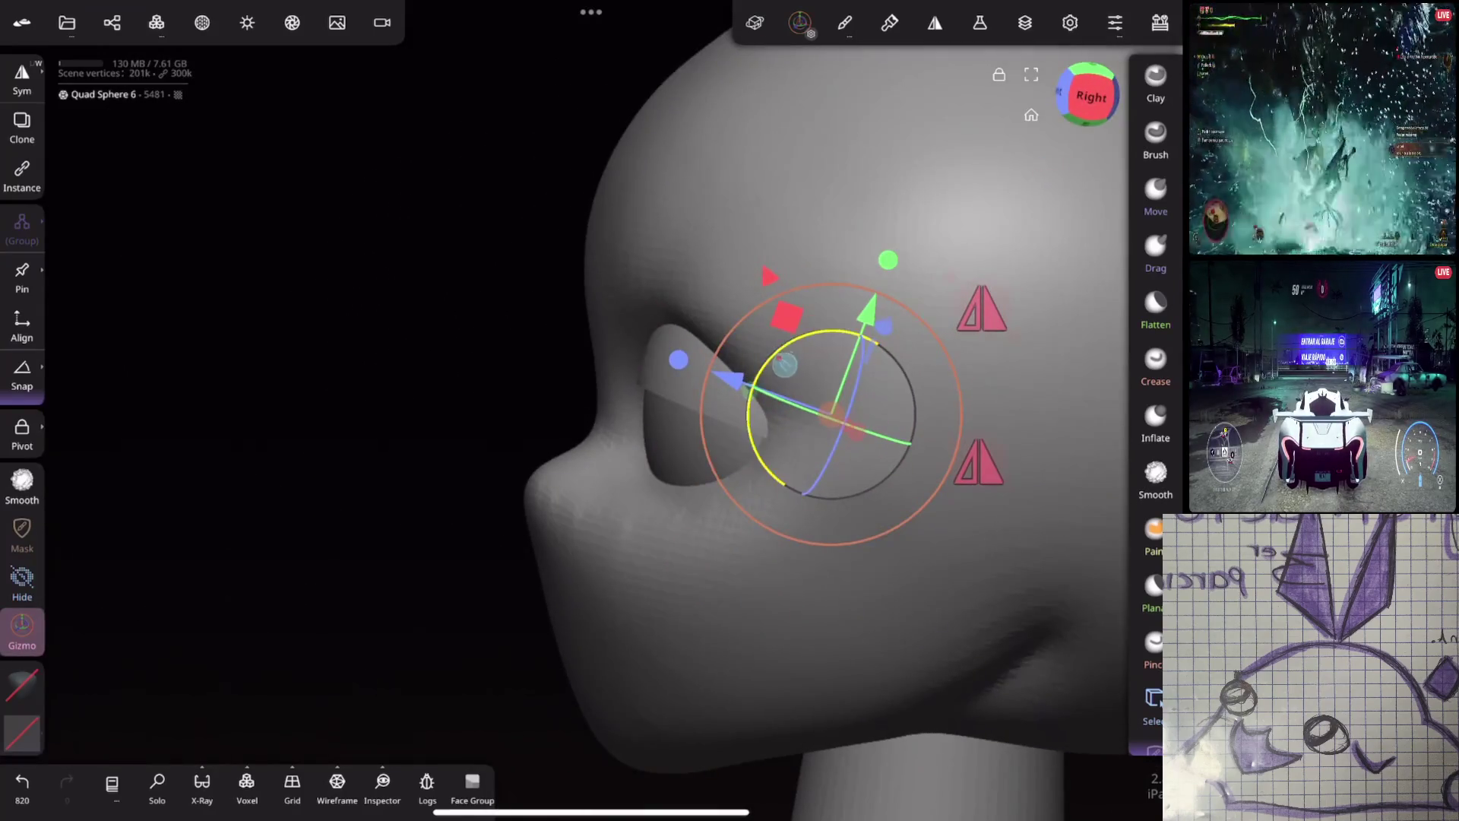
left_click_drag(617, 516, 869, 488)
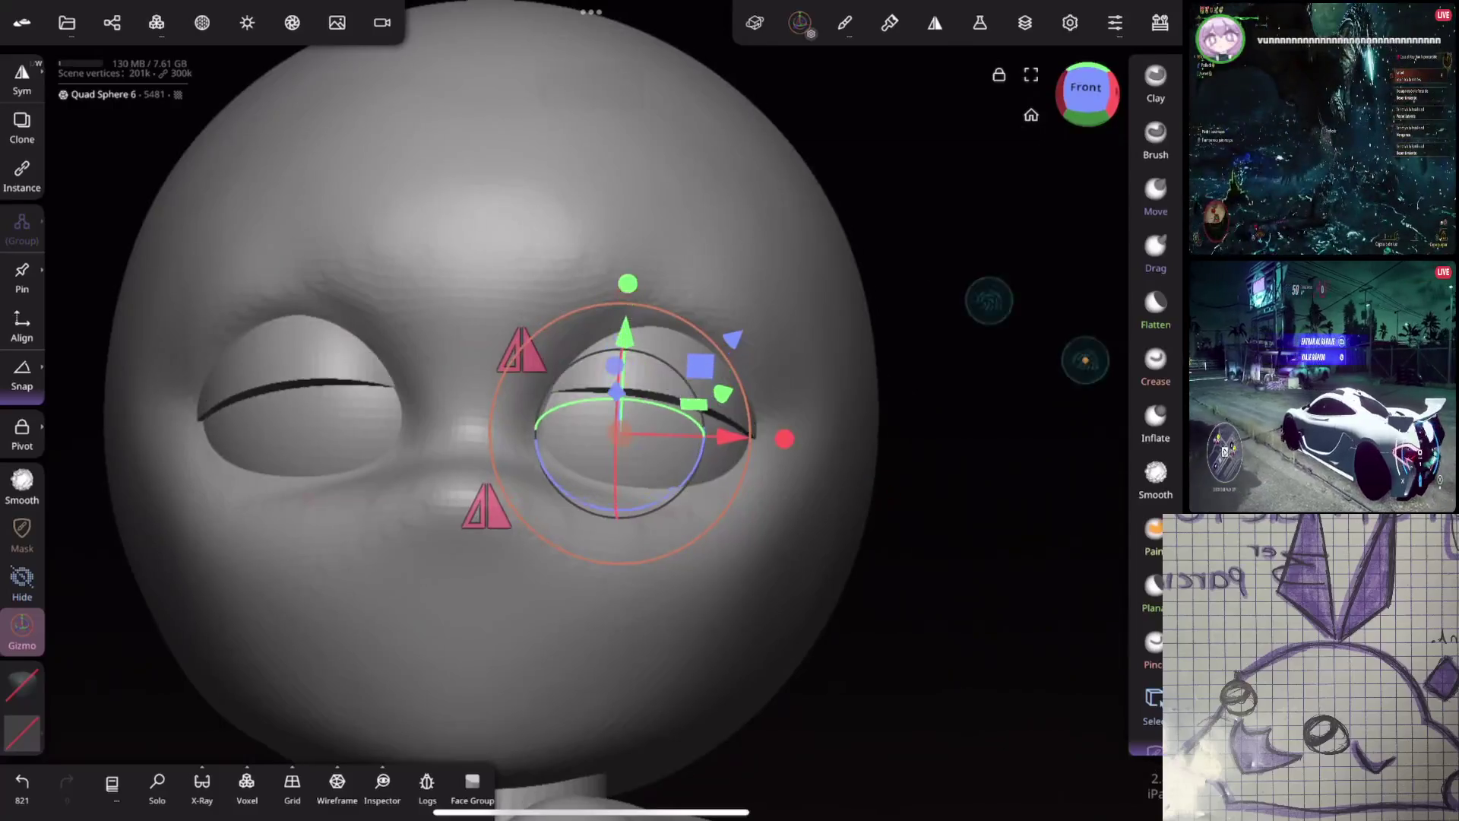
key("ctrl+z")
left_click_drag(905, 380, 712, 411)
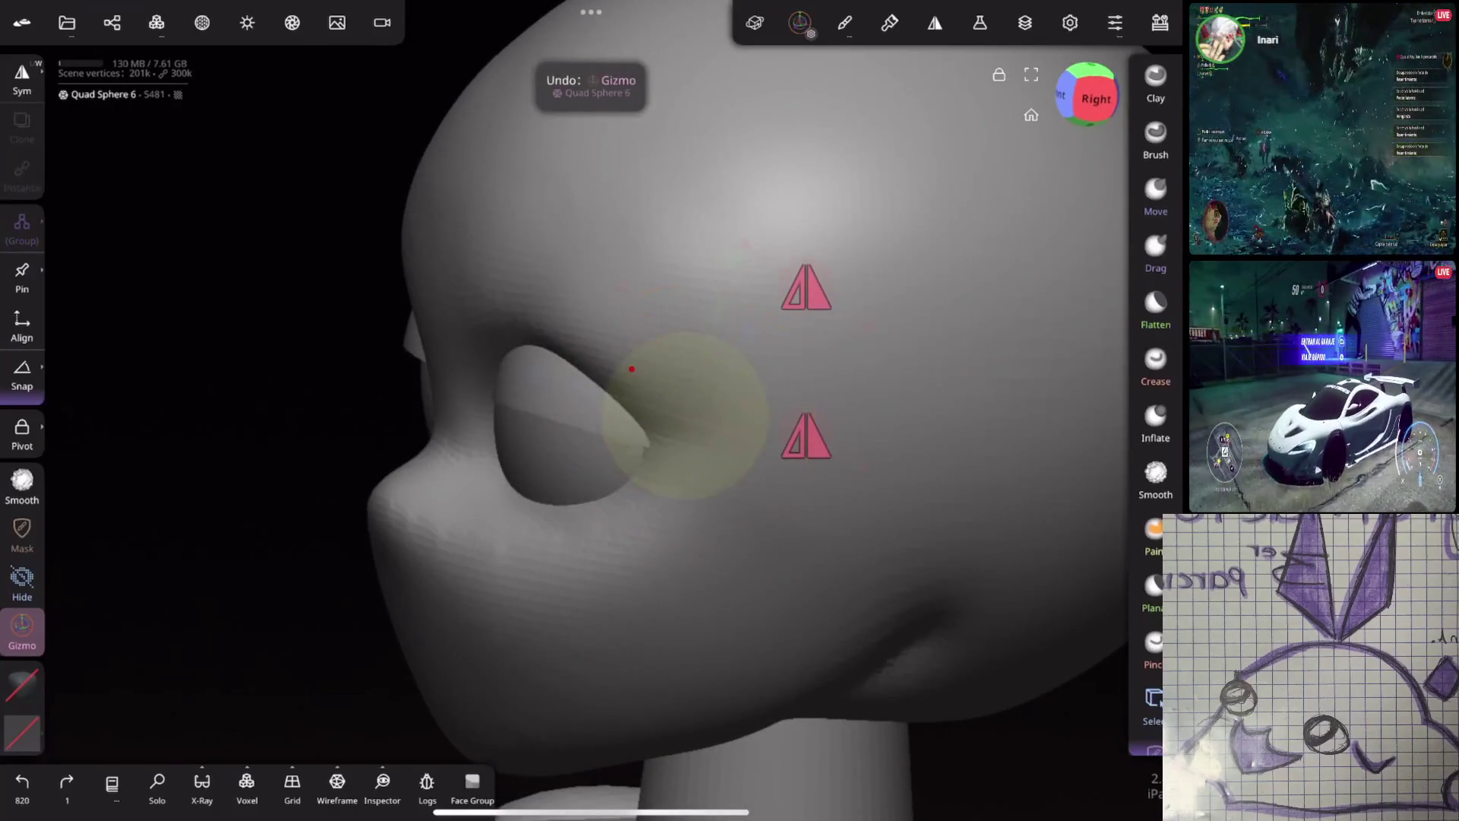
left_click(684, 417)
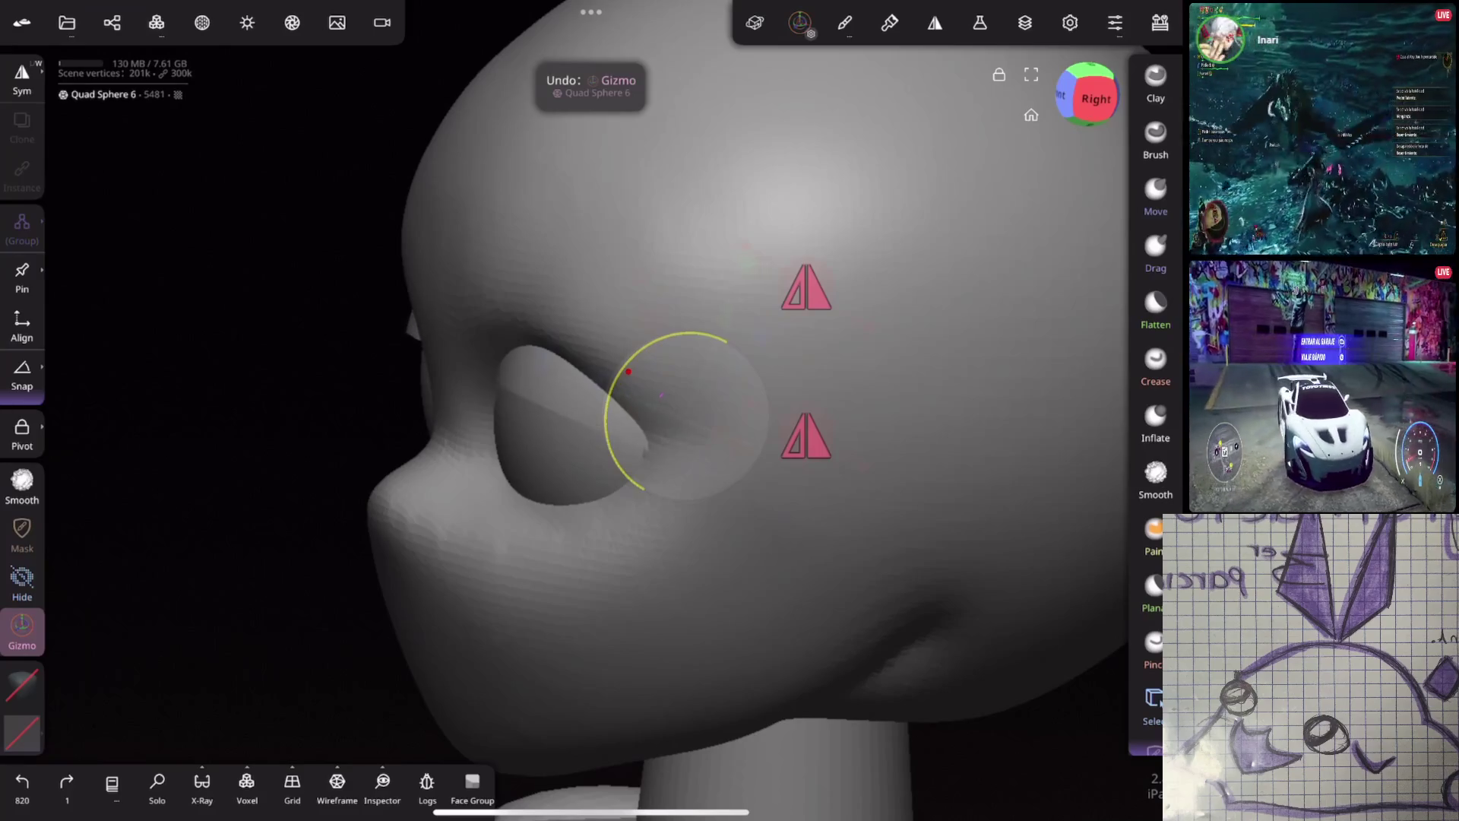
left_click_drag(855, 342, 1001, 330)
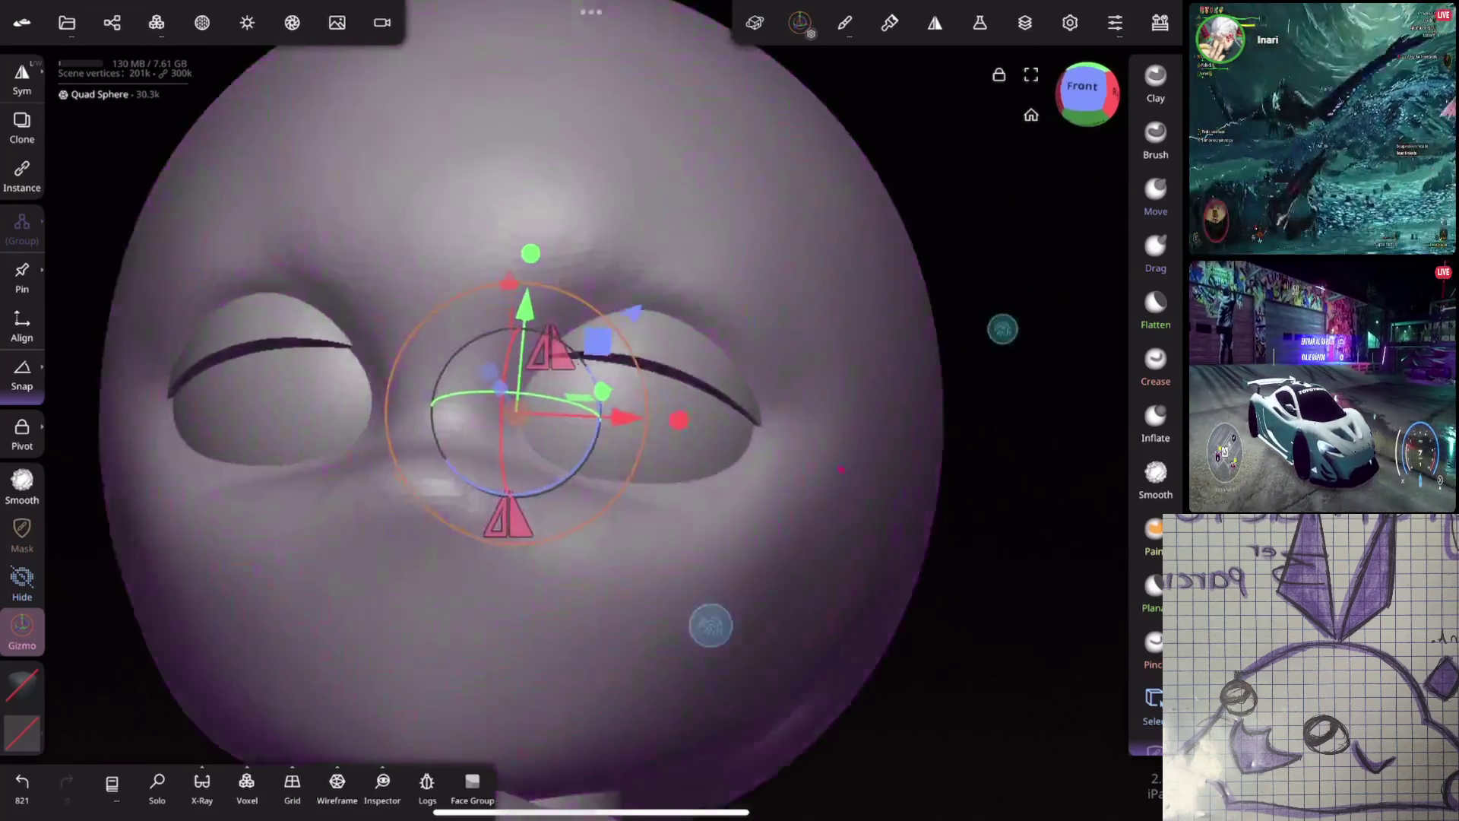
left_click(1155, 364)
mouse_move(700, 651)
left_mouse_down()
mouse_move(970, 384)
mouse_move(733, 641)
mouse_move(567, 322)
left_mouse_up()
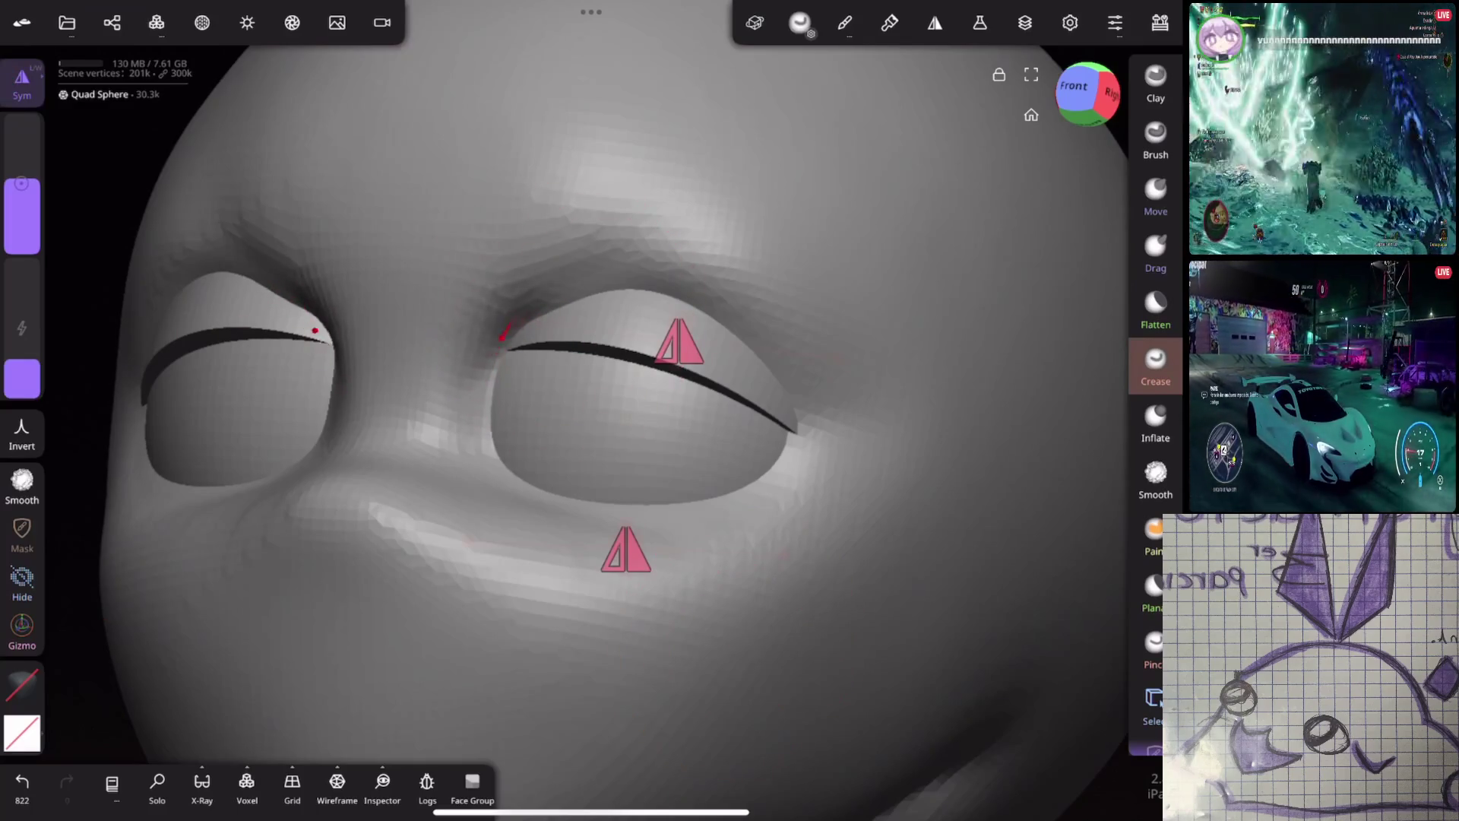
Select the right eye piece with the Gizmo and nudge its position, checking it from side and front
left_click_drag(844, 304, 938, 319)
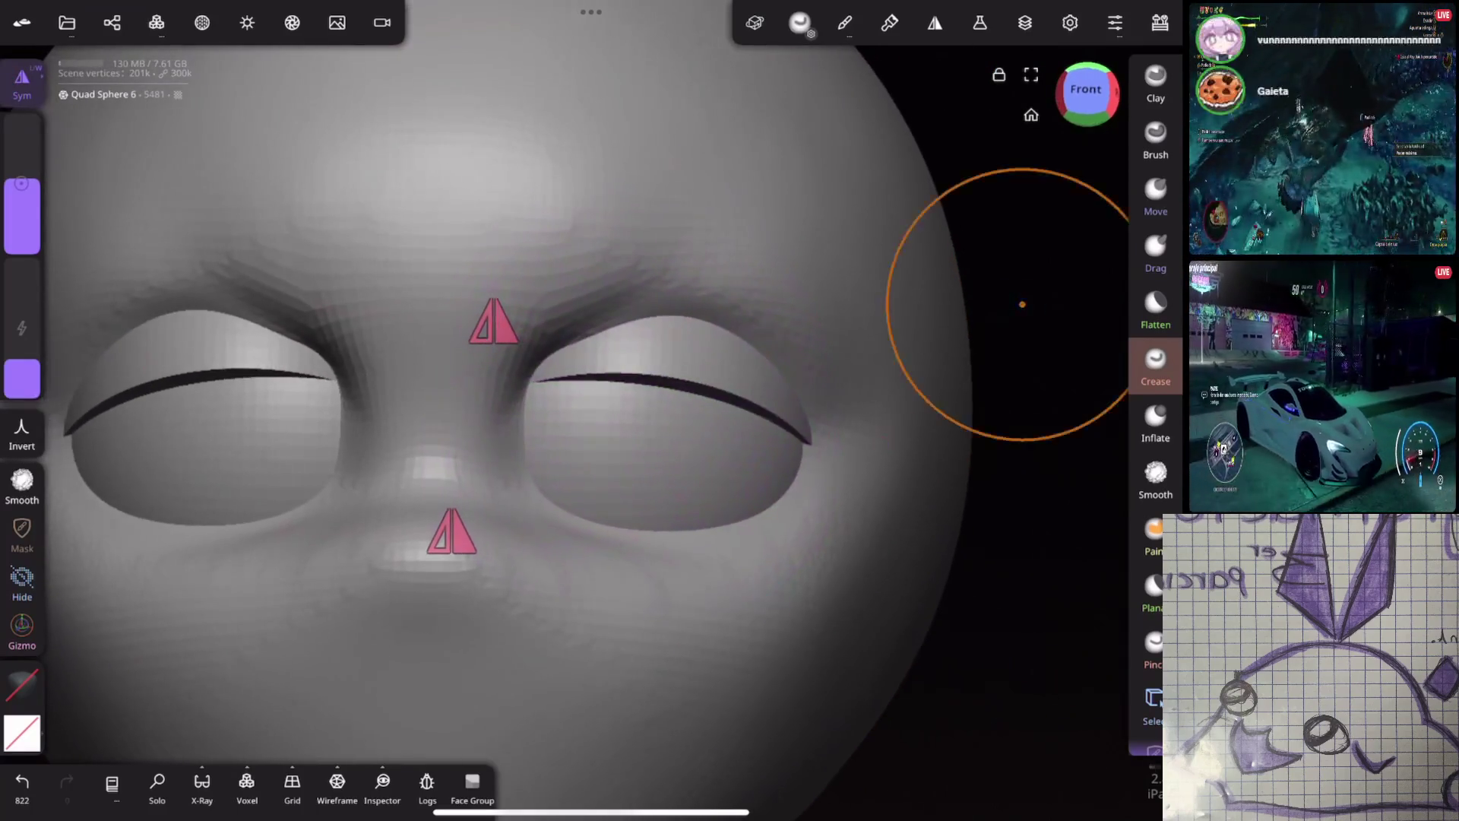
left_click(22, 629)
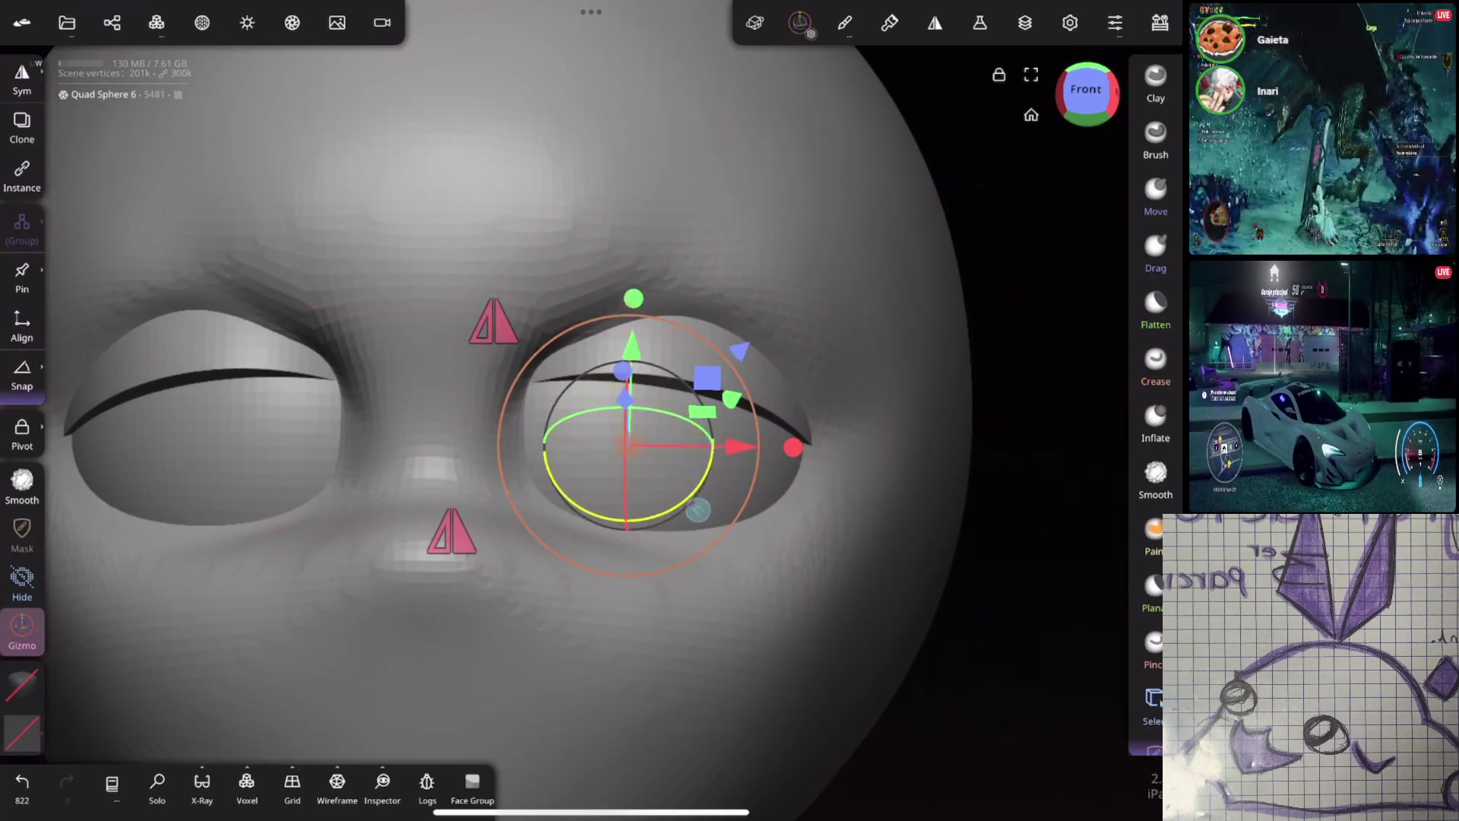
left_click(667, 464)
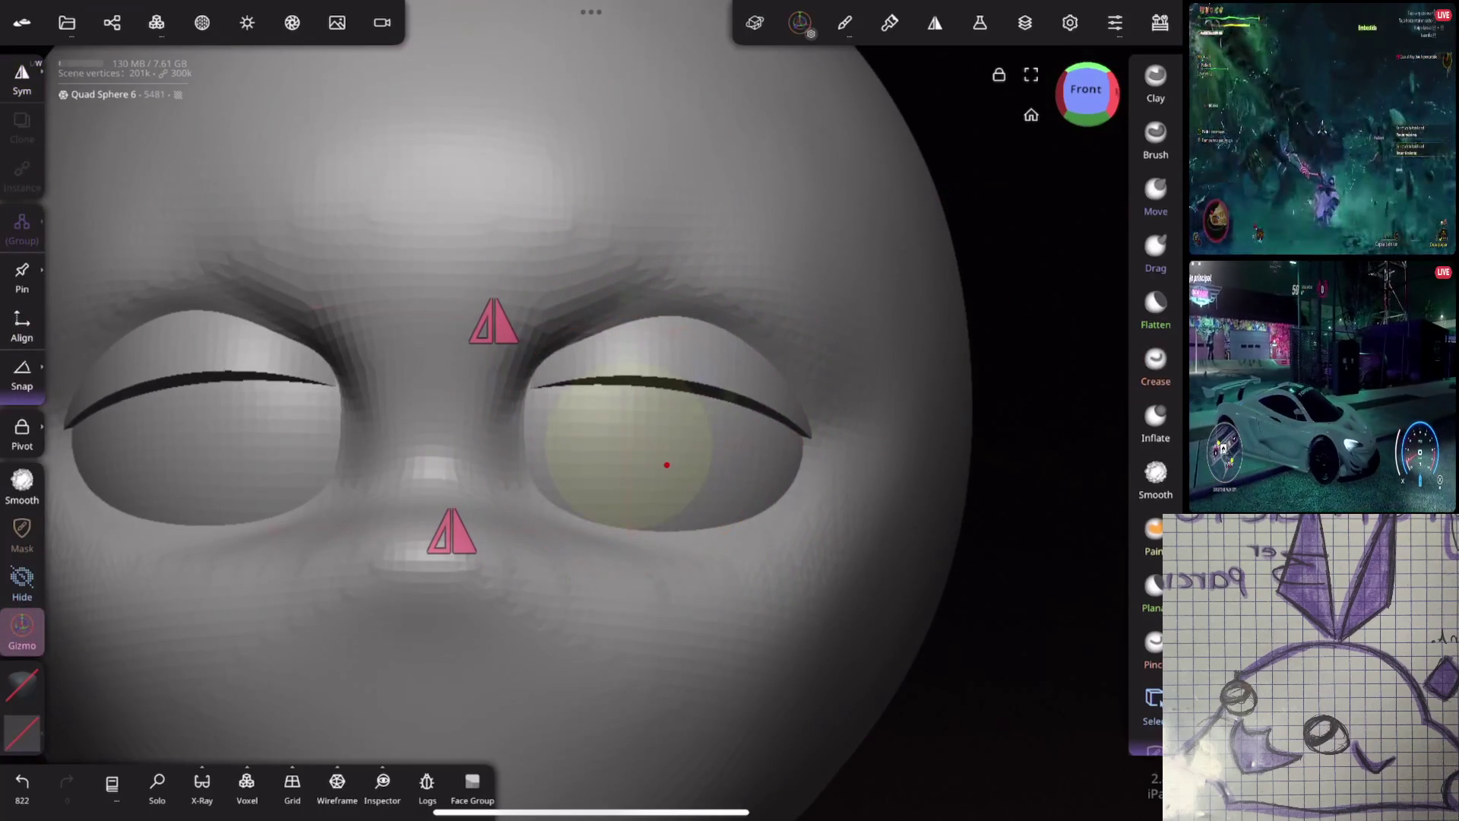
left_click(666, 464)
left_click_drag(736, 446, 736, 446)
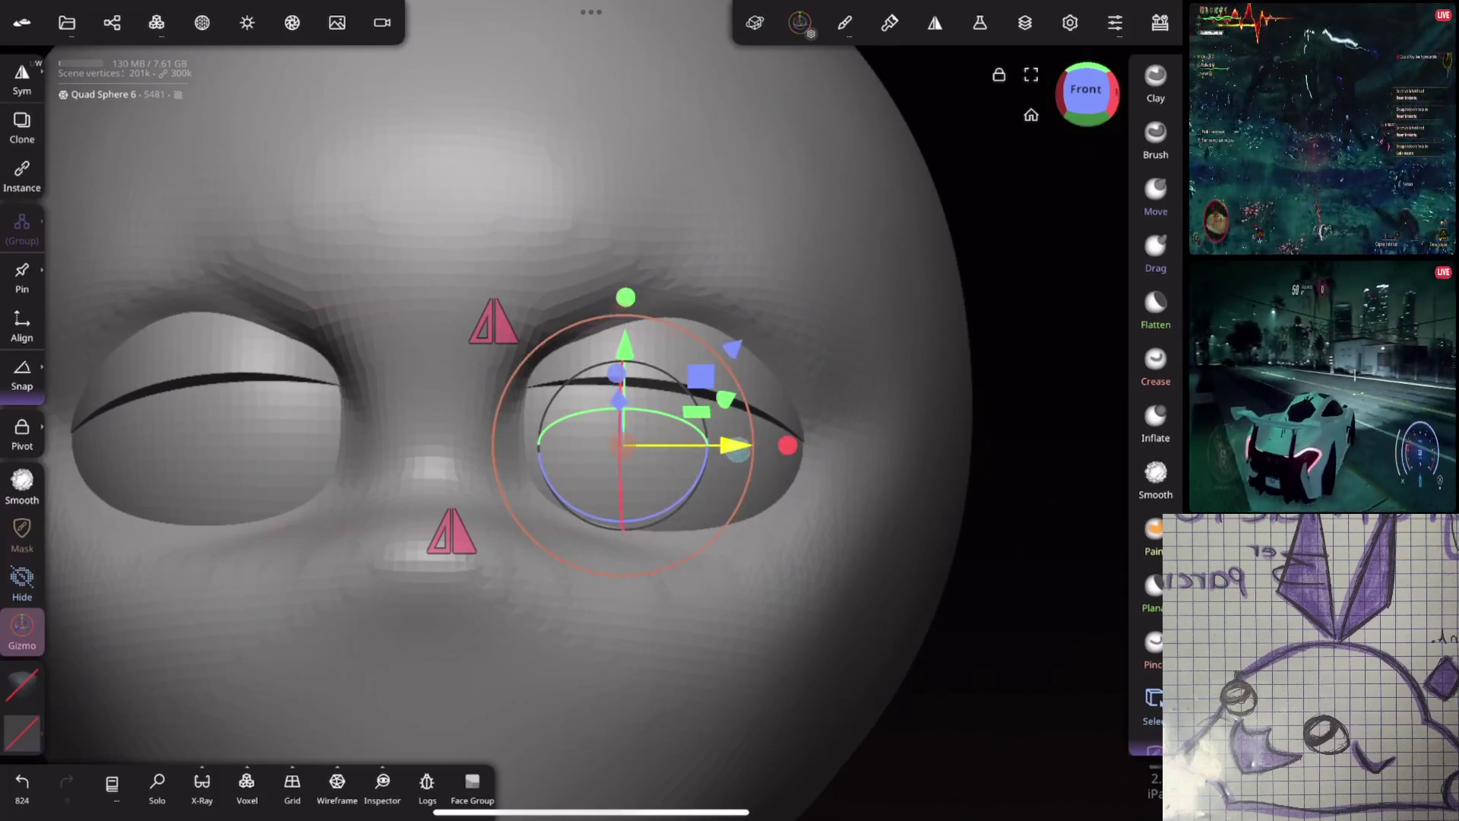
left_click(786, 446)
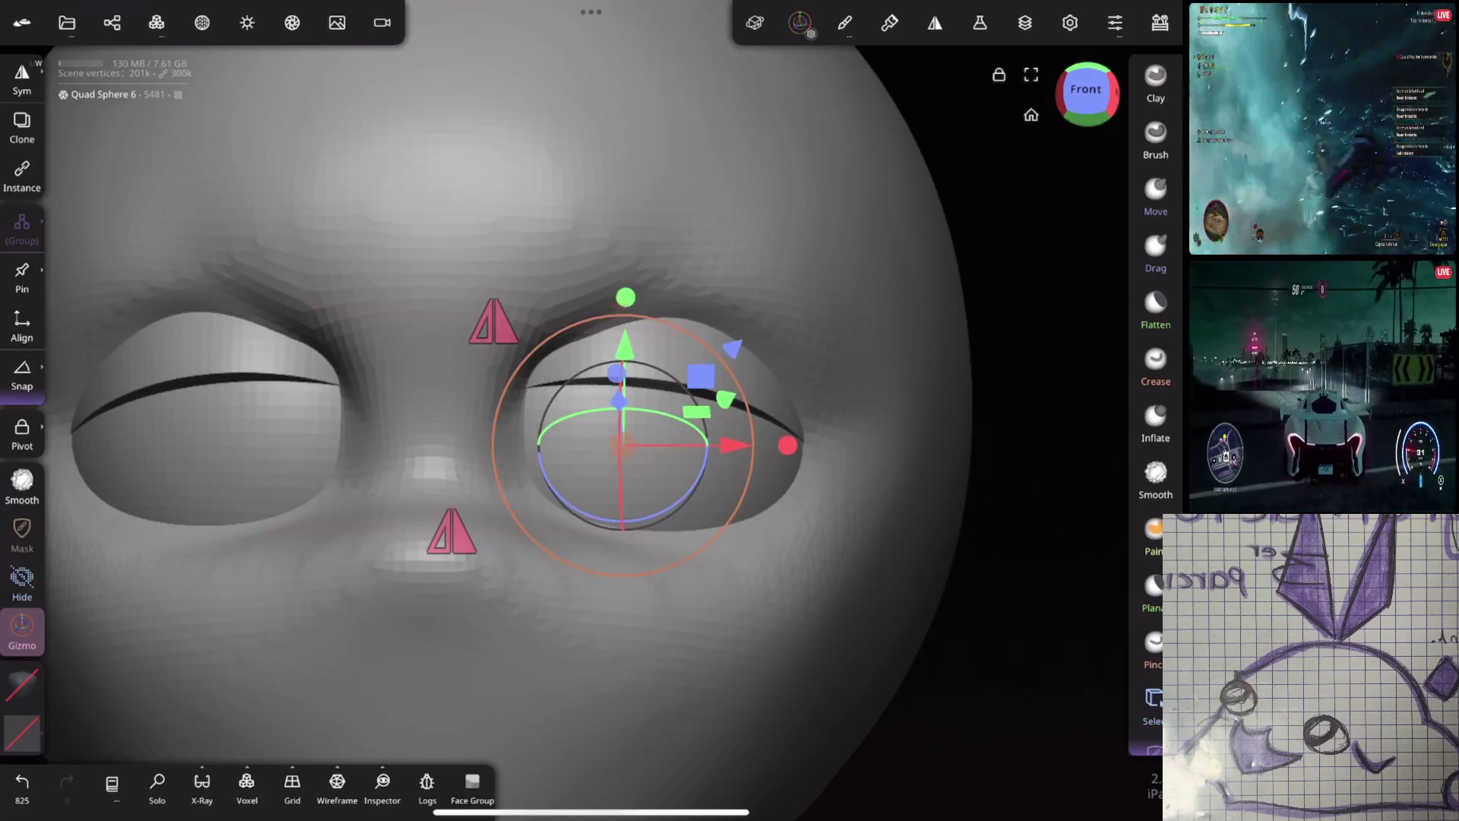
scroll(863, 426, "down", 3)
scroll(863, 426, "down", 3)
mouse_move(945, 293)
left_mouse_down()
mouse_move(1003, 229)
mouse_move(1010, 375)
mouse_move(965, 330)
mouse_move(982, 336)
left_mouse_up()
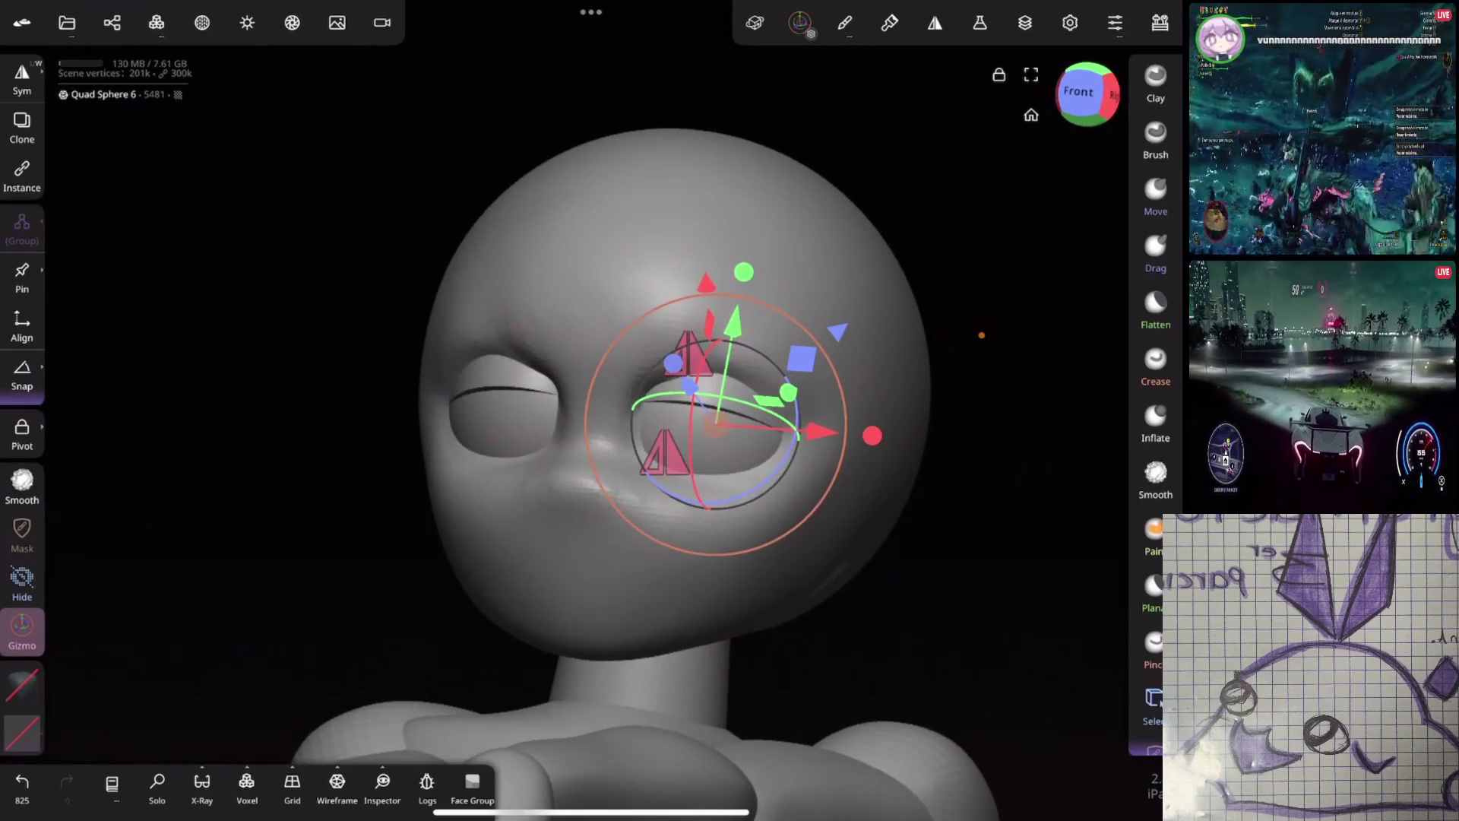
left_click(872, 436)
mouse_move(912, 397)
left_mouse_down()
mouse_move(926, 374)
mouse_move(981, 400)
mouse_move(863, 446)
mouse_move(976, 346)
left_mouse_up()
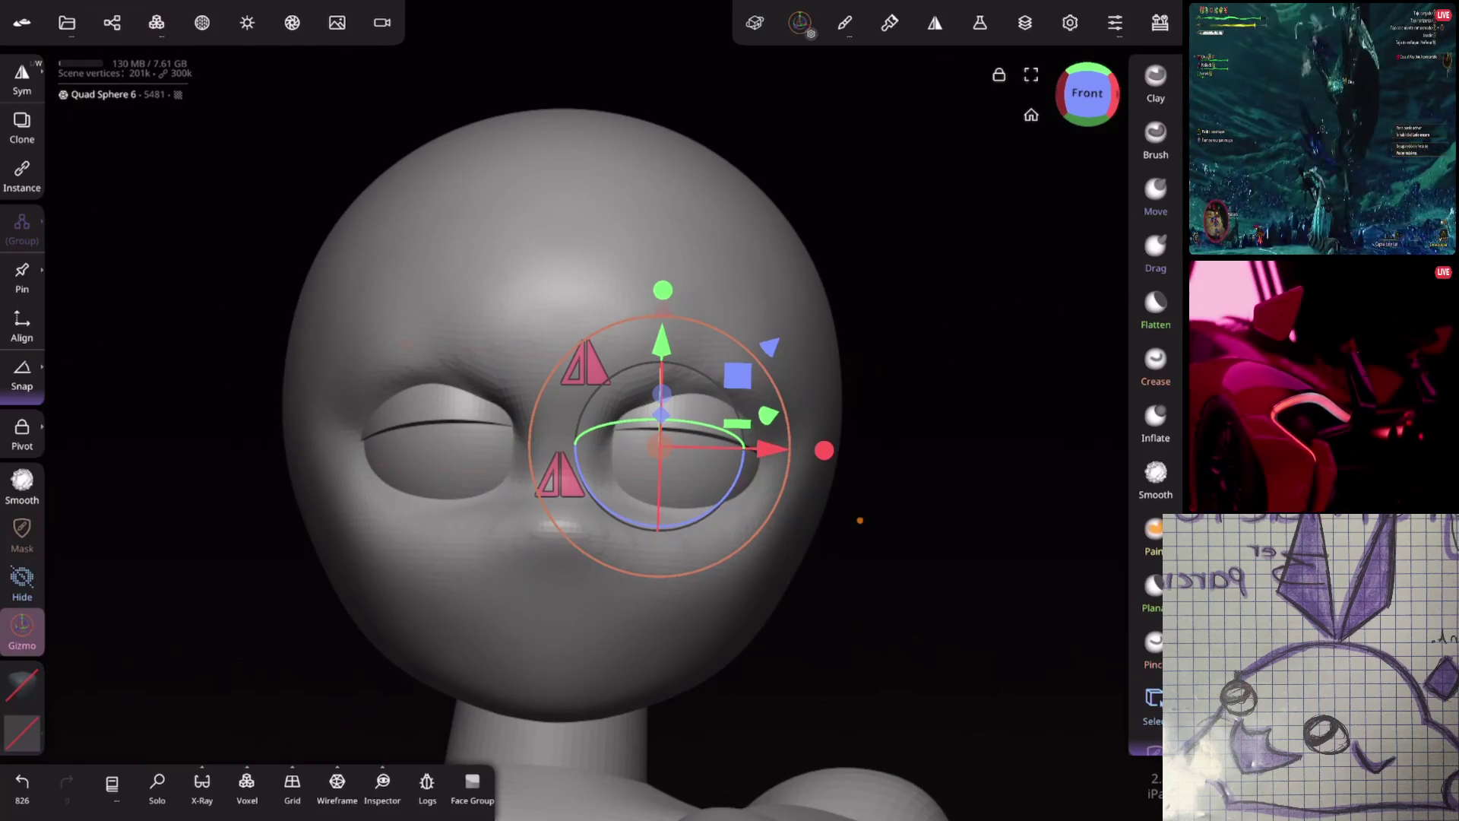
Select the head Quad Sphere instead and pick the Flatten brush for the brow ridge
left_click(682, 234)
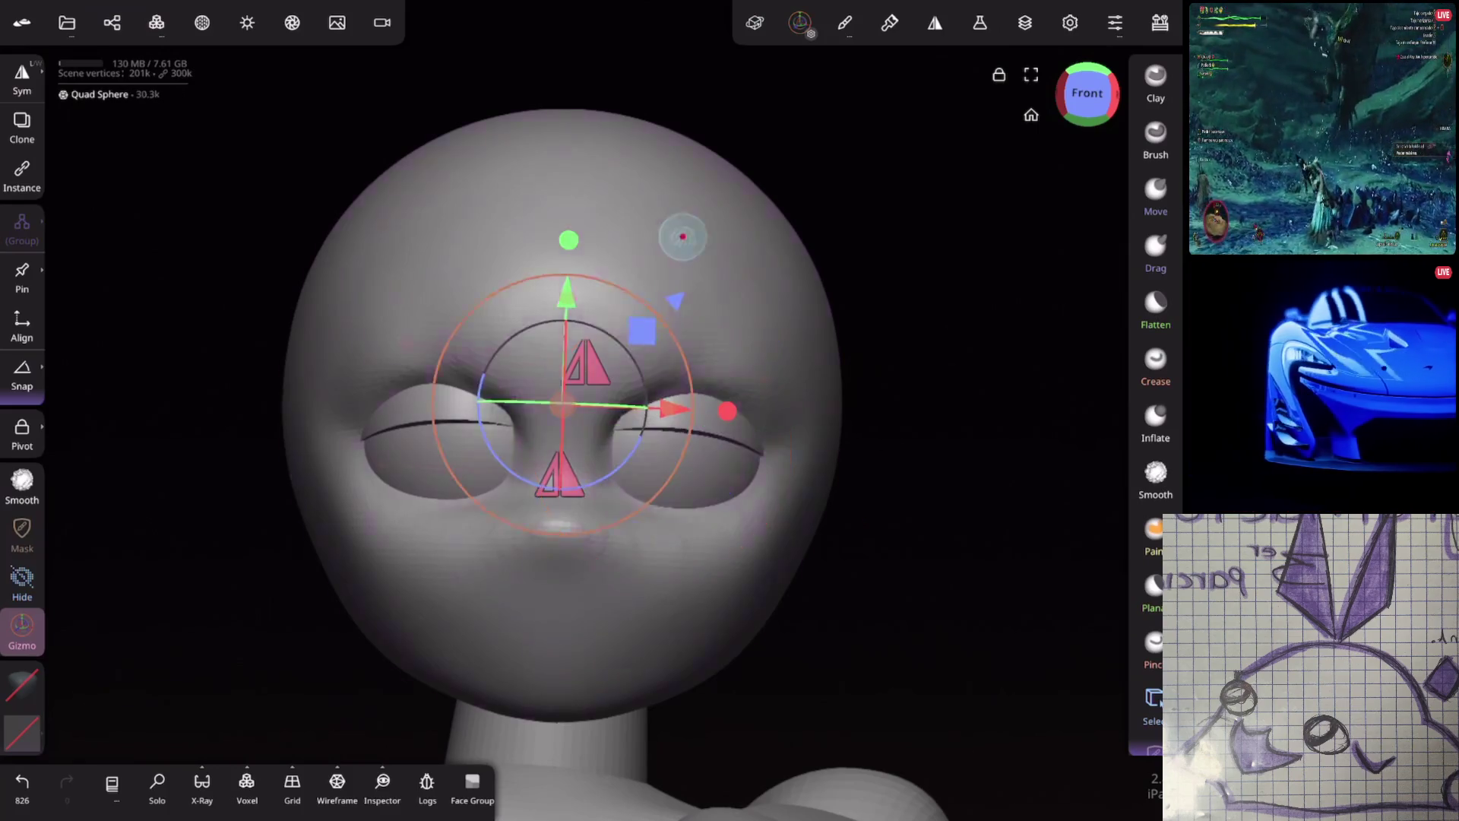
left_click_drag(683, 233, 921, 390)
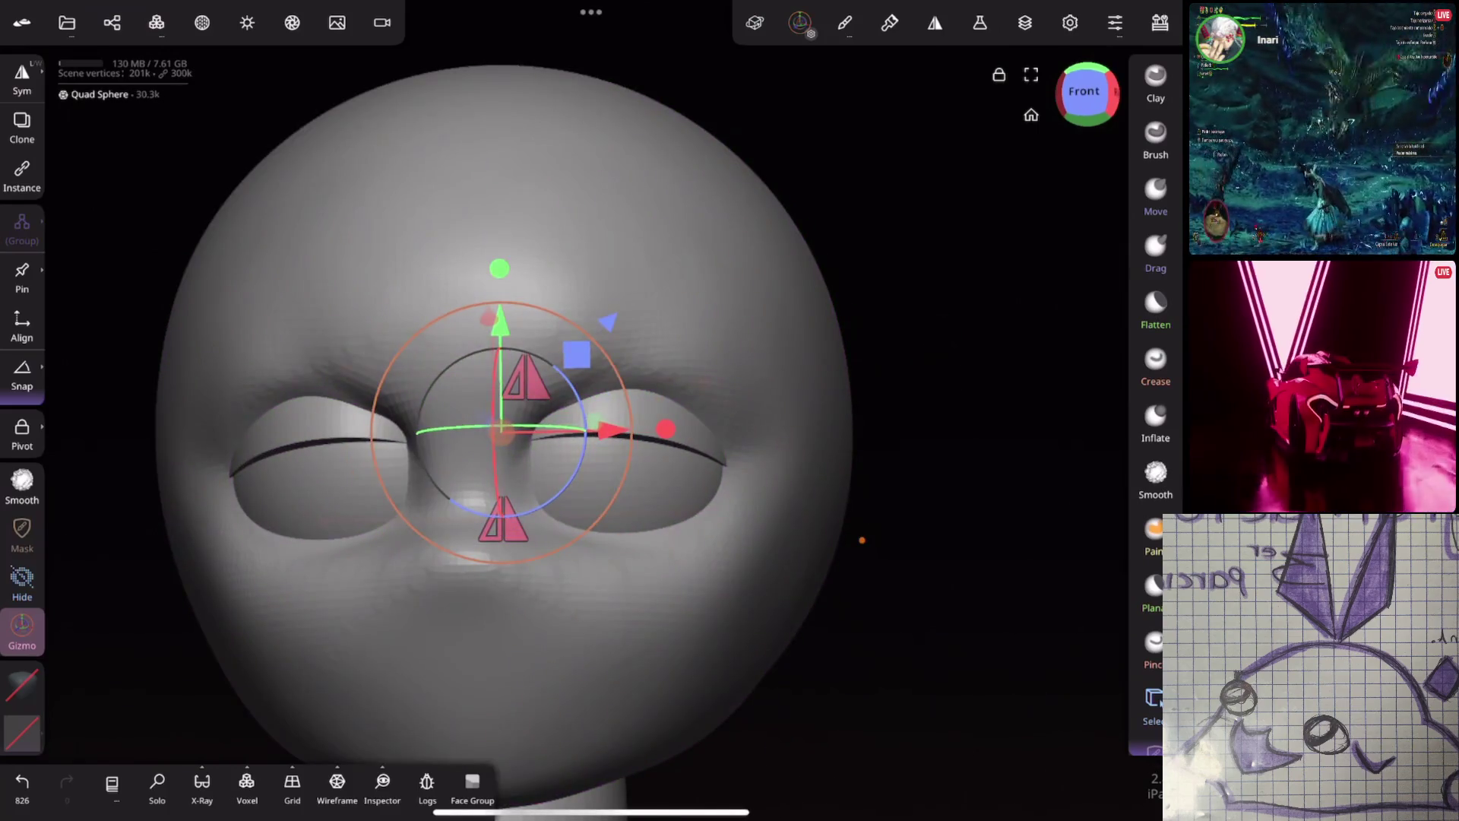
left_click_drag(863, 540, 945, 364)
left_click(1155, 305)
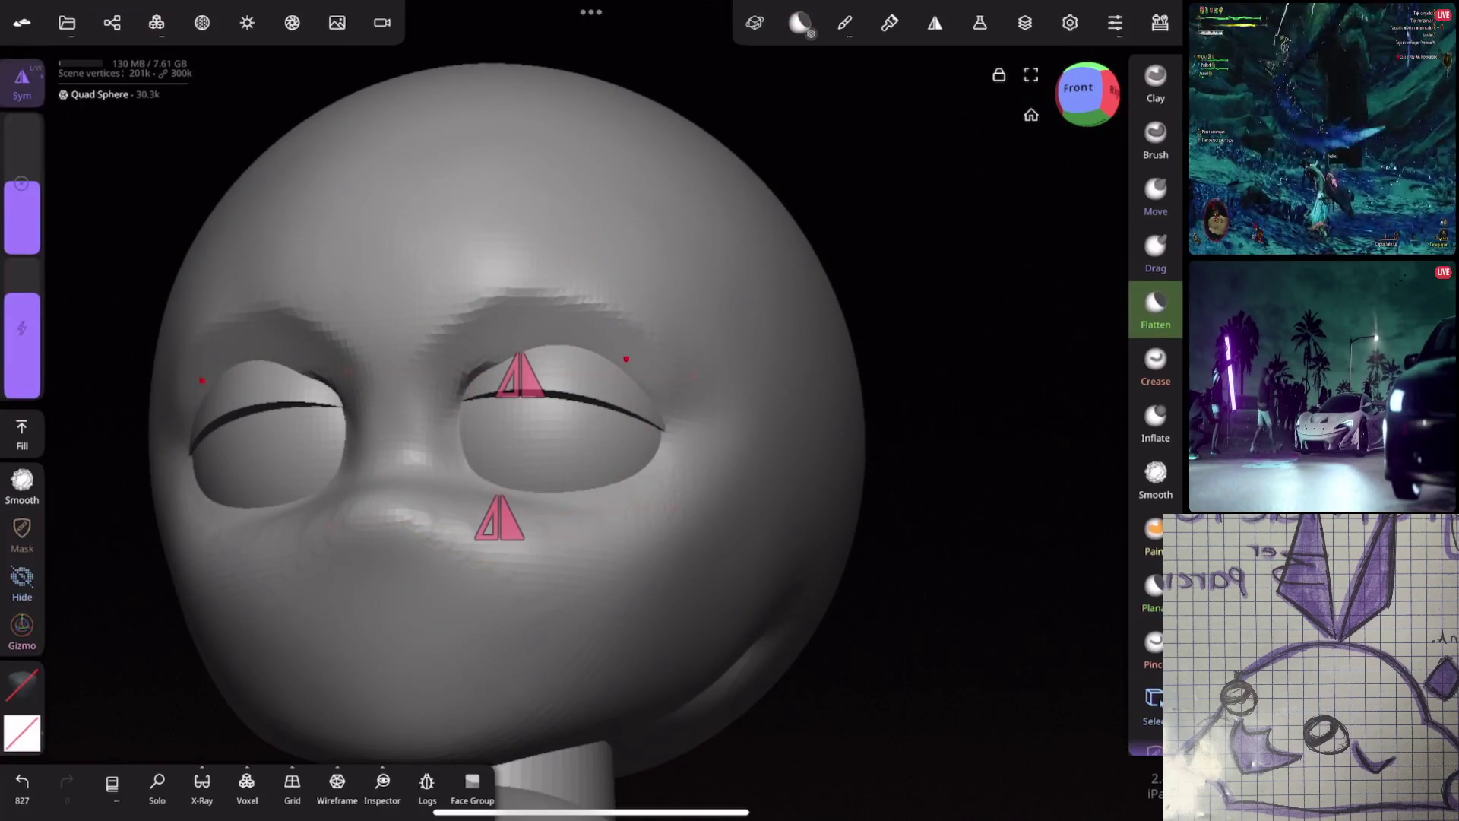
Smooth the cheeks and face from three-quarter views, briefly switching to Crease and back
left_click(1155, 479)
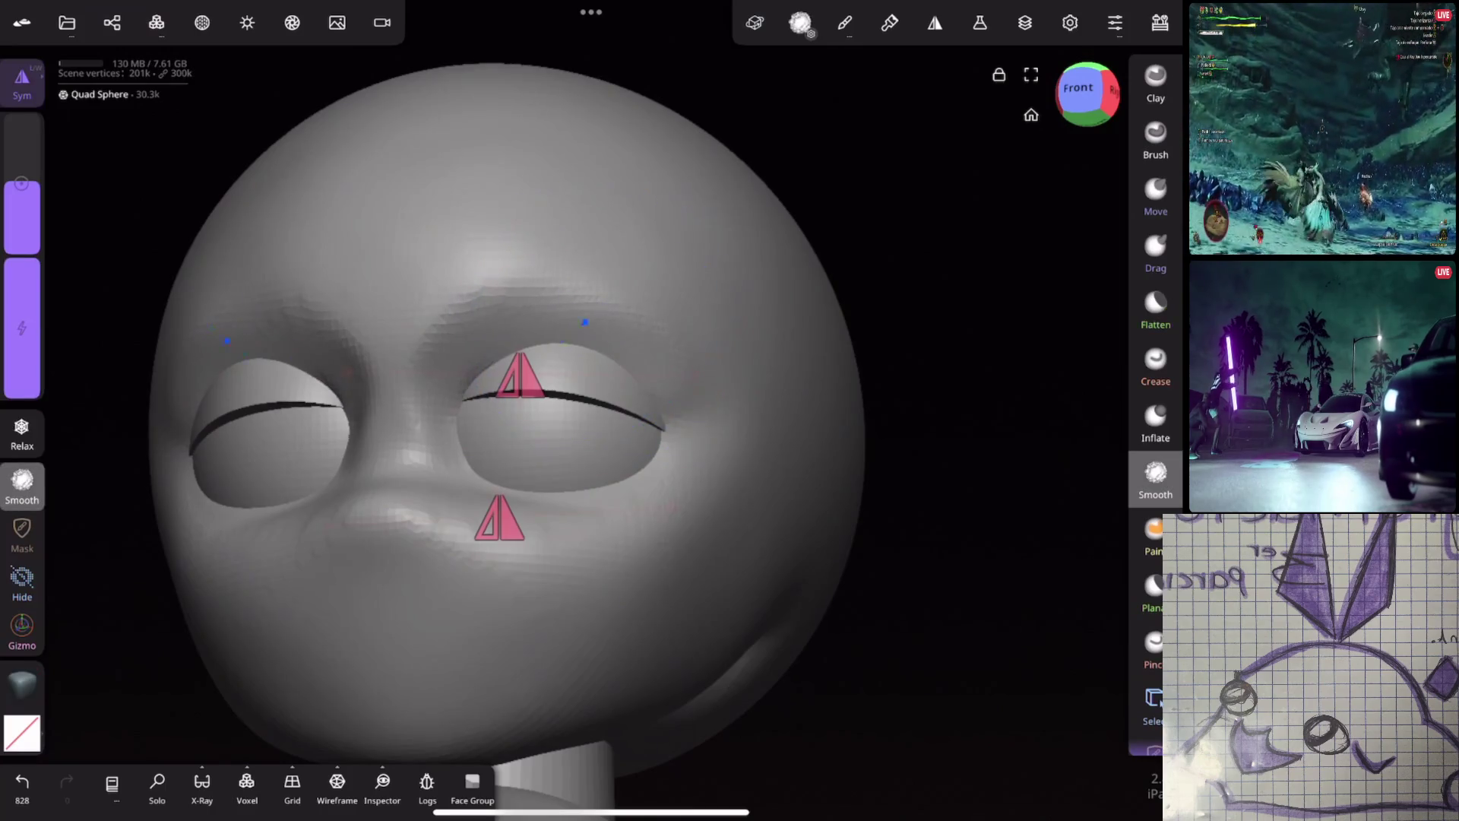
left_click_drag(1026, 342, 918, 335)
mouse_move(798, 343)
left_mouse_down()
mouse_move(844, 365)
mouse_move(778, 403)
mouse_move(927, 465)
mouse_move(814, 440)
left_mouse_up()
left_click(1155, 365)
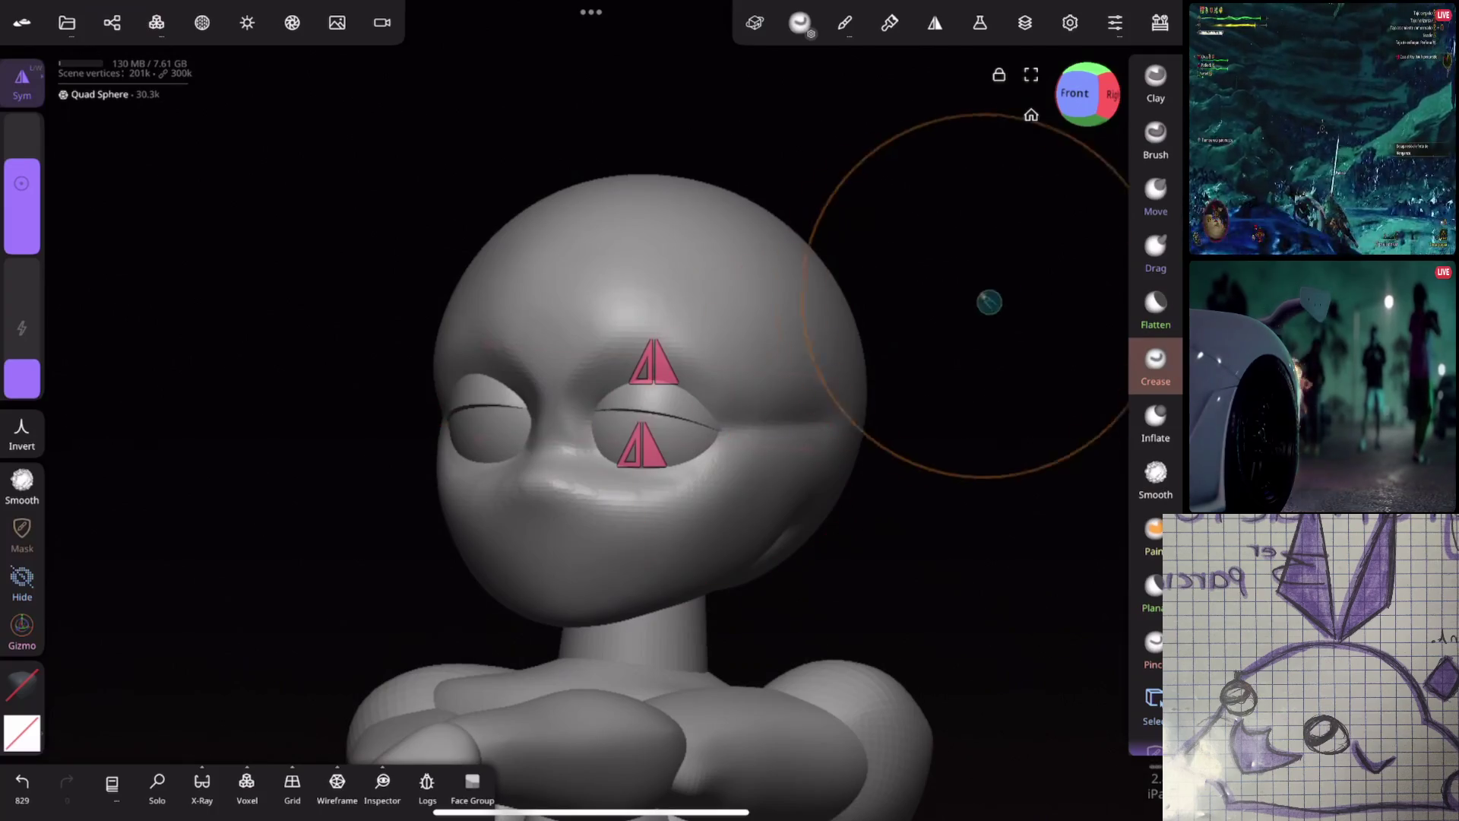
left_click_drag(987, 304, 773, 395)
left_click(1155, 473)
mouse_move(776, 479)
left_mouse_down()
mouse_move(891, 501)
mouse_move(1019, 410)
left_mouse_up()
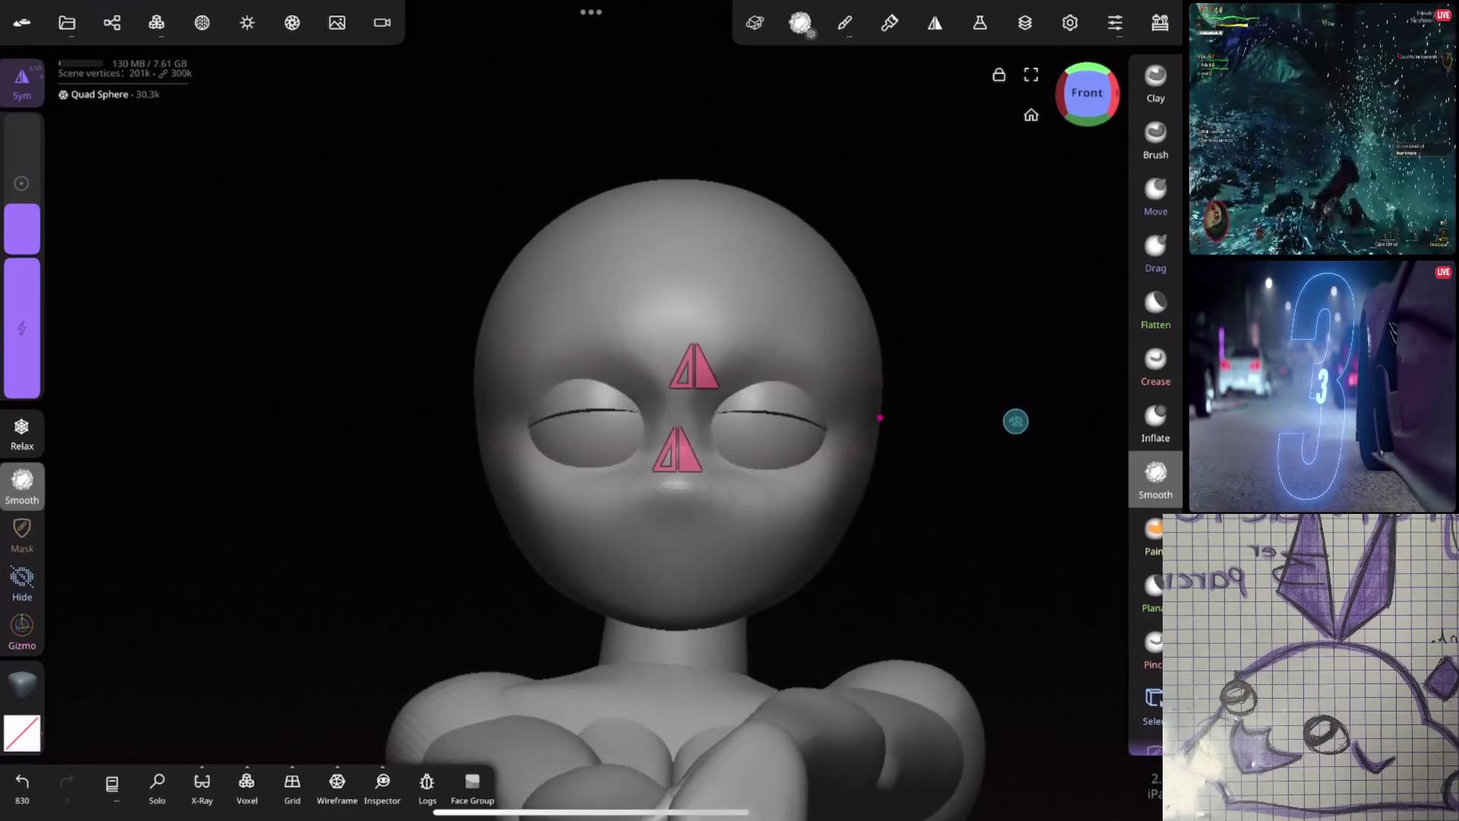
mouse_move(887, 532)
left_mouse_down()
mouse_move(817, 464)
mouse_move(961, 376)
left_mouse_up()
scroll(923, 456, "up", 5)
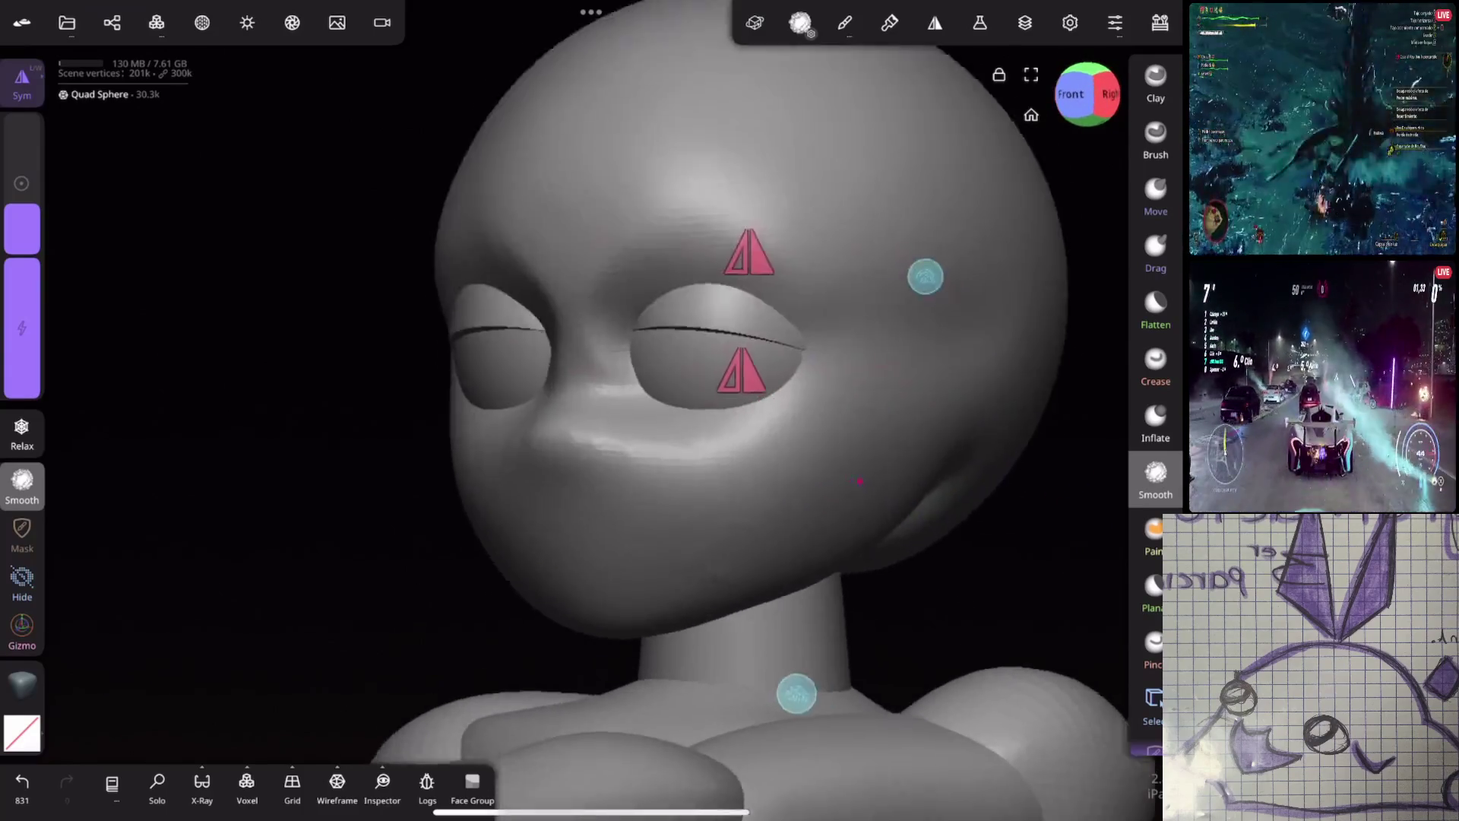
Undo a stray small Crease stroke, then pull the eye sockets and nose bridge into shape with Move
left_click(1155, 366)
left_click_drag(228, 514, 342, 502)
left_click_drag(22, 228, 22, 171)
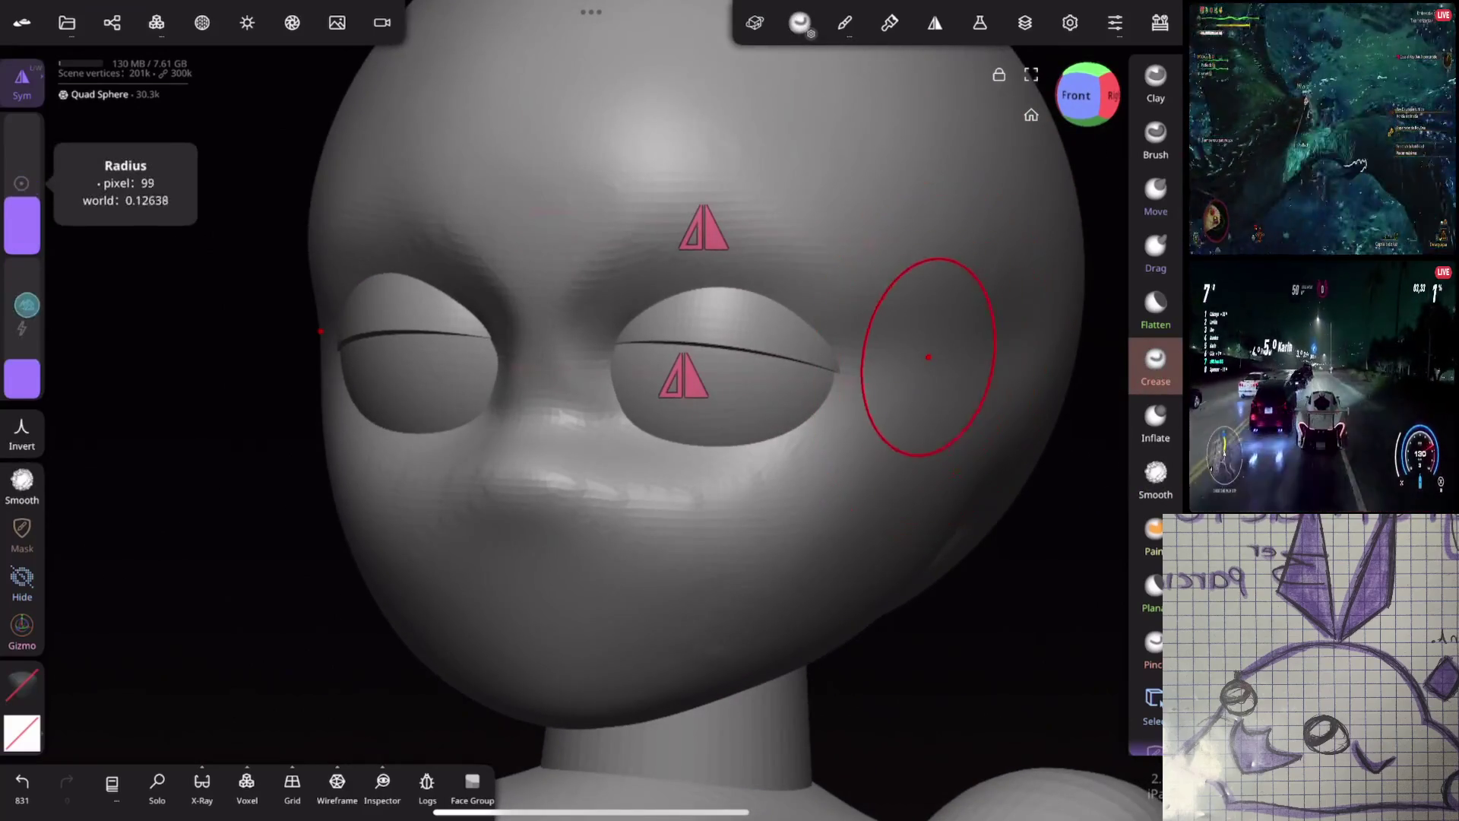
scroll(566, 435, "down", 3)
left_click_drag(567, 434, 807, 423)
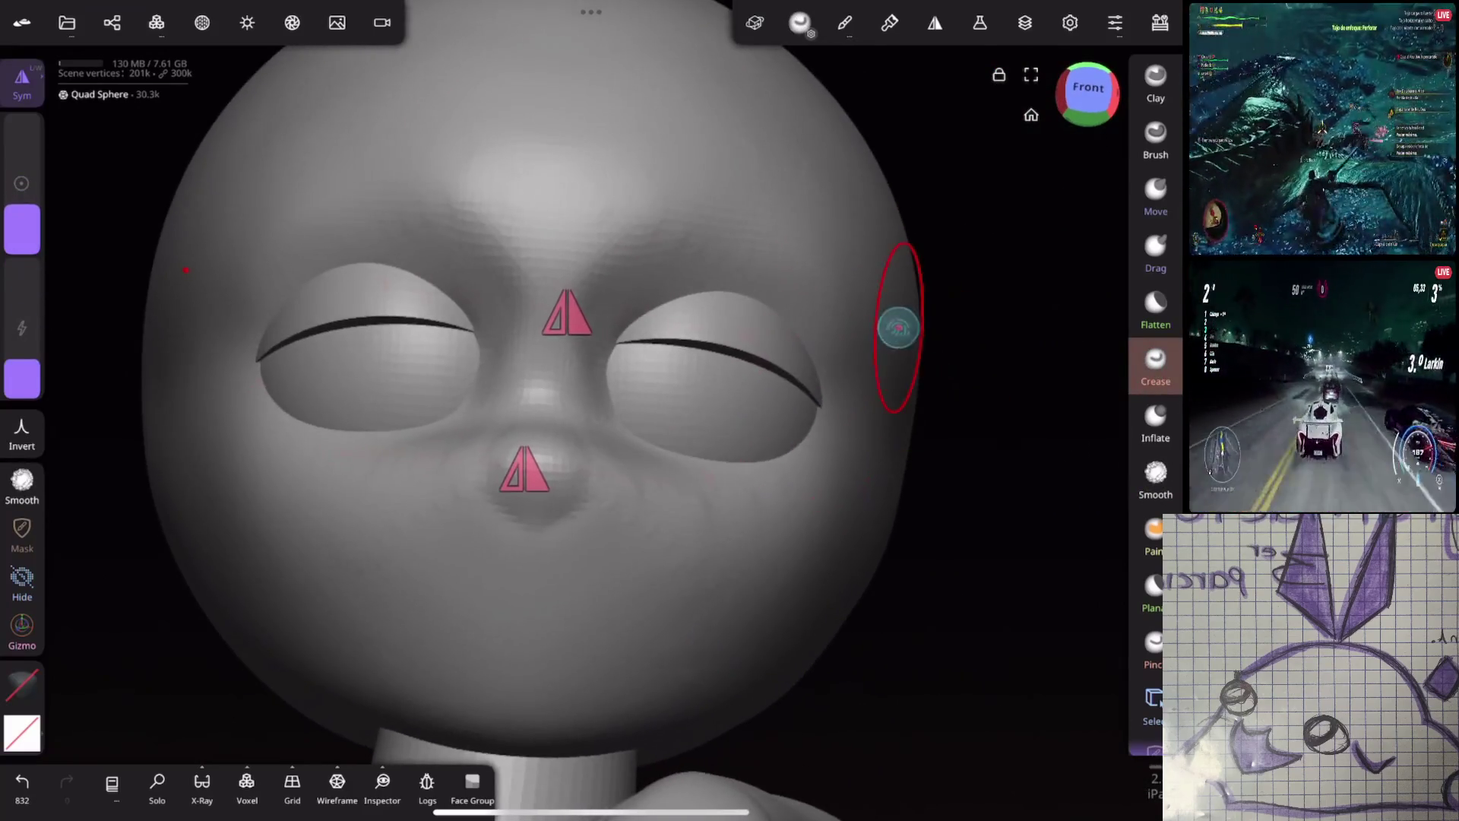
key("ctrl+z")
left_click_drag(886, 282, 733, 369)
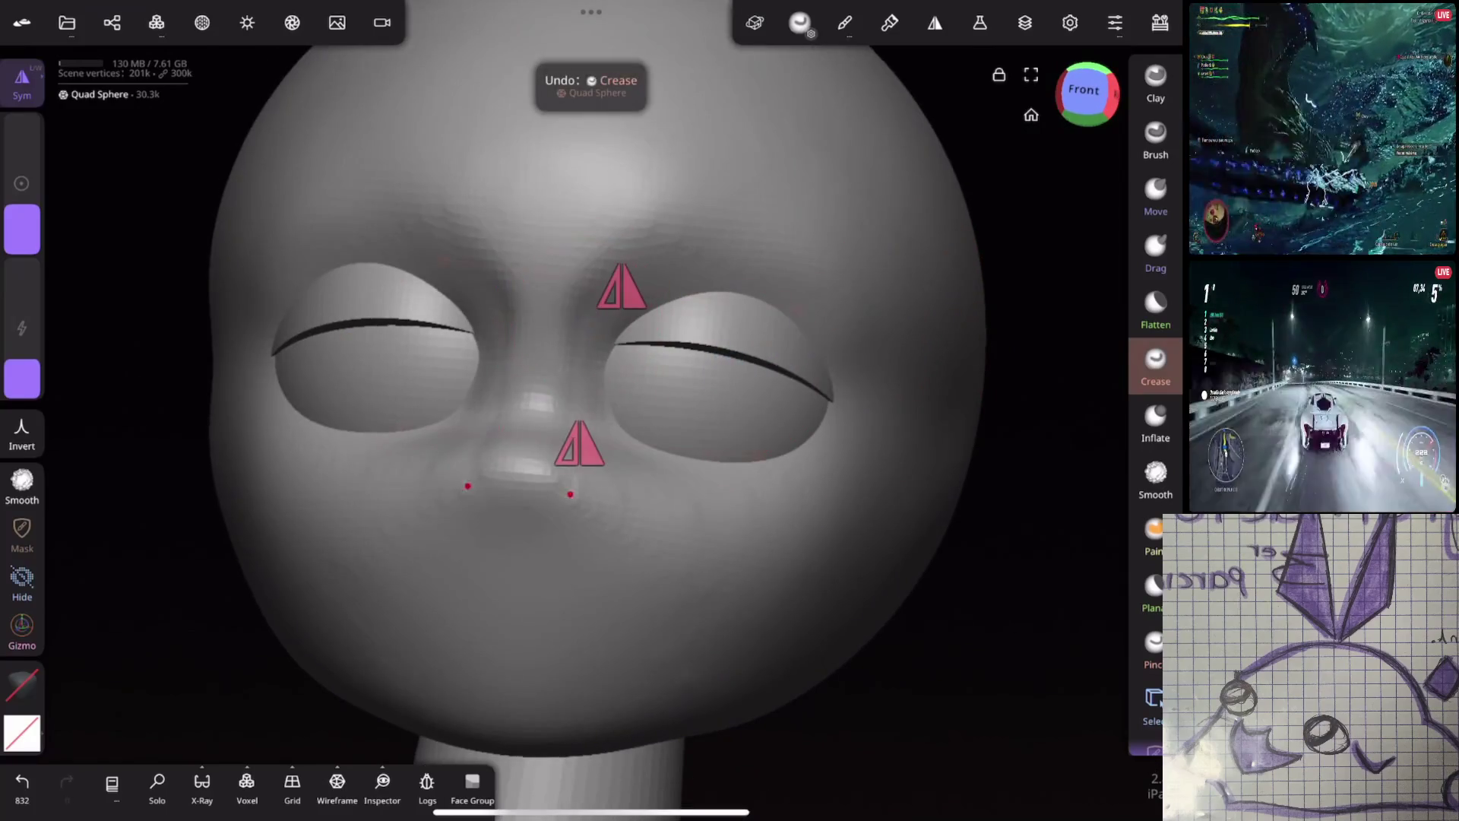
key("ctrl+z")
left_click(1155, 194)
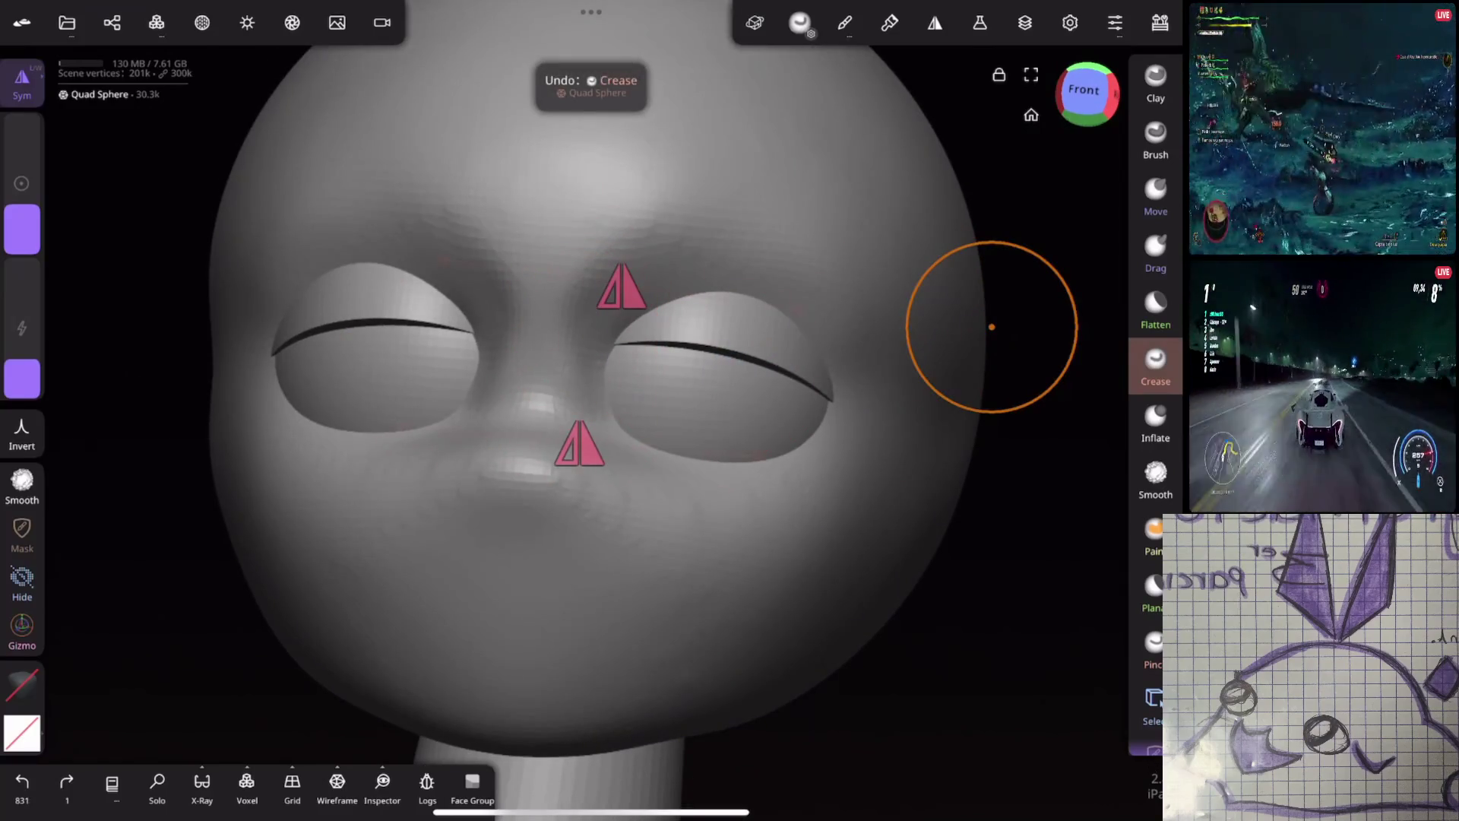
mouse_move(992, 327)
left_mouse_down()
mouse_move(1004, 261)
mouse_move(657, 211)
mouse_move(677, 221)
mouse_move(635, 270)
left_mouse_up()
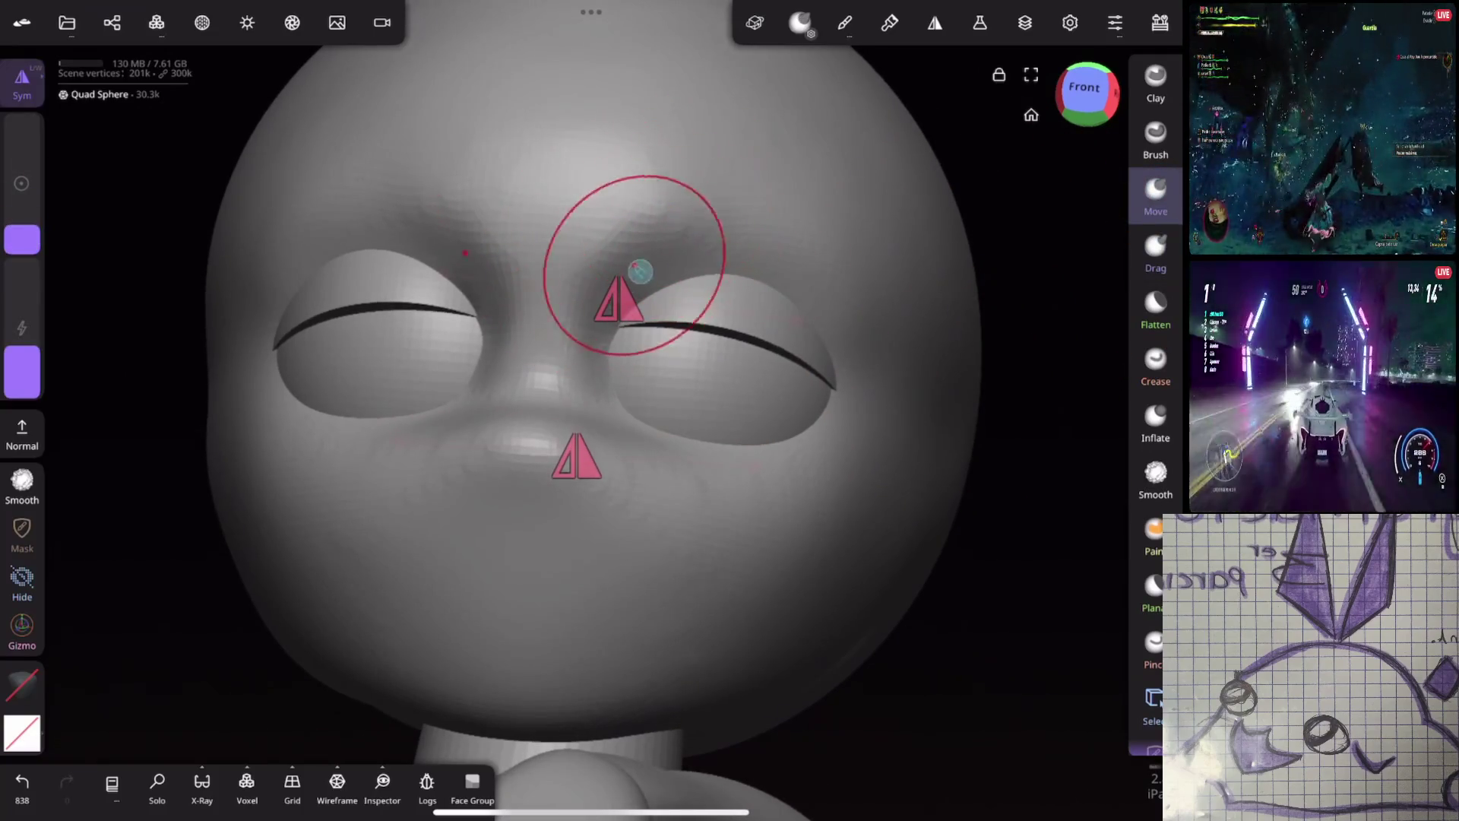
Nudge the face surface around both eyes into shape with the Move brush
left_click(1155, 478)
mouse_move(714, 228)
middle_mouse_down()
mouse_move(912, 397)
mouse_move(964, 326)
mouse_move(907, 290)
mouse_move(942, 368)
mouse_move(892, 445)
mouse_move(691, 433)
mouse_move(901, 340)
mouse_move(1048, 335)
mouse_move(870, 338)
mouse_move(938, 346)
mouse_move(904, 354)
middle_mouse_up()
scroll(904, 353, "up", 3)
left_click(1155, 474)
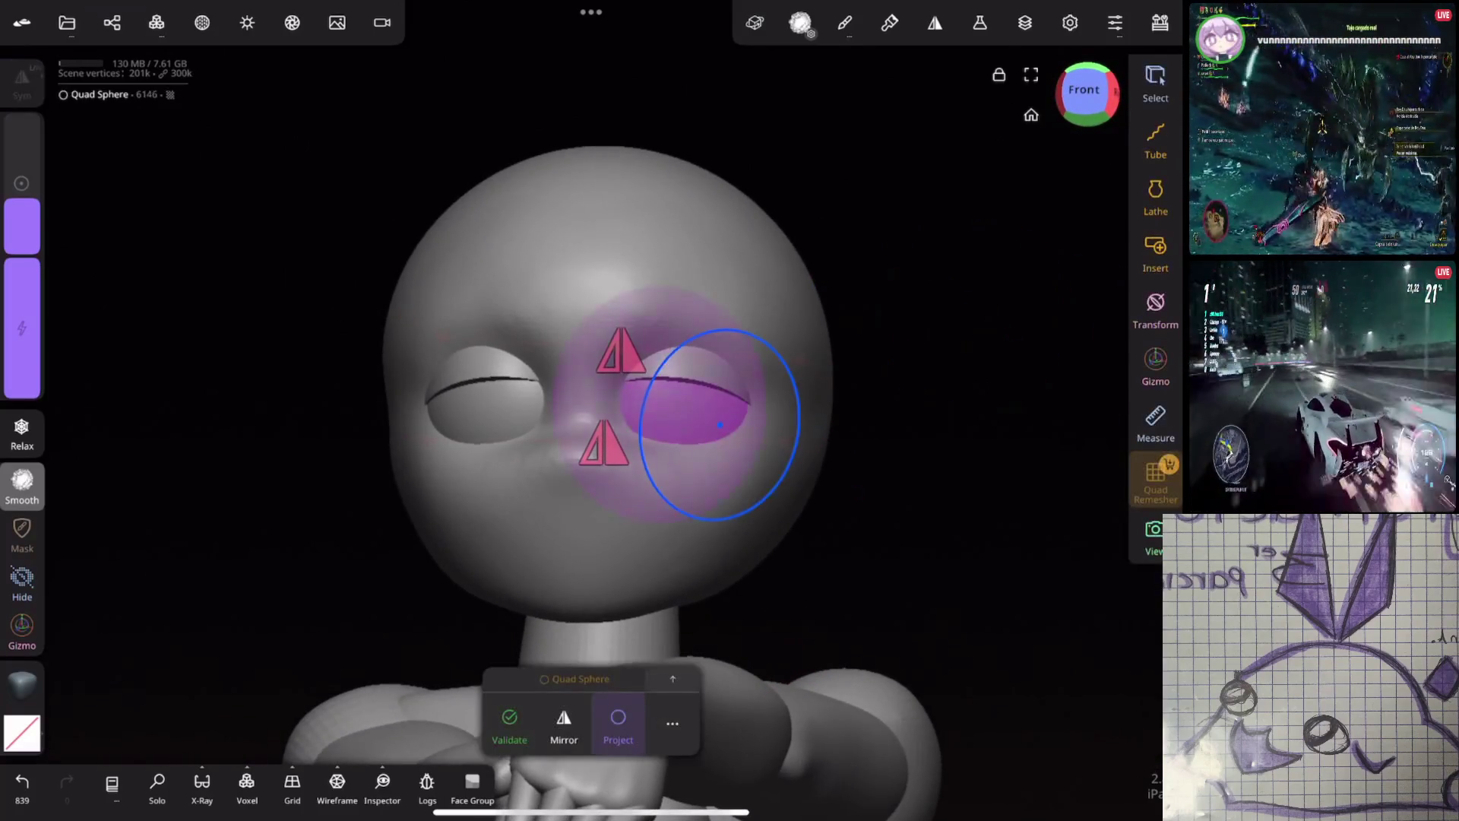
left_click(510, 724)
left_click(1155, 194)
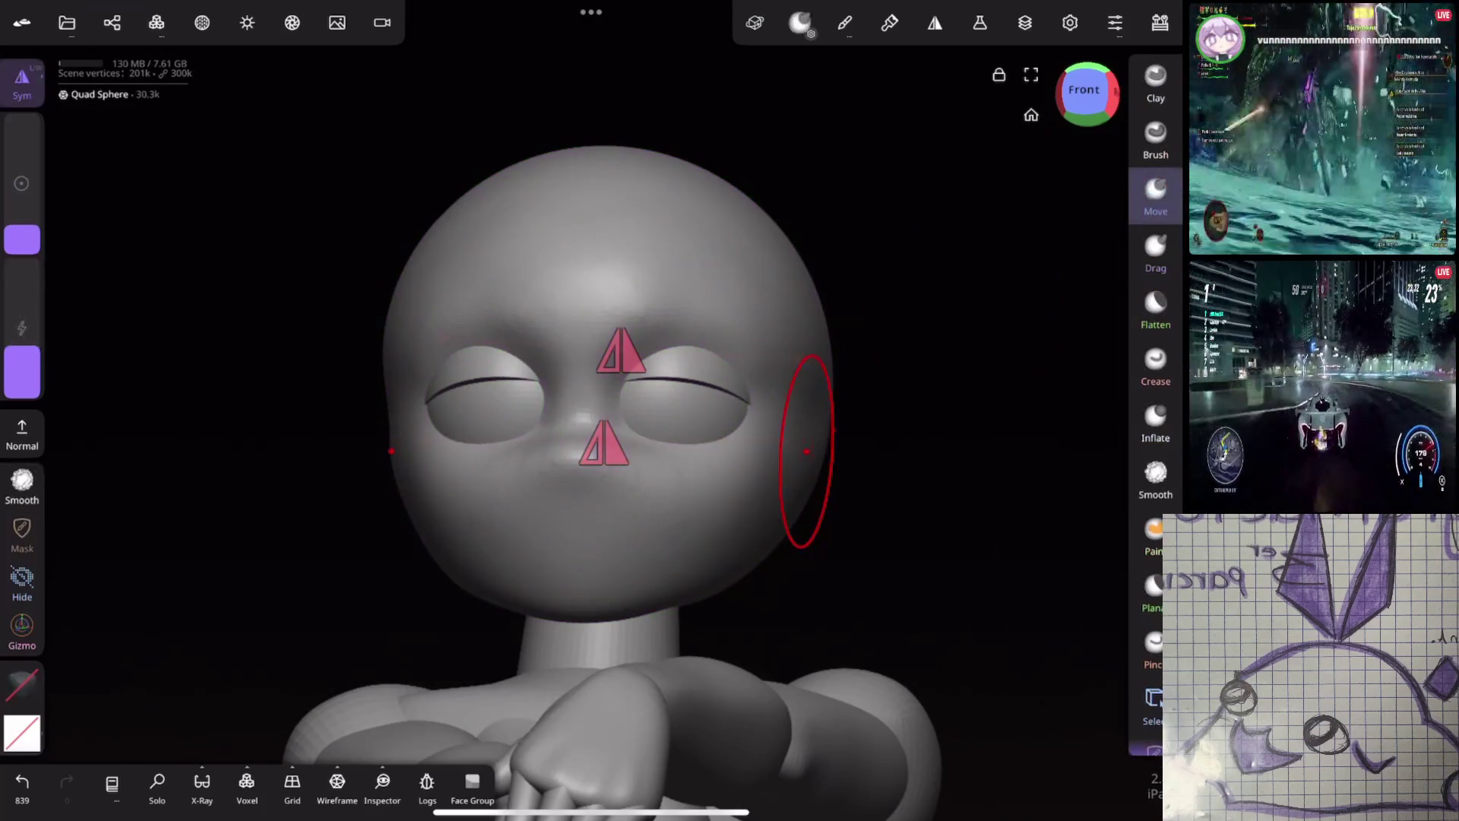
left_click_drag(622, 402, 615, 411)
left_click_drag(707, 413, 718, 422)
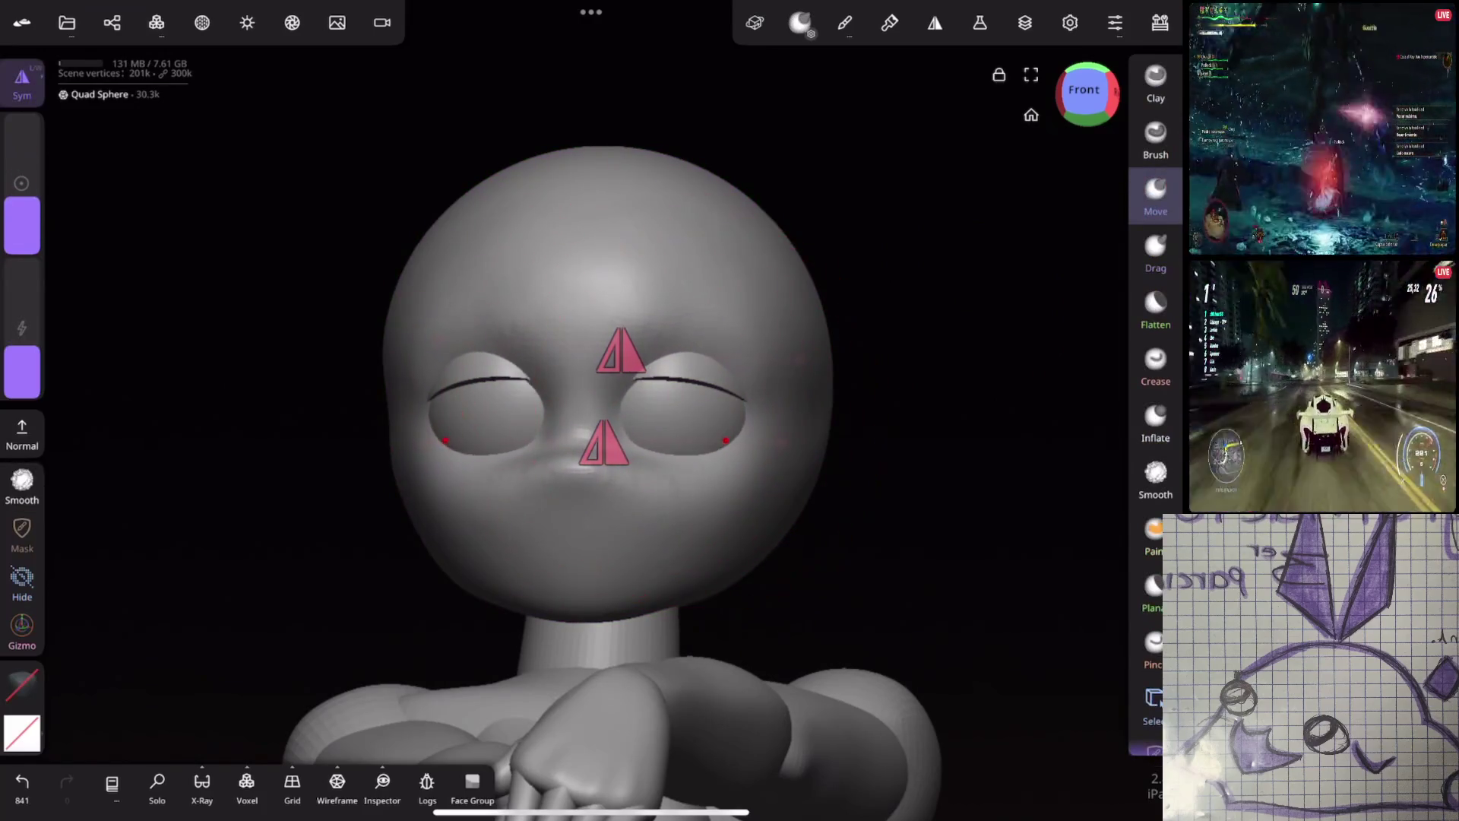
scroll(842, 462, "up", 1)
Scale up the right closed-eye shell with the Gizmo so it fills its socket, dismissing the remesher popup
middle_click_drag(842, 462, 707, 450)
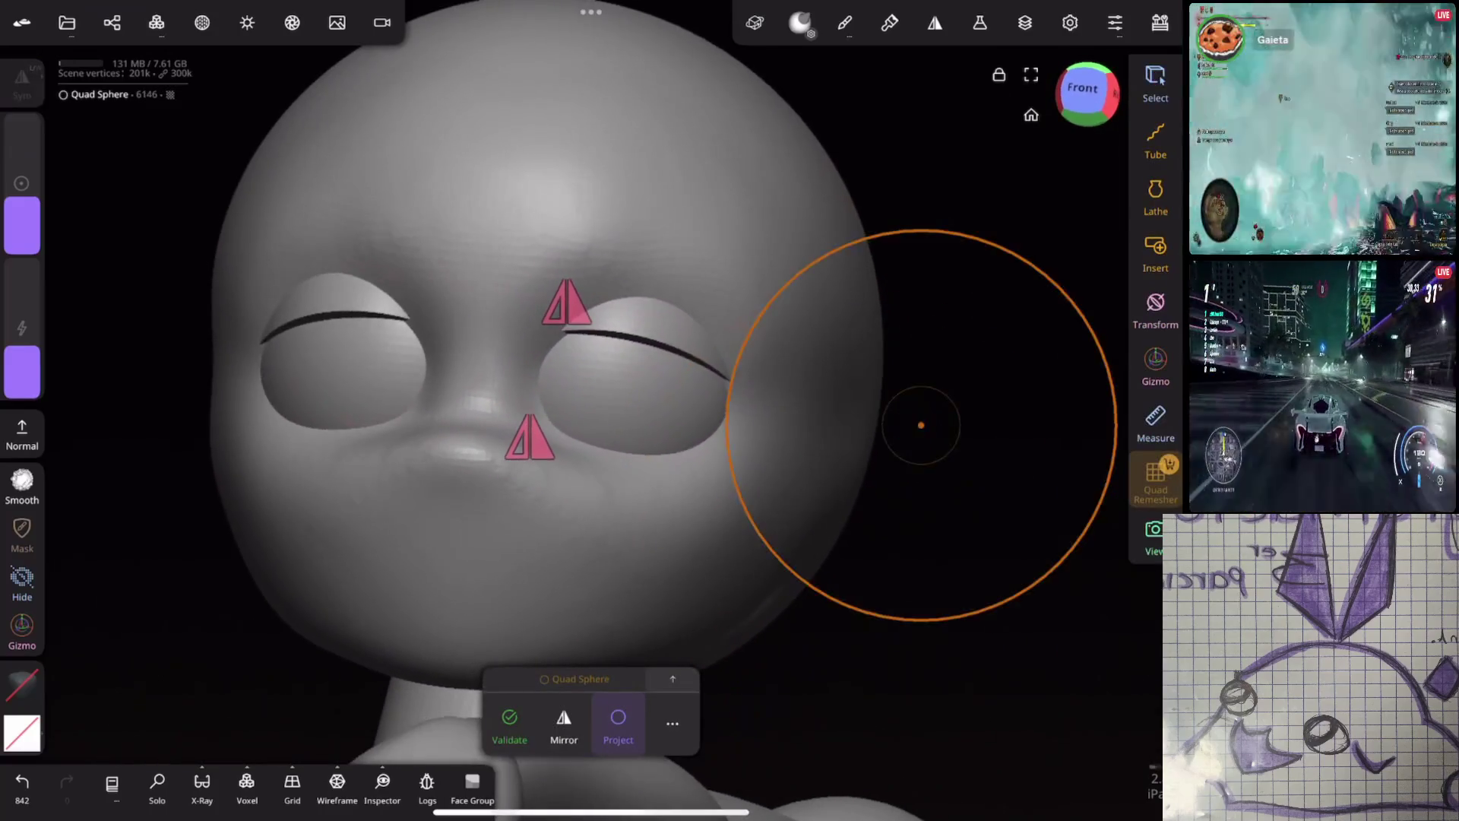
left_click(1154, 365)
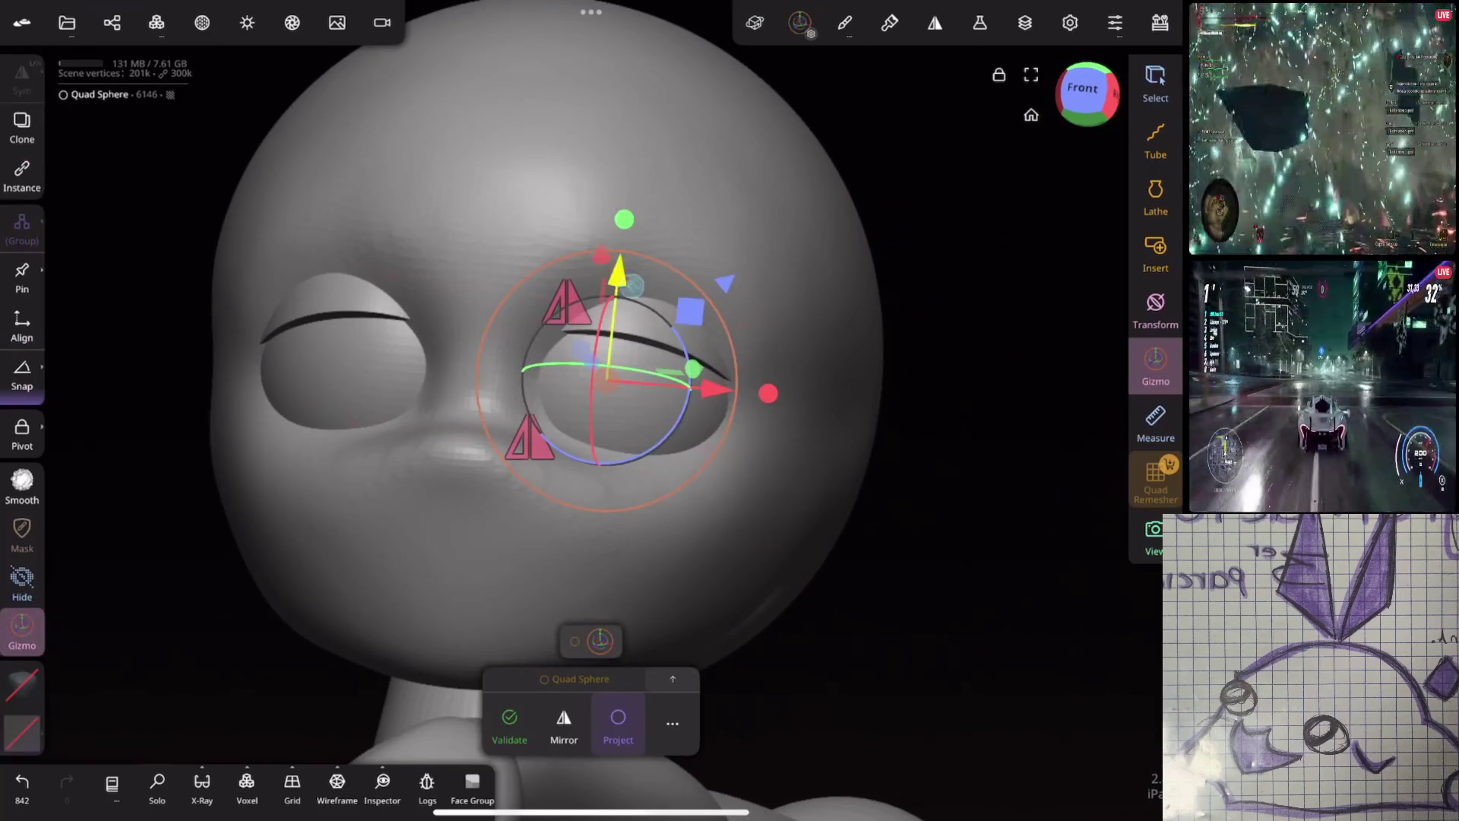
left_click(510, 724)
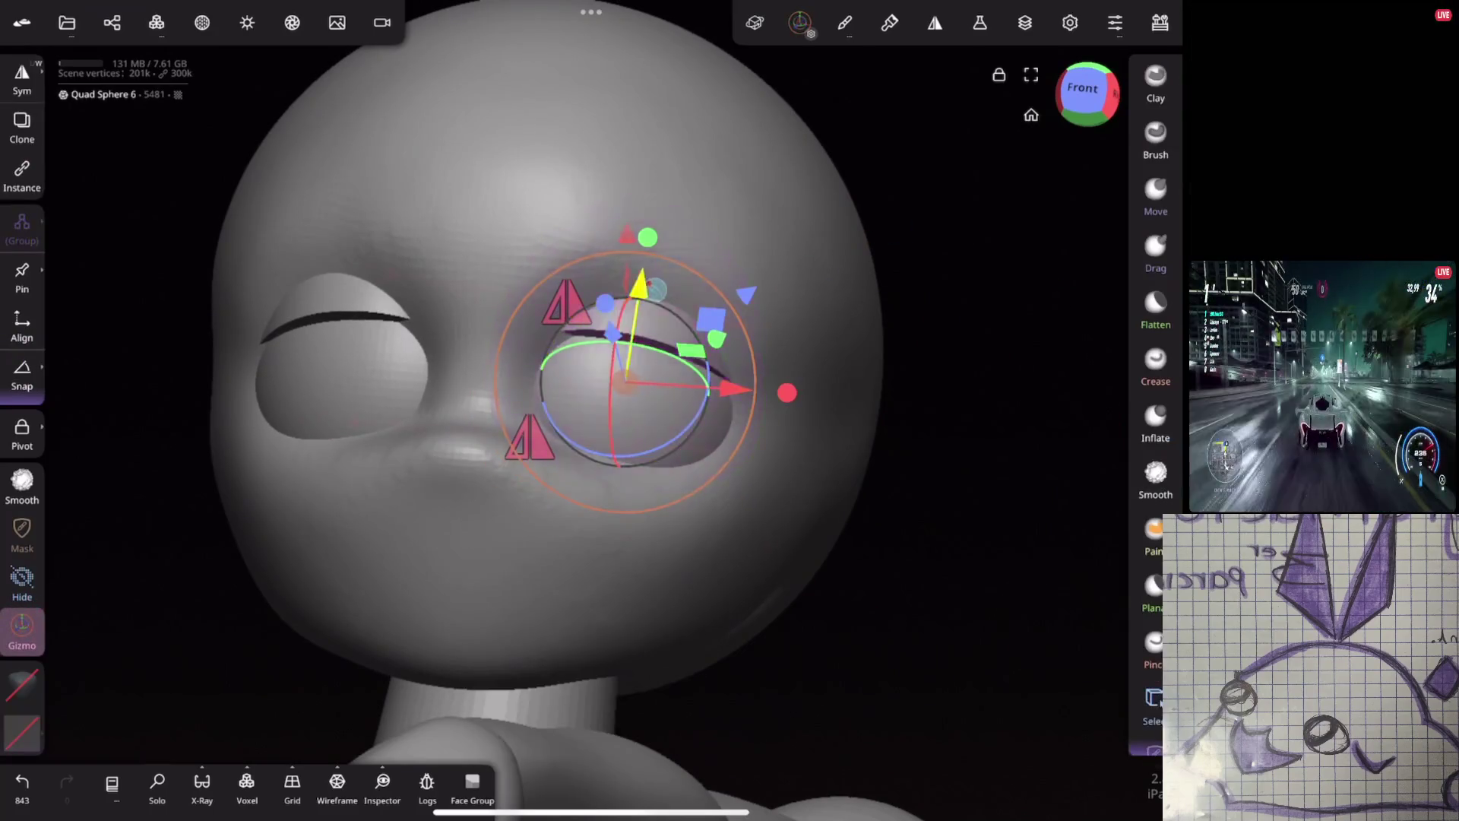
left_click_drag(912, 513, 934, 342)
left_click_drag(1019, 318, 925, 404)
Reselect the head mesh, framed with the arms, ready for inflating
left_click(1155, 193)
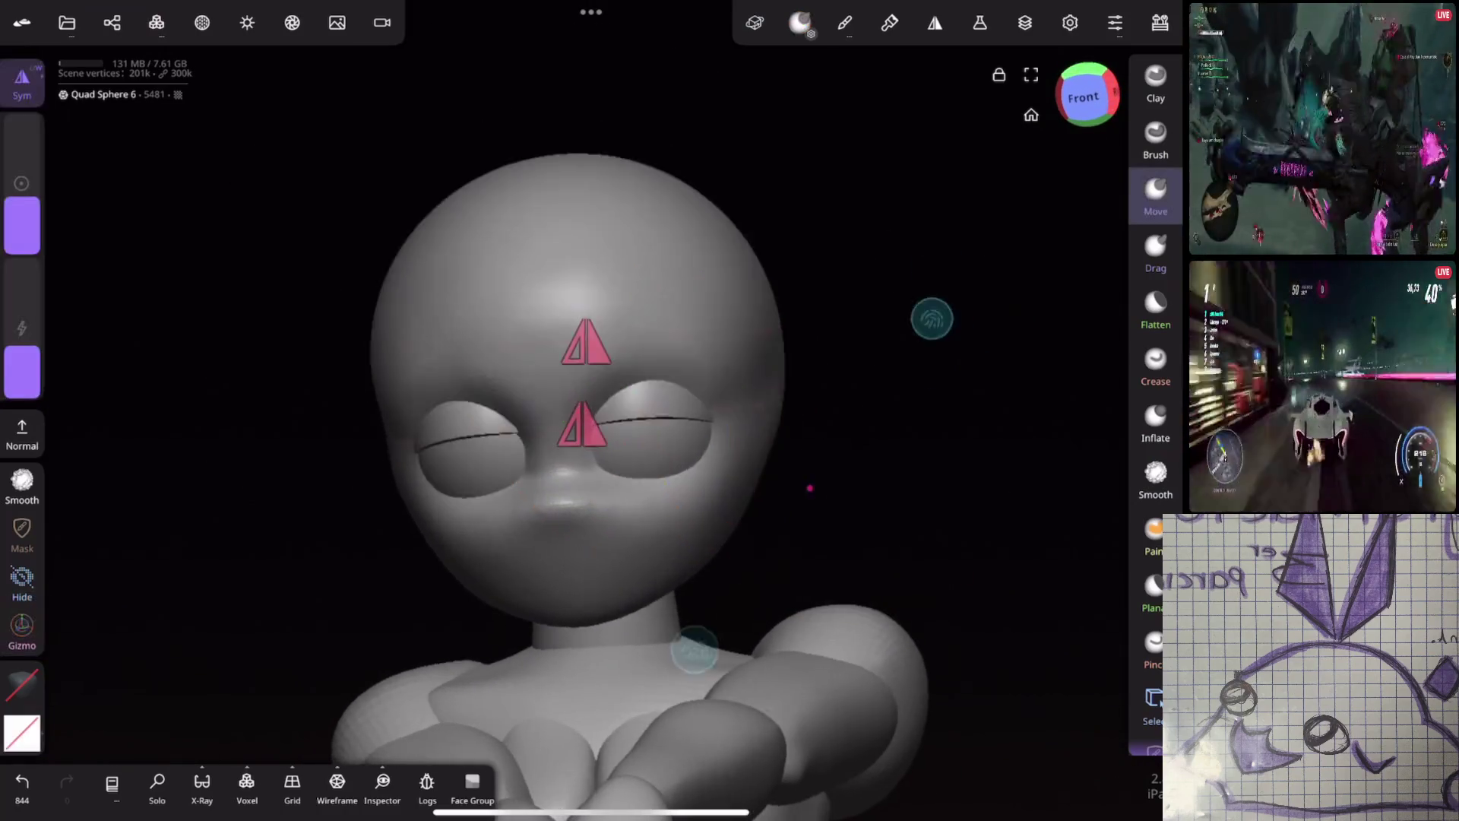
mouse_move(1069, 257)
left_mouse_down()
mouse_move(1000, 350)
mouse_move(909, 316)
mouse_move(905, 395)
mouse_move(896, 365)
mouse_move(830, 343)
mouse_move(1045, 433)
left_mouse_up()
left_click(873, 340)
left_click(1155, 422)
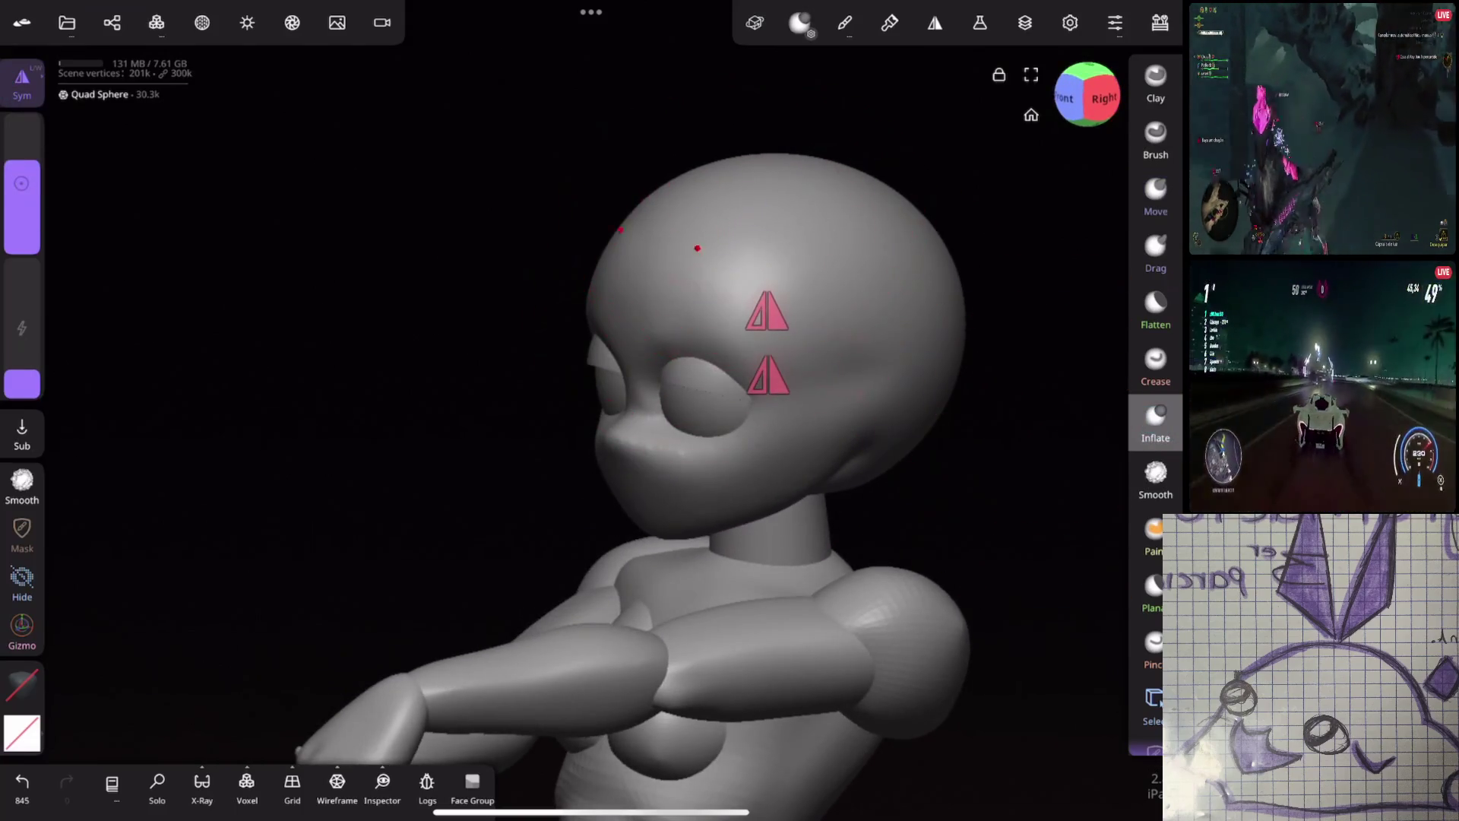
Inflate the top of the head, discarding a first misplaced stroke
left_click(752, 263)
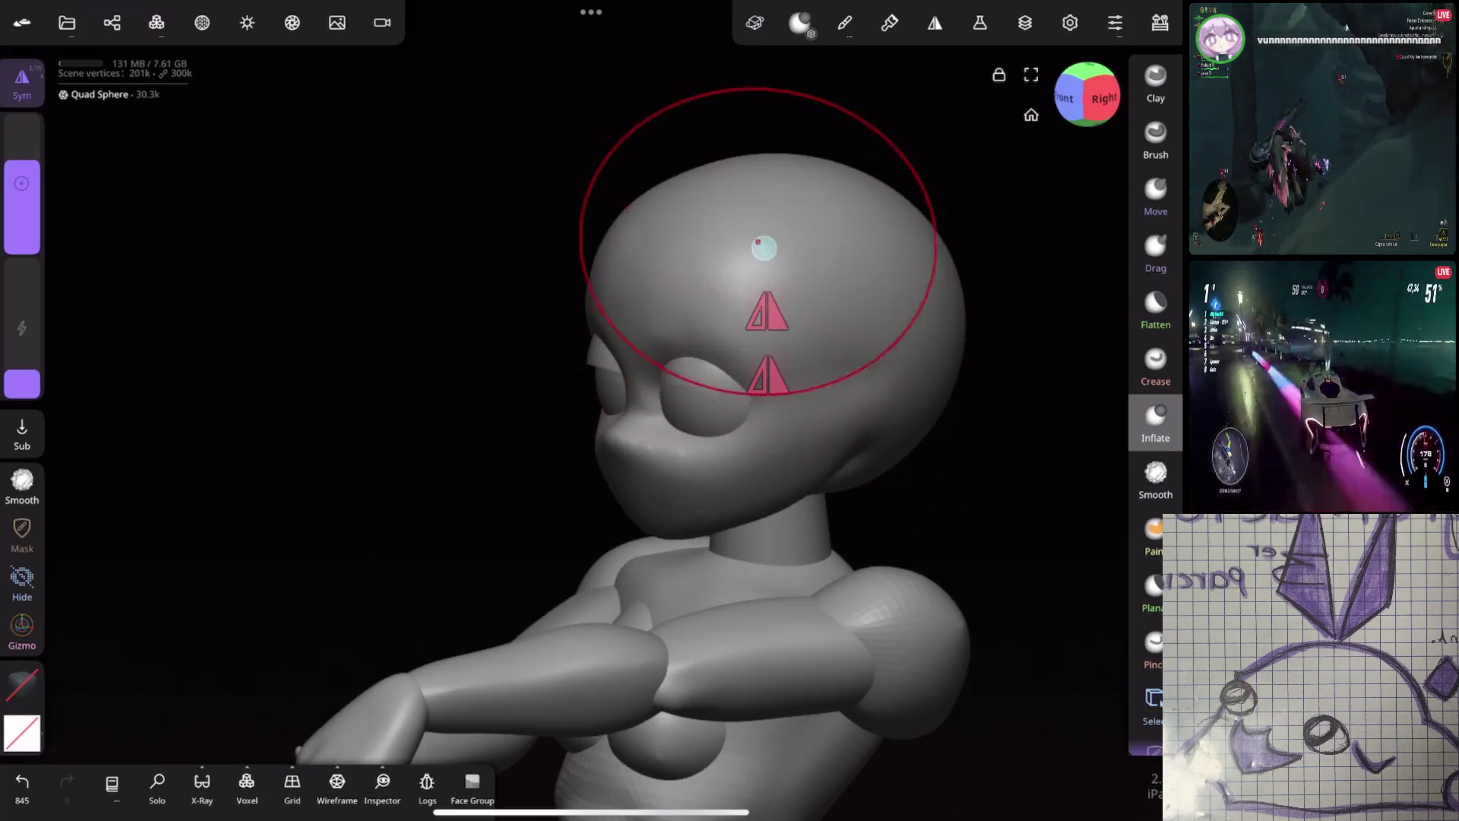
key("ctrl+z")
left_click(720, 252)
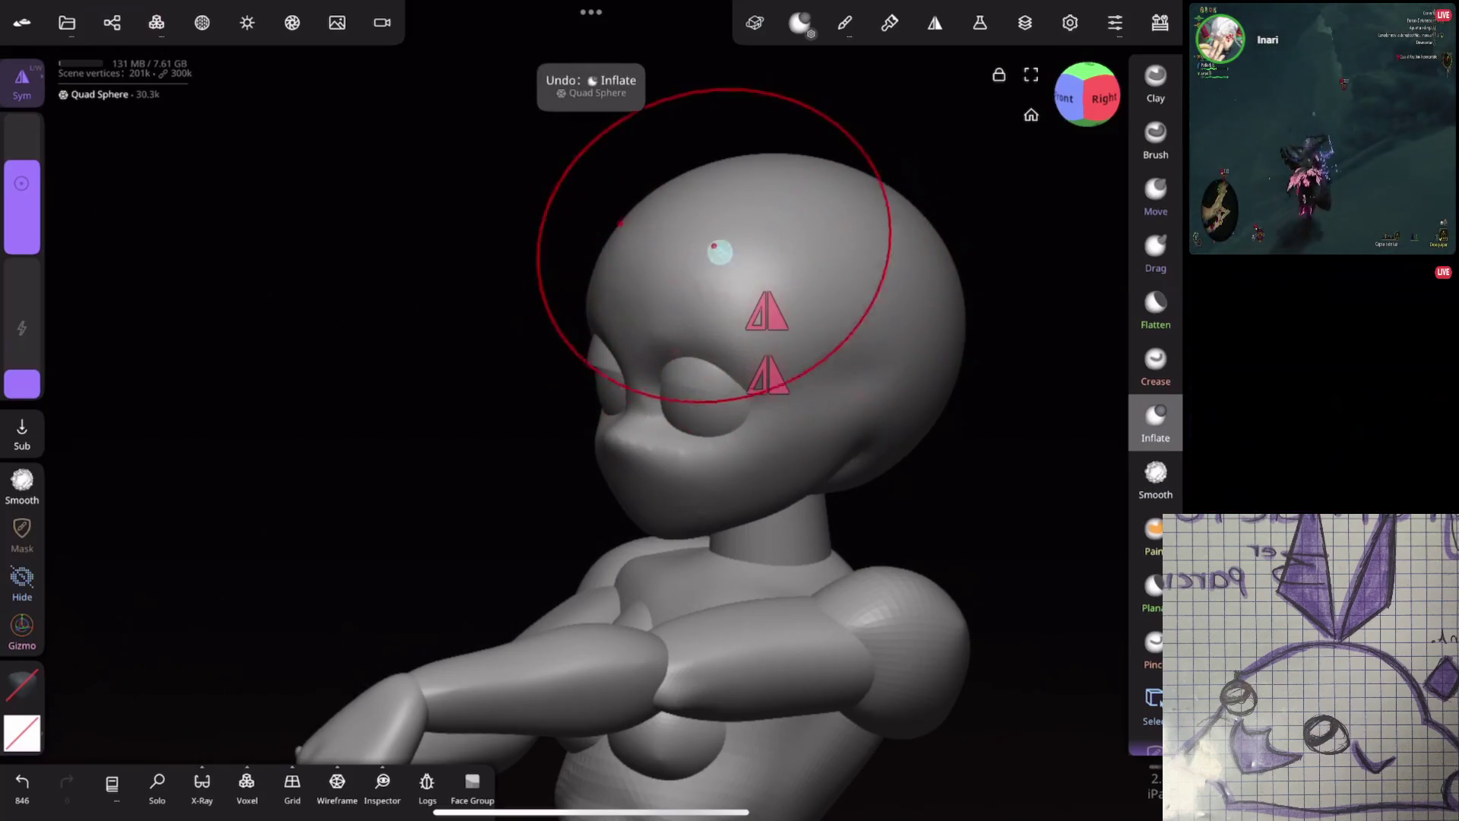
From the right view, push the back of the skull inward with the Move brush so it bulges less
left_click_drag(896, 423, 947, 348)
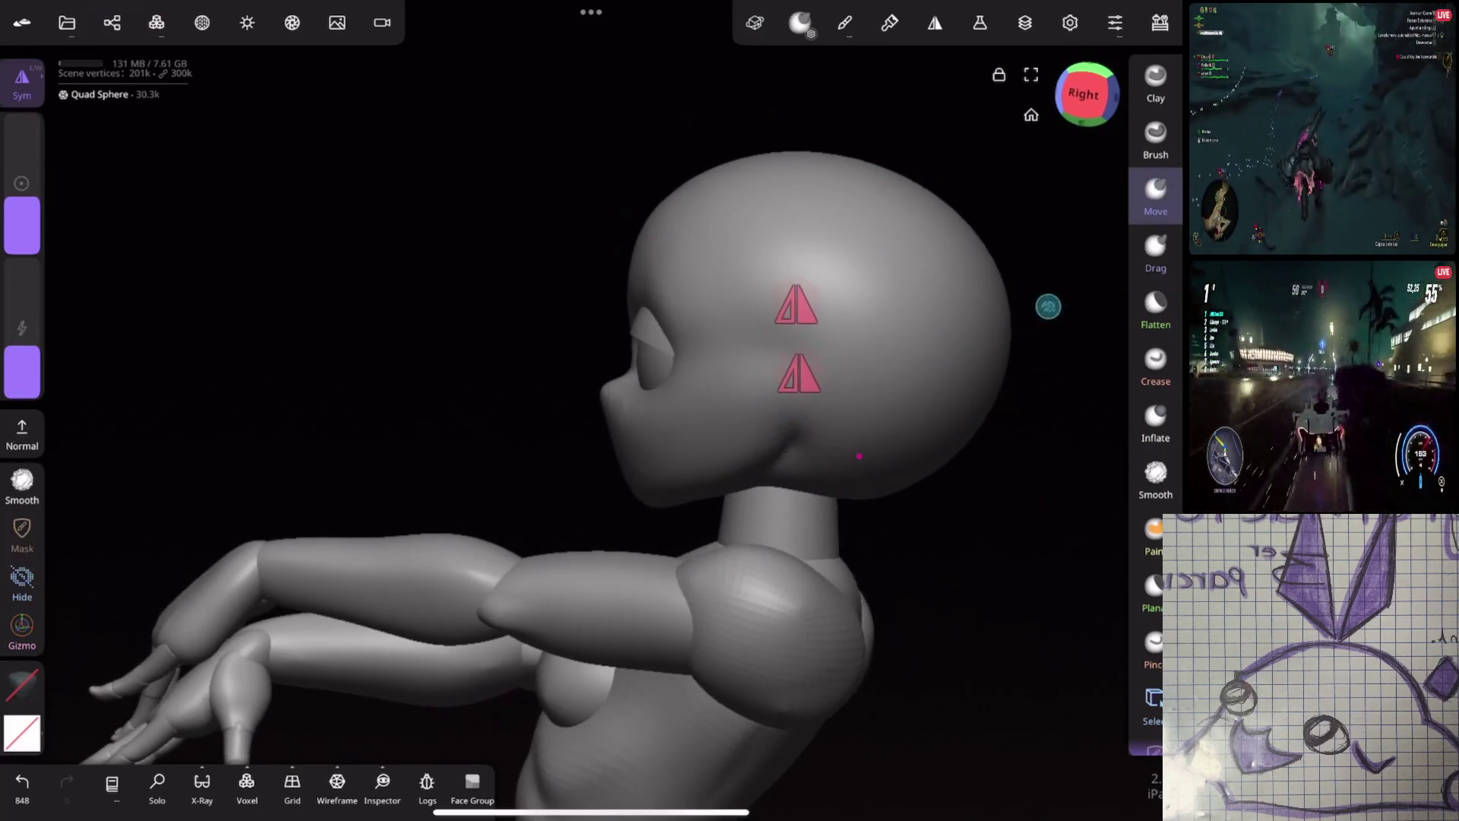
left_click(1155, 194)
left_click_drag(903, 472, 878, 456)
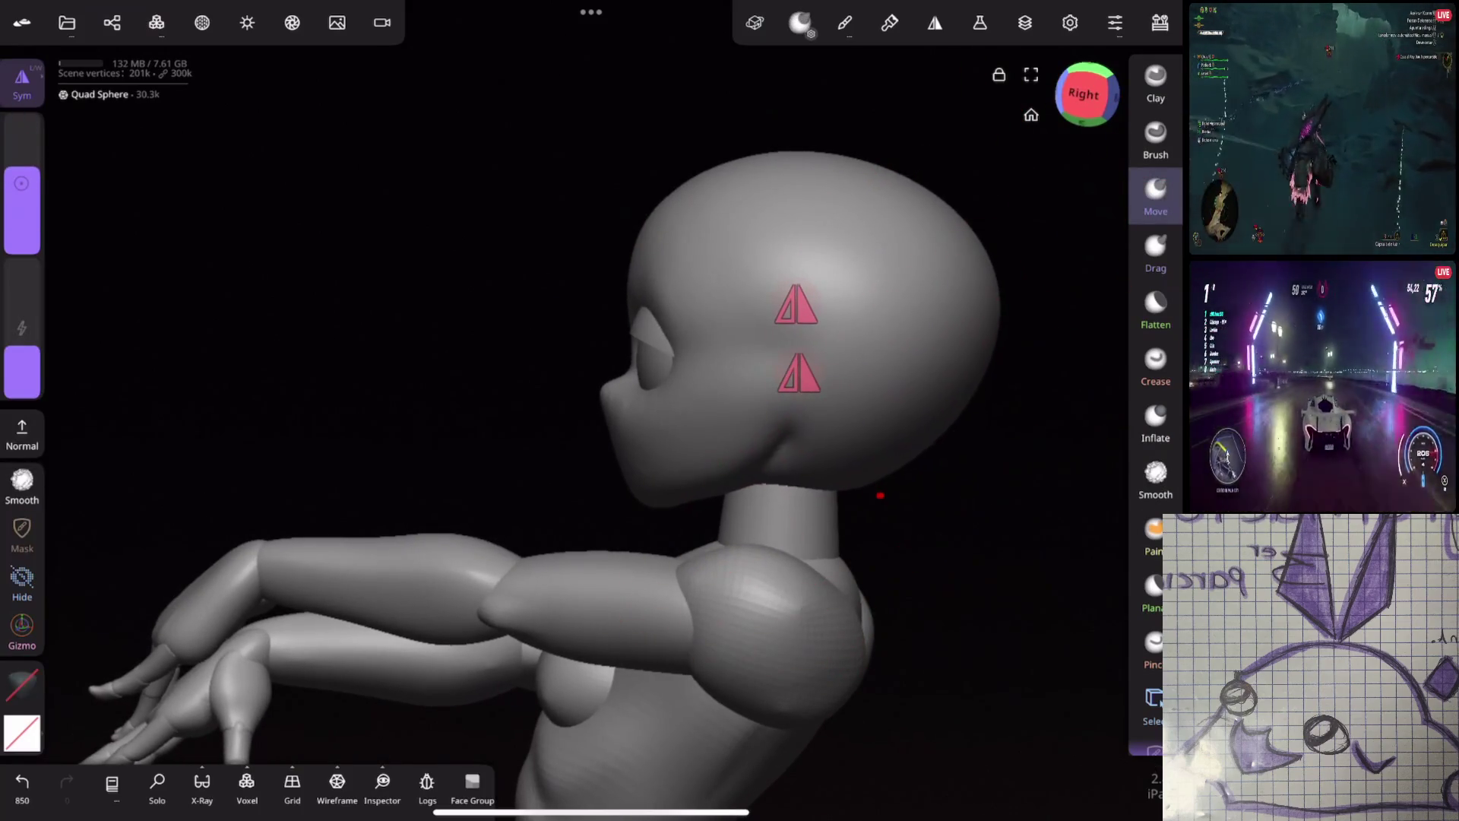
left_click_drag(1019, 292, 844, 496)
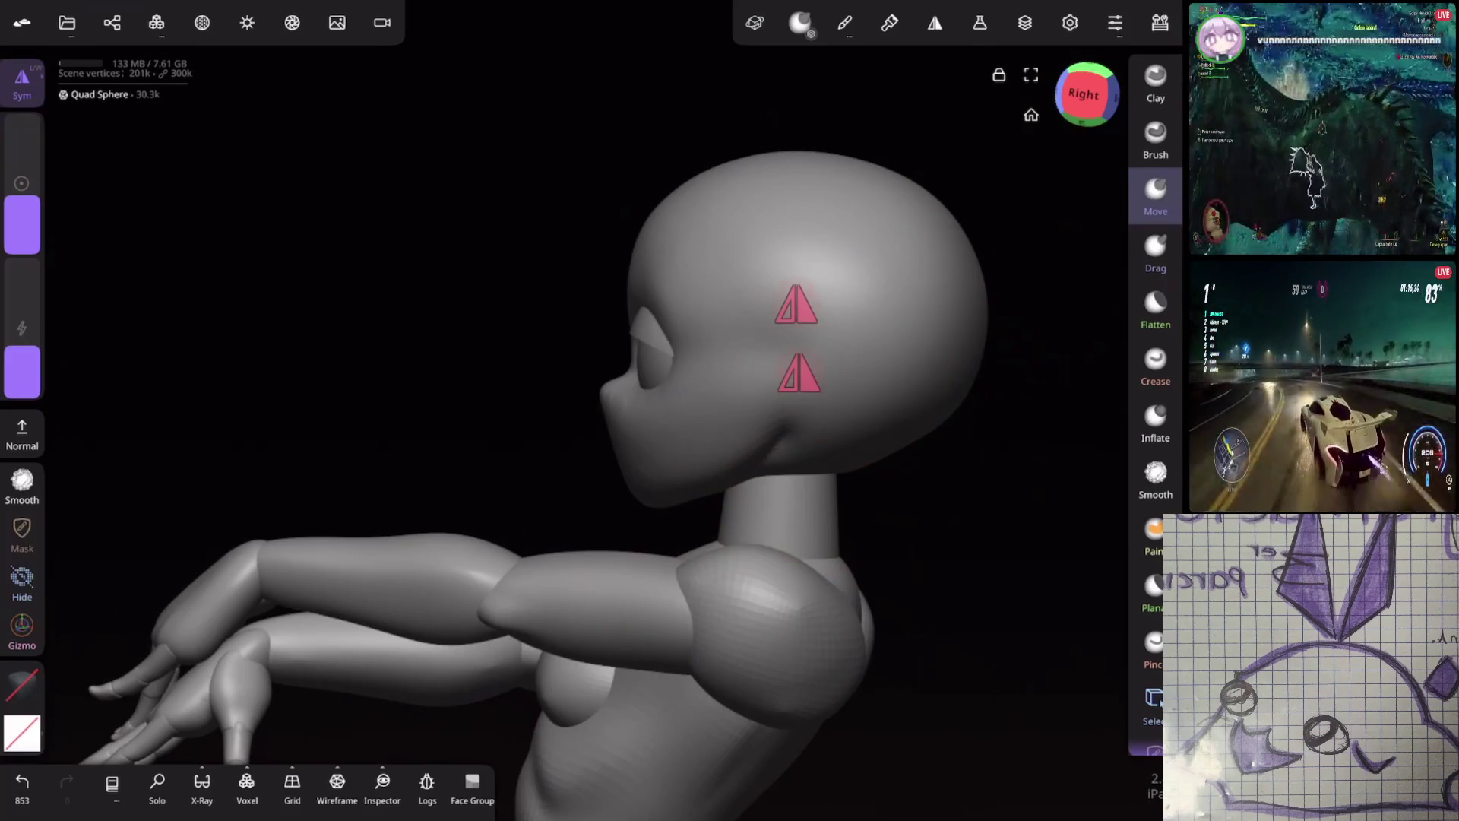
mouse_move(798, 364)
left_mouse_down()
mouse_move(1004, 361)
mouse_move(810, 391)
left_mouse_up()
mouse_move(1029, 336)
left_mouse_down()
mouse_move(925, 352)
mouse_move(1042, 365)
mouse_move(941, 381)
mouse_move(920, 292)
left_mouse_up()
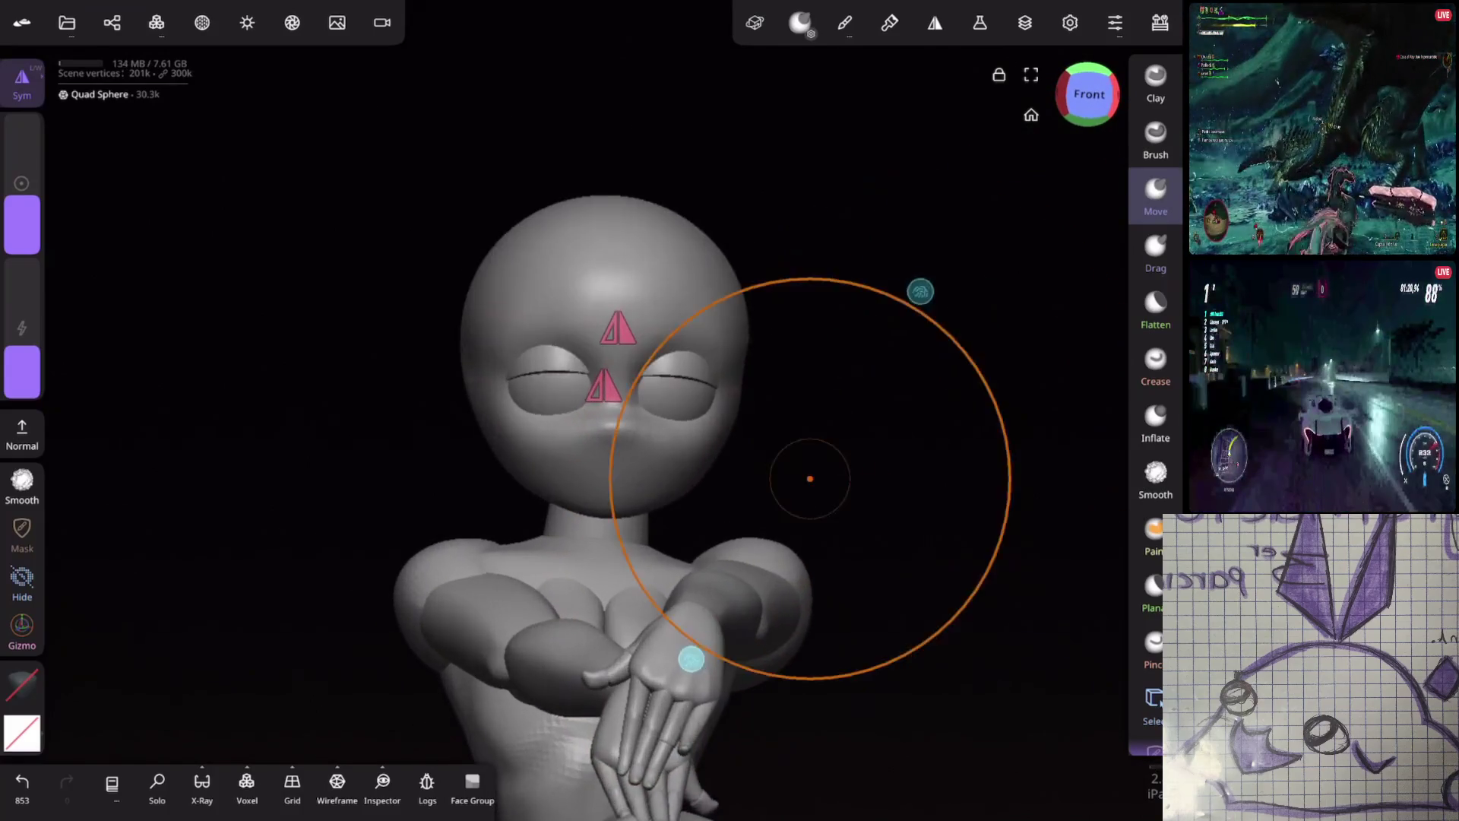
scroll(809, 479, "up", 2)
scroll(809, 479, "up", 3)
scroll(759, 670, "up", 3)
scroll(759, 670, "up", 3)
Rotate the right eye shell with the Gizmo rings to tilt its lid line
left_click(753, 319)
left_click_drag(753, 319, 850, 376)
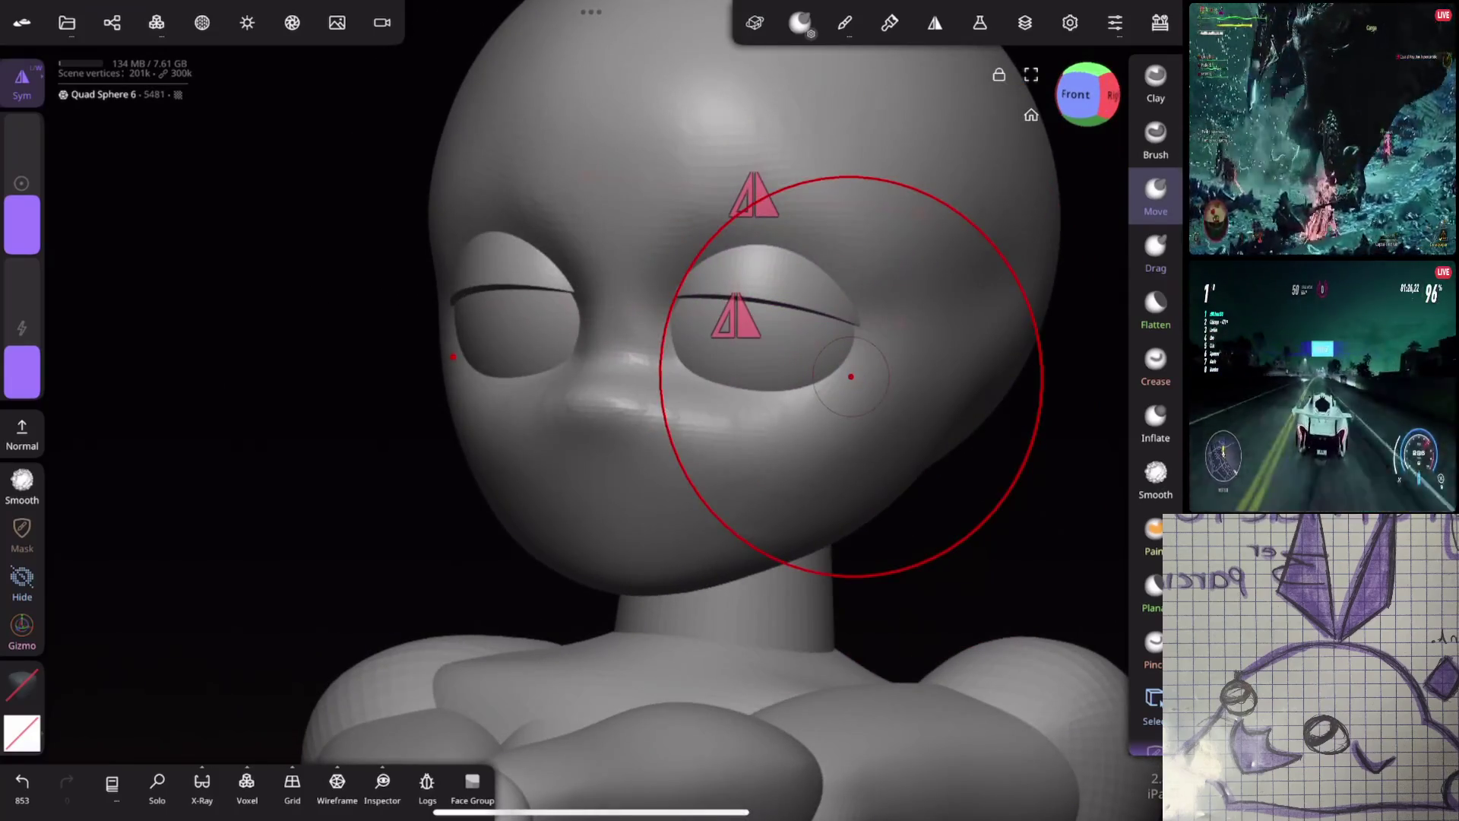
left_click(22, 626)
left_click_drag(753, 263, 753, 377)
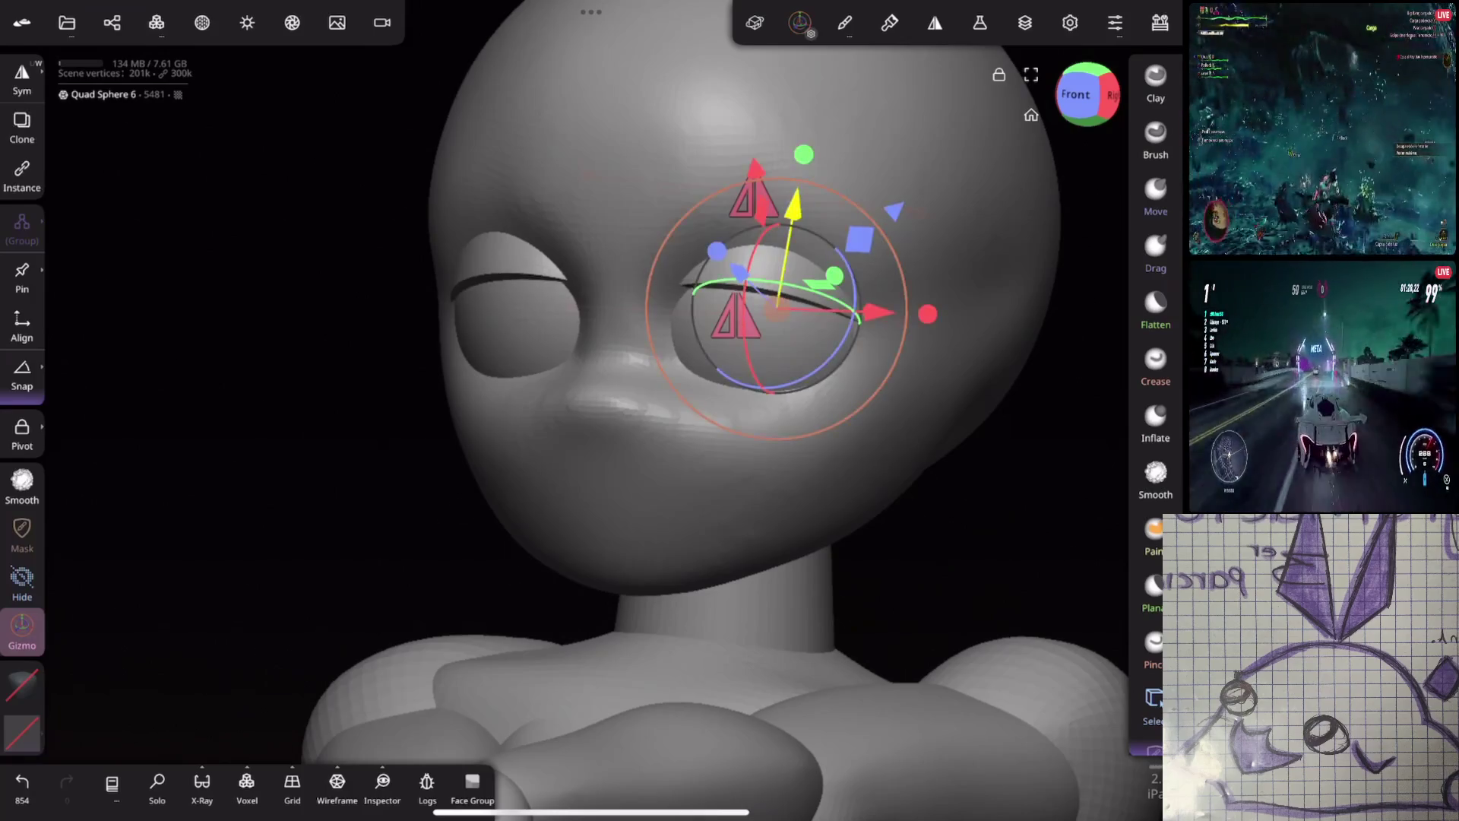
left_click_drag(342, 513, 206, 503)
left_click_drag(783, 229, 775, 257)
left_click_drag(681, 343, 718, 422)
left_click_drag(685, 343, 694, 270)
left_click_drag(570, 513, 456, 457)
Undo the over-rotation, re-tilt the right eye shell to match the left, and return to the head
left_click(779, 408)
mouse_move(780, 407)
left_mouse_down()
mouse_move(870, 446)
mouse_move(1020, 326)
mouse_move(993, 372)
mouse_move(1008, 280)
left_mouse_up()
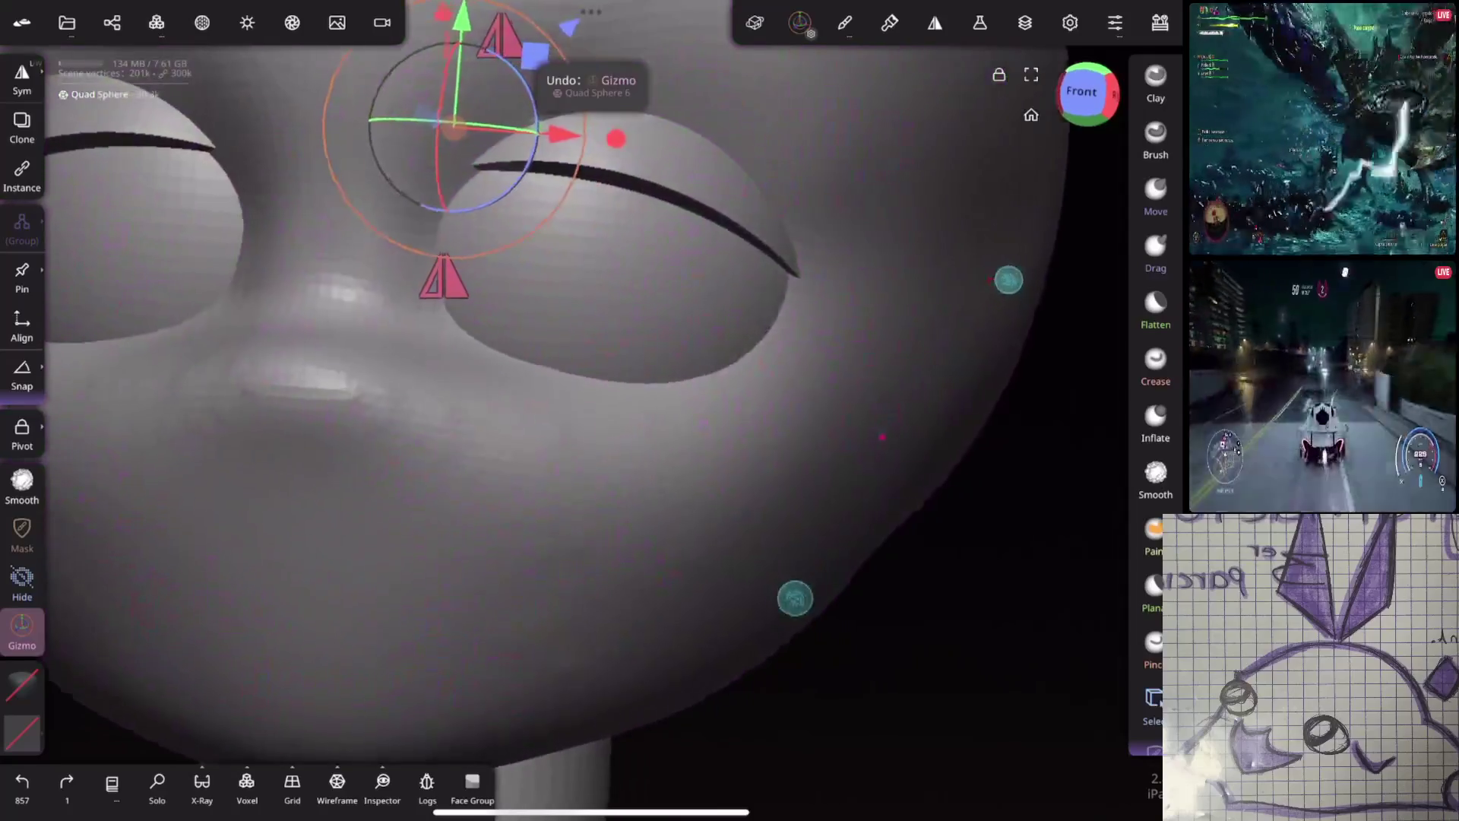
left_click(604, 252)
mouse_move(679, 269)
left_mouse_down()
mouse_move(673, 288)
mouse_move(902, 335)
mouse_move(1013, 316)
mouse_move(684, 342)
left_mouse_up()
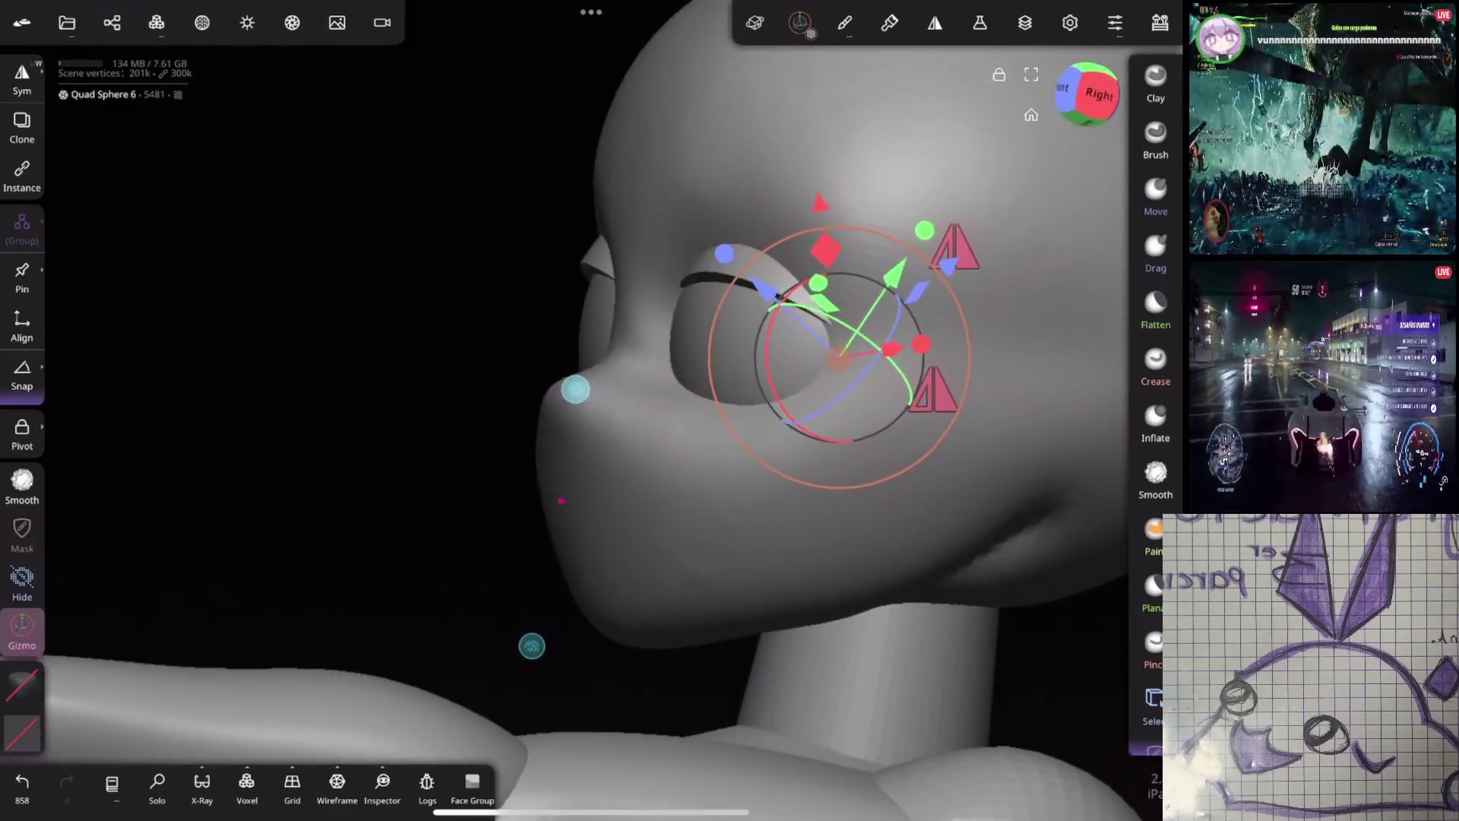
mouse_move(571, 391)
left_mouse_down()
mouse_move(834, 395)
mouse_move(798, 400)
left_mouse_up()
left_click(798, 399)
Size the Crease brush for the mouth, undoing stray creases on the chin
left_click(1155, 364)
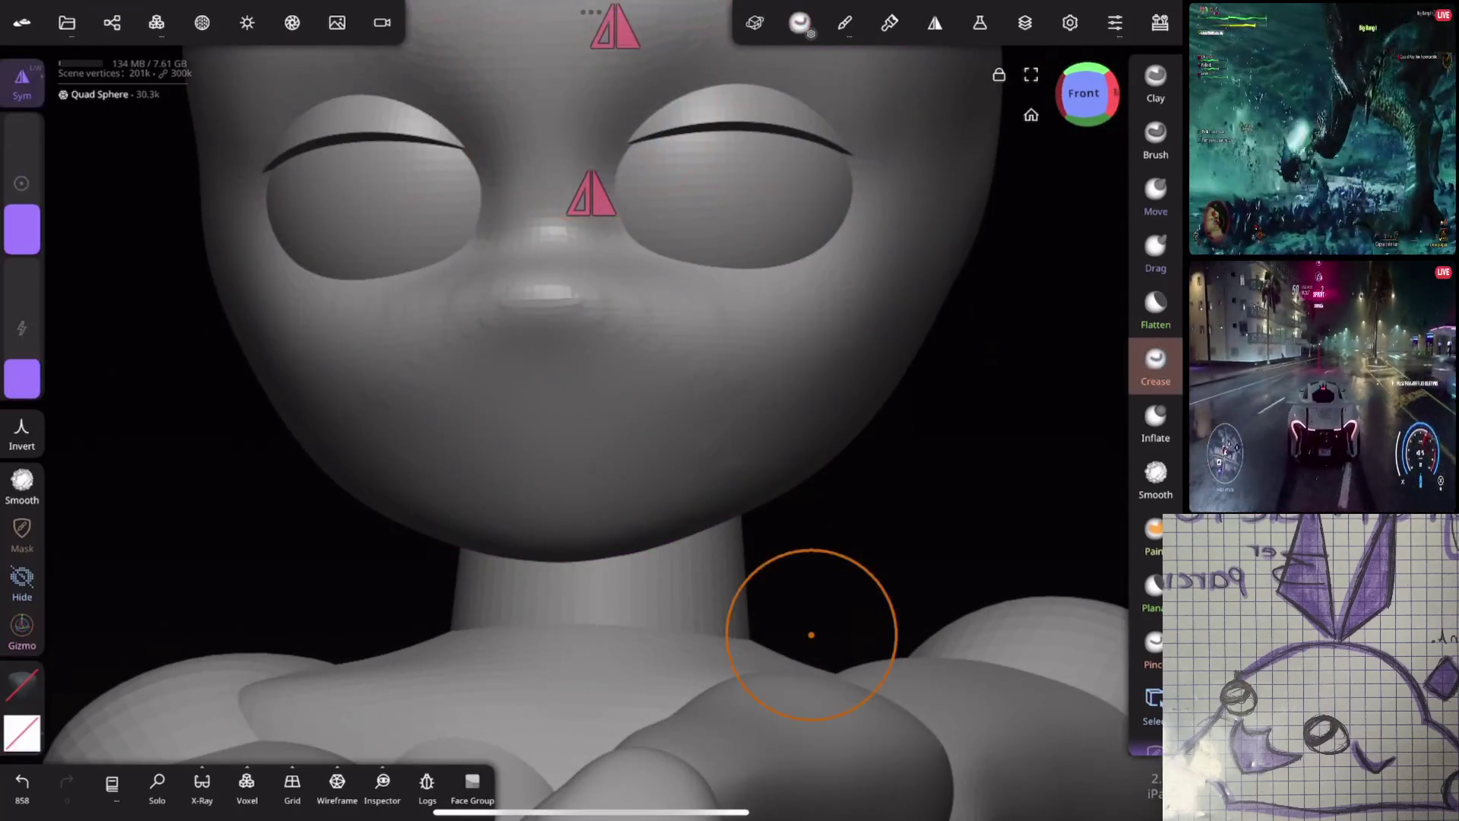
left_click_drag(22, 211, 22, 228)
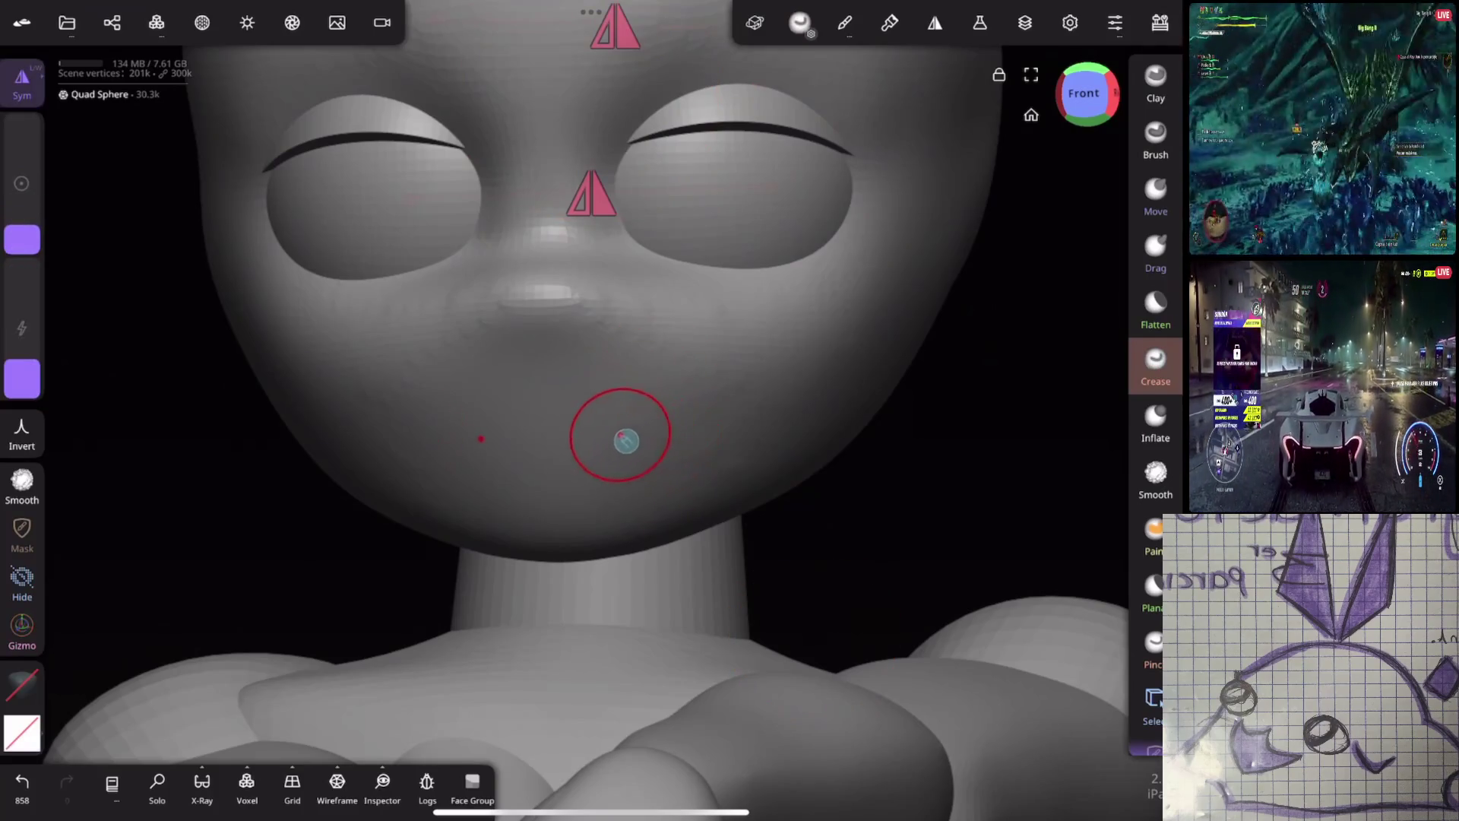
left_click_drag(22, 240, 22, 217)
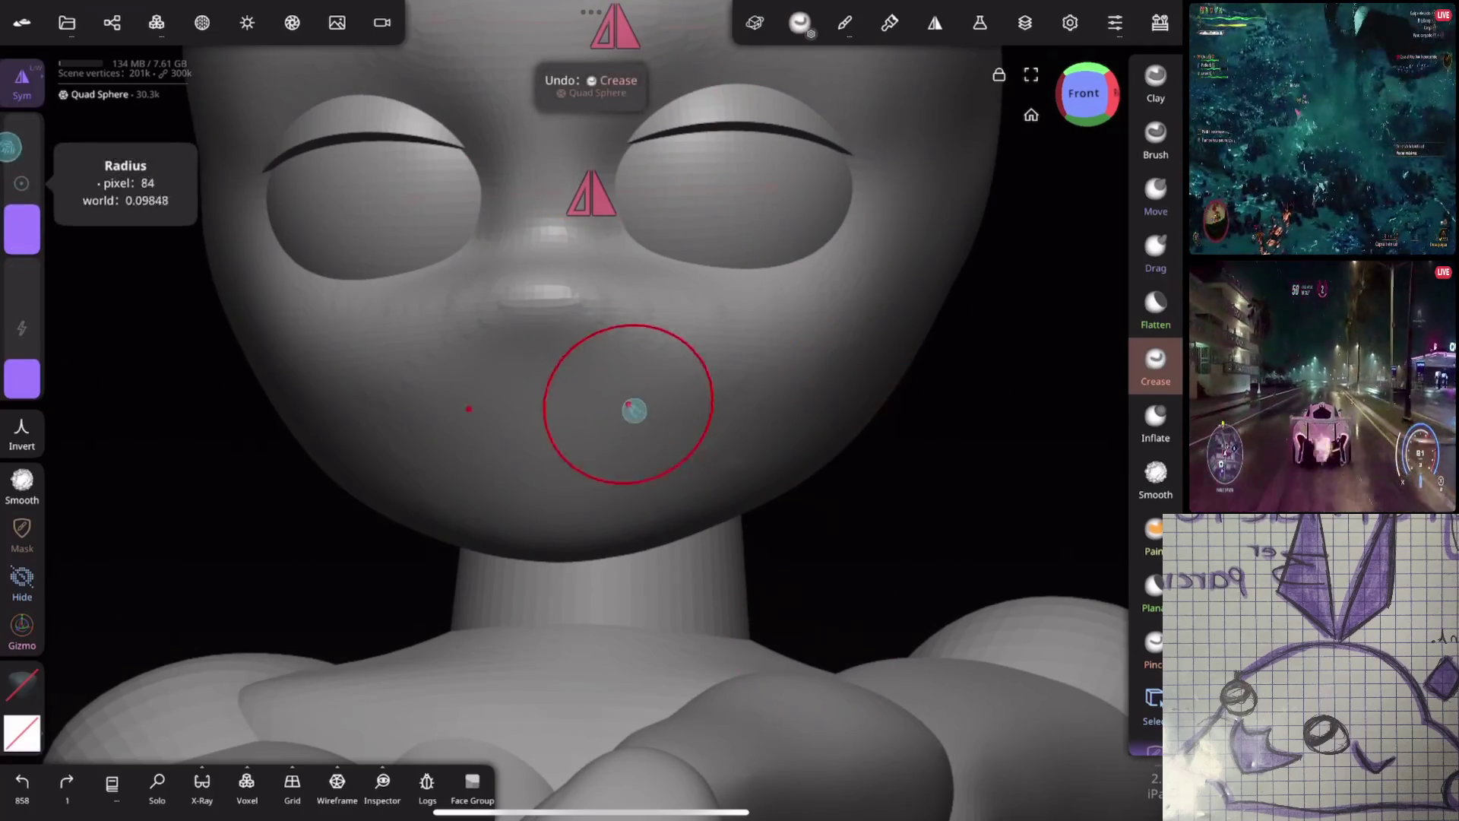
key("ctrl+z")
key("ctrl+z")
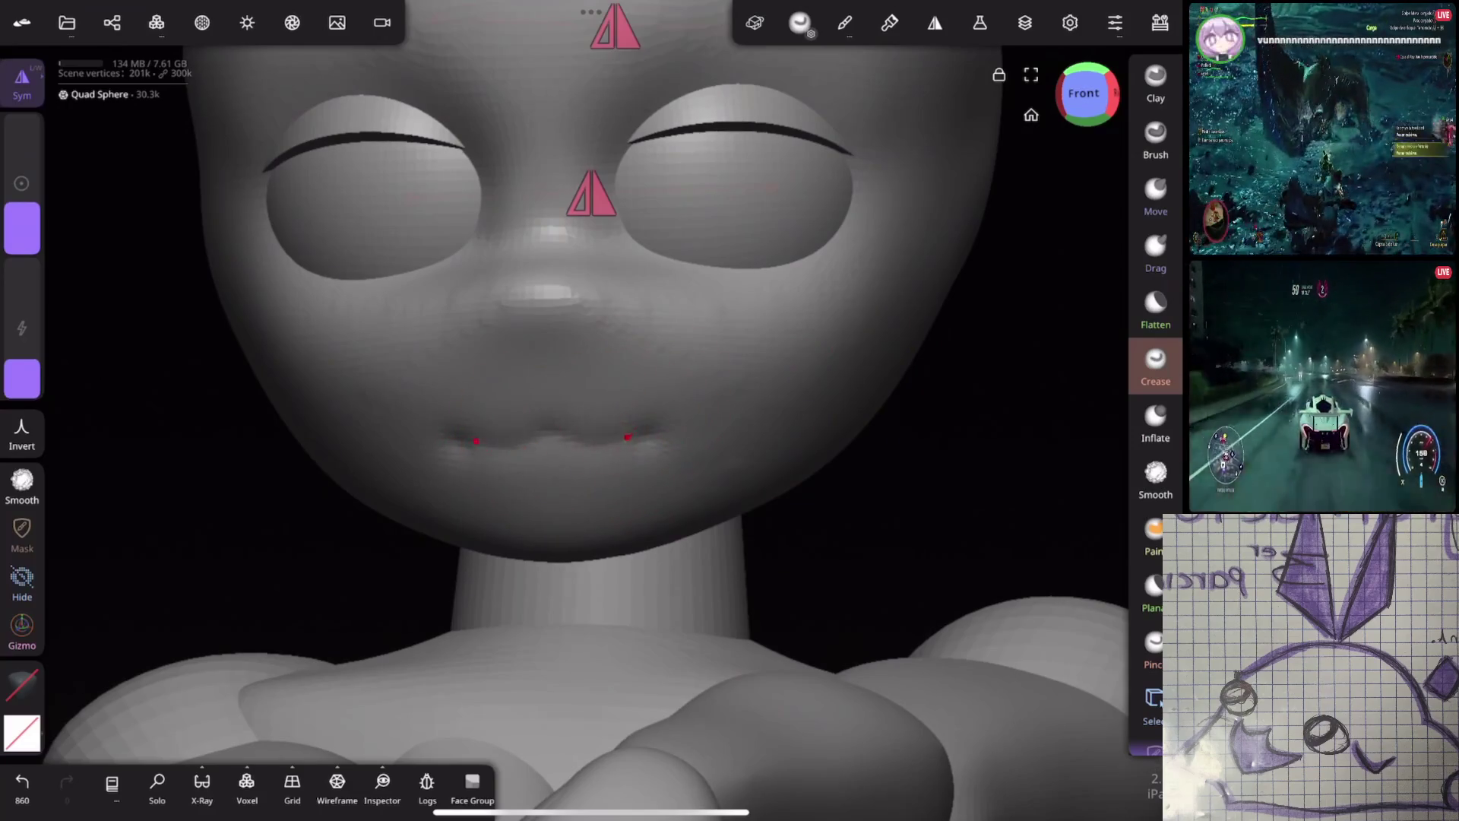
mouse_move(863, 433)
left_mouse_down()
mouse_move(989, 341)
mouse_move(870, 398)
left_mouse_up()
key("ctrl+z")
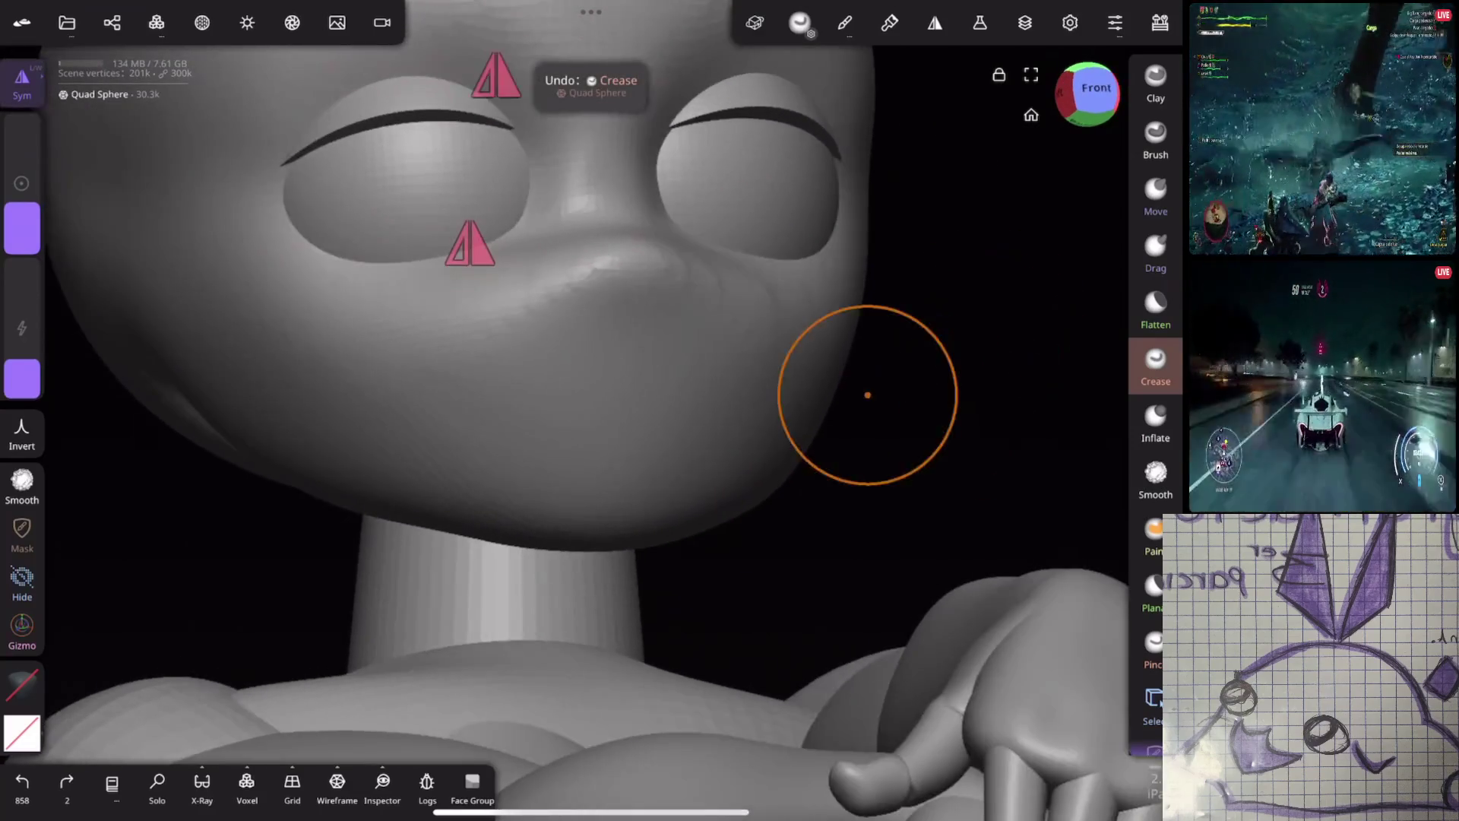
left_click_drag(712, 404, 720, 395)
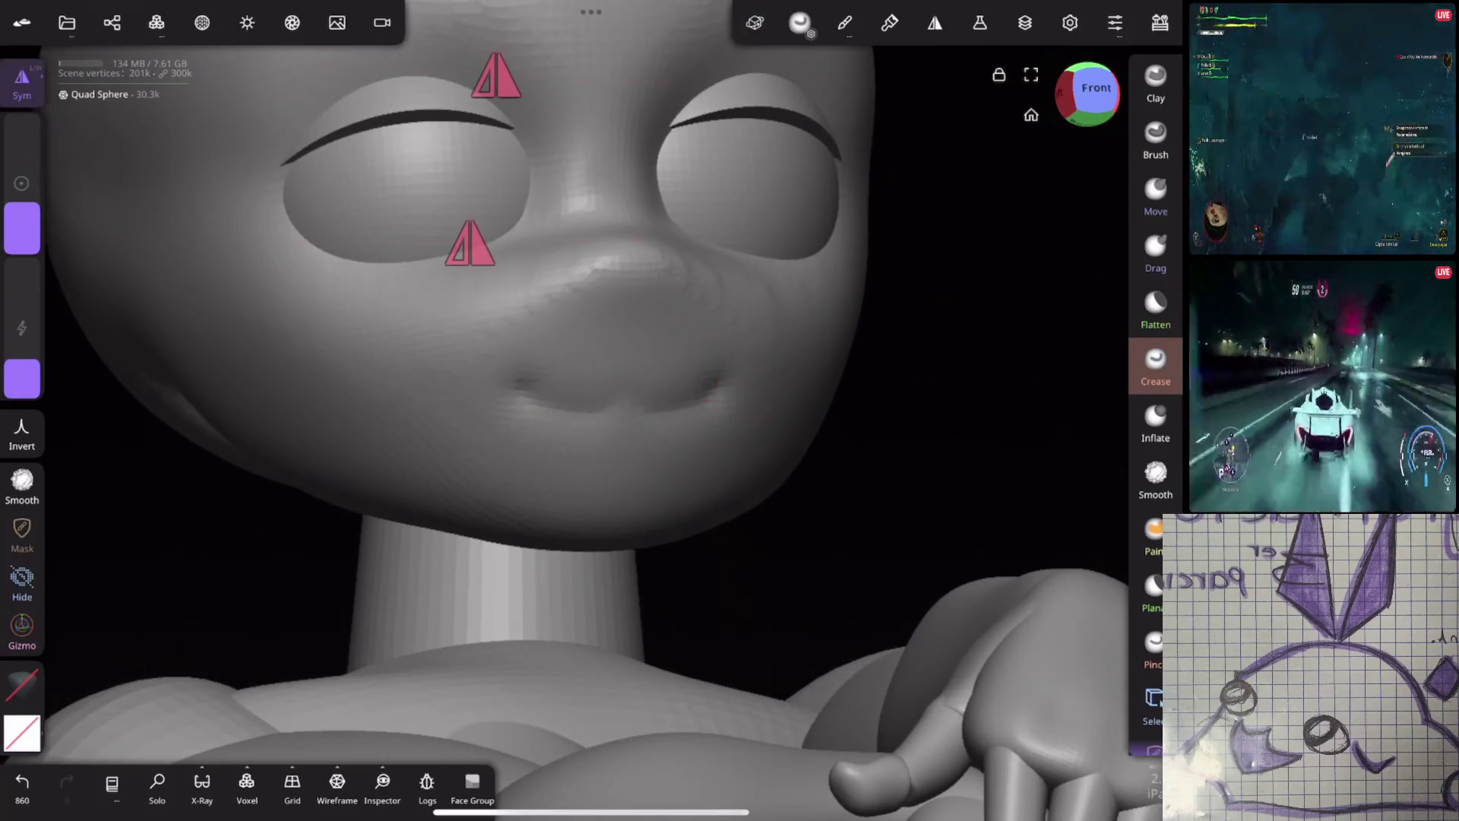
key("ctrl+z")
Crease the line between the lips across the mouth and deepen it
left_click_drag(570, 387, 684, 393)
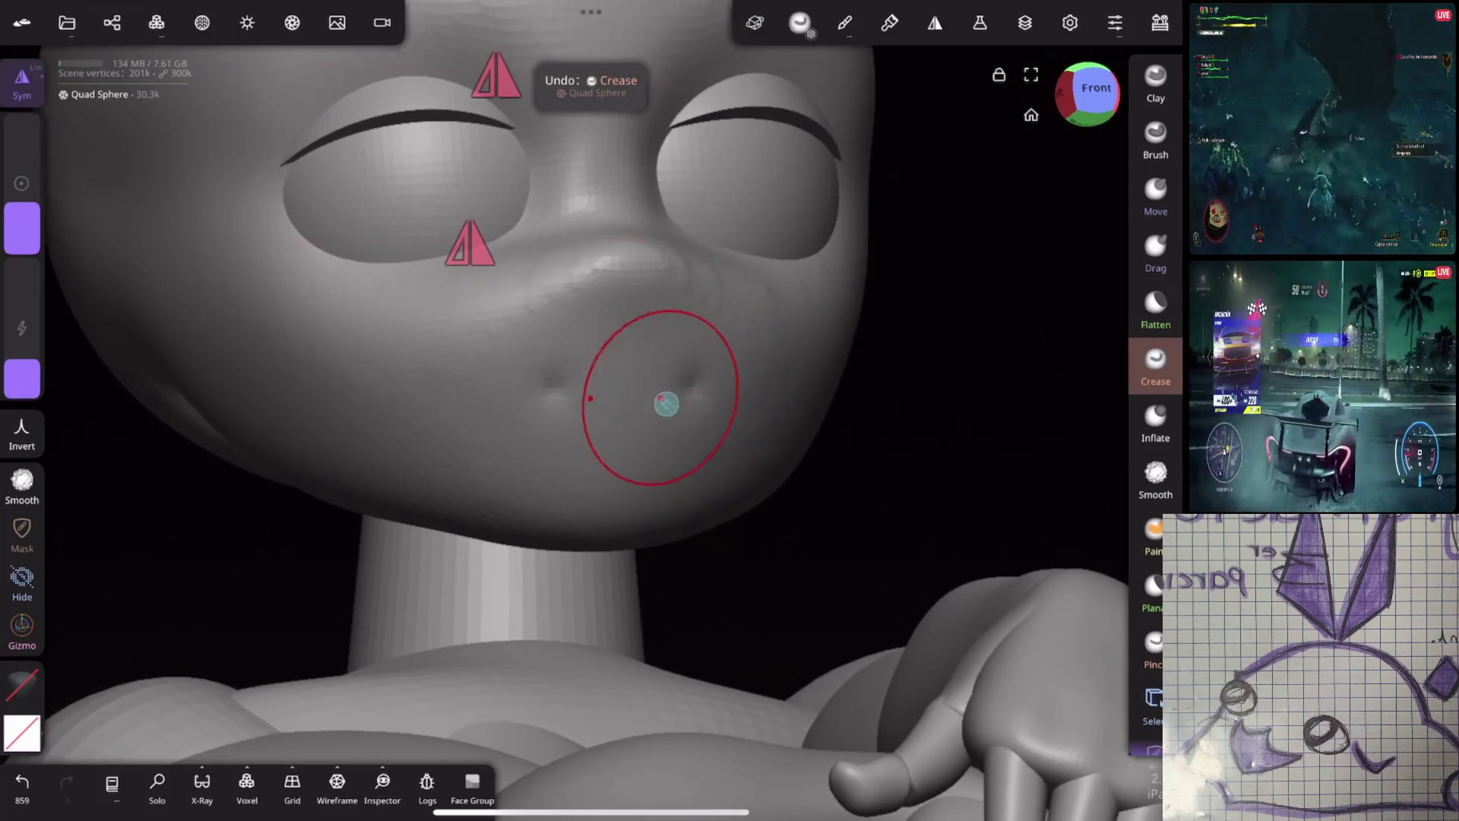
mouse_move(724, 336)
left_mouse_down()
mouse_move(899, 392)
mouse_move(999, 372)
left_mouse_up()
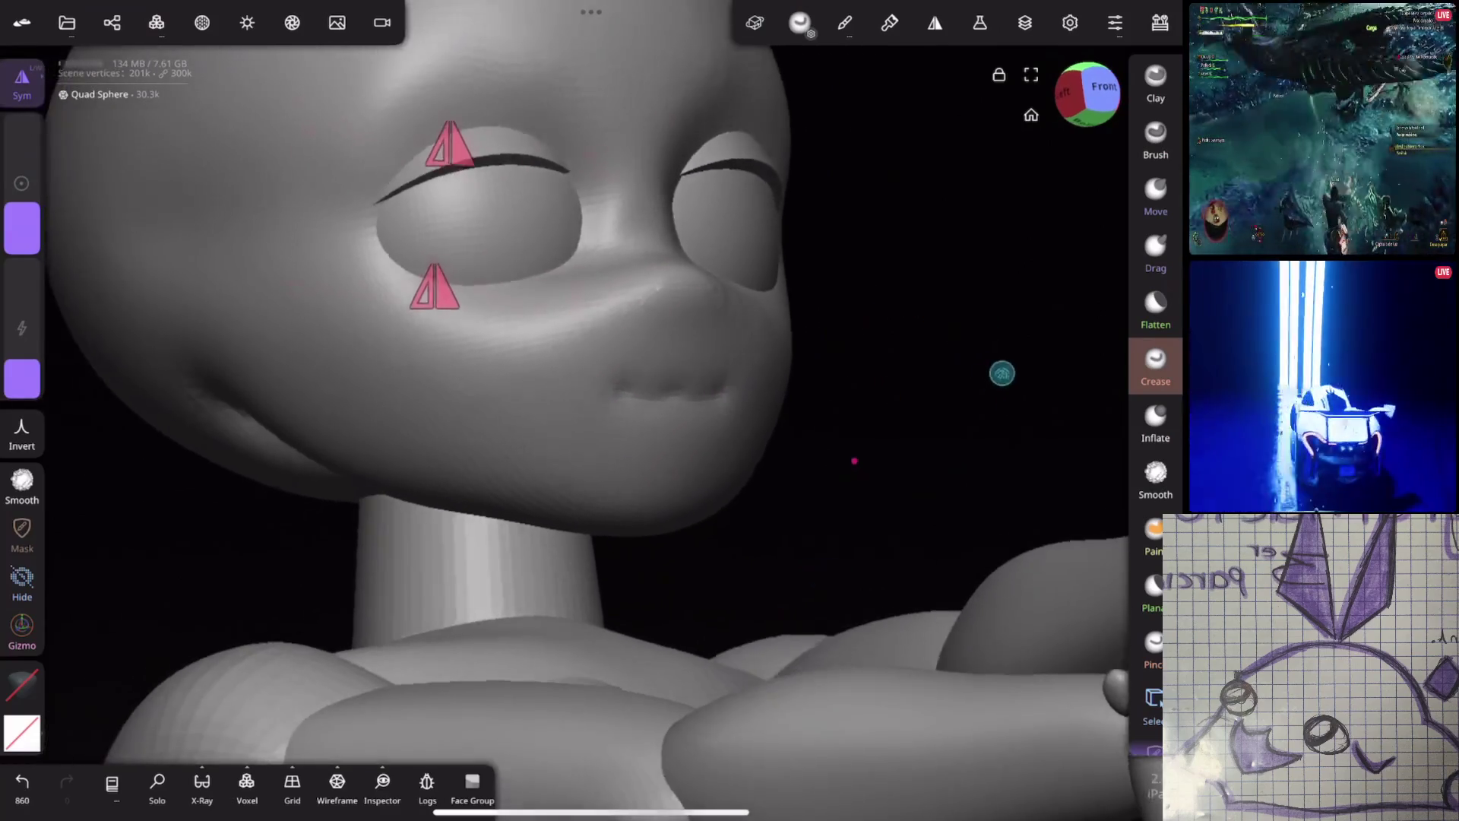
scroll(817, 456, "up", 3)
scroll(945, 333, "up", 3)
left_click_drag(824, 335, 876, 265)
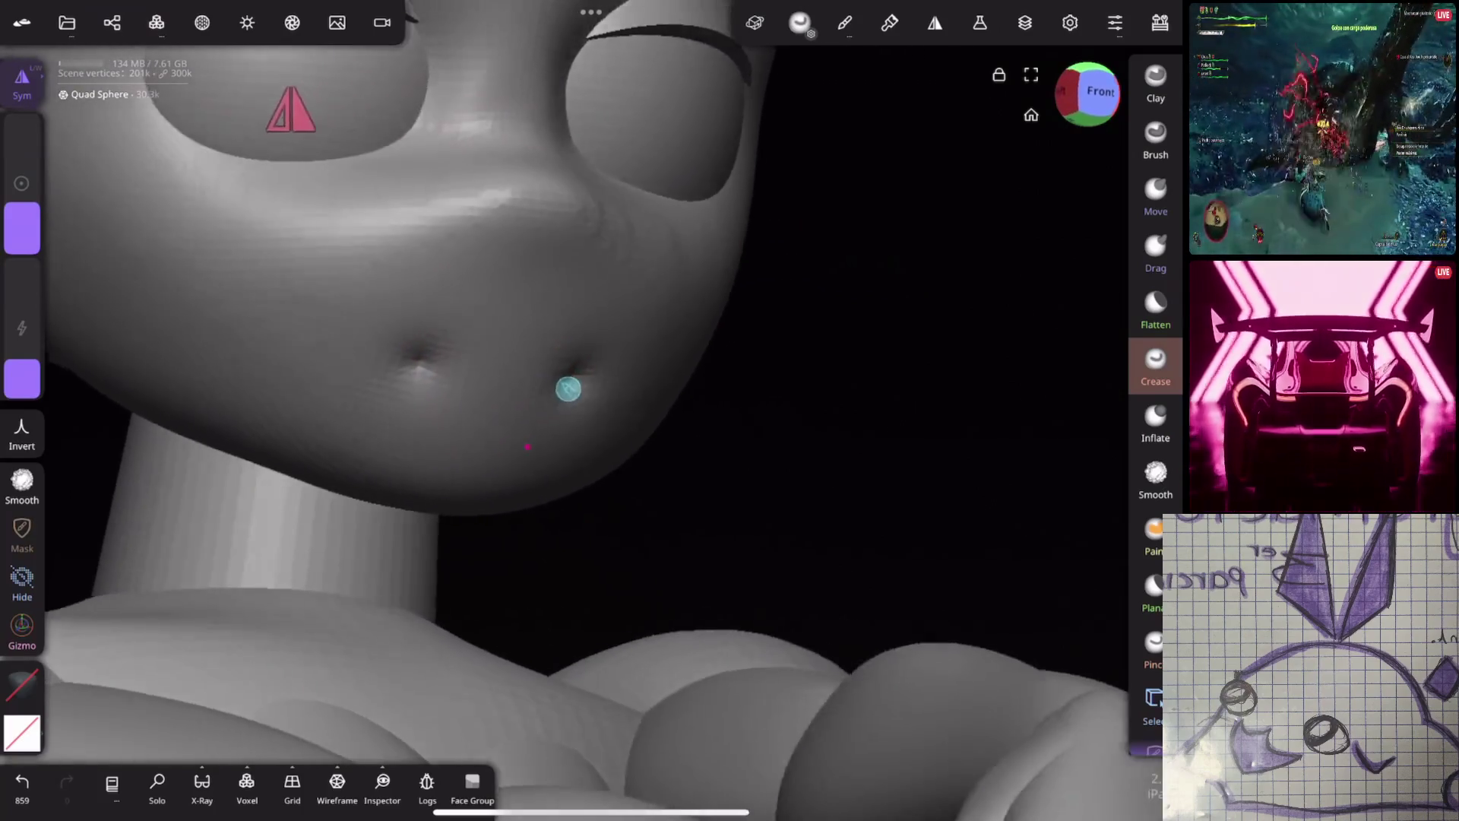
mouse_move(439, 370)
left_mouse_down()
mouse_move(553, 382)
mouse_move(856, 343)
left_mouse_up()
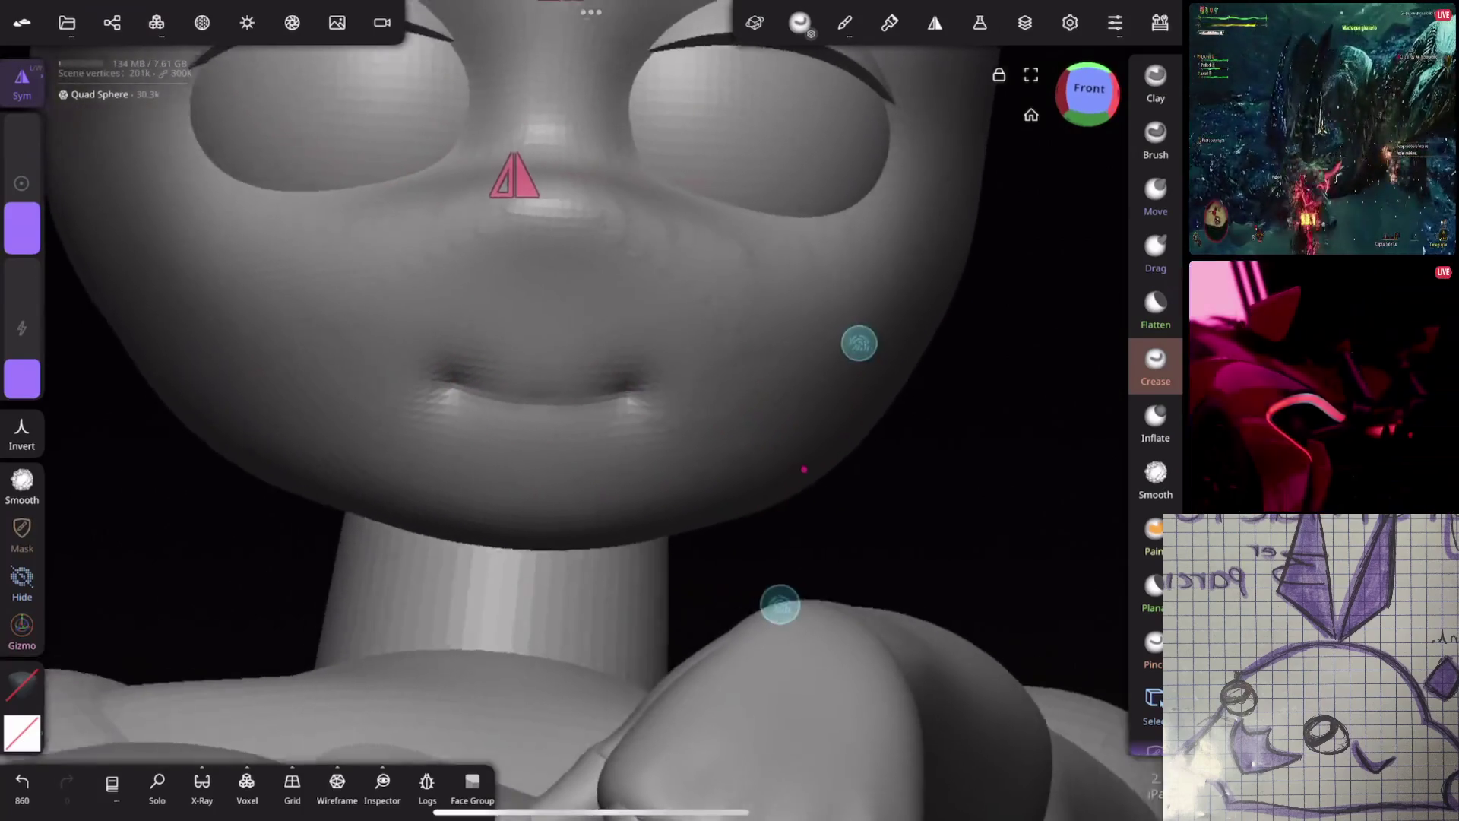
scroll(889, 339, "down", 2)
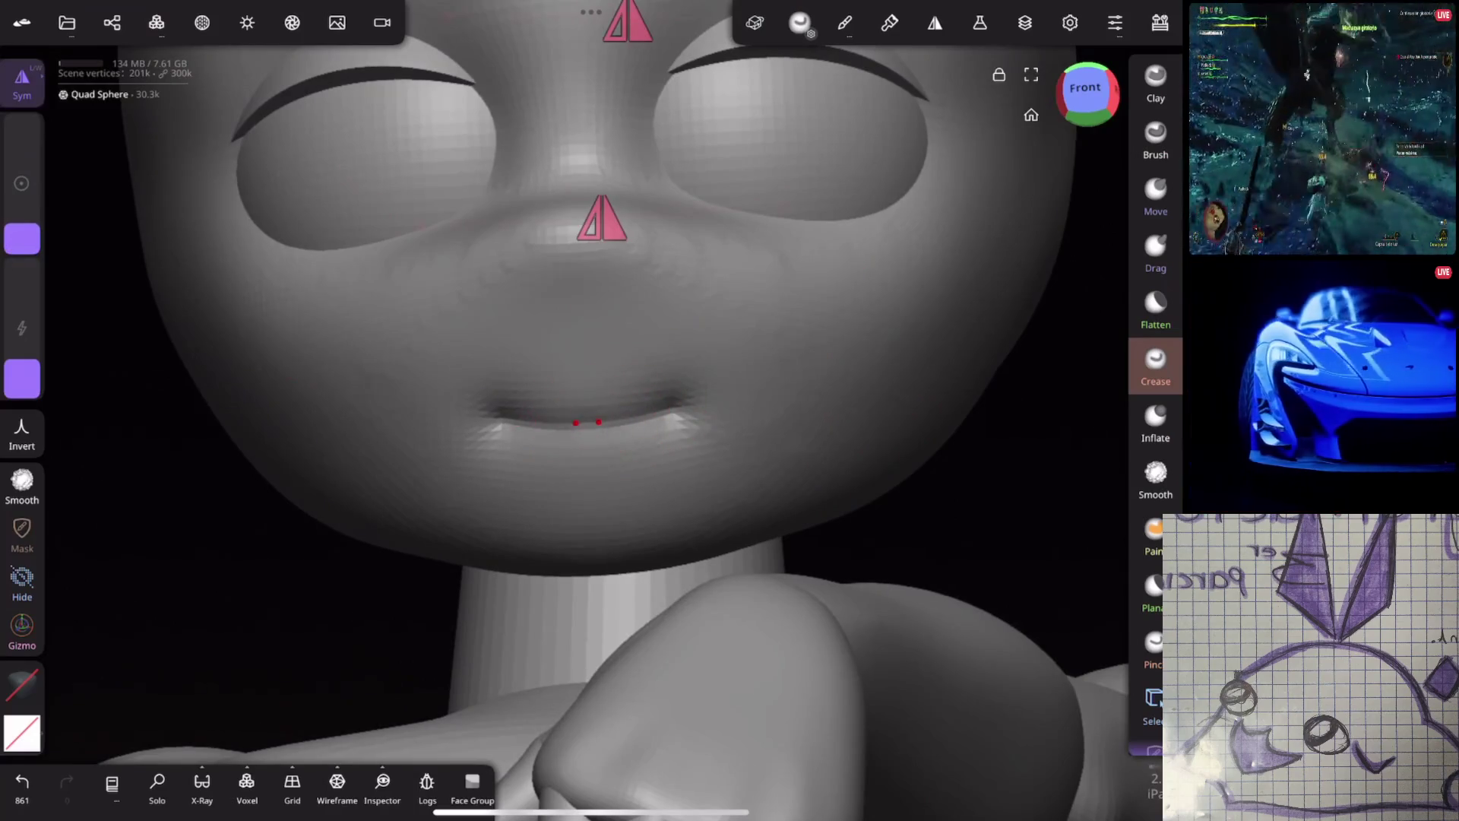
Inflate the lips fuller, then raise the voxel remesh resolution for the head
left_click_drag(867, 456, 943, 451)
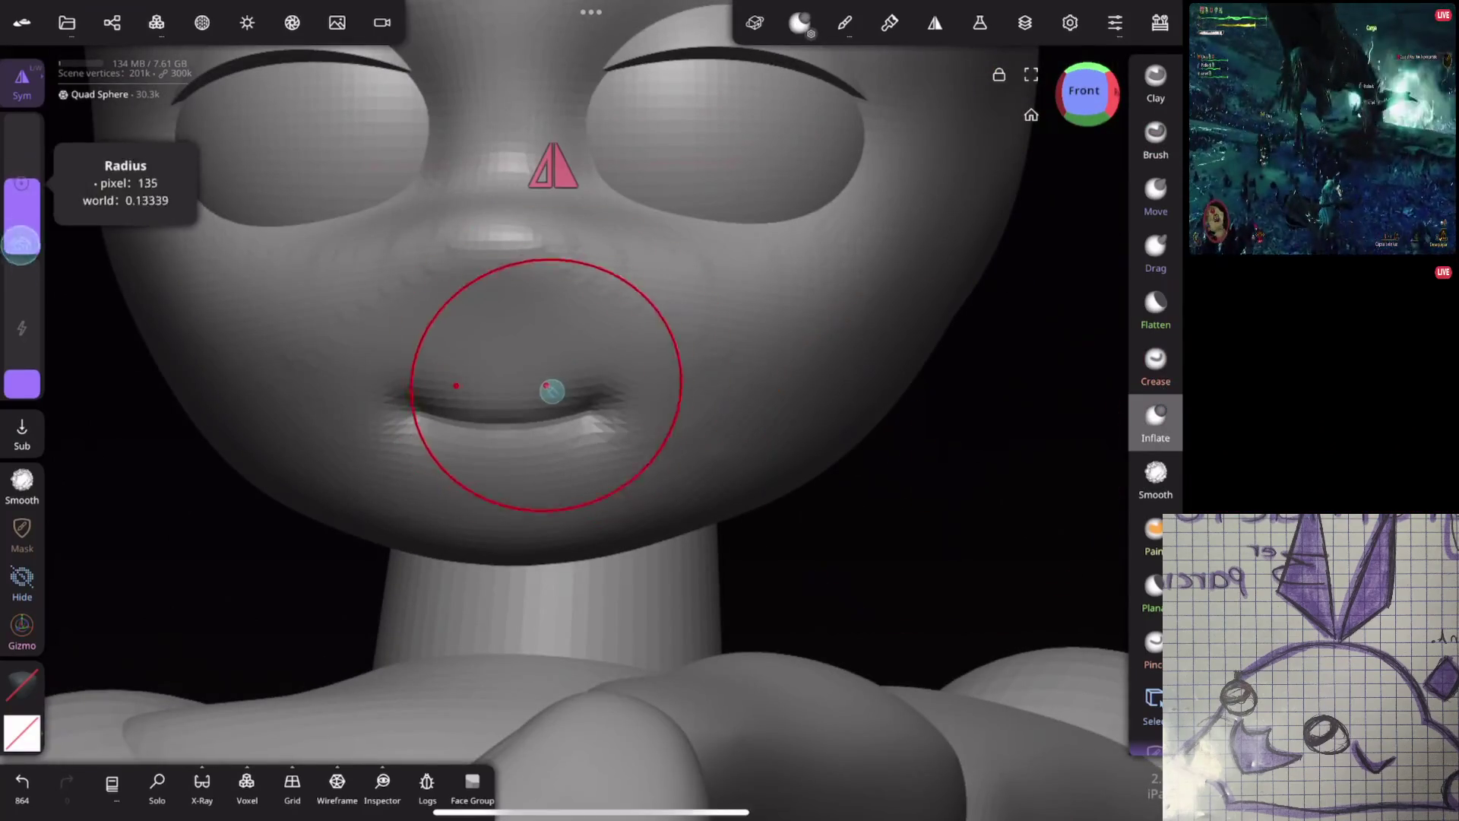
left_click_drag(488, 437, 518, 437)
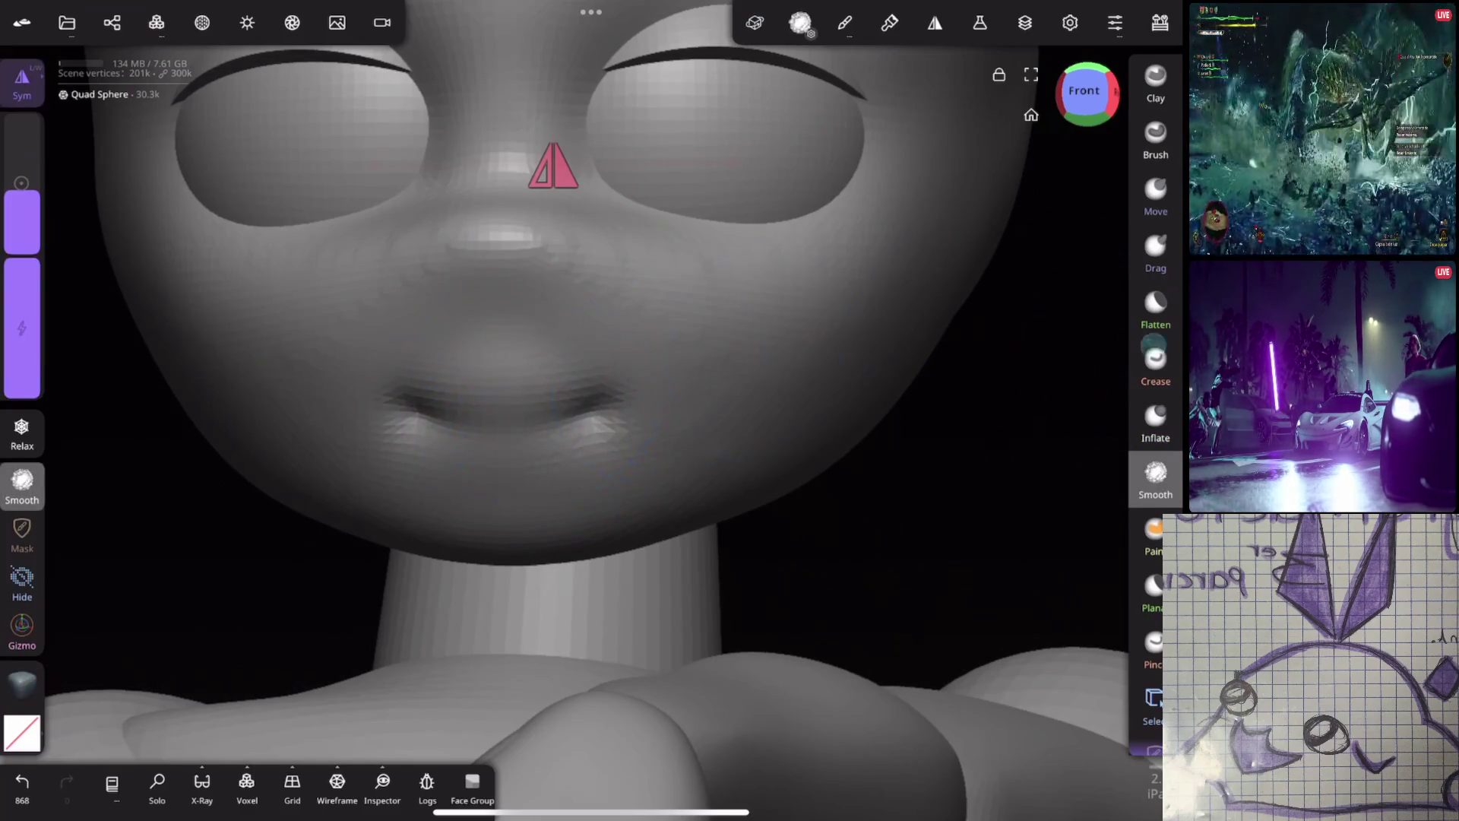
scroll(817, 475, "up", 2)
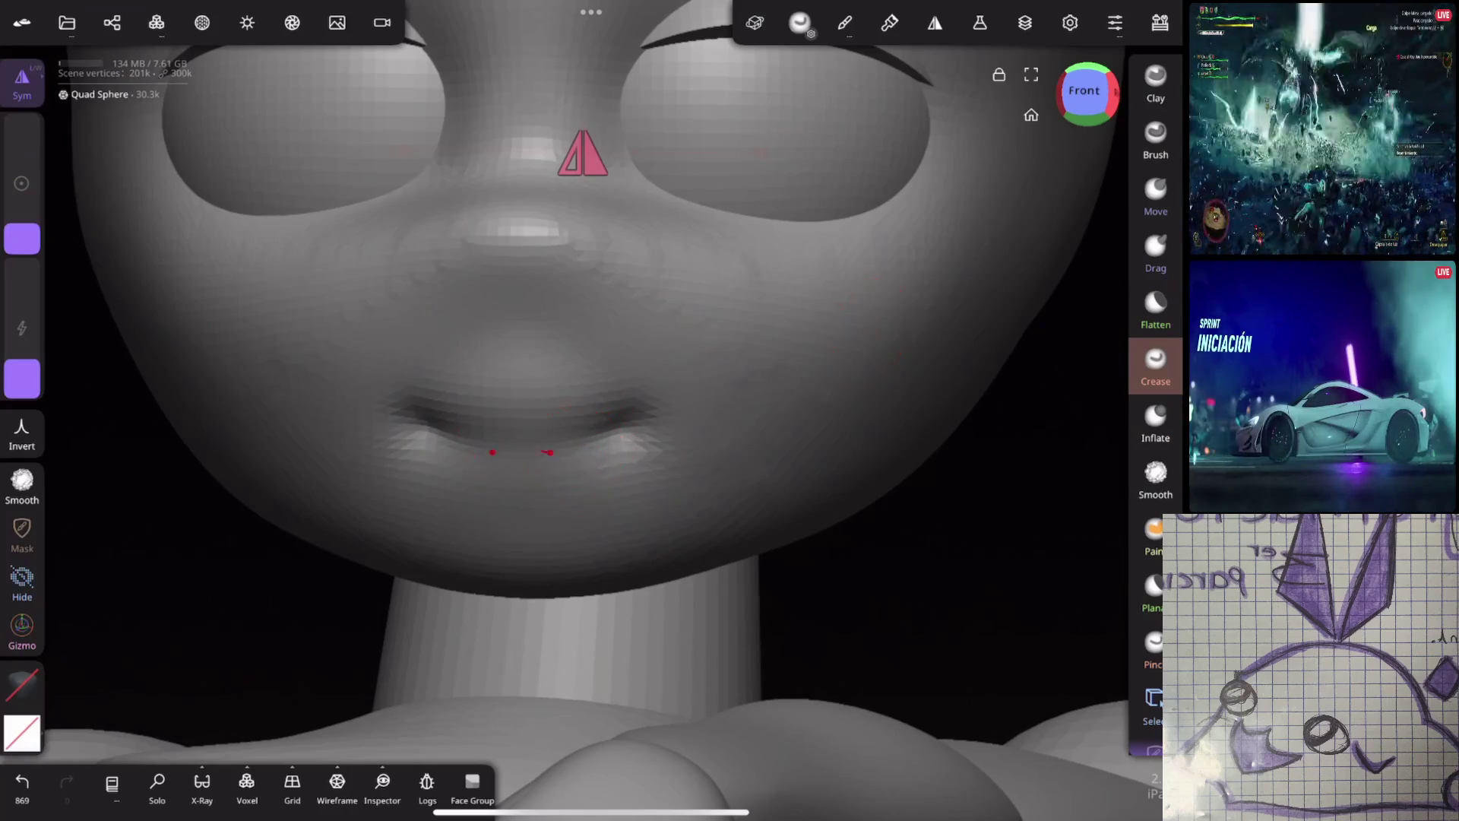
left_click(247, 787)
mouse_move(290, 607)
left_mouse_down()
mouse_move(322, 640)
mouse_move(302, 622)
left_mouse_up()
Voxel-remesh the head twice at increasing resolution and check it from both sides
left_click(194, 690)
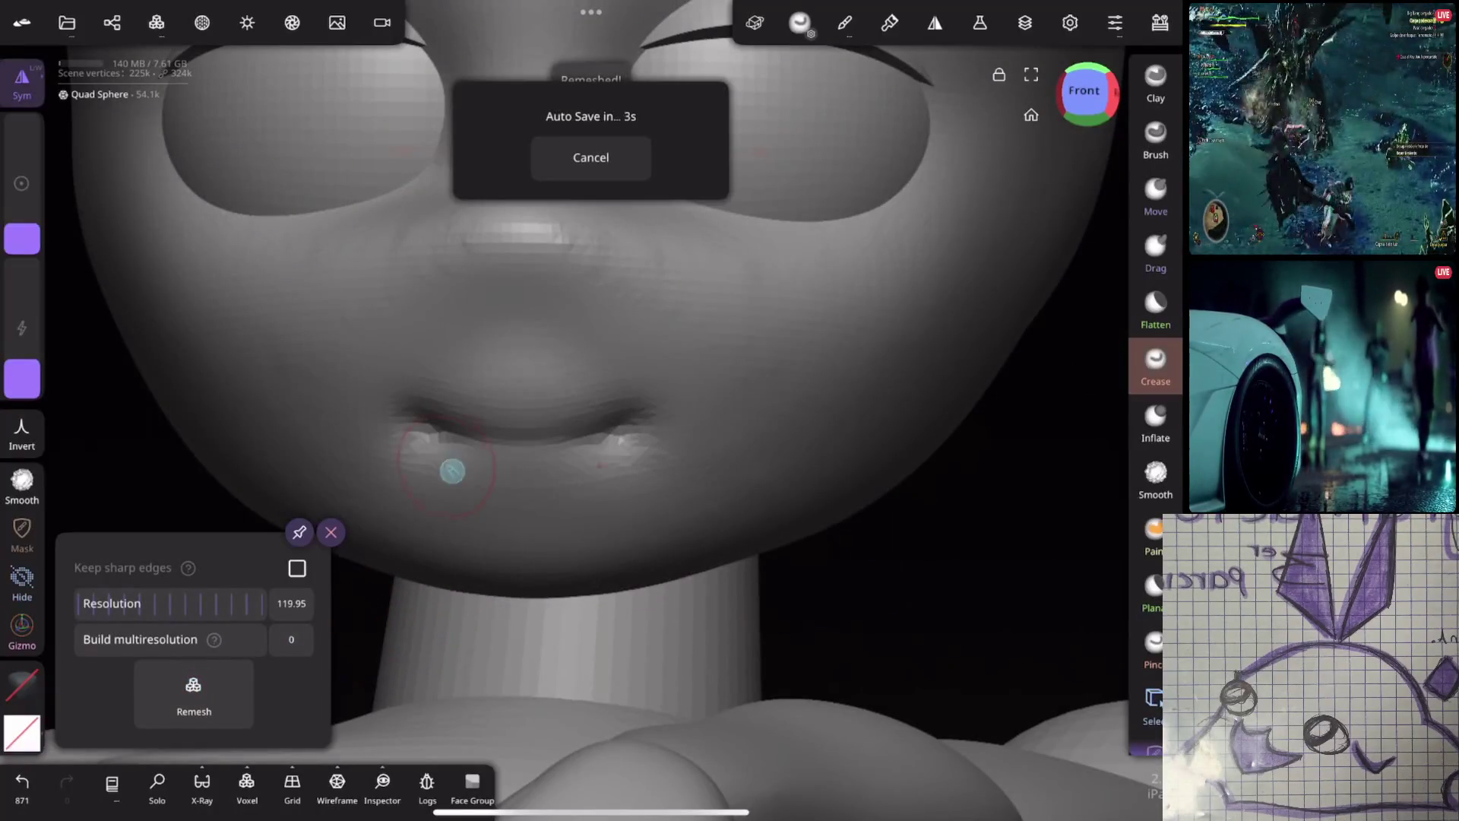
left_click_drag(172, 603, 277, 606)
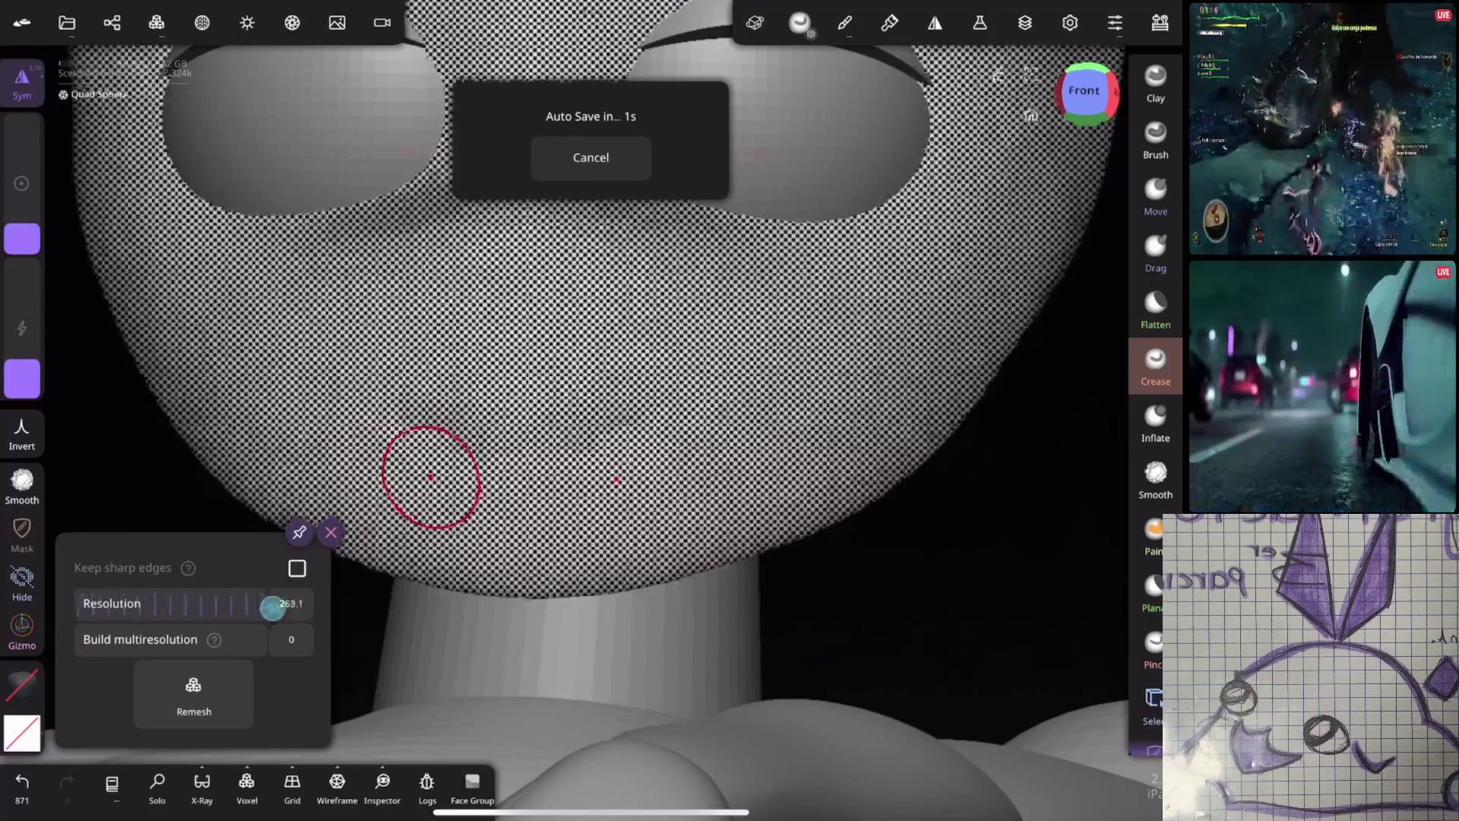
left_click(194, 690)
scroll(869, 419, "down", 3)
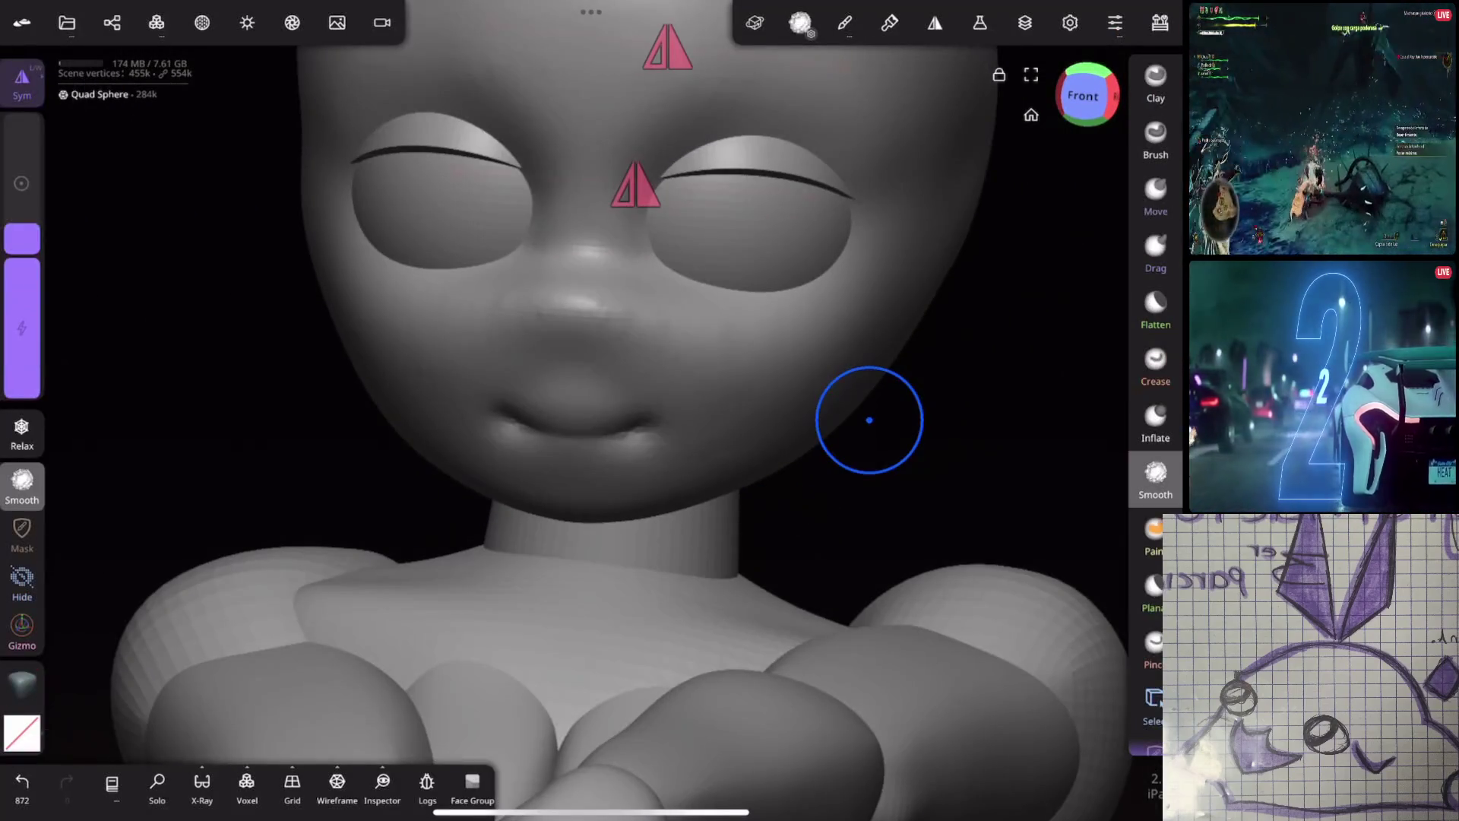
scroll(856, 400, "down", 3)
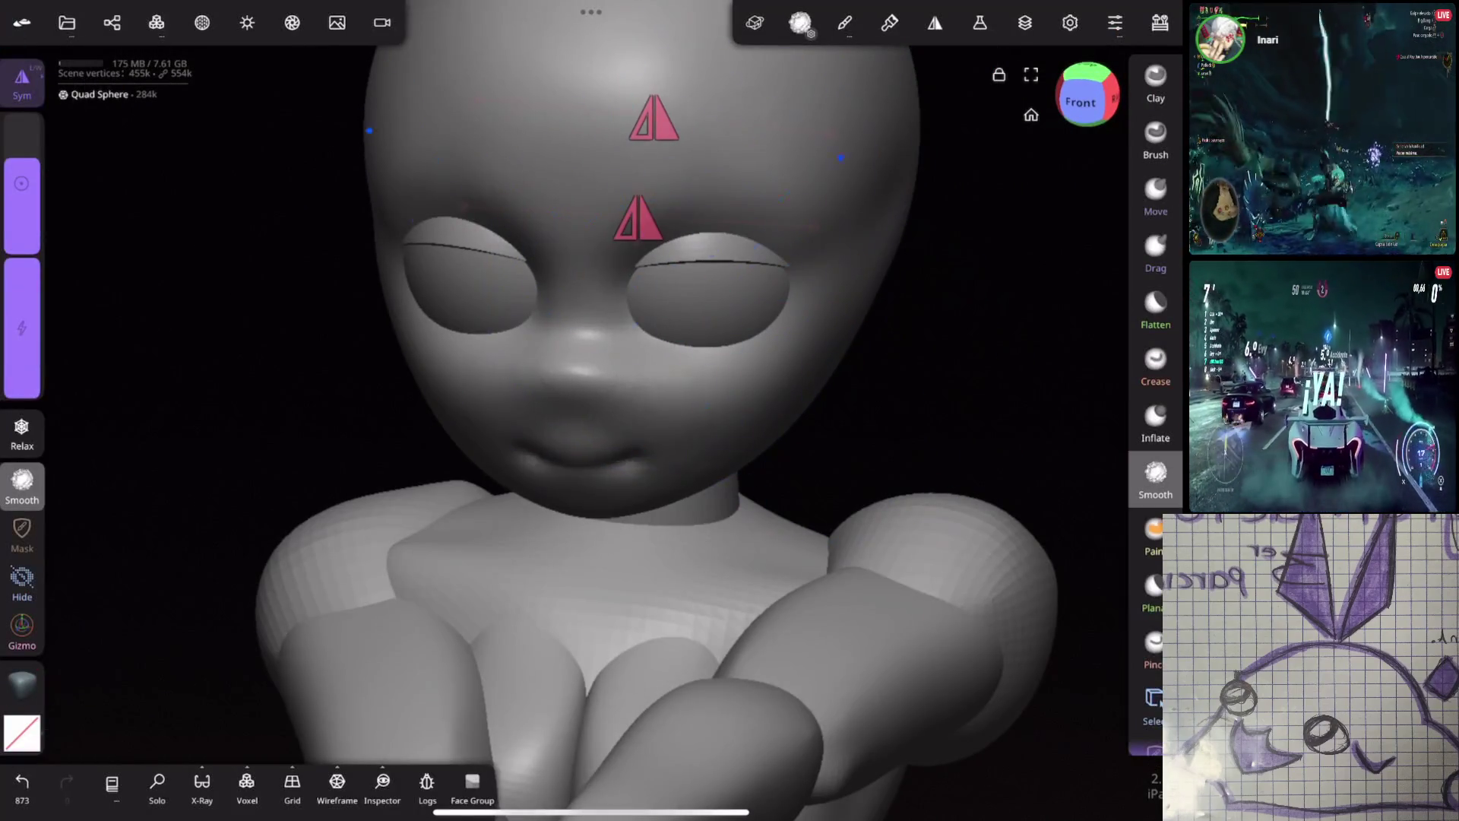
middle_click_drag(938, 293, 893, 107)
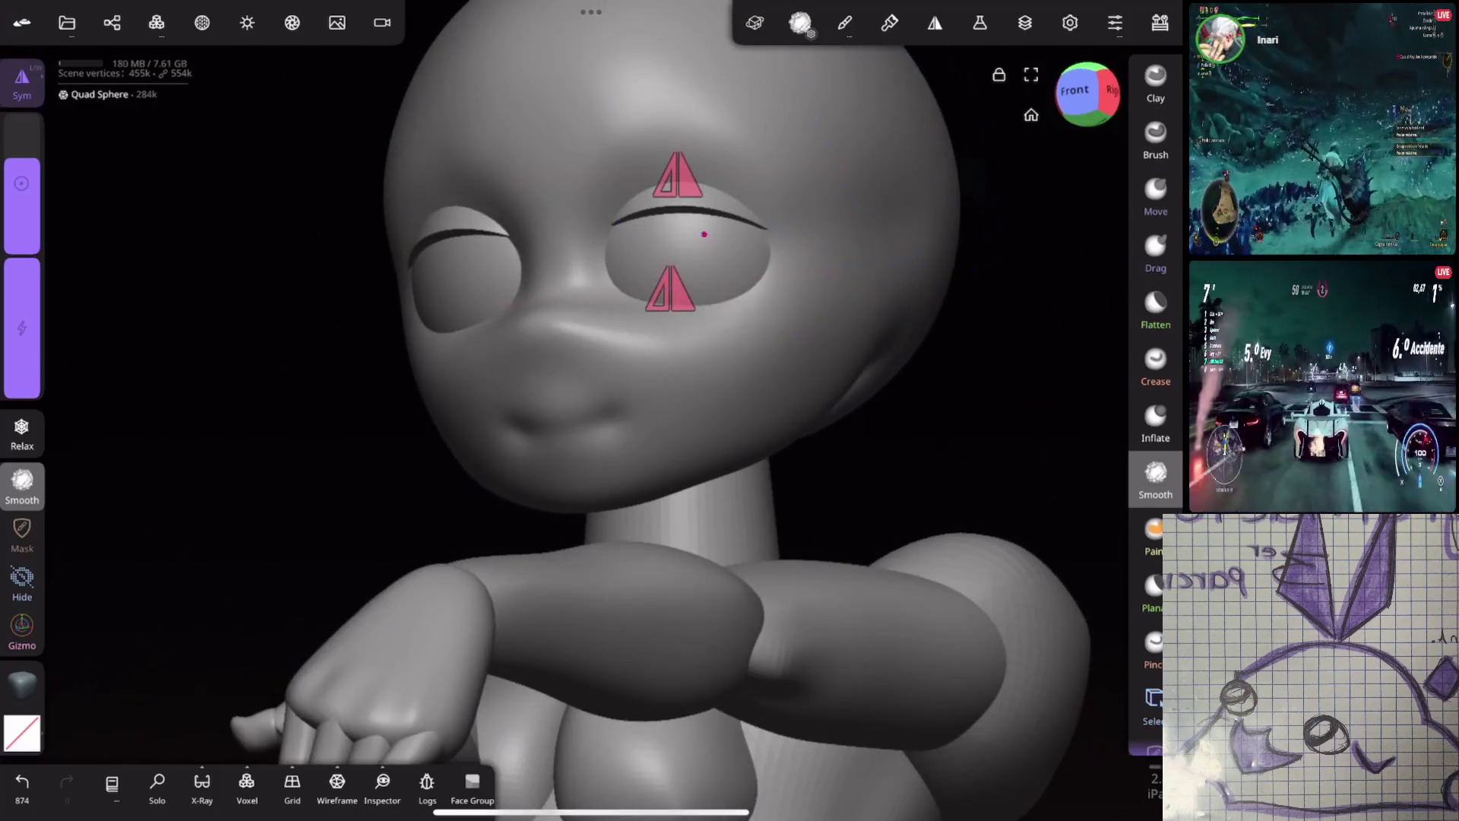
scroll(909, 356, "down", 3)
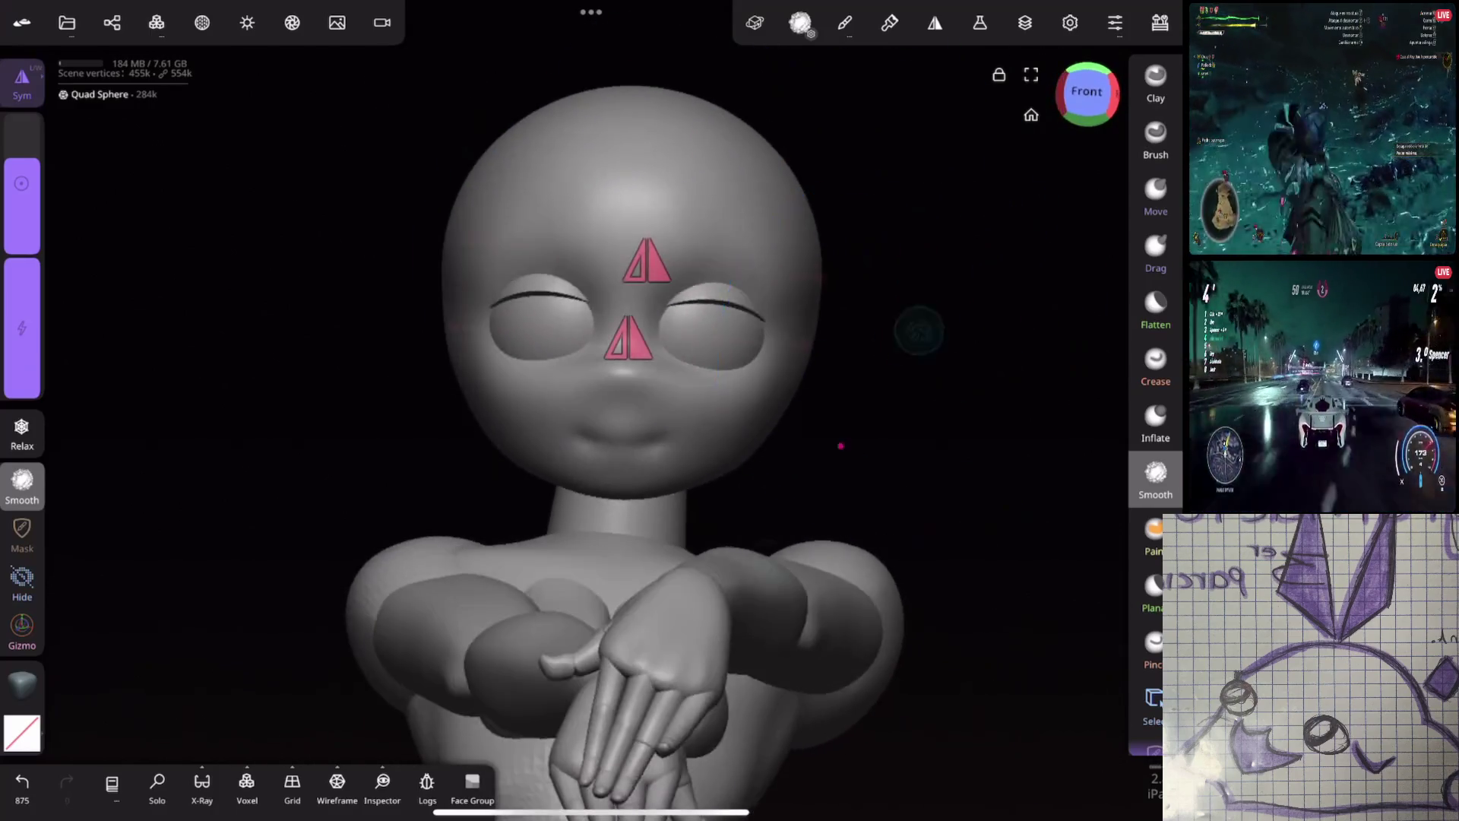
scroll(863, 430, "up", 5)
mouse_move(984, 202)
middle_mouse_down()
mouse_move(1042, 312)
mouse_move(1136, 306)
middle_mouse_up()
scroll(724, 467, "down", 2)
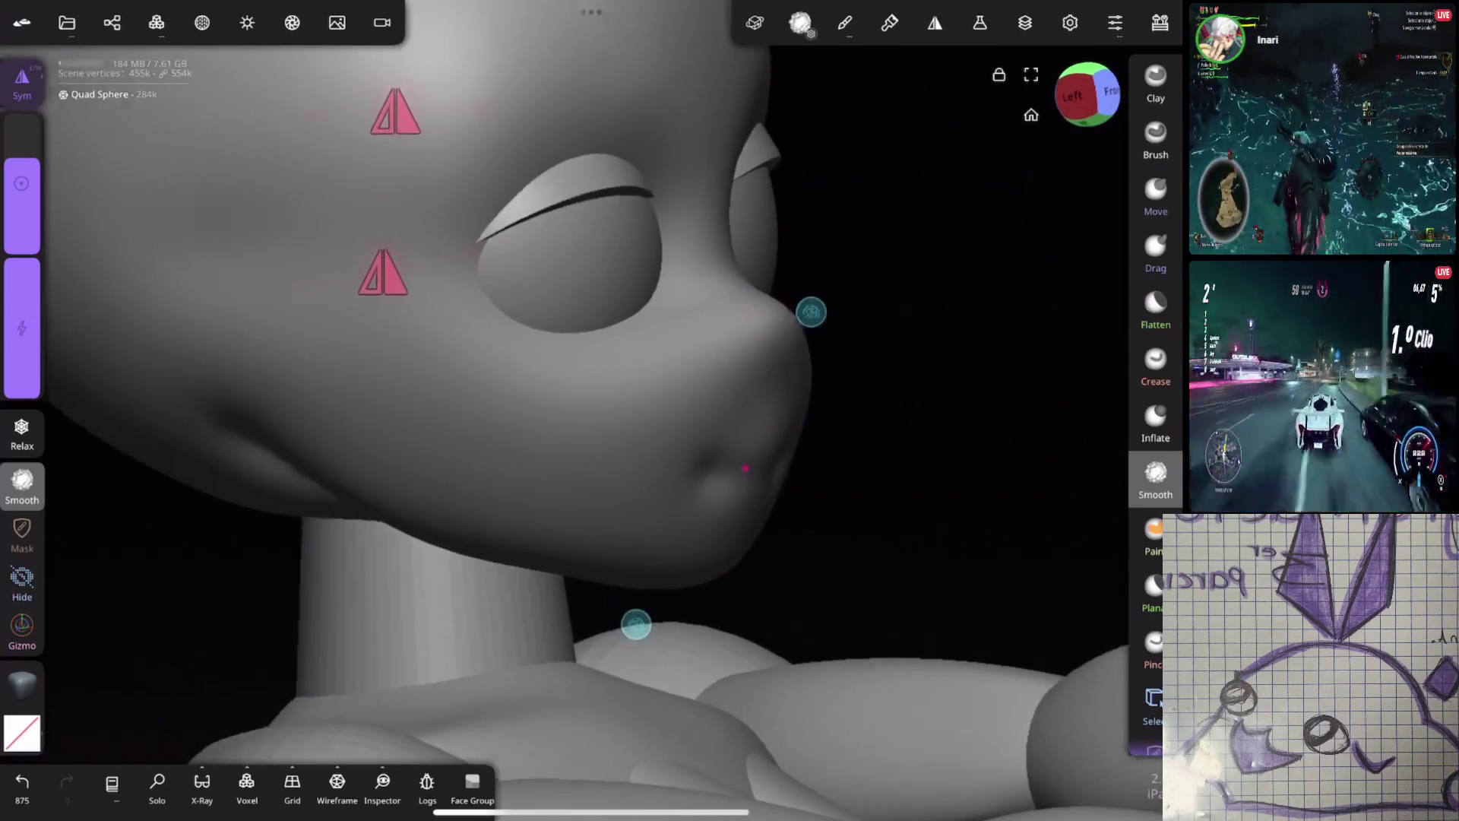
Orbit the head into a close right-profile view with the Move brush active
left_click(1155, 193)
middle_click_drag(804, 303, 1075, 255)
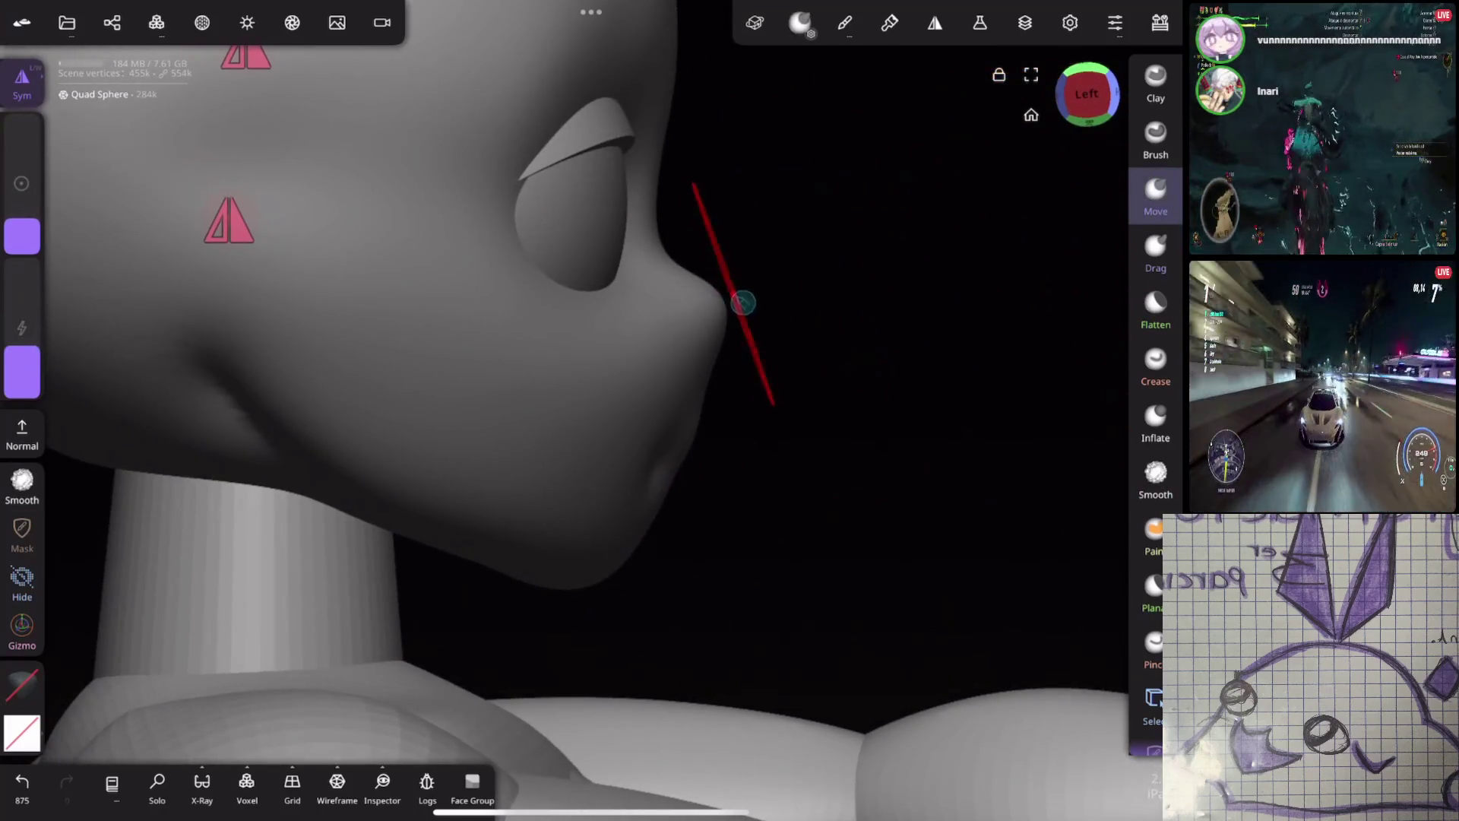
mouse_move(730, 300)
middle_mouse_down()
mouse_move(724, 346)
mouse_move(914, 343)
mouse_move(864, 342)
mouse_move(856, 235)
mouse_move(851, 289)
mouse_move(768, 274)
middle_mouse_up()
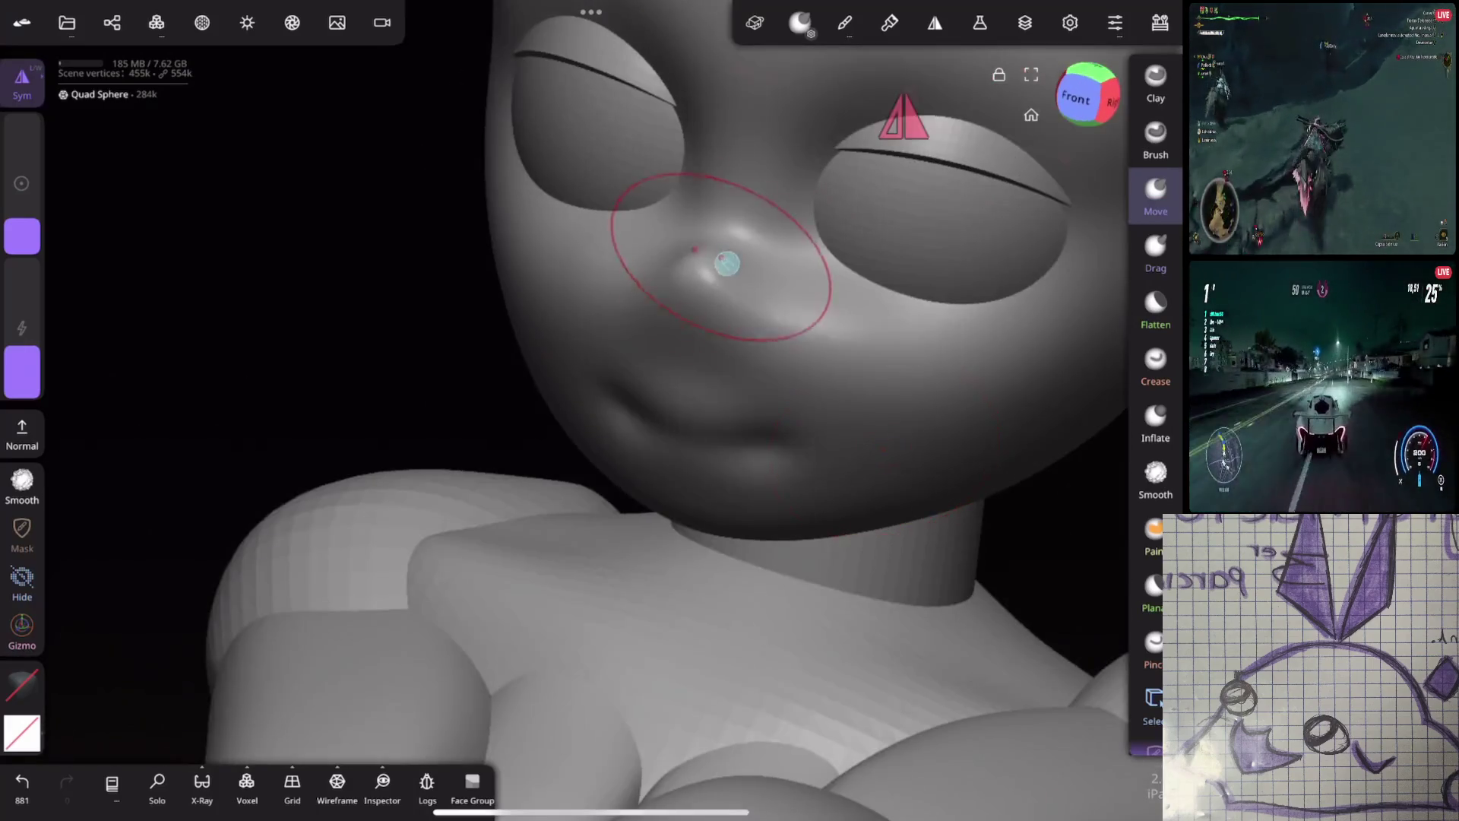
middle_click_drag(739, 288, 770, 309)
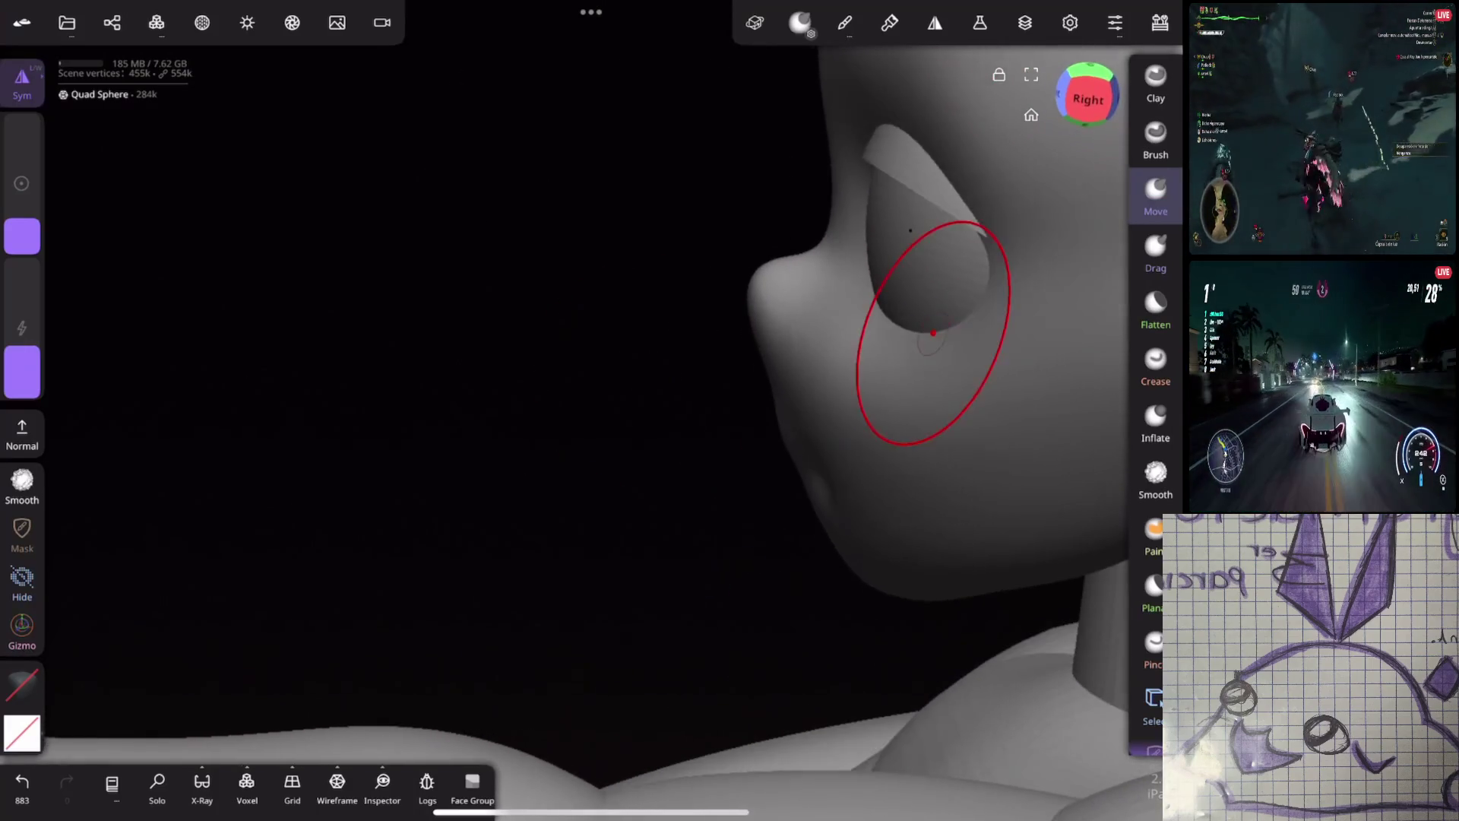
mouse_move(889, 365)
middle_mouse_down()
mouse_move(872, 386)
mouse_move(967, 304)
middle_mouse_up()
Pull the nose bridge and tip into a softer, slightly upturned profile with a small brush
left_click_drag(22, 228, 22, 243)
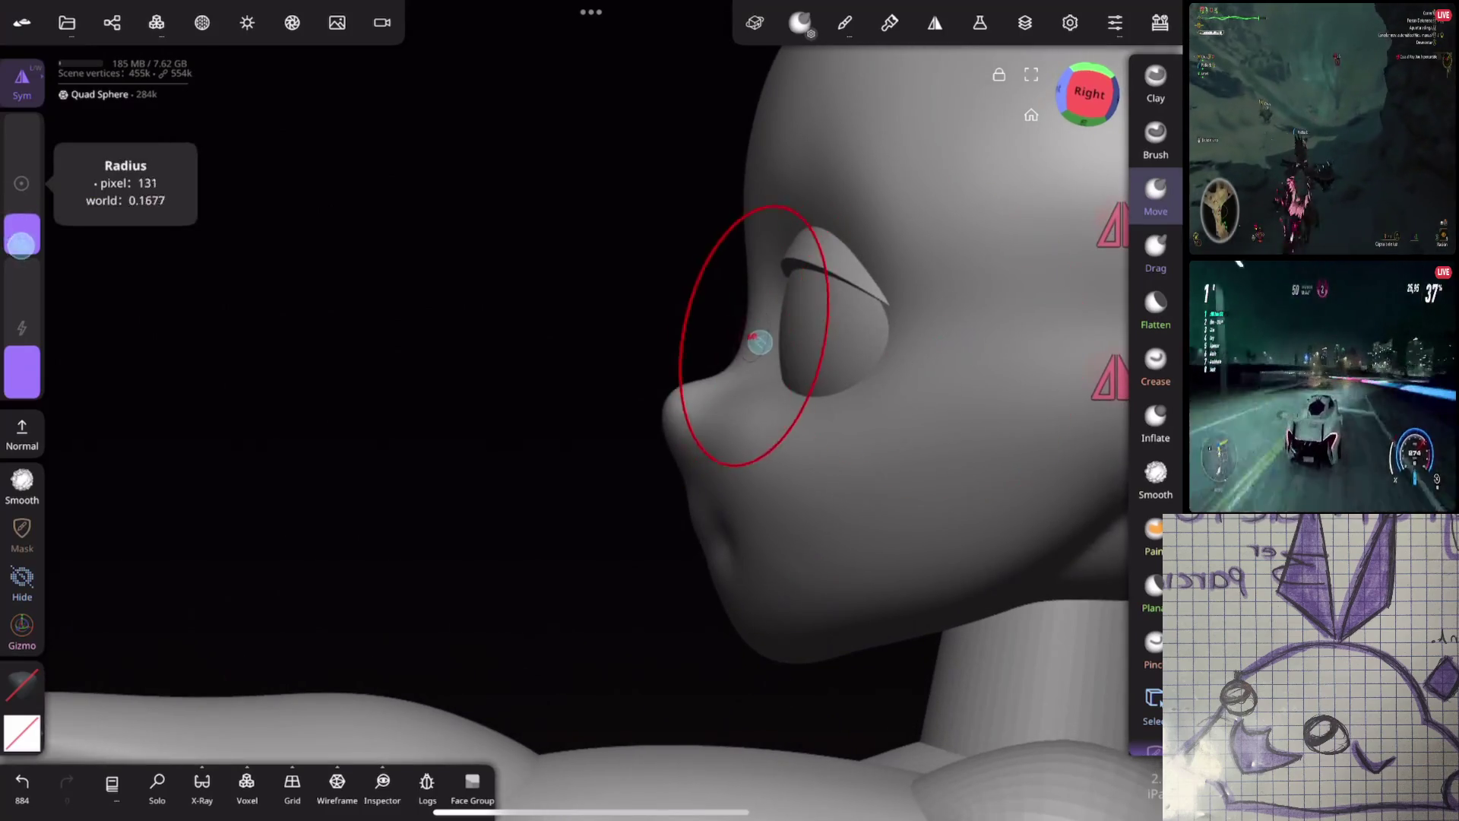
left_click_drag(760, 342, 742, 336)
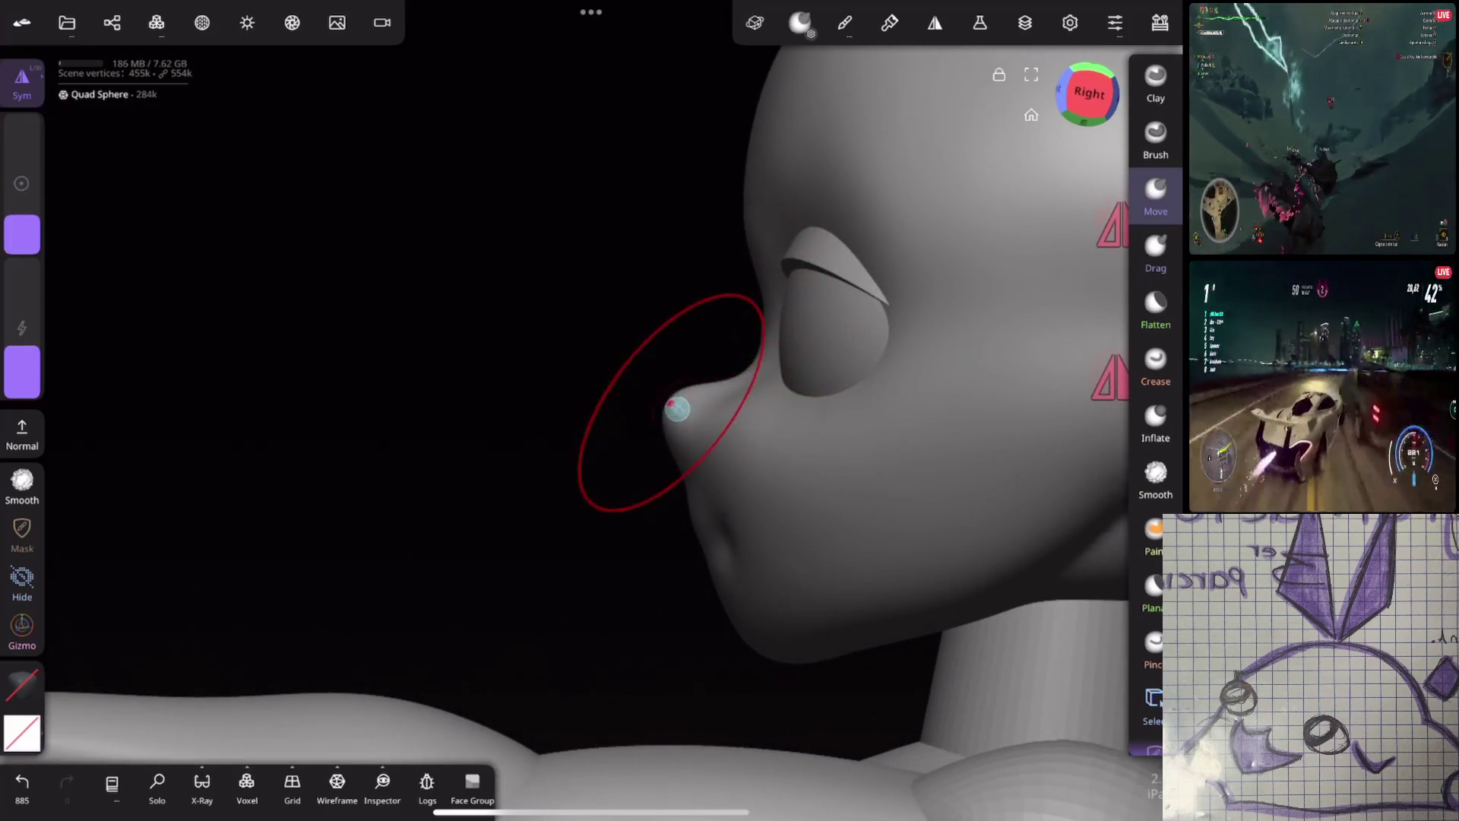
left_click_drag(22, 219, 22, 231)
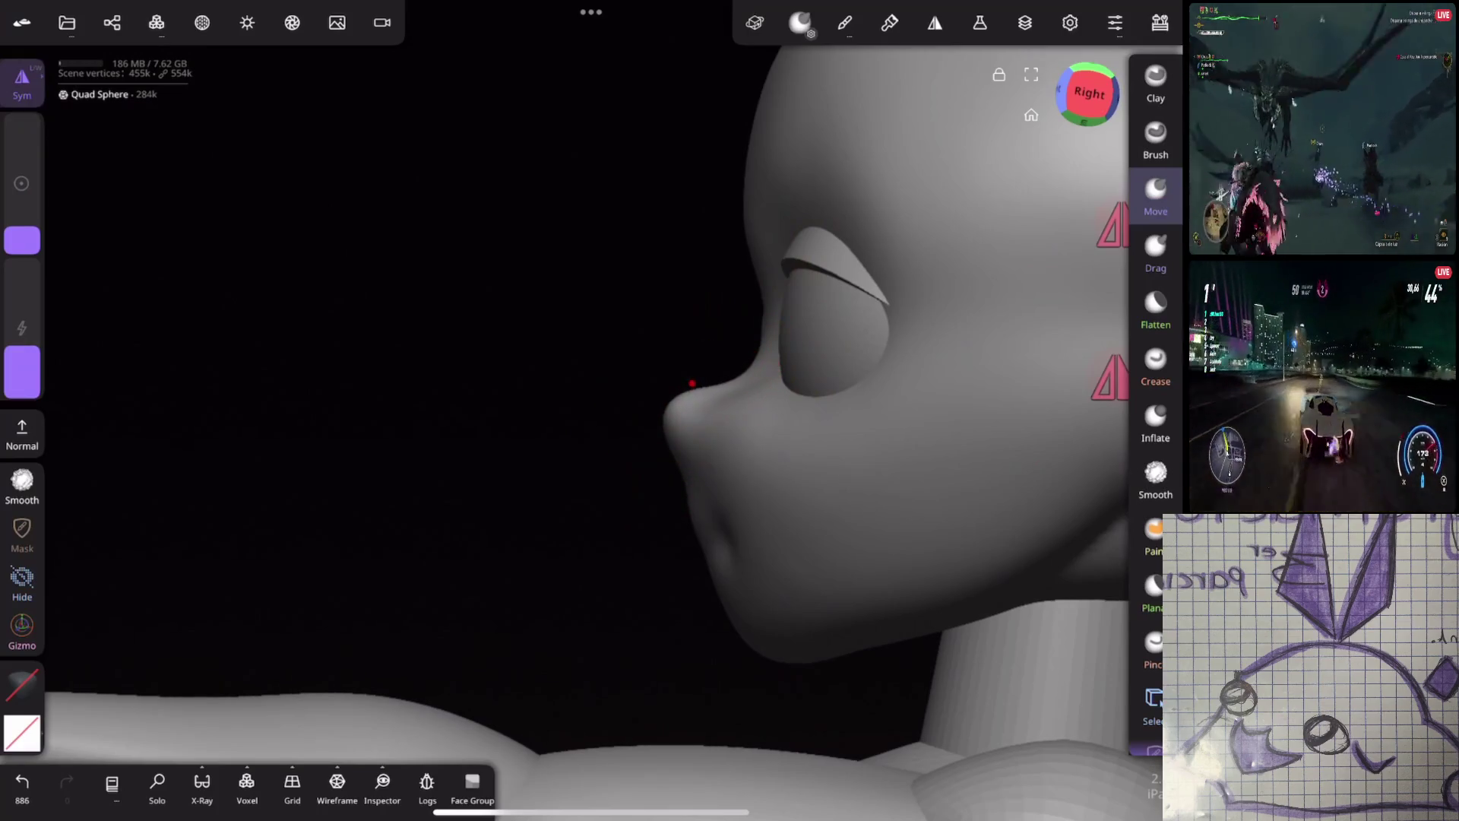
middle_click_drag(906, 367, 1112, 299)
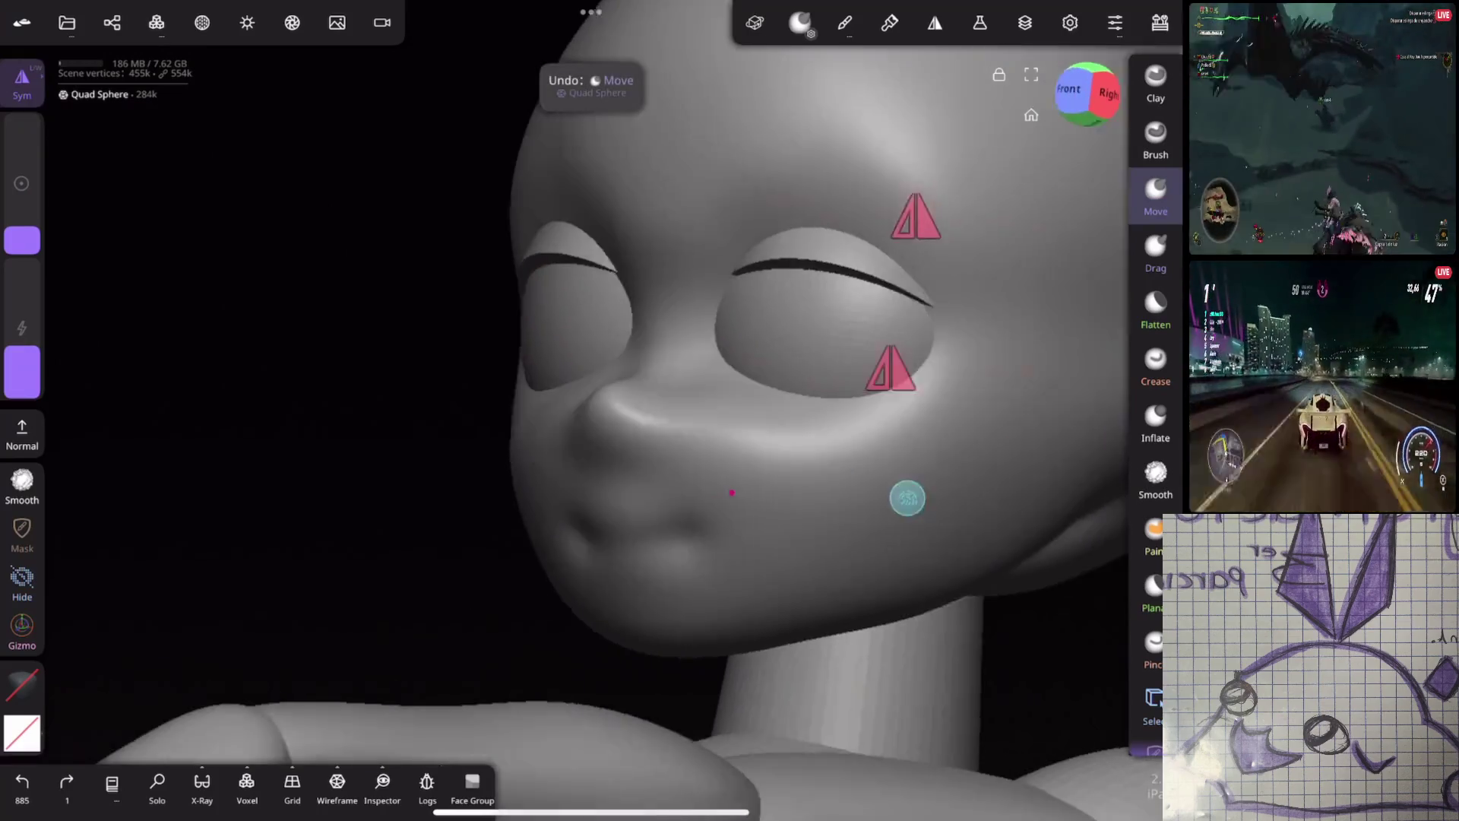
scroll(950, 450, "up", 5)
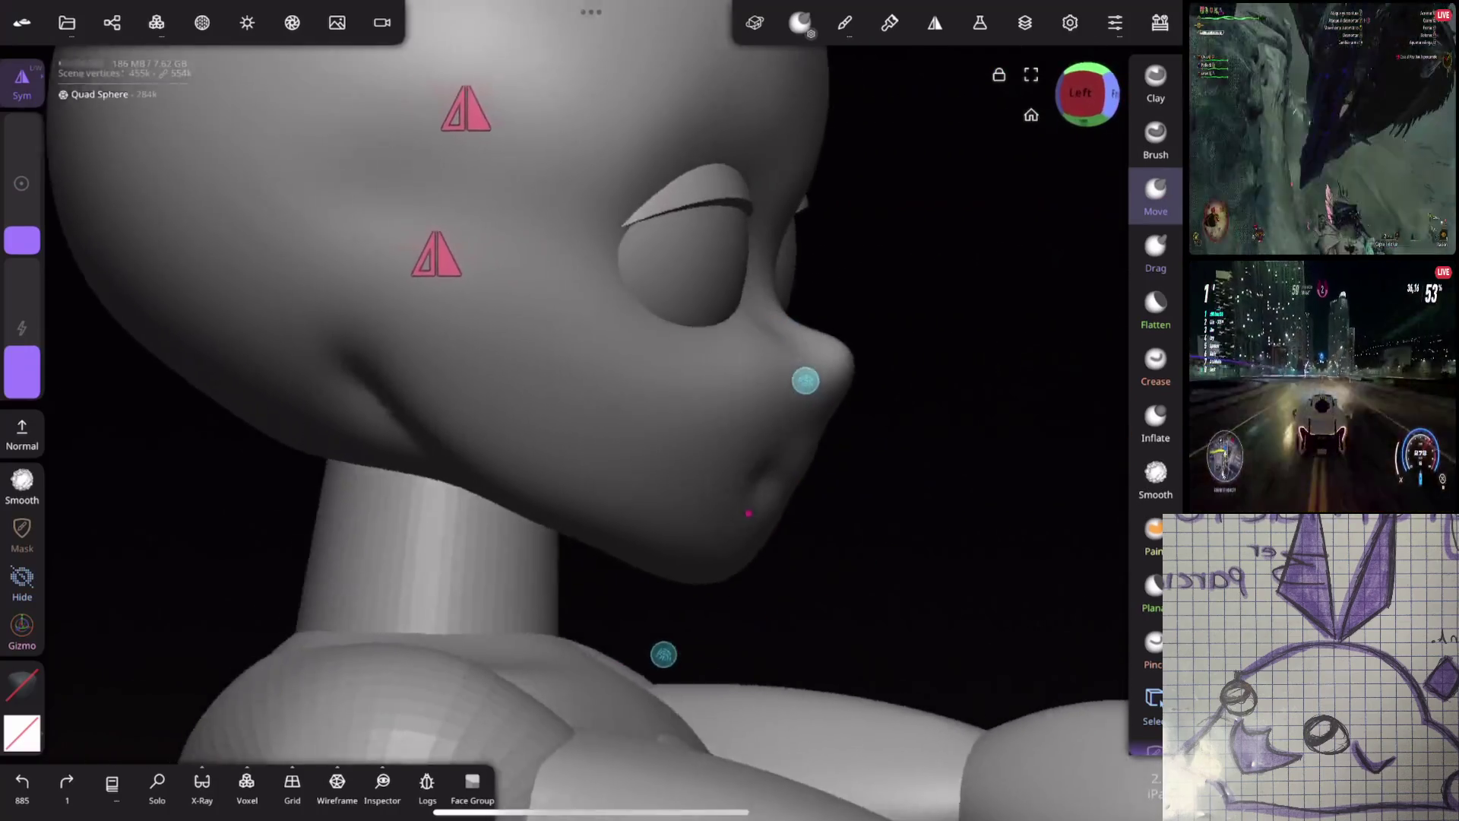
middle_click_drag(805, 380, 857, 365)
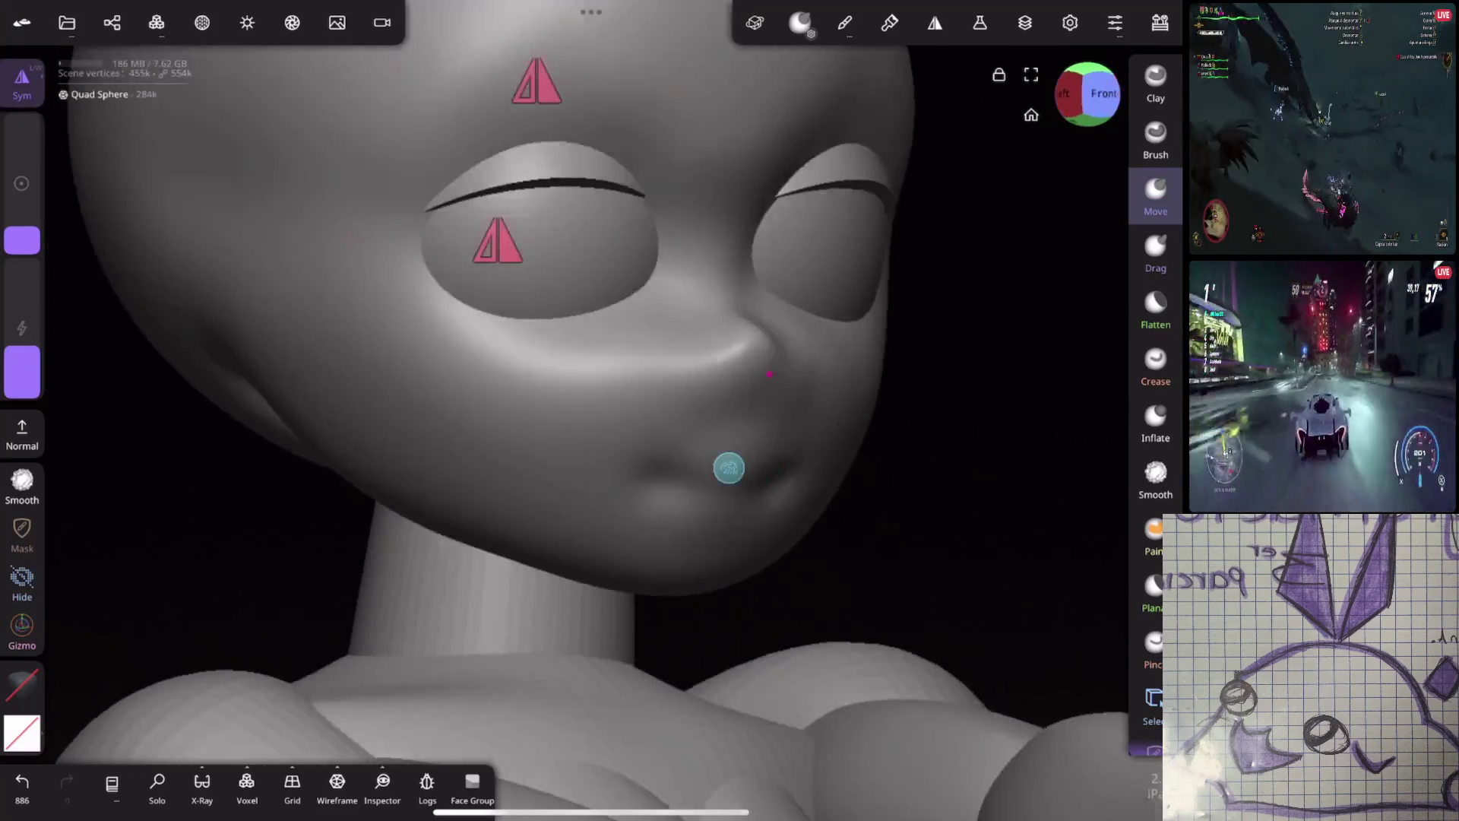
middle_click_drag(729, 465, 928, 358)
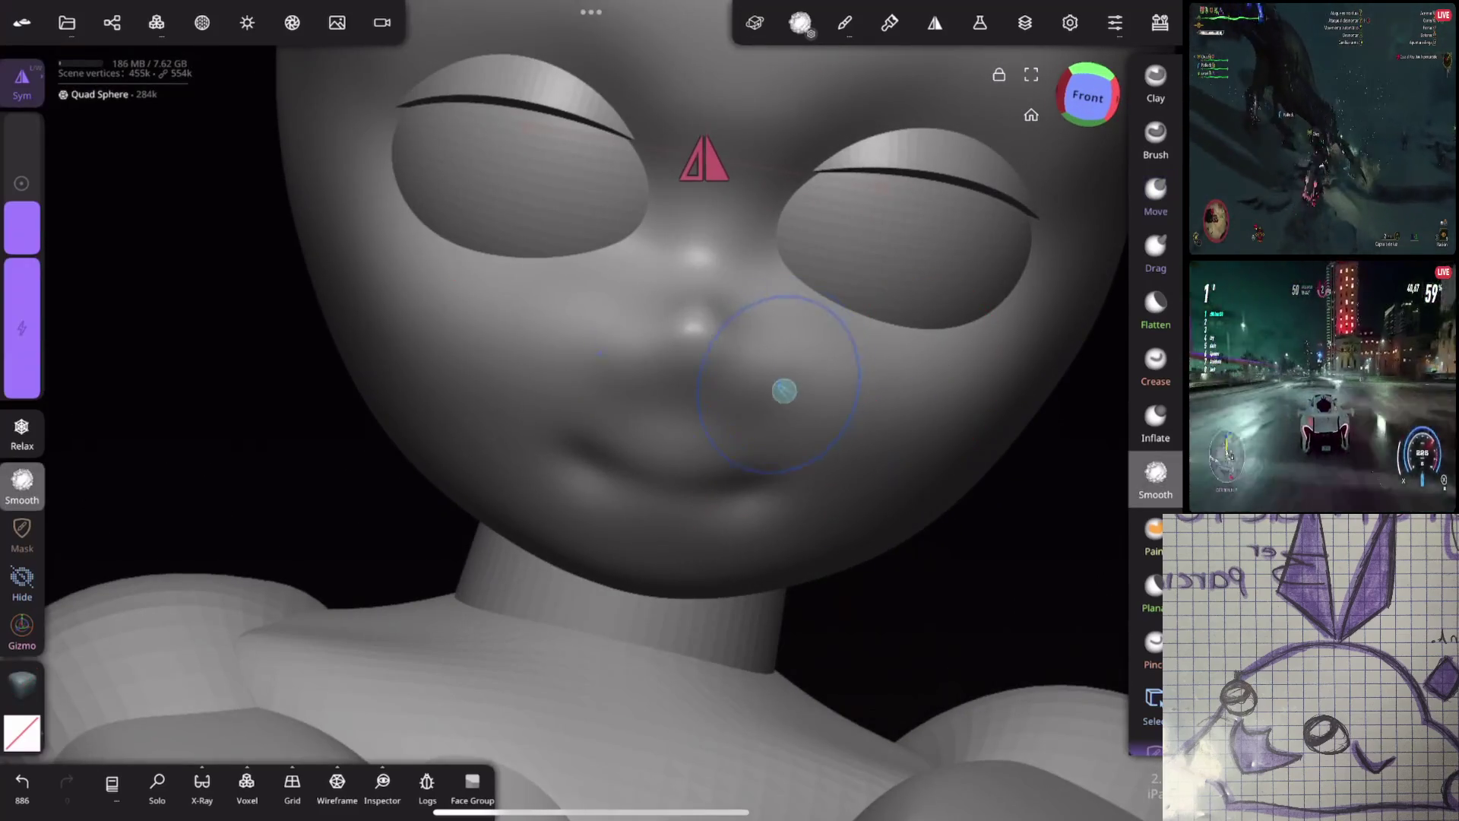
Smooth the lips and voxel-remesh the figure at a moderate resolution
left_click_drag(784, 391, 720, 396)
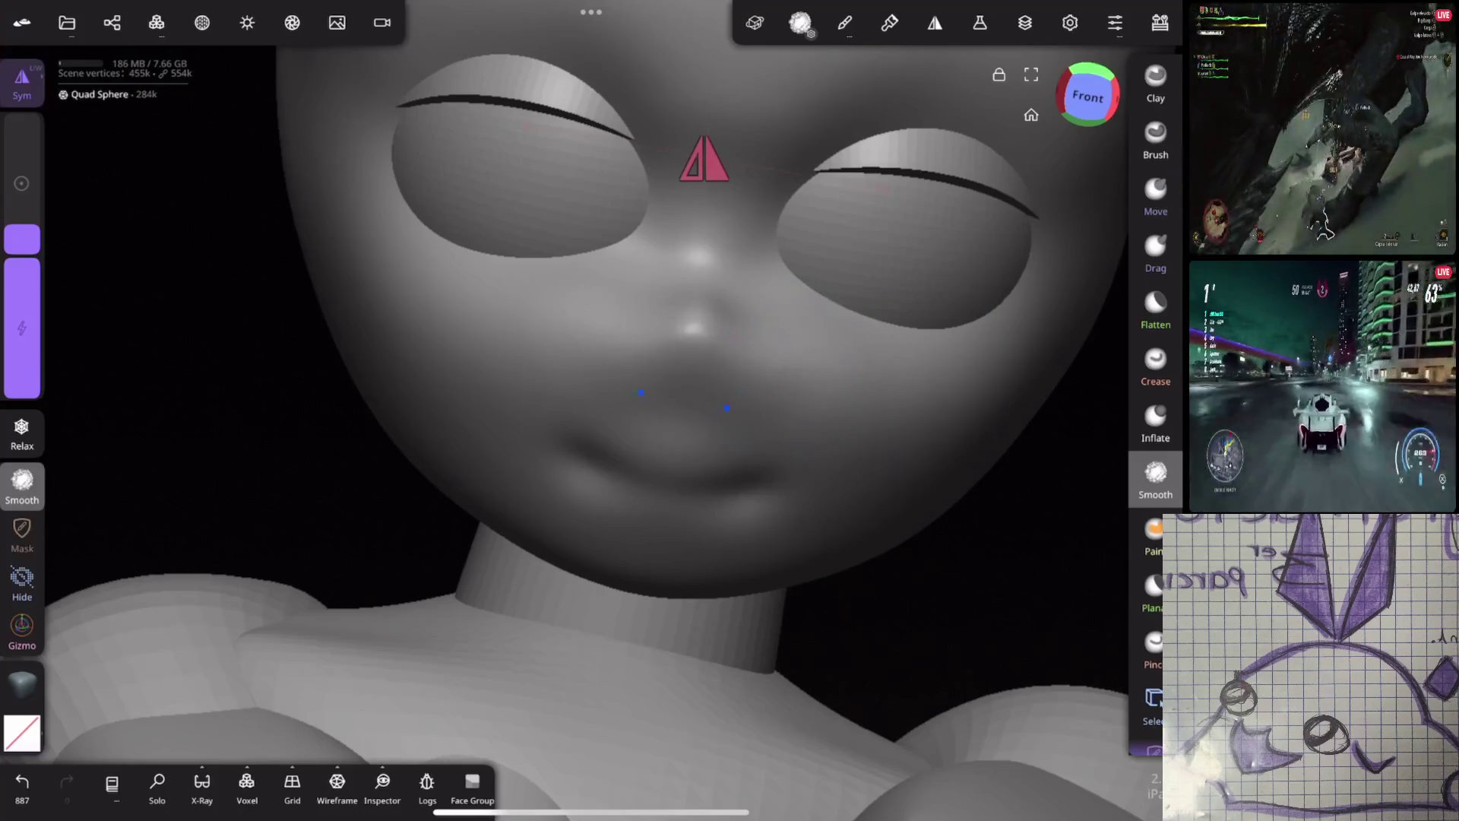
middle_click_drag(863, 397, 898, 316)
left_click(247, 787)
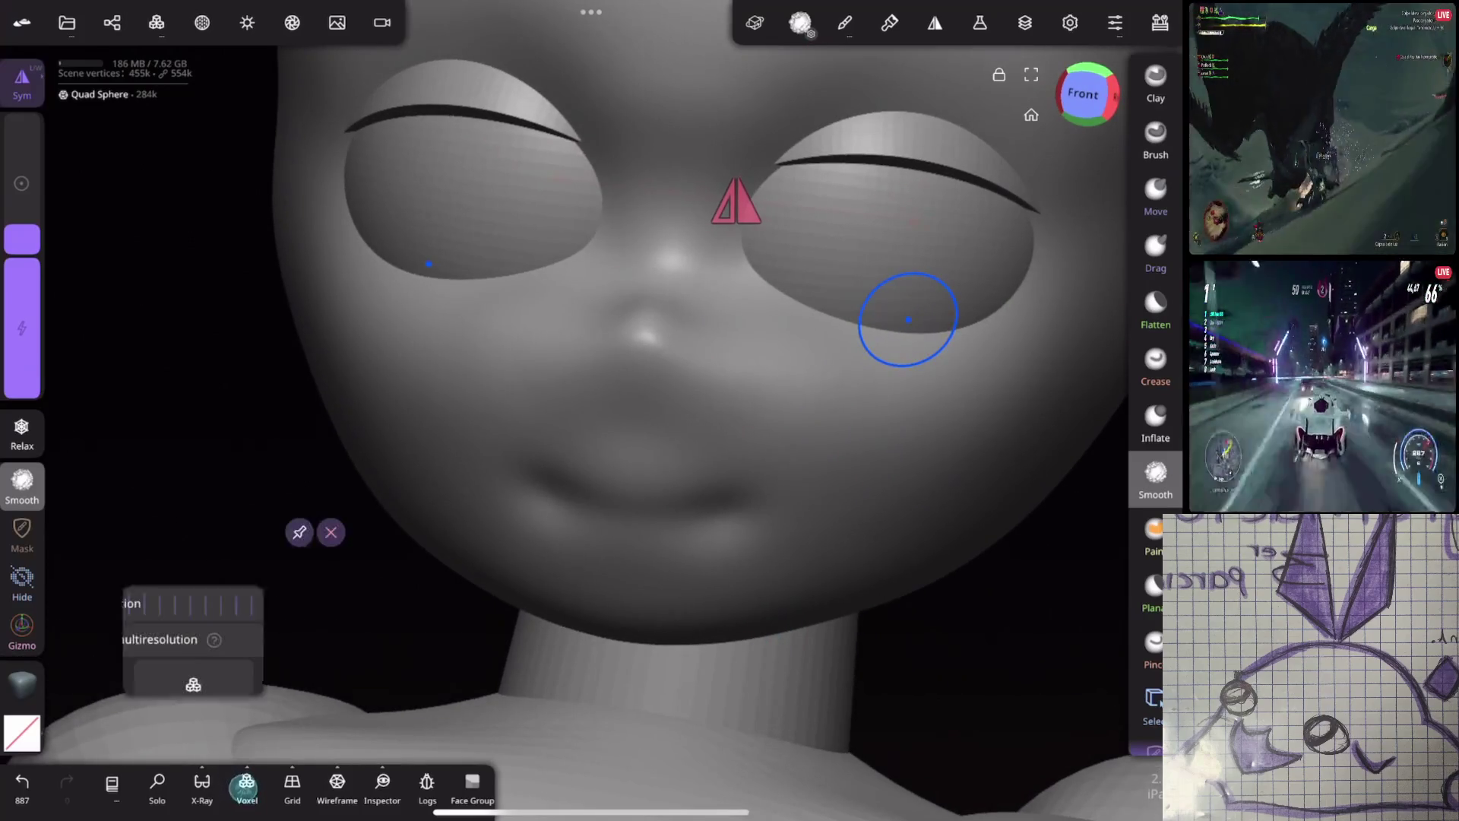
mouse_move(261, 604)
left_mouse_down()
mouse_move(58, 604)
mouse_move(179, 602)
left_mouse_up()
left_click(194, 692)
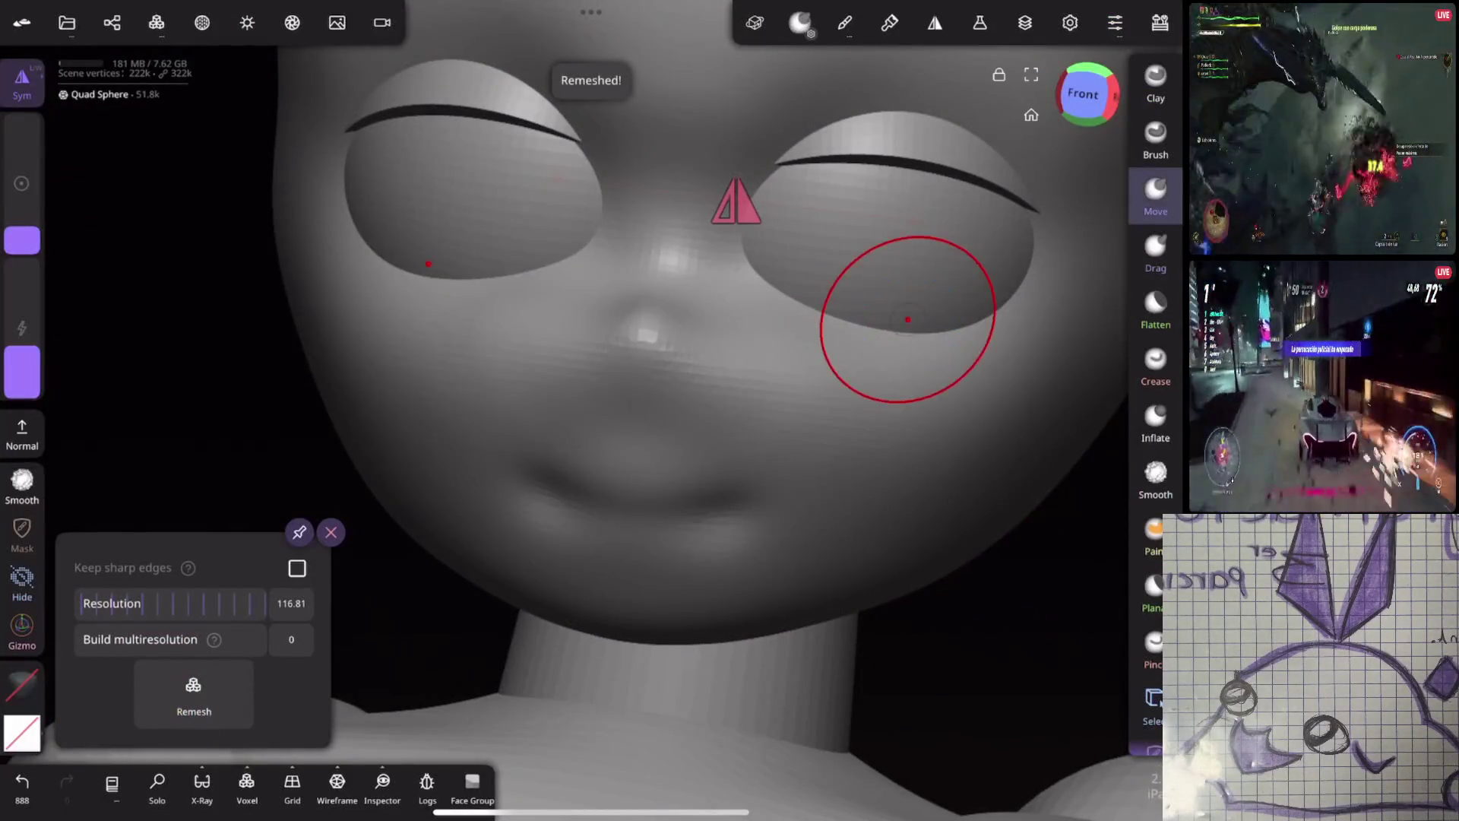
Touch up the mouth area, then remesh again at a higher resolution for about 380k vertices
left_click_drag(905, 319, 586, 440)
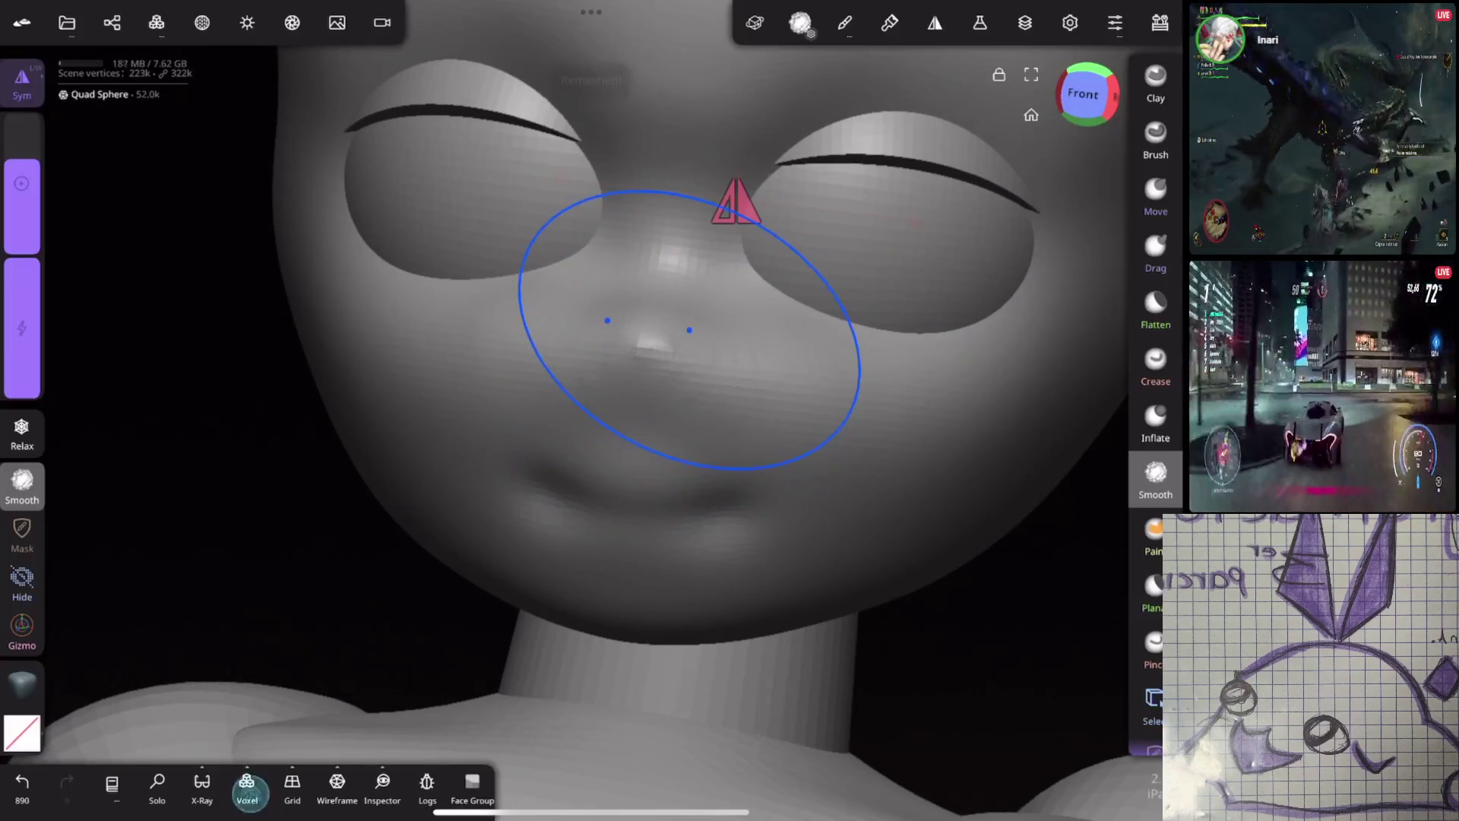
left_click(247, 788)
mouse_move(218, 608)
left_mouse_down()
mouse_move(166, 609)
mouse_move(386, 652)
left_mouse_up()
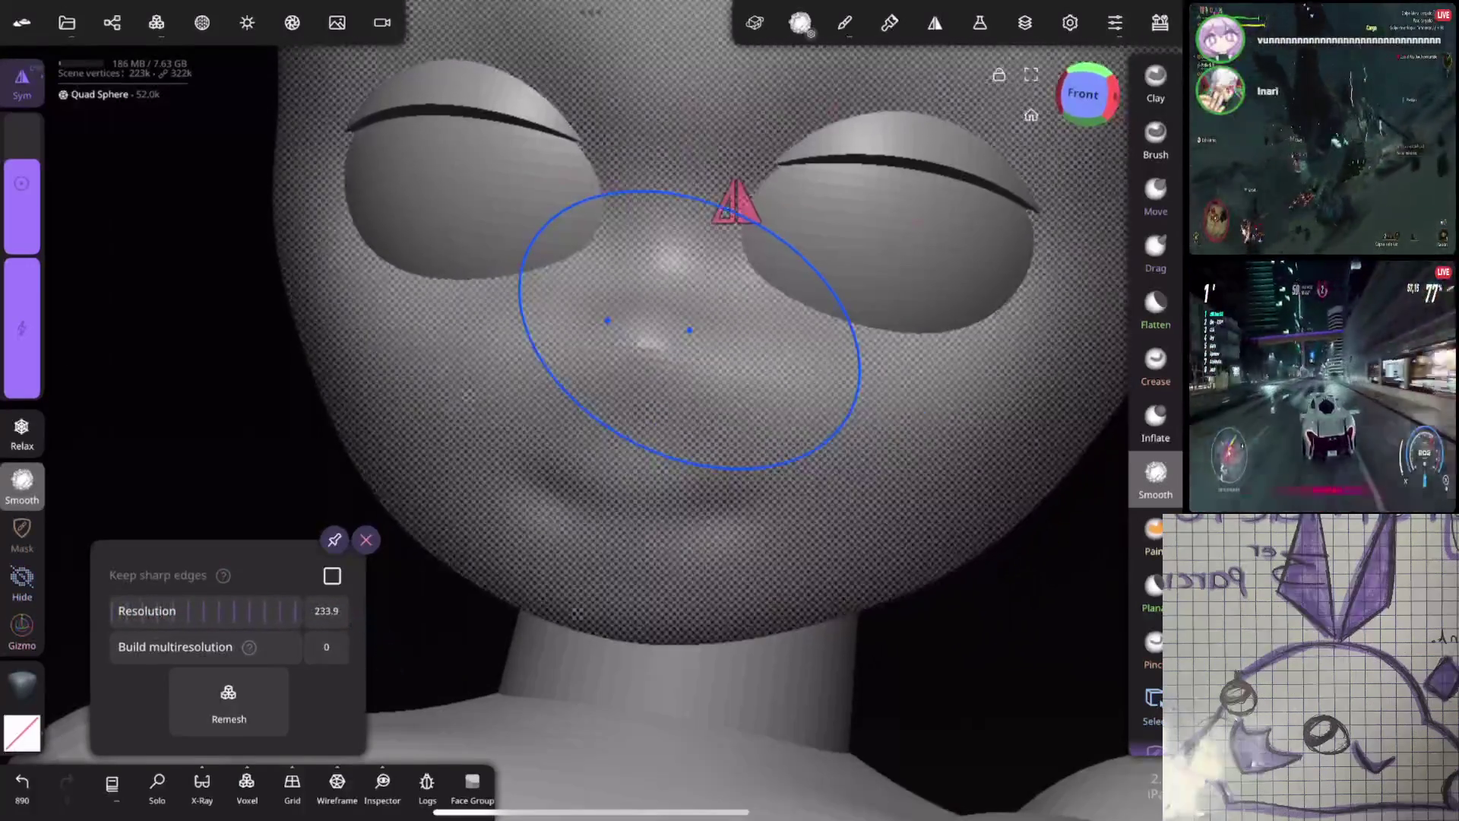
left_click(228, 702)
left_click(1155, 200)
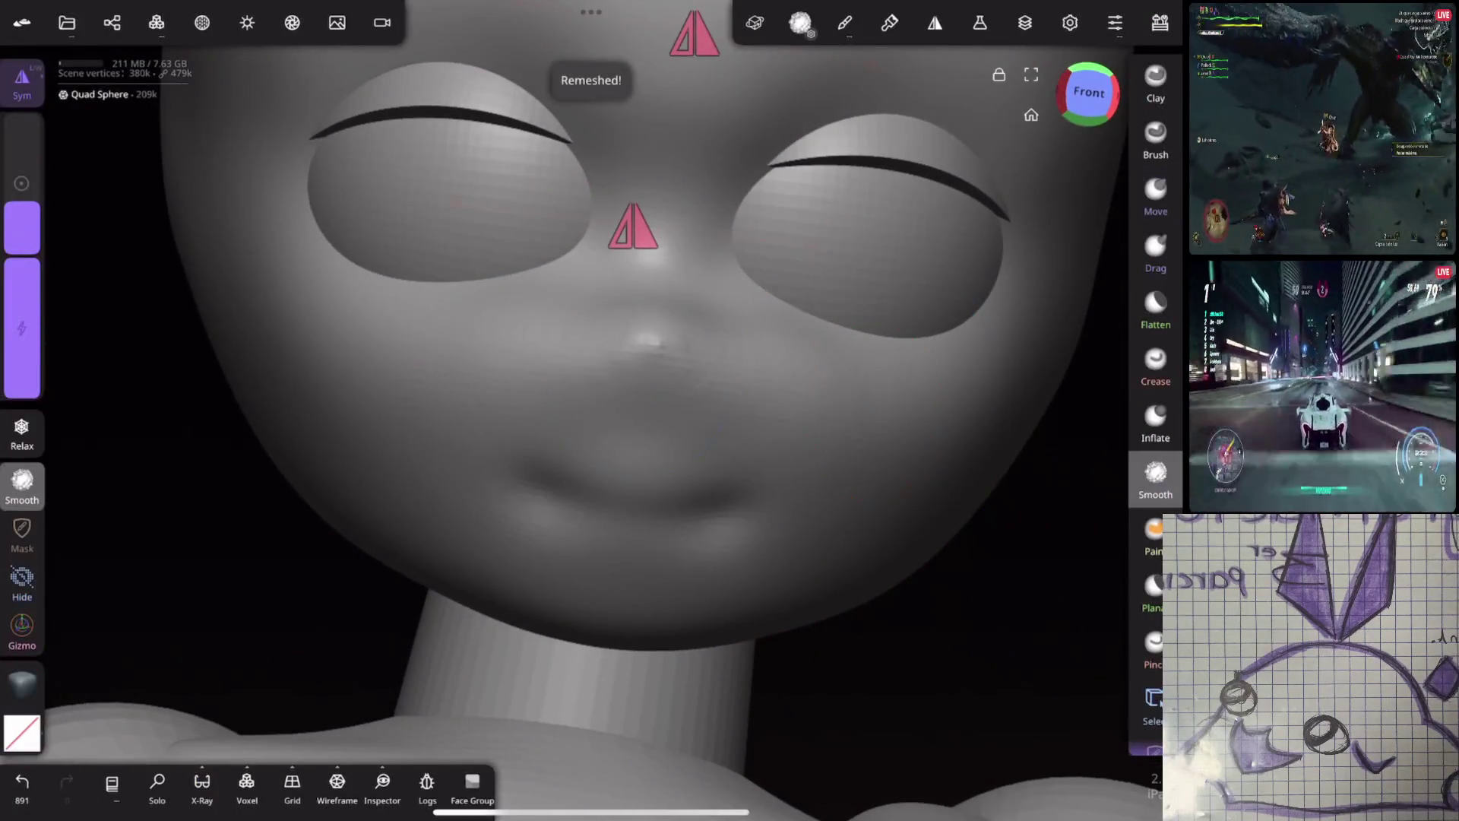
scroll(850, 522, "down", 3)
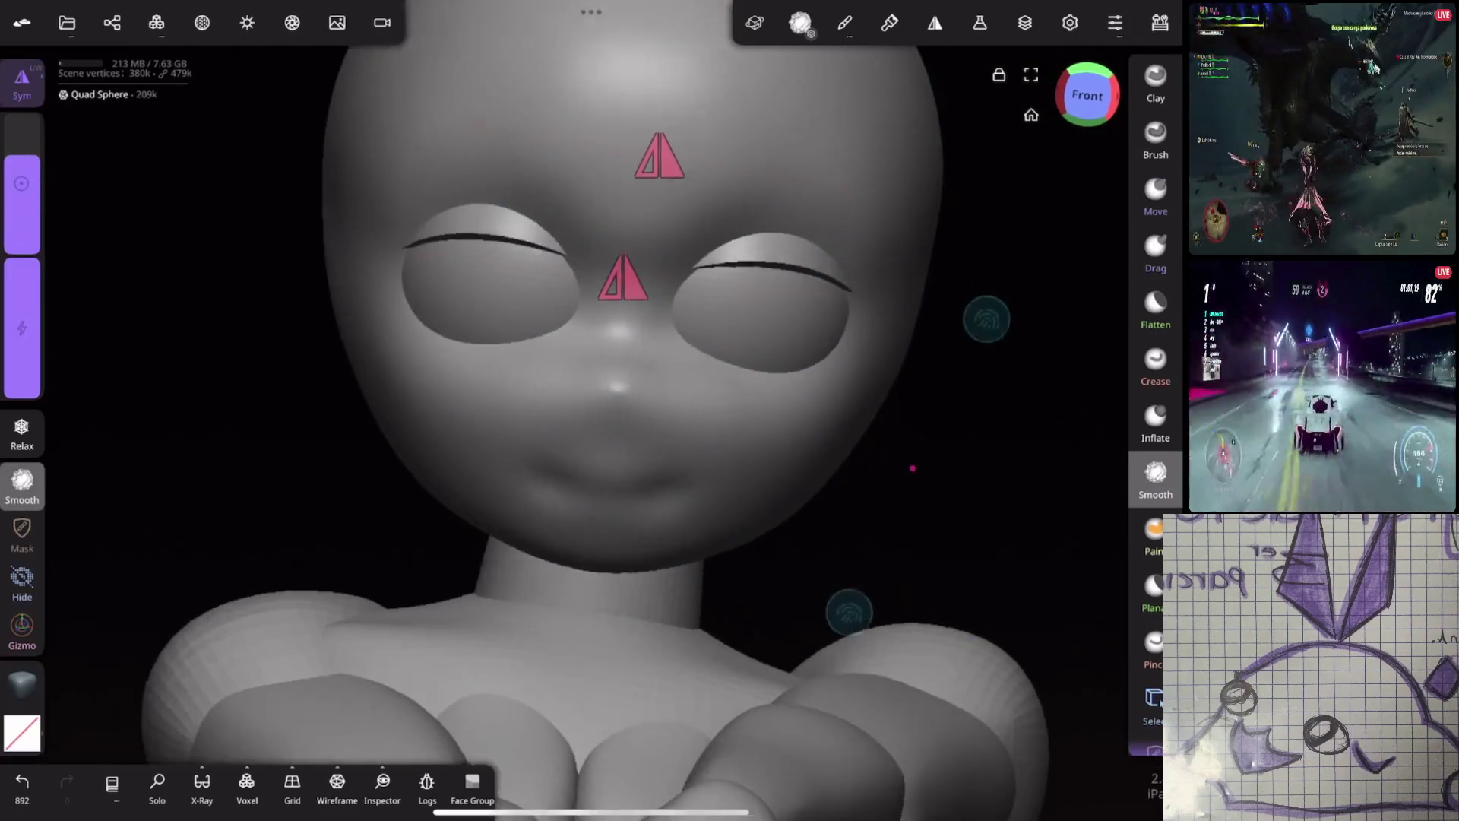
Try a Crease stroke on the nose and discard it
mouse_move(778, 468)
middle_mouse_down()
mouse_move(730, 373)
mouse_move(818, 438)
middle_mouse_up()
left_click(1155, 365)
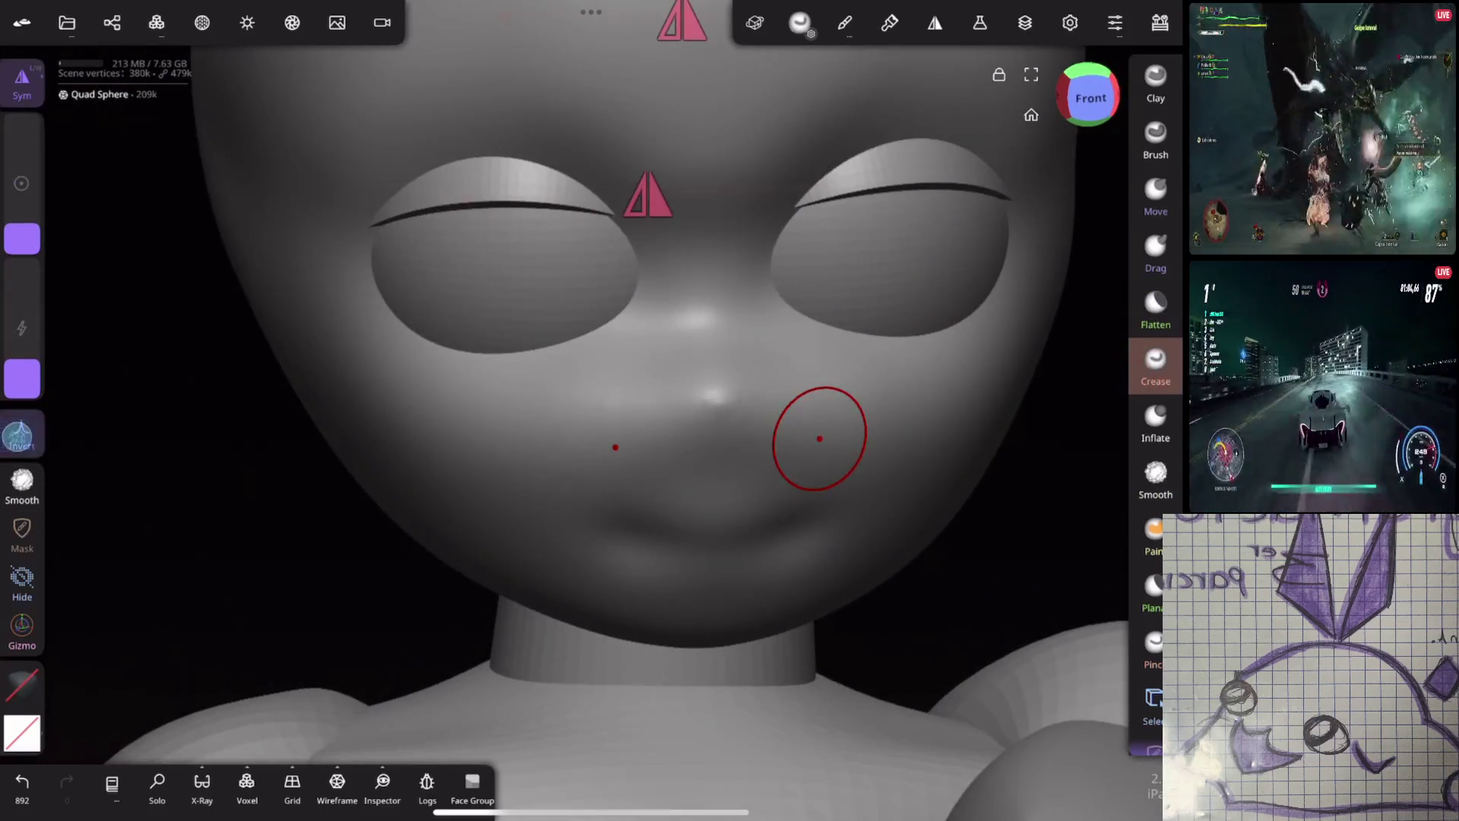
mouse_move(719, 398)
middle_mouse_down()
mouse_move(899, 381)
mouse_move(726, 352)
mouse_move(954, 326)
mouse_move(896, 402)
middle_mouse_up()
key("ctrl+z")
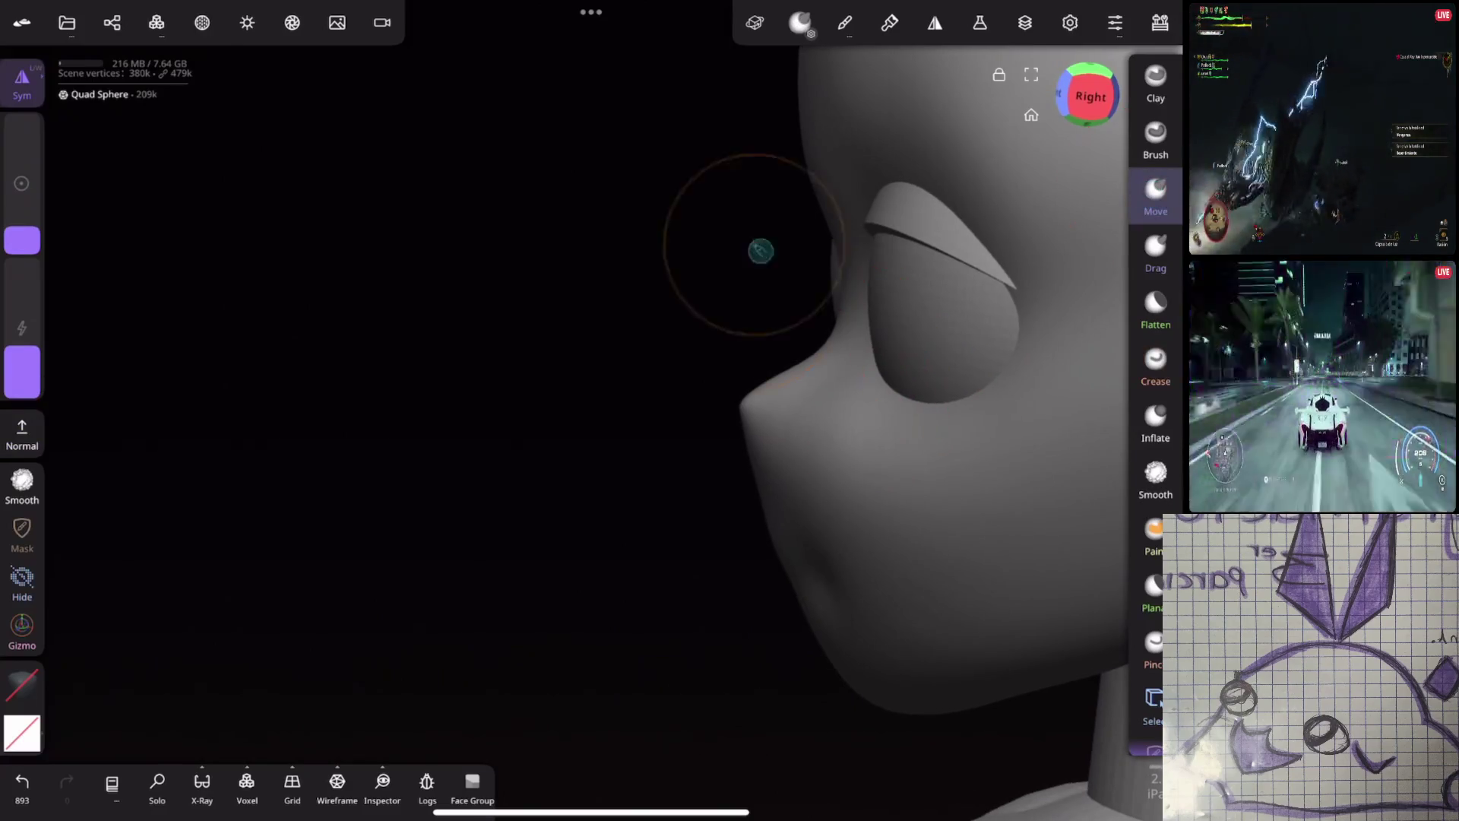
Round out the nose tip from the right side and begin smoothing it
middle_click_drag(900, 456, 879, 476)
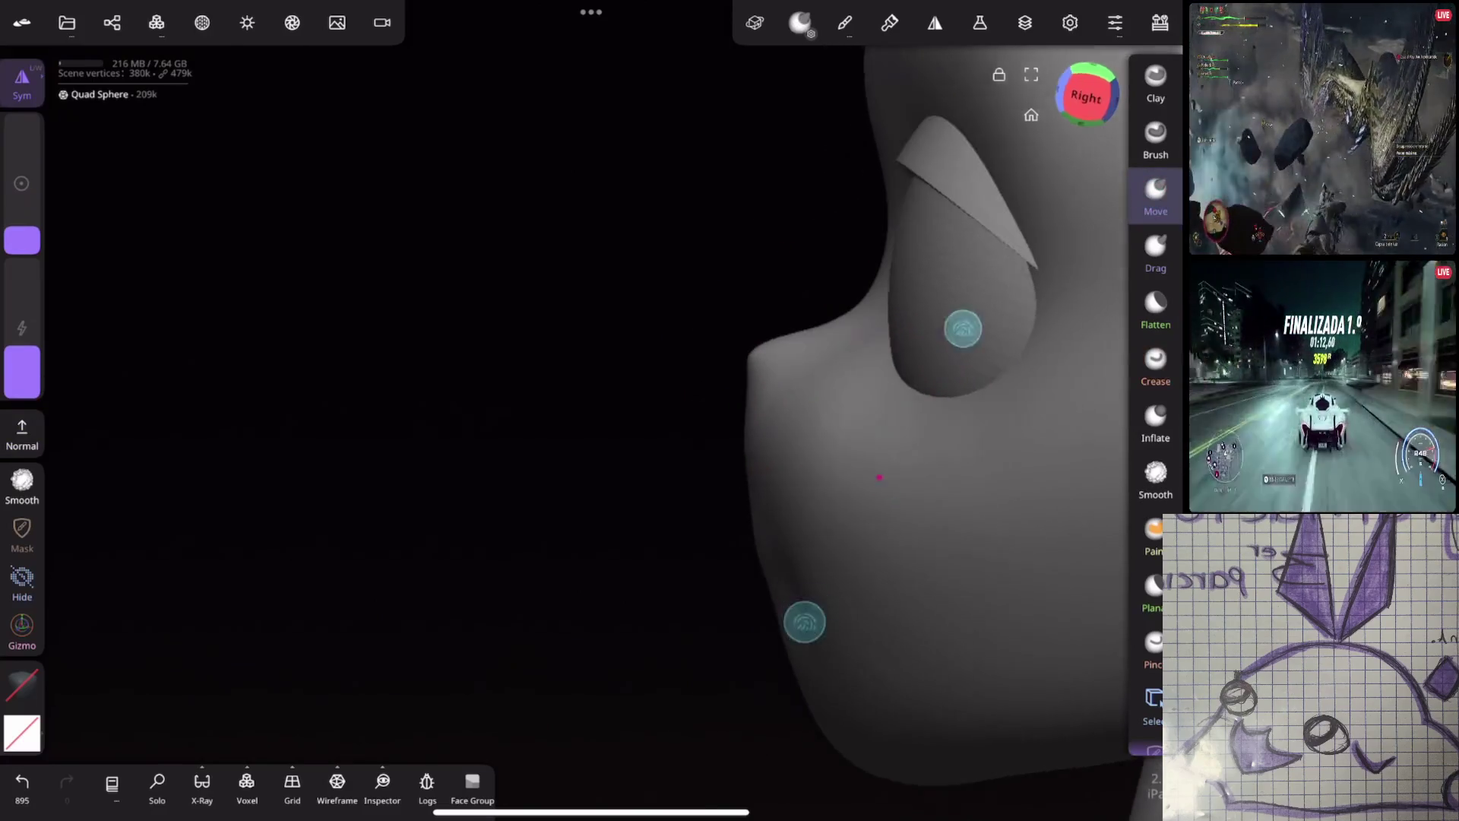
left_click_drag(752, 354, 987, 394)
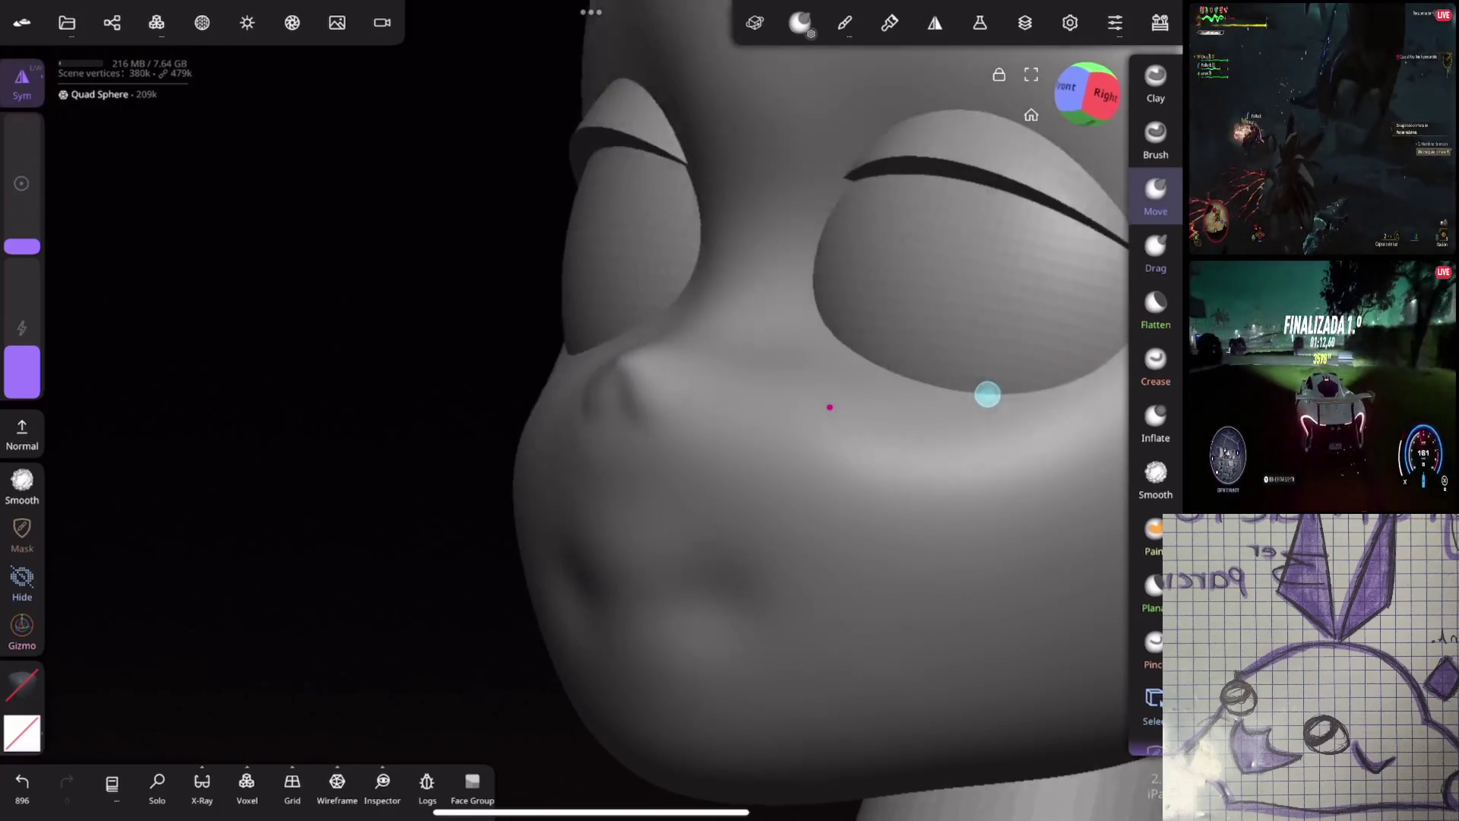
mouse_move(629, 405)
left_mouse_down()
mouse_move(603, 384)
mouse_move(605, 418)
mouse_move(709, 336)
mouse_move(964, 440)
left_mouse_up()
left_click(1154, 479)
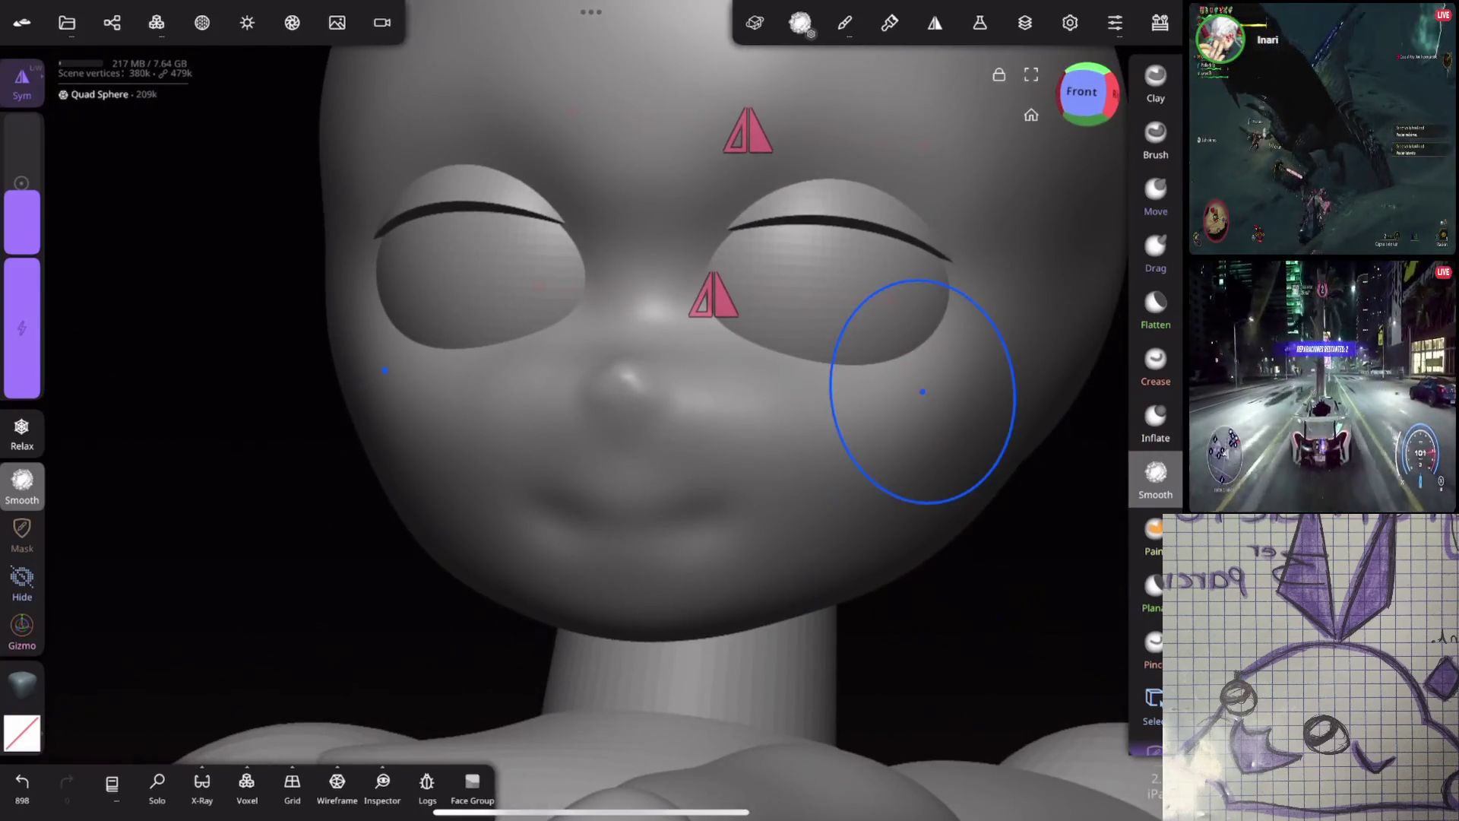
scroll(866, 490, "down", 2)
Flatten across the nose and build its tip up with added clay, undoing a stray stroke
left_click(1155, 364)
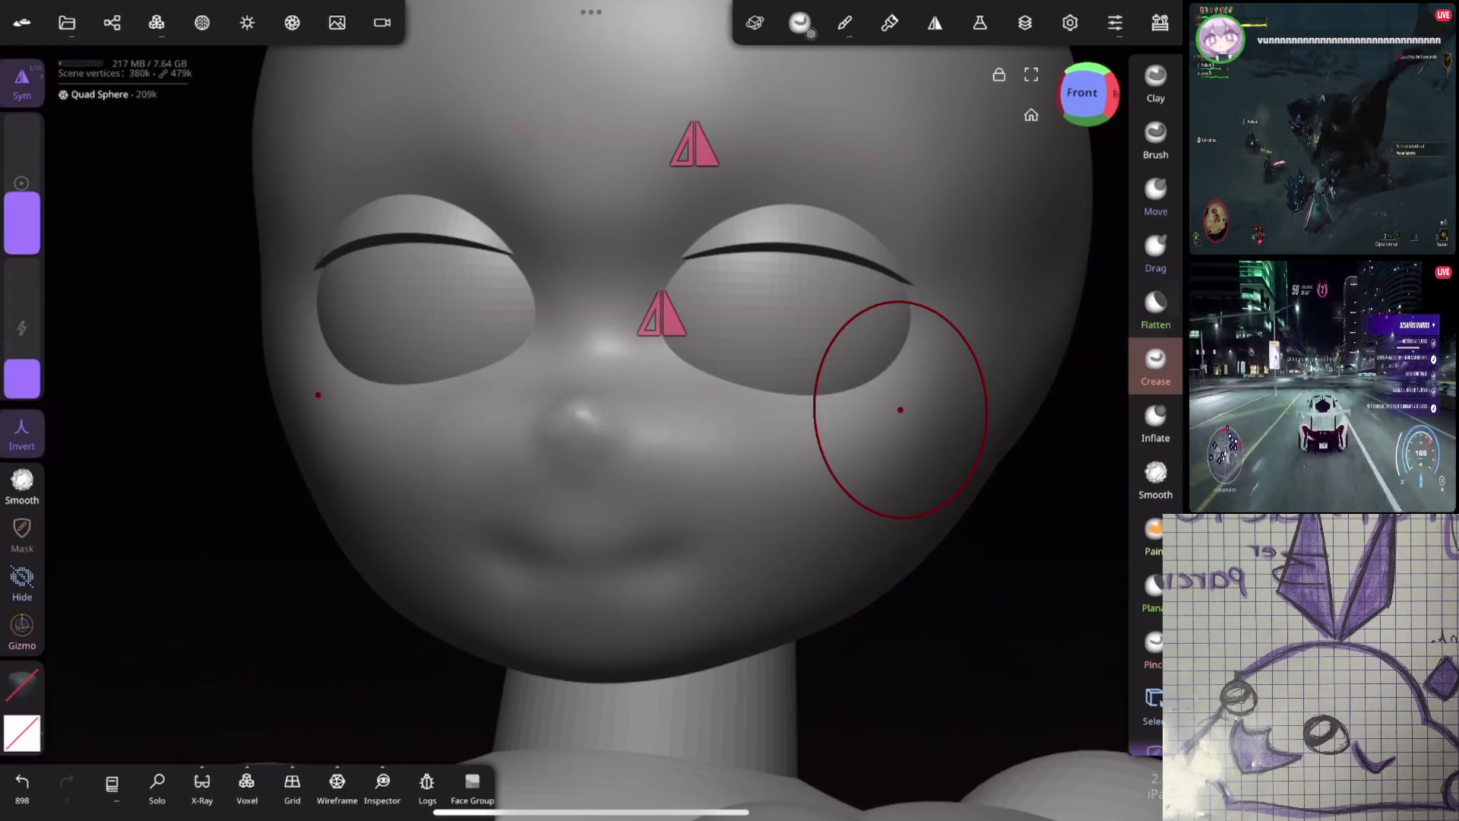
left_click(1154, 308)
left_click_drag(616, 296, 634, 279)
left_click(22, 780)
left_click_drag(21, 229, 22, 210)
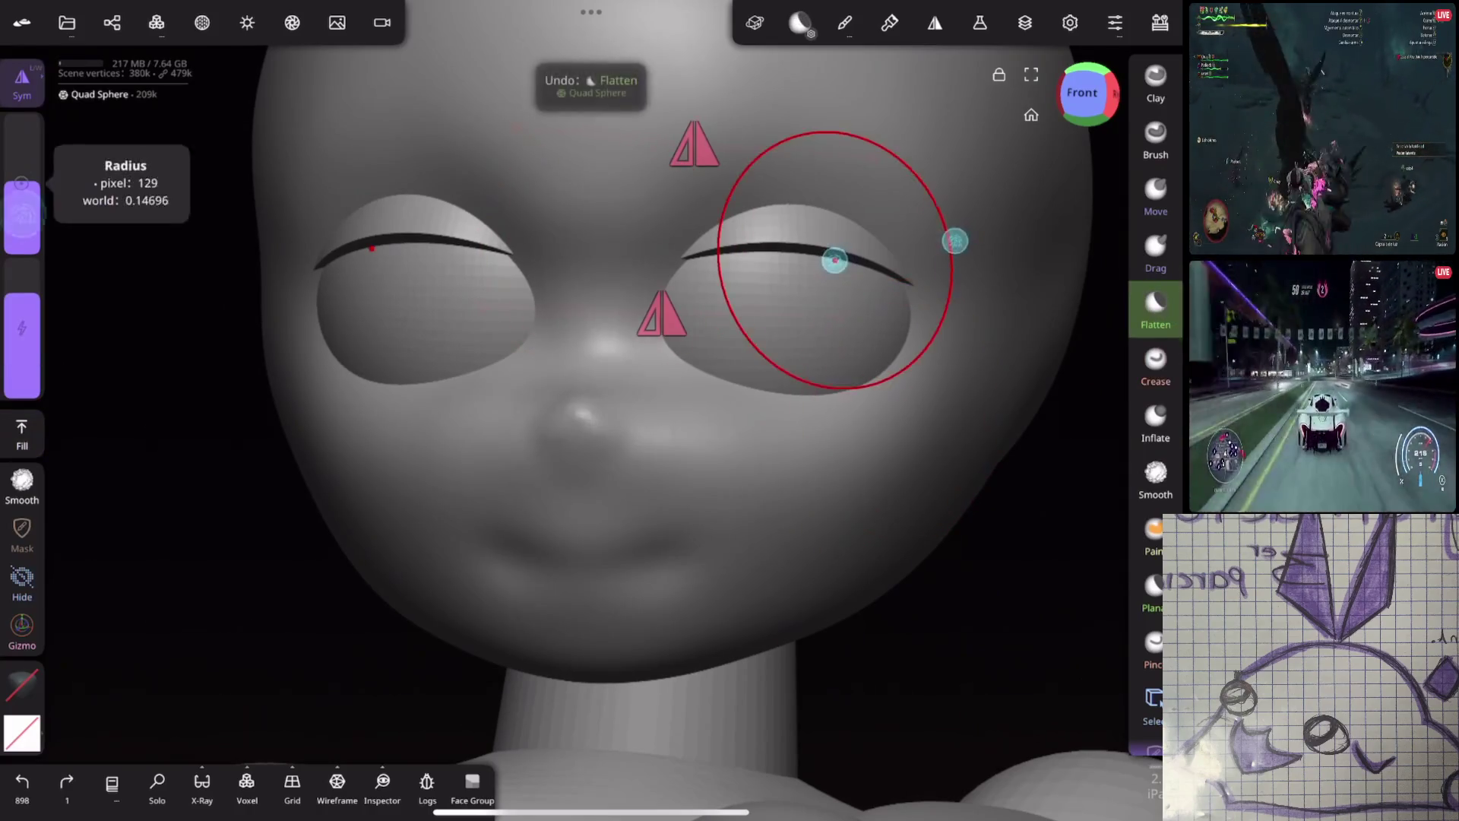
left_click_drag(586, 336, 593, 342)
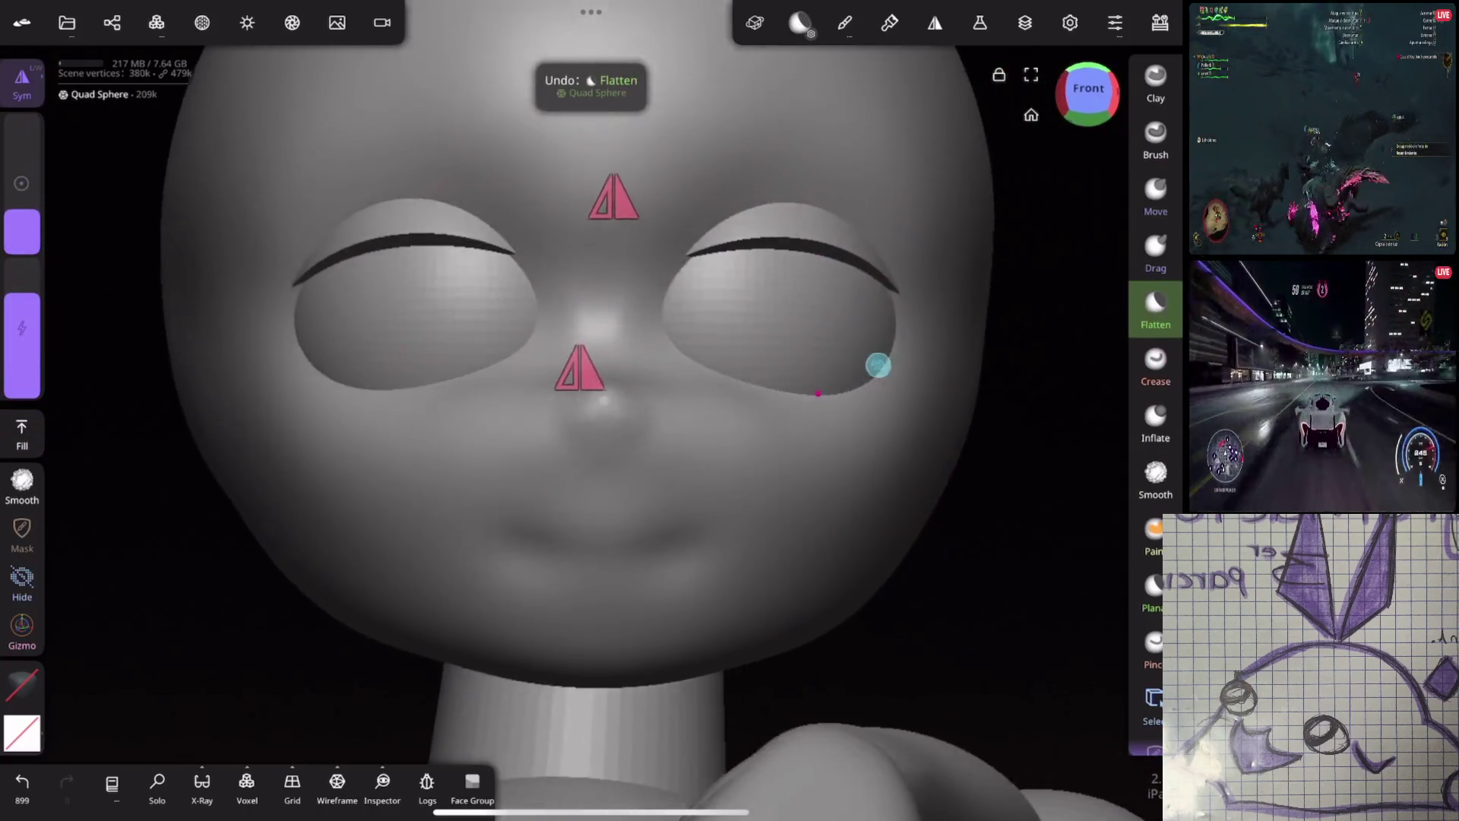
mouse_move(873, 365)
left_mouse_down()
mouse_move(844, 465)
mouse_move(912, 319)
left_mouse_up()
left_click(1155, 80)
mouse_move(581, 388)
left_mouse_down()
mouse_move(581, 481)
mouse_move(581, 456)
left_mouse_up()
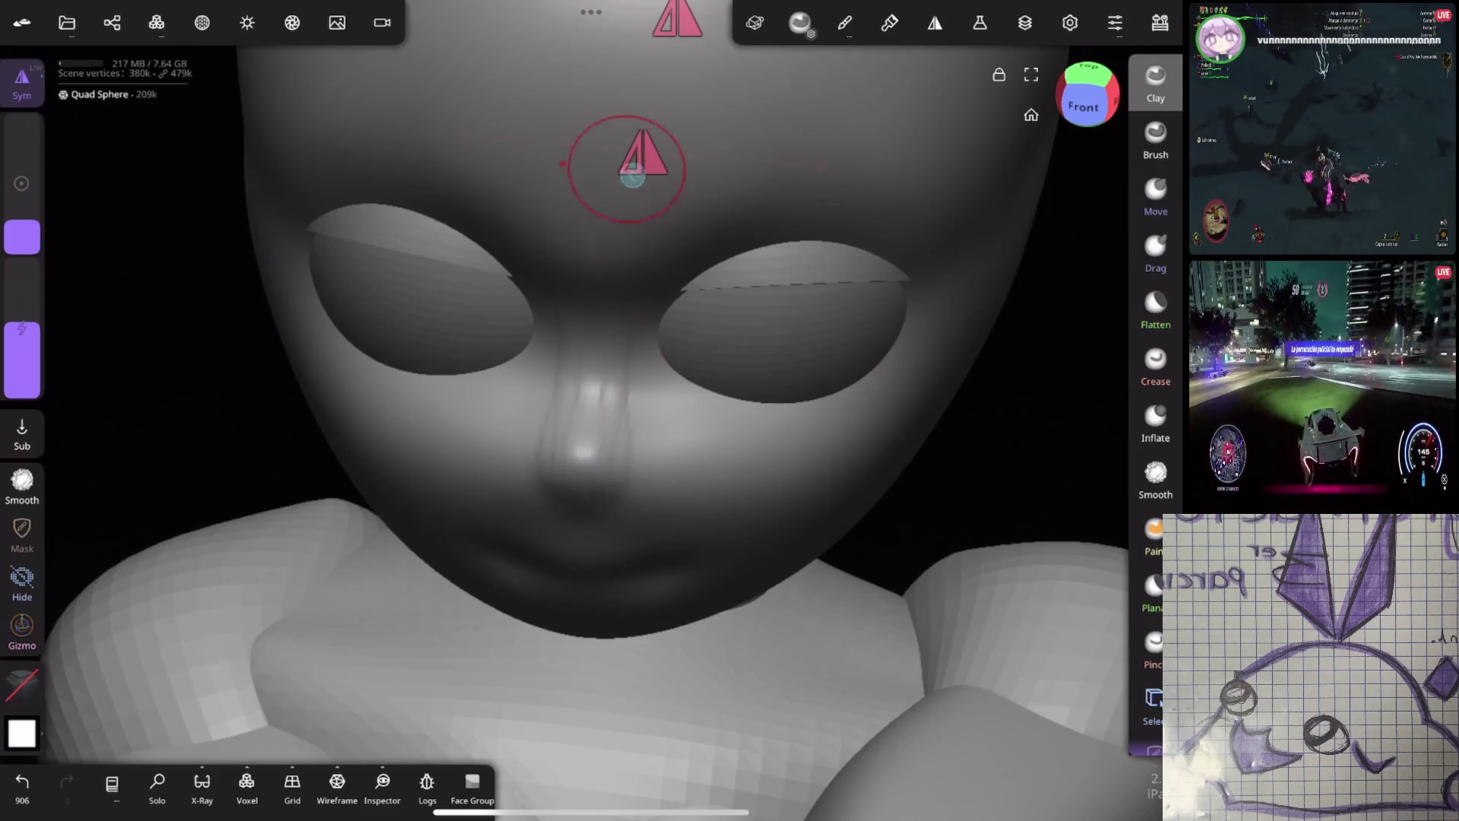
Smooth the right eyelid surface and carve a sharper crease above the eye
middle_click_drag(627, 169, 840, 270)
left_click(1155, 479)
left_click_drag(651, 185, 605, 172)
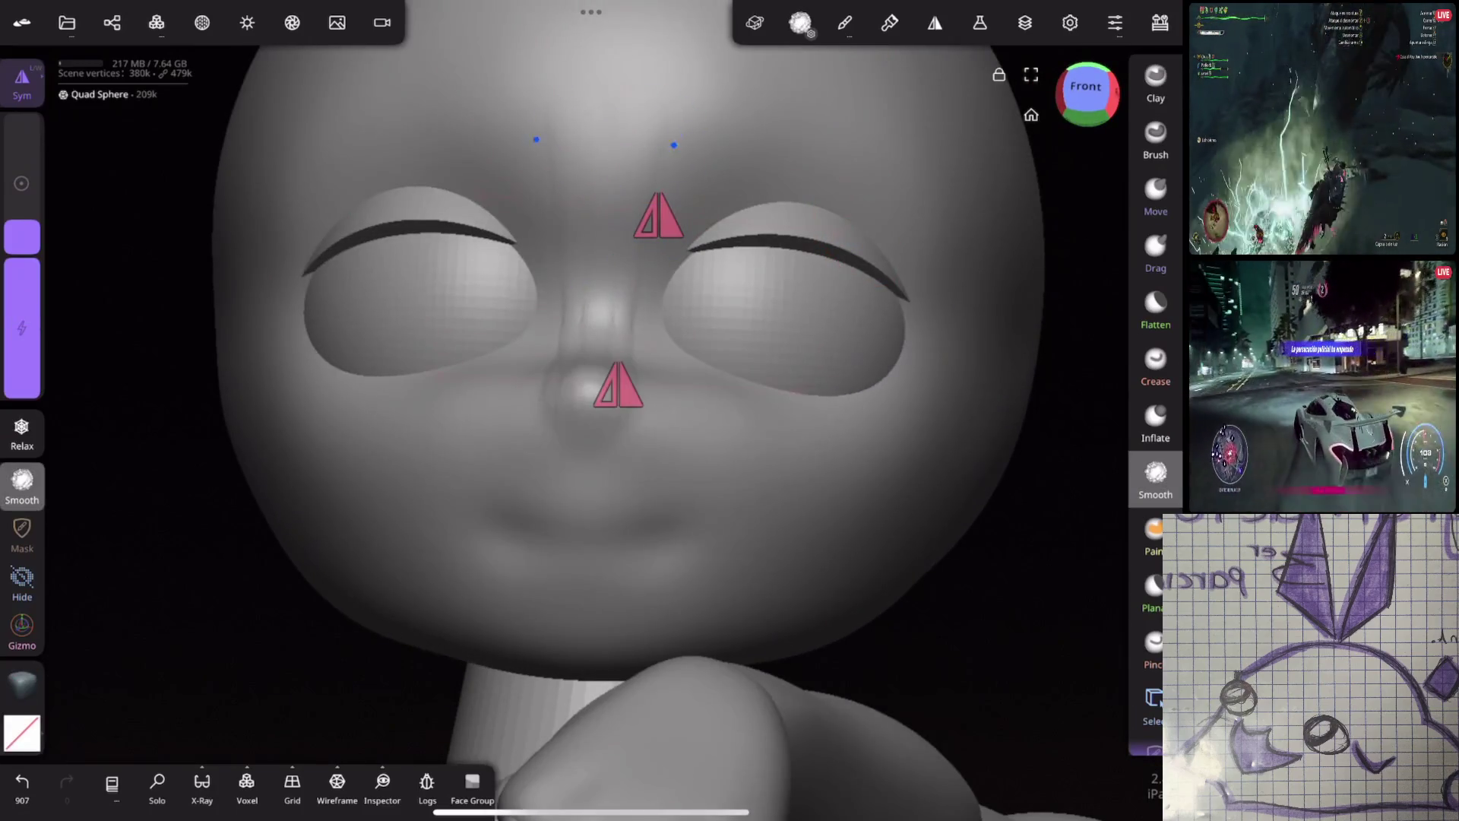
middle_click_drag(684, 456, 821, 479)
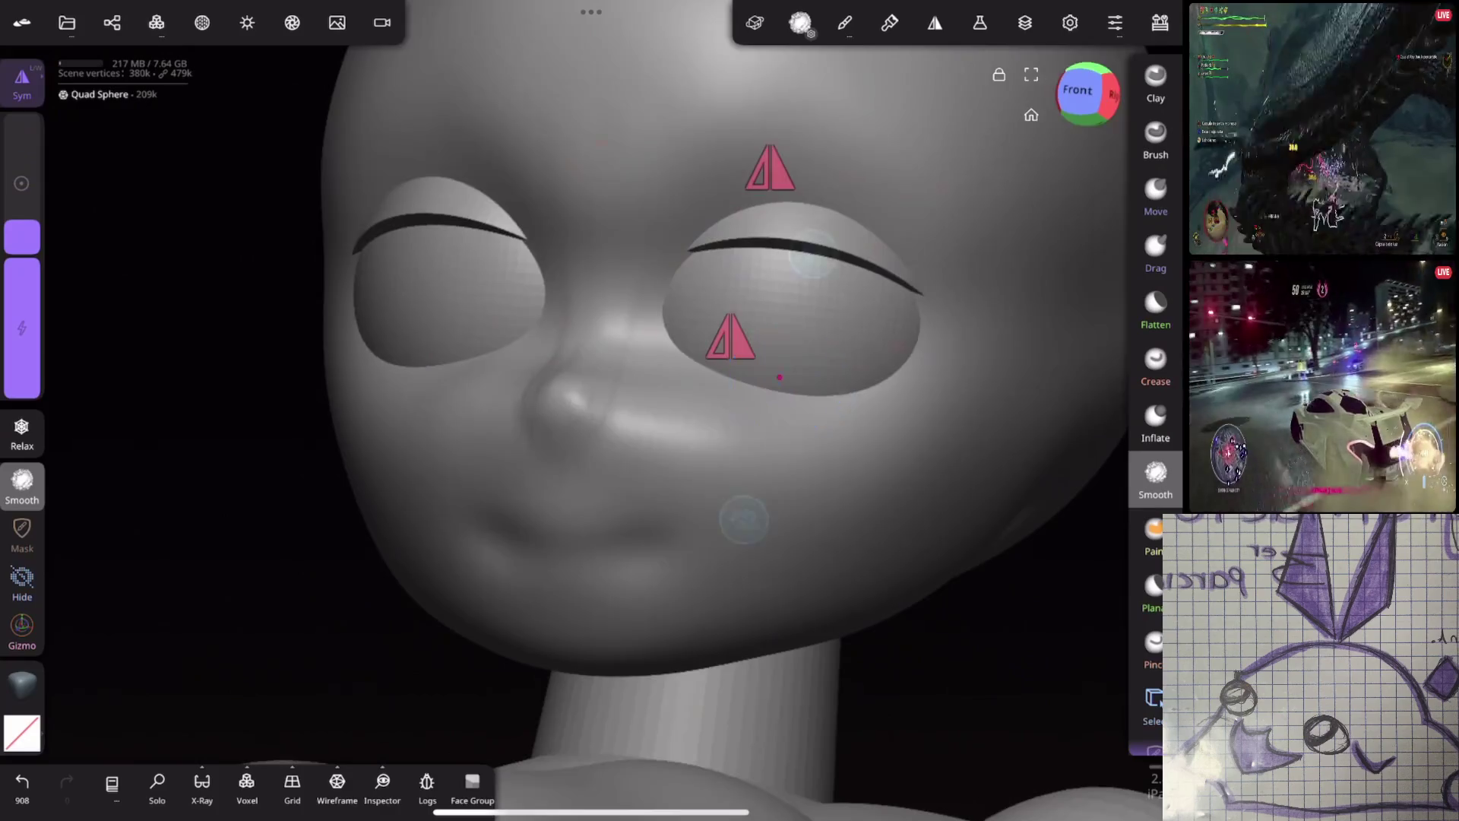
left_click_drag(843, 291, 878, 302)
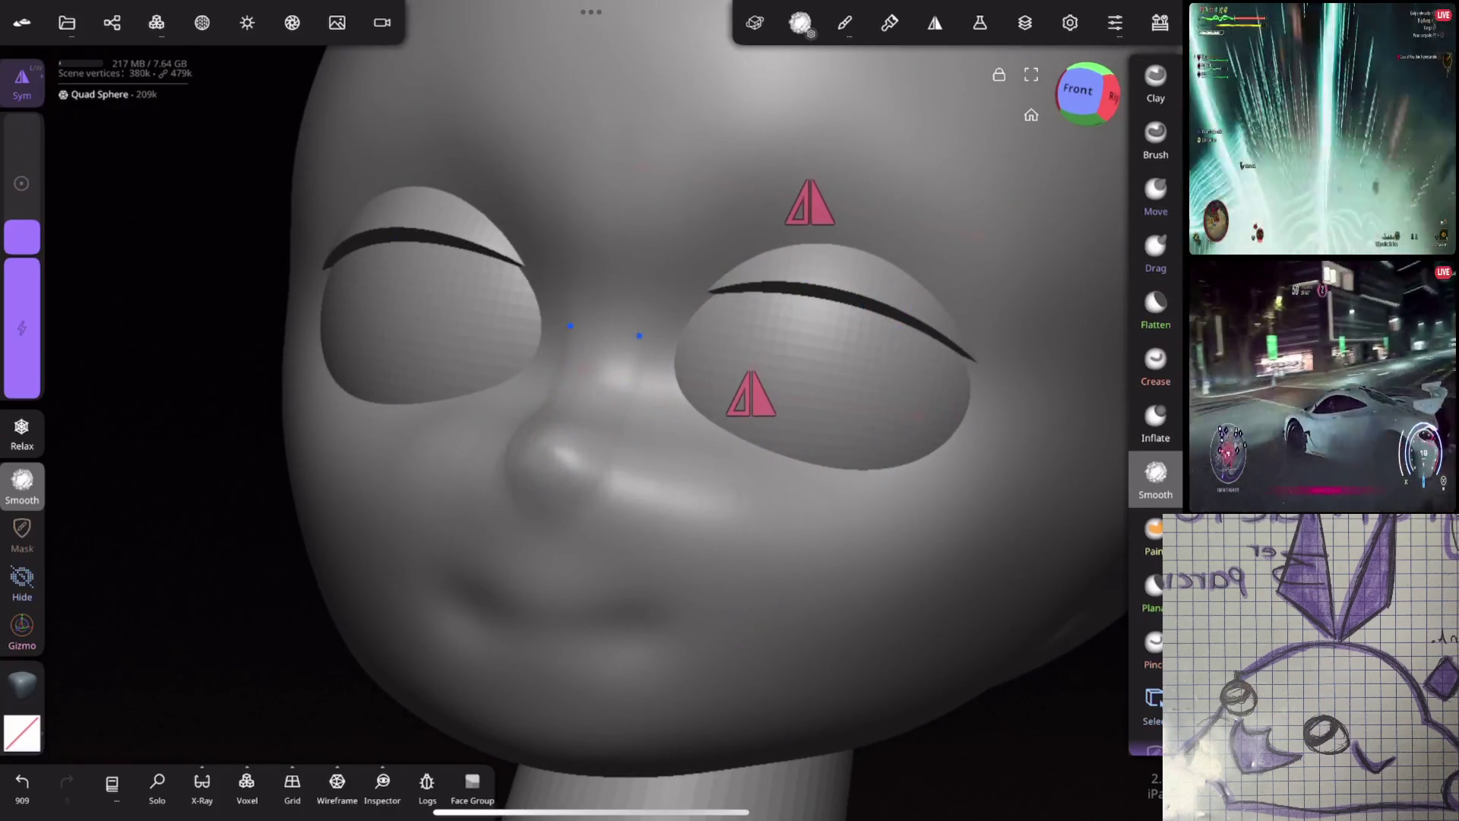
left_click(1155, 365)
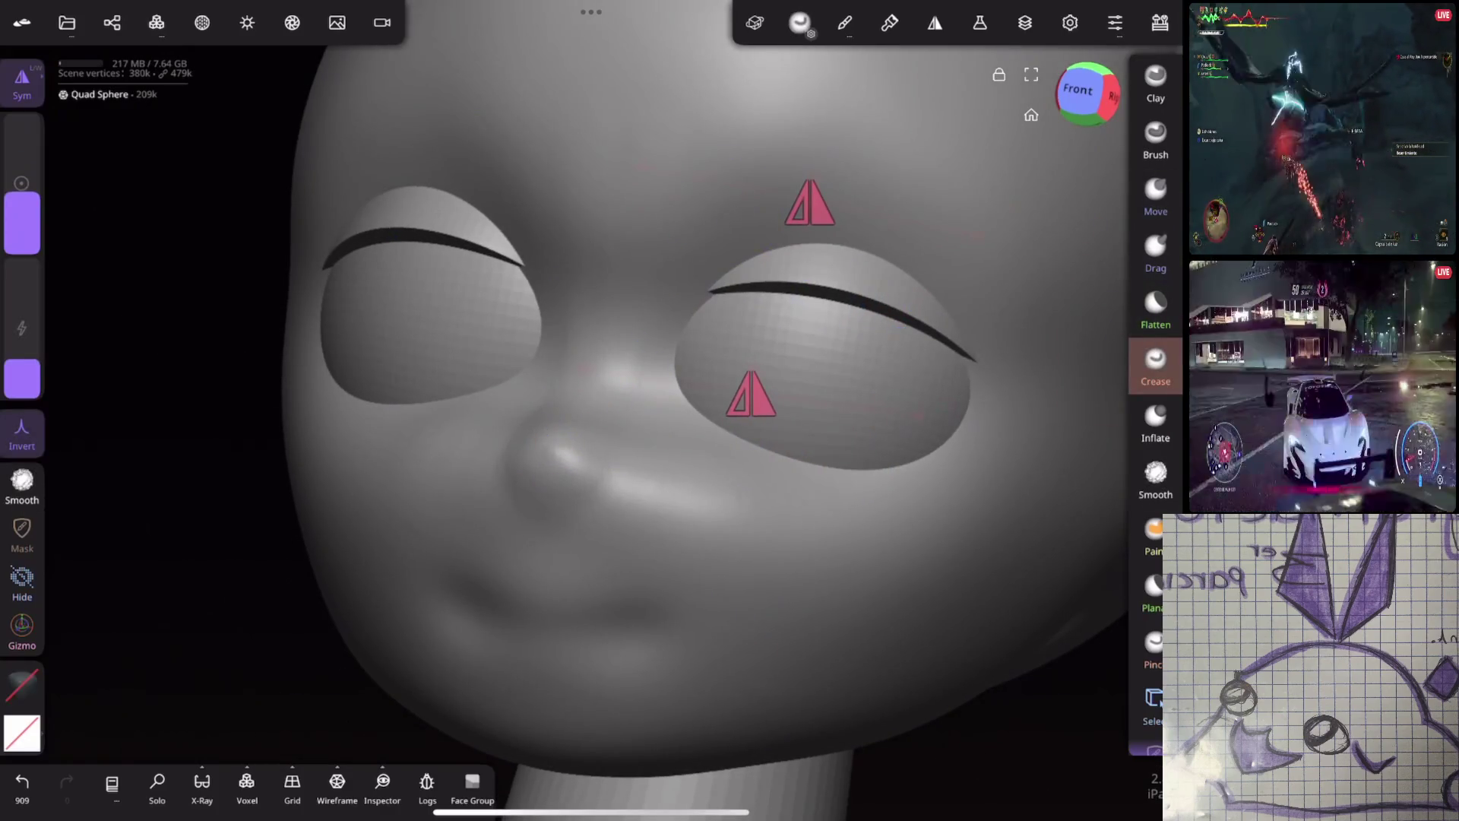
left_click_drag(715, 216, 745, 171)
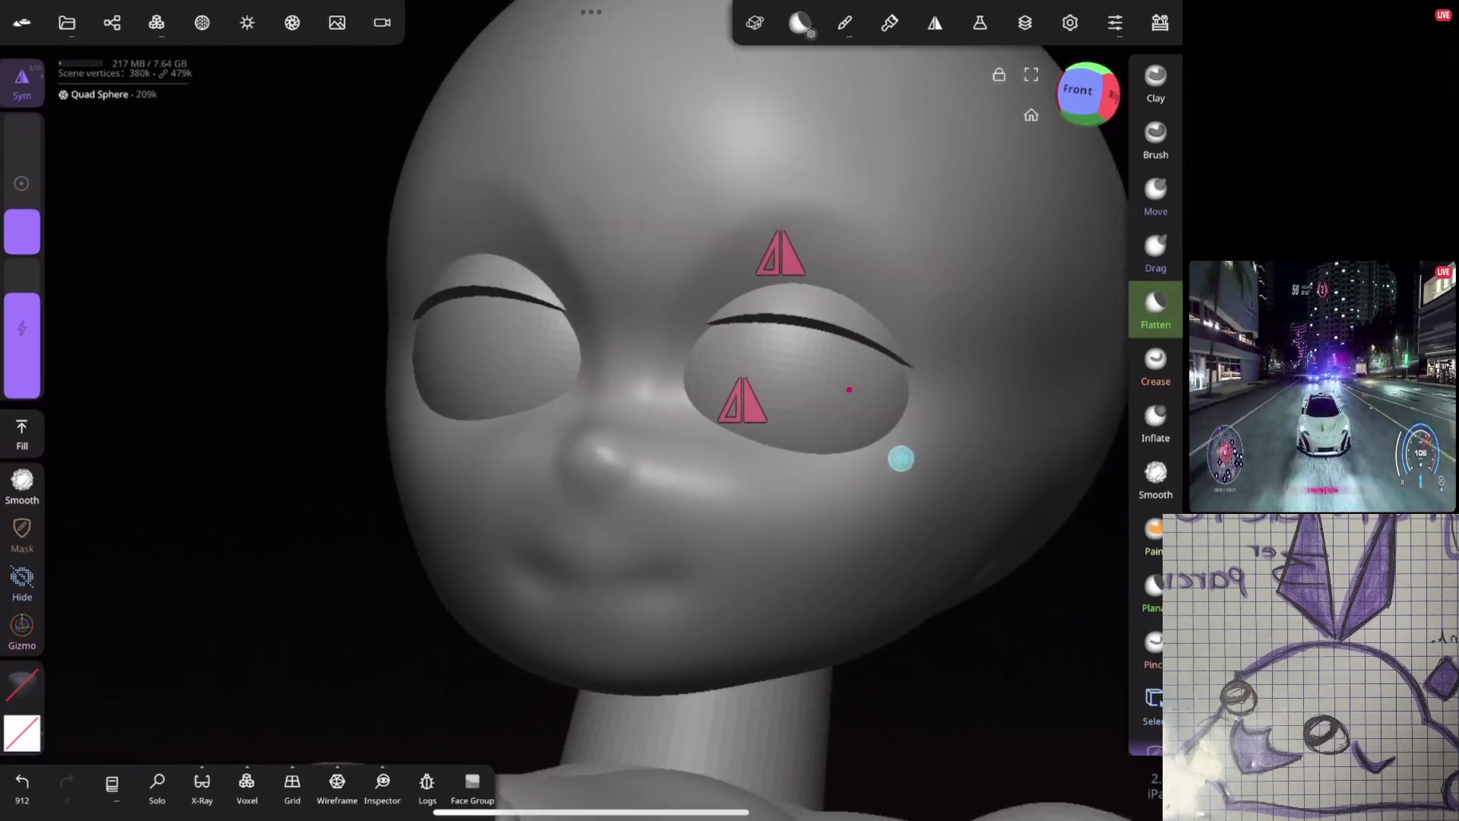
left_click_drag(902, 456, 1020, 42)
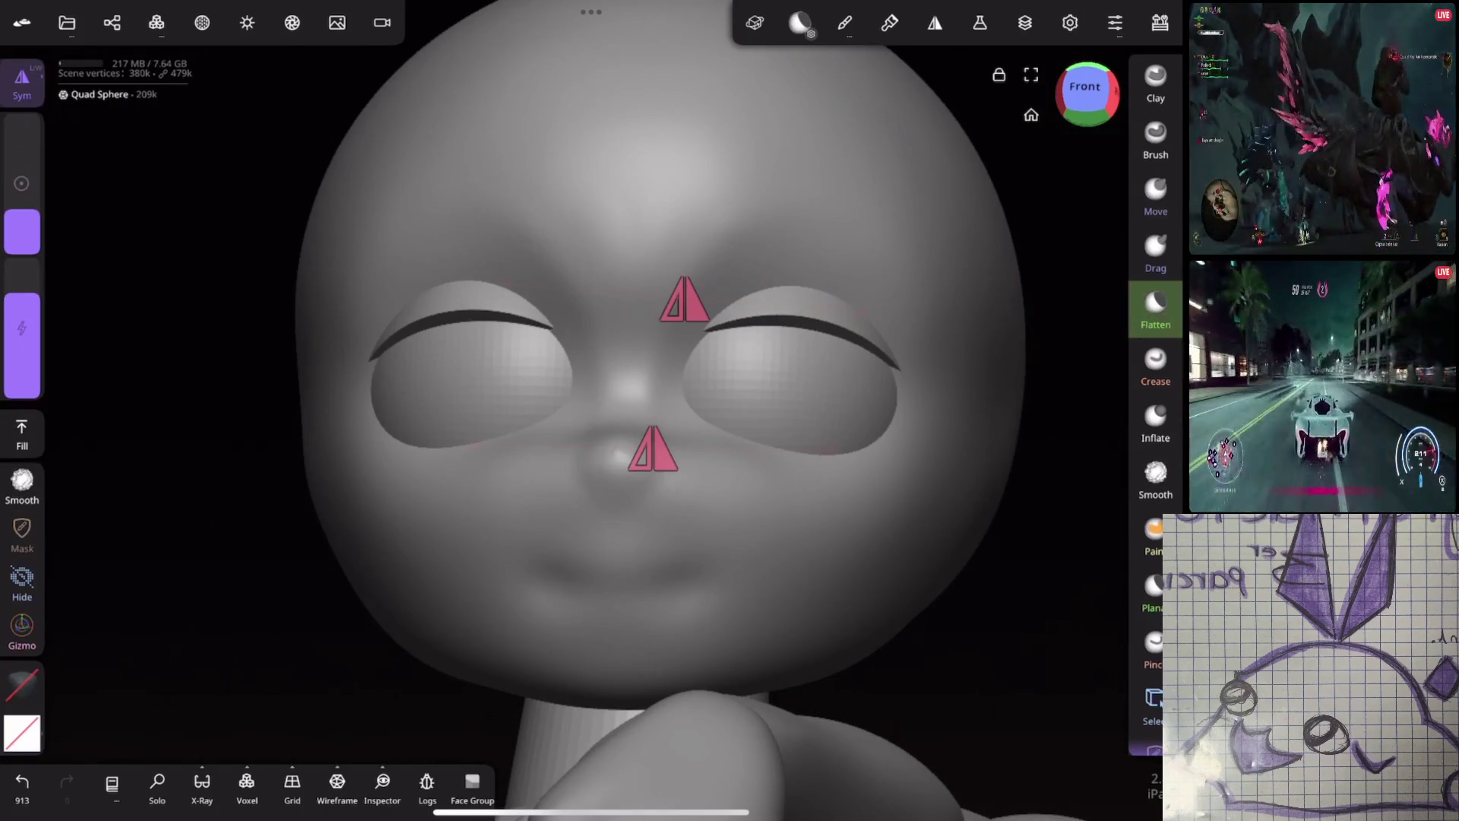
left_click(1155, 478)
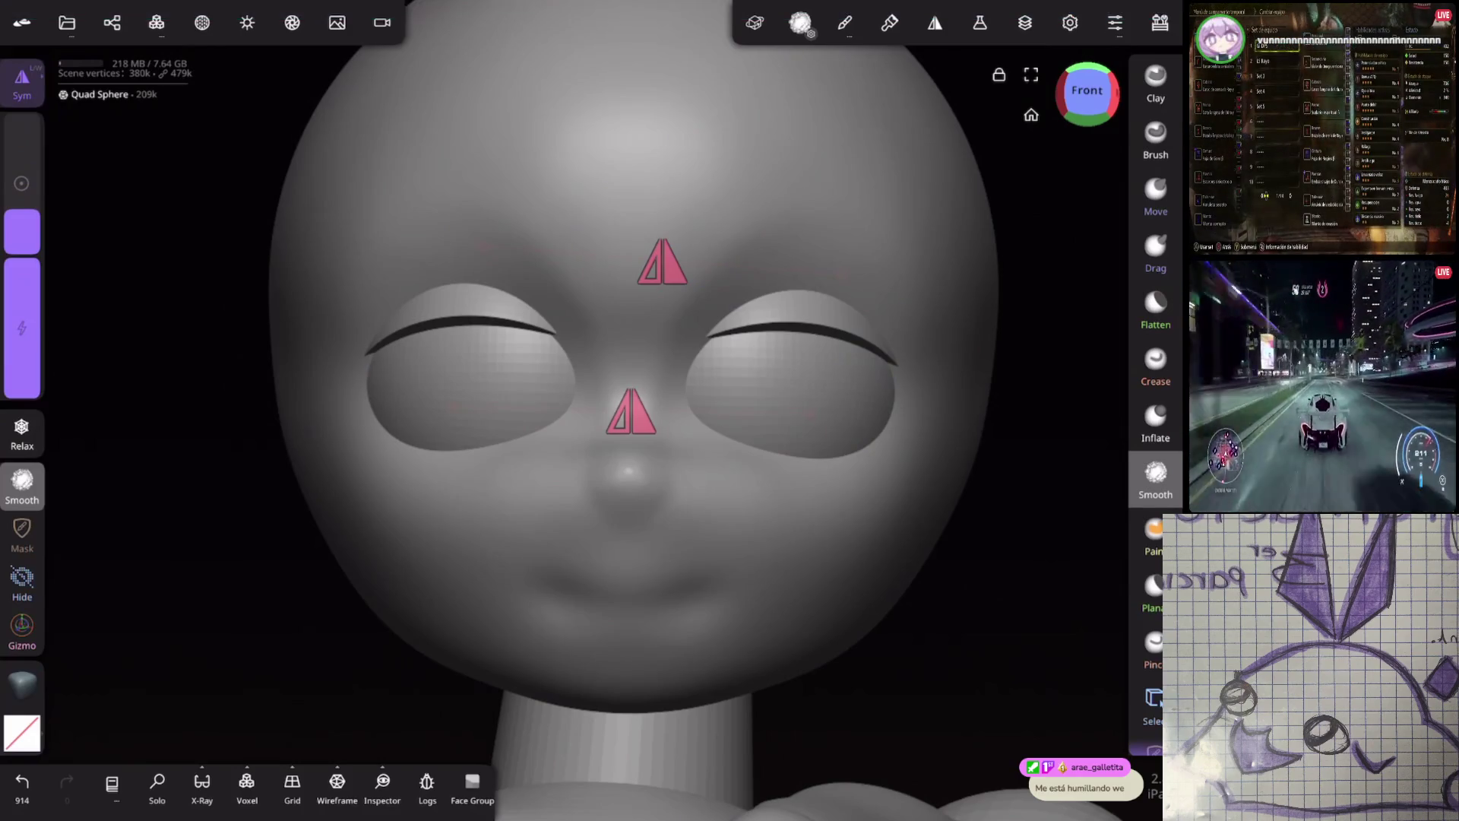
Discard a trial inflate, then reshape the area beside the eye with a small Move brush
mouse_move(1019, 392)
left_mouse_down()
mouse_move(889, 450)
mouse_move(912, 460)
mouse_move(848, 456)
mouse_move(850, 498)
mouse_move(874, 456)
left_mouse_up()
left_click(1156, 421)
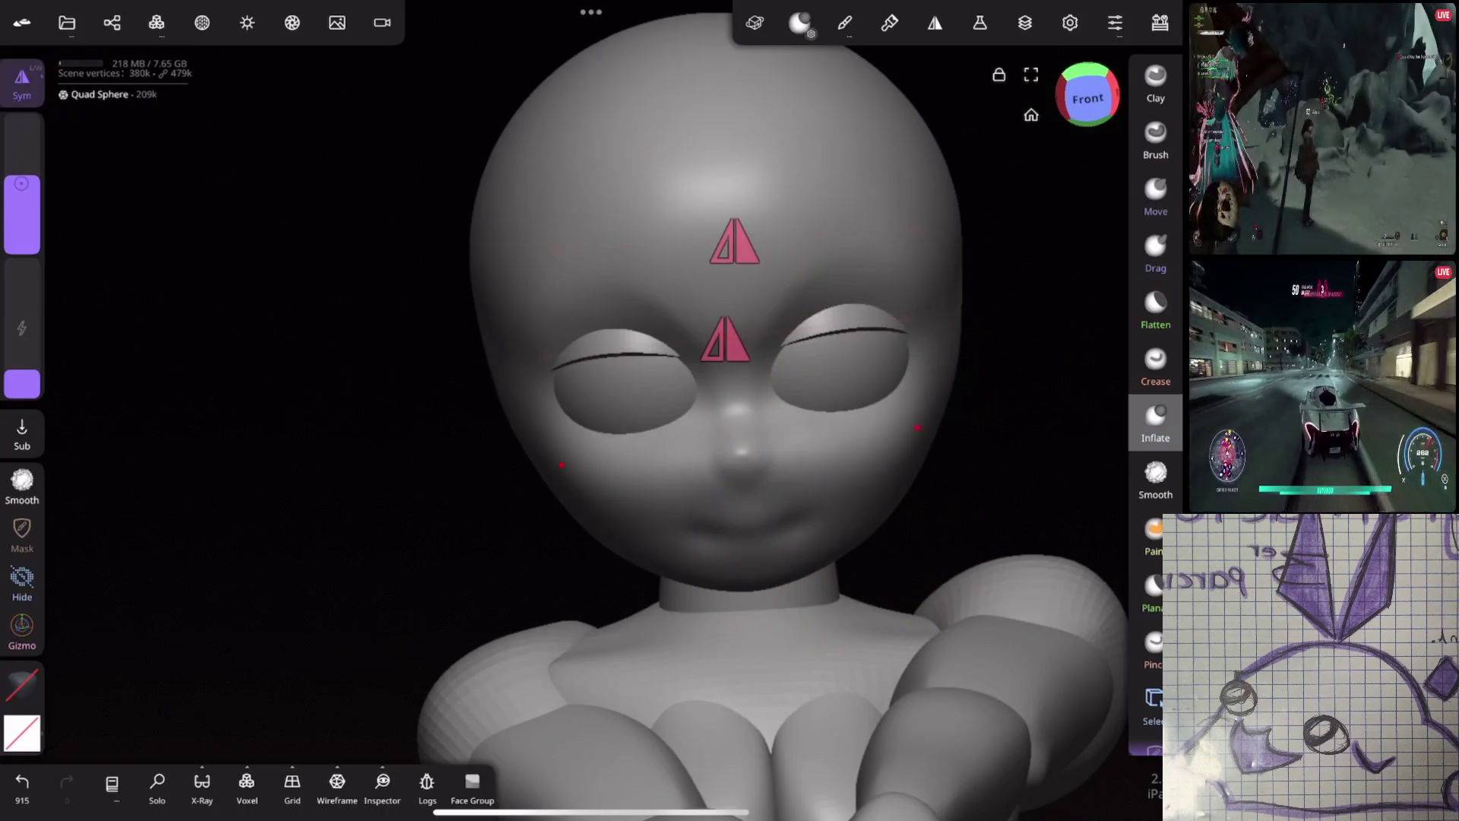
mouse_move(976, 457)
left_mouse_down()
mouse_move(983, 332)
mouse_move(993, 358)
mouse_move(864, 343)
mouse_move(1008, 387)
left_mouse_up()
key("ctrl+z")
left_click(1158, 362)
left_click_drag(22, 200, 22, 233)
left_click(1155, 194)
mouse_move(782, 384)
left_mouse_down()
mouse_move(788, 398)
mouse_move(748, 398)
mouse_move(776, 430)
mouse_move(654, 422)
mouse_move(742, 407)
mouse_move(818, 454)
left_mouse_up()
mouse_move(912, 440)
left_mouse_down()
mouse_move(1003, 414)
mouse_move(944, 450)
mouse_move(911, 434)
left_mouse_up()
Test a crease along the eyelid, revert it, and smooth the area instead
left_click(1154, 365)
left_click_drag(22, 241, 22, 149)
mouse_move(846, 403)
left_mouse_down()
mouse_move(887, 388)
mouse_move(934, 482)
mouse_move(872, 464)
left_mouse_up()
key("ctrl+z")
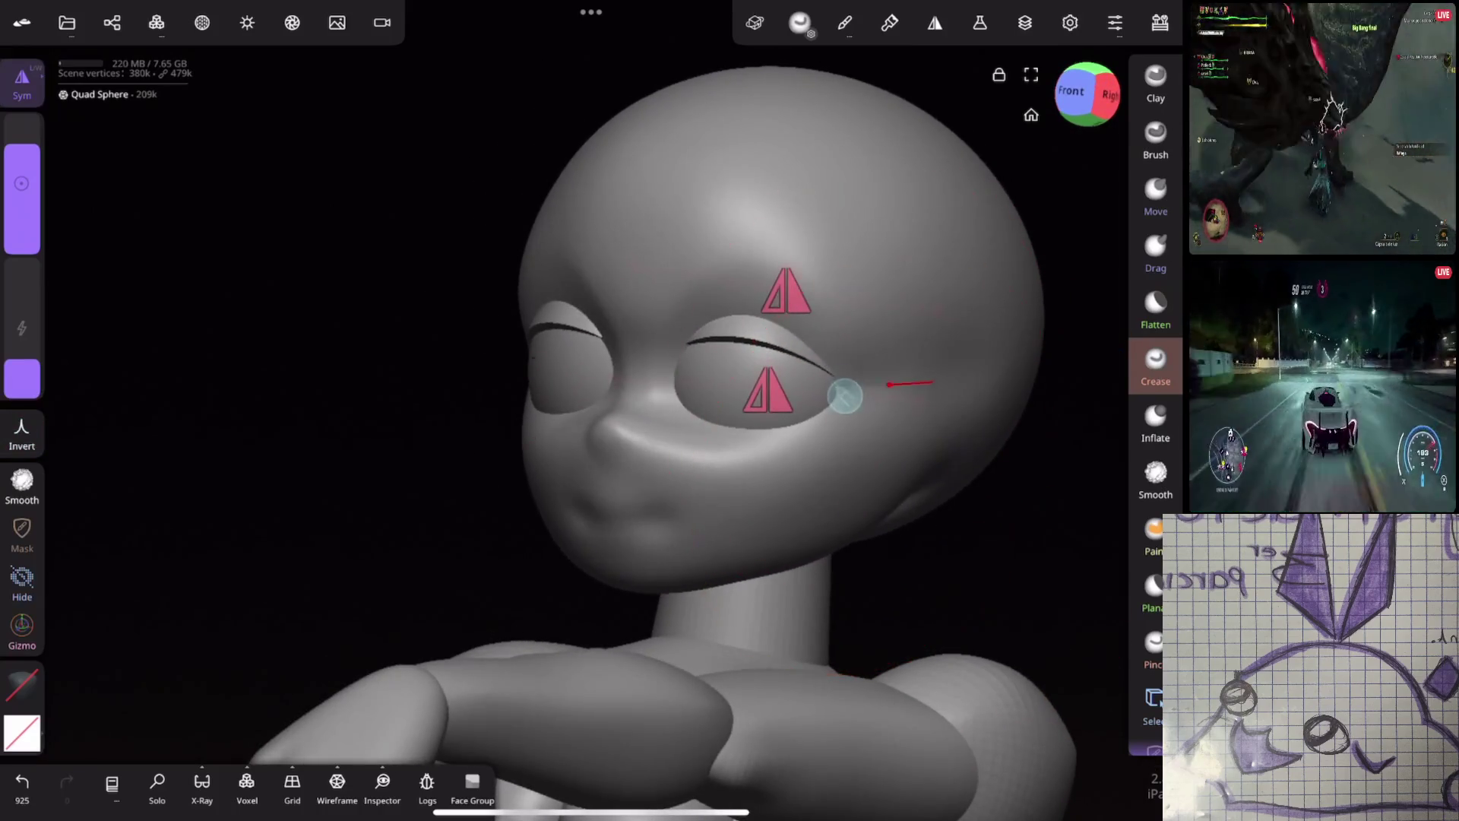
left_click(1155, 479)
left_click_drag(22, 228, 14, 248)
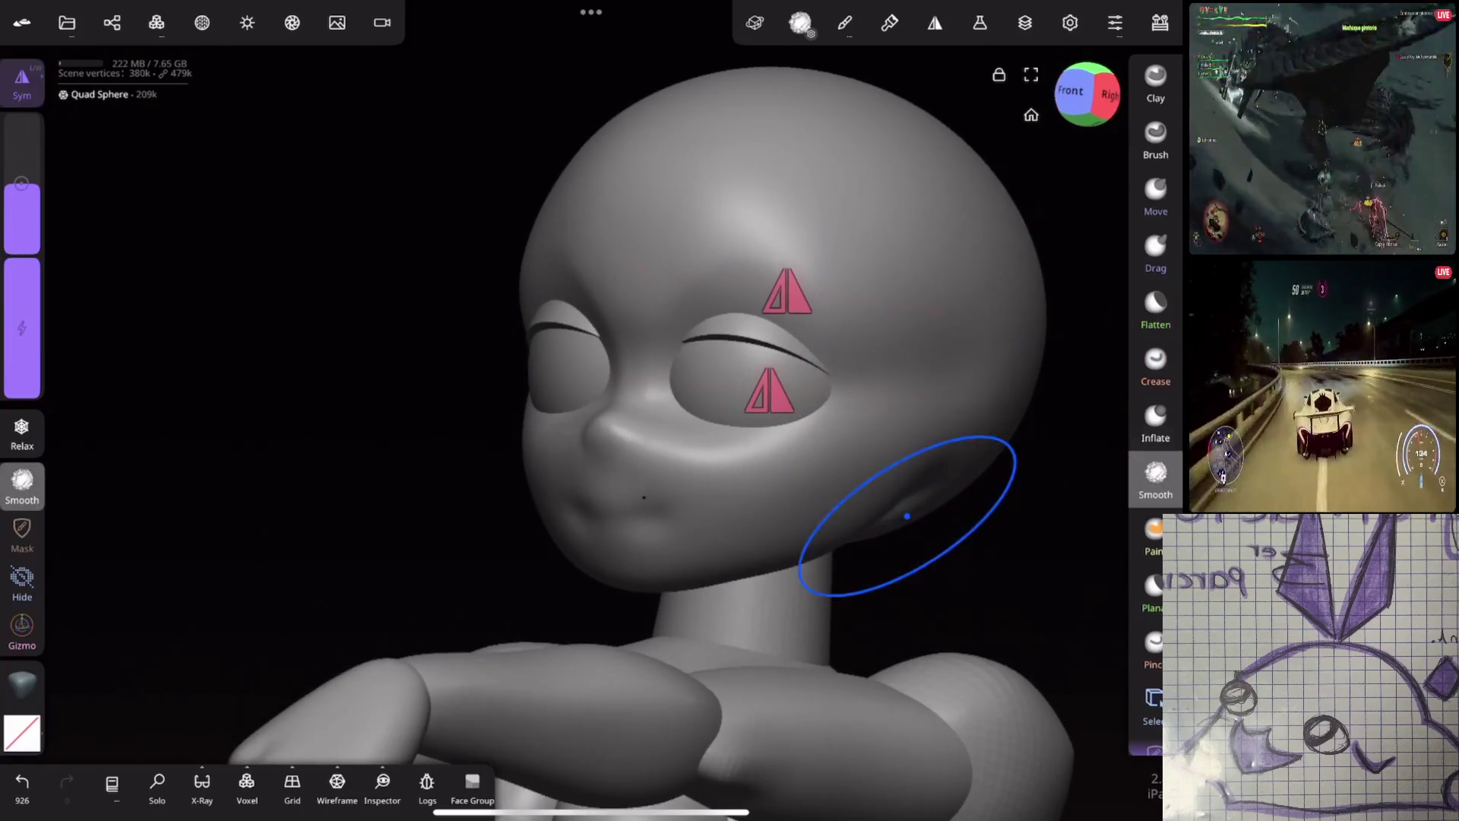
Inflate the cheek and jaw outline rounder and check it from the sides and front
left_click(1154, 422)
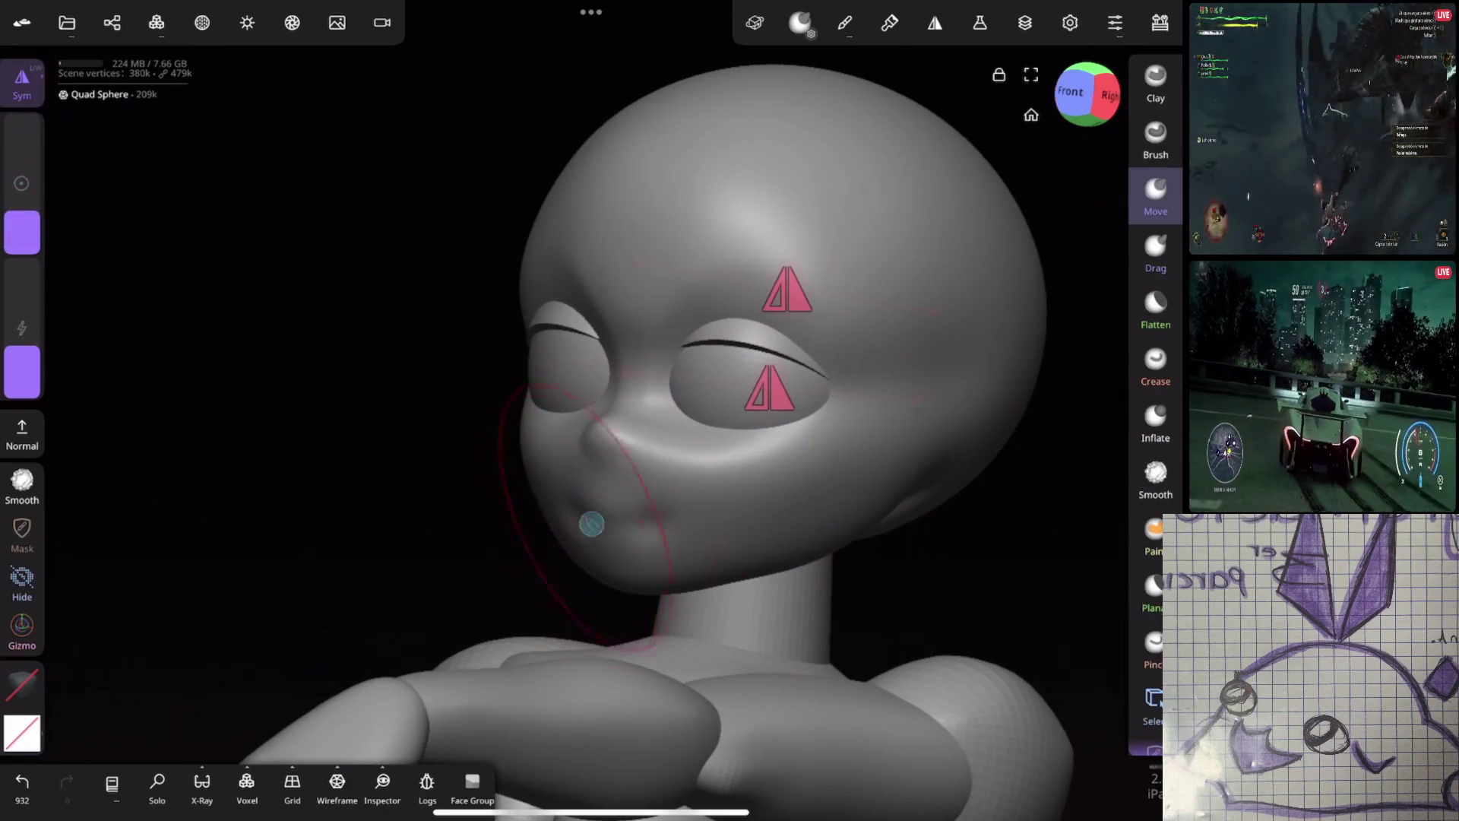
left_click_drag(866, 495, 846, 510)
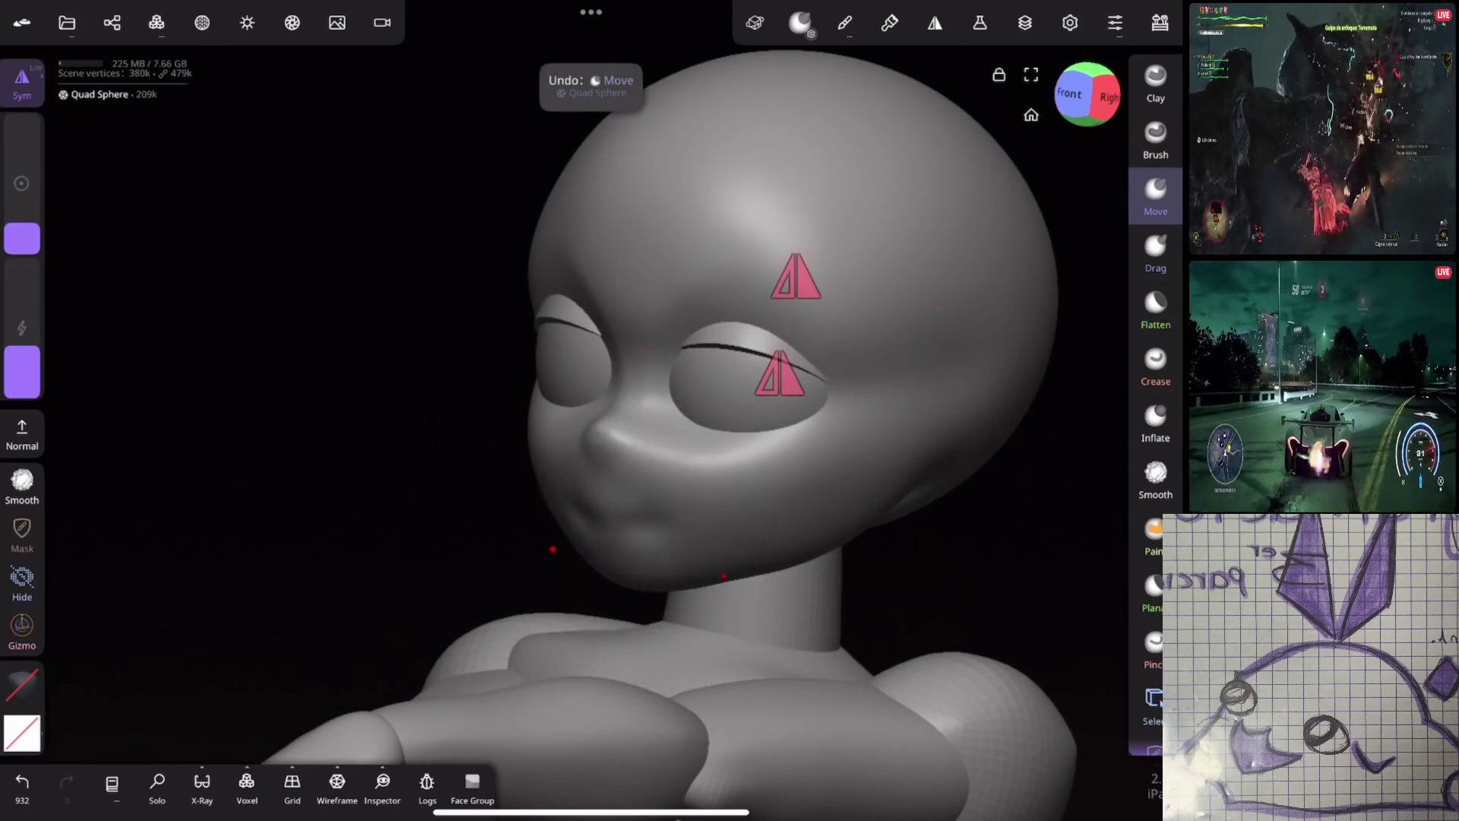
middle_click_drag(580, 519, 958, 528)
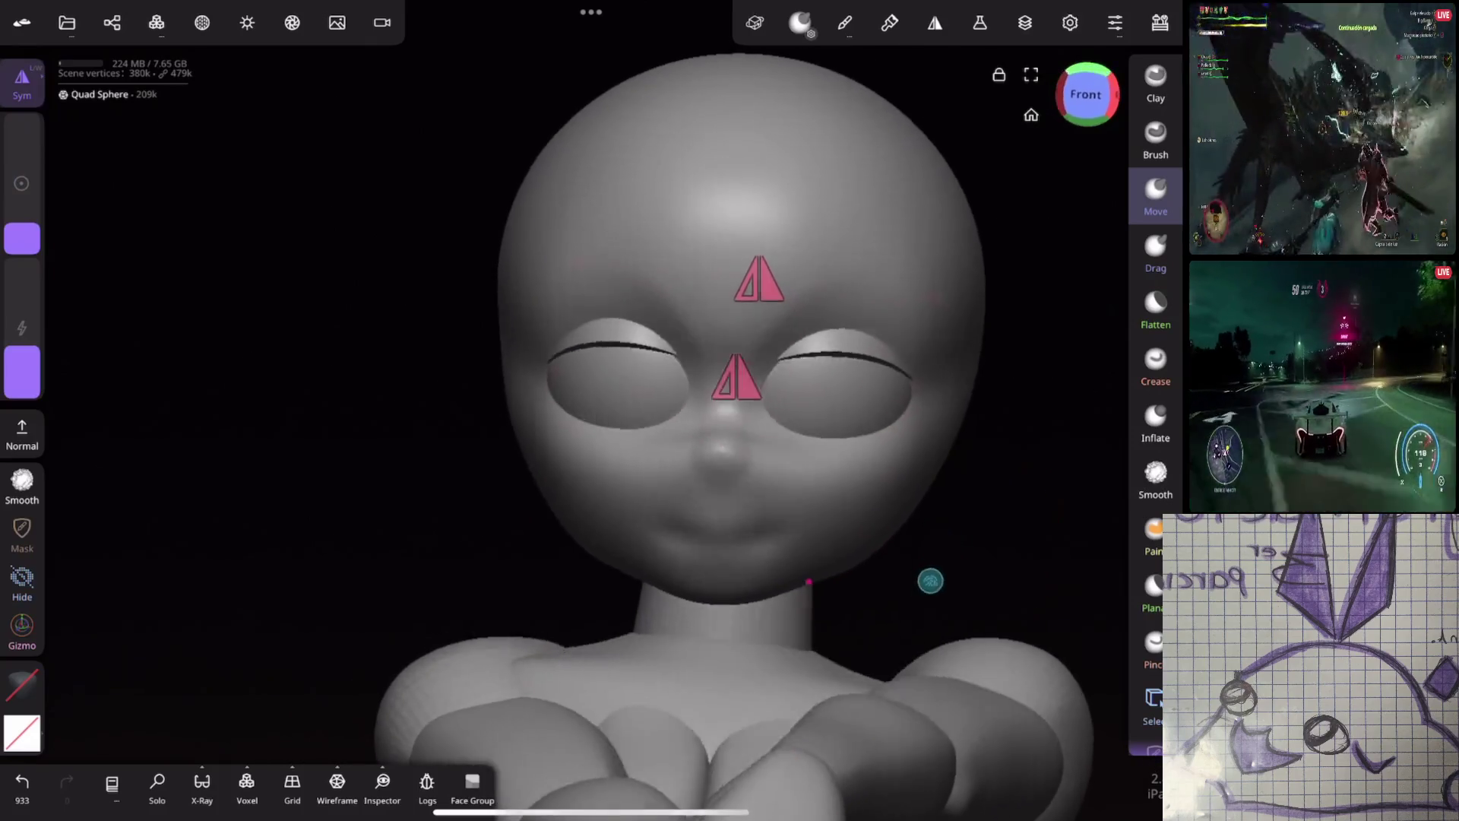
middle_click_drag(929, 581, 622, 550)
middle_click_drag(788, 528, 1016, 472)
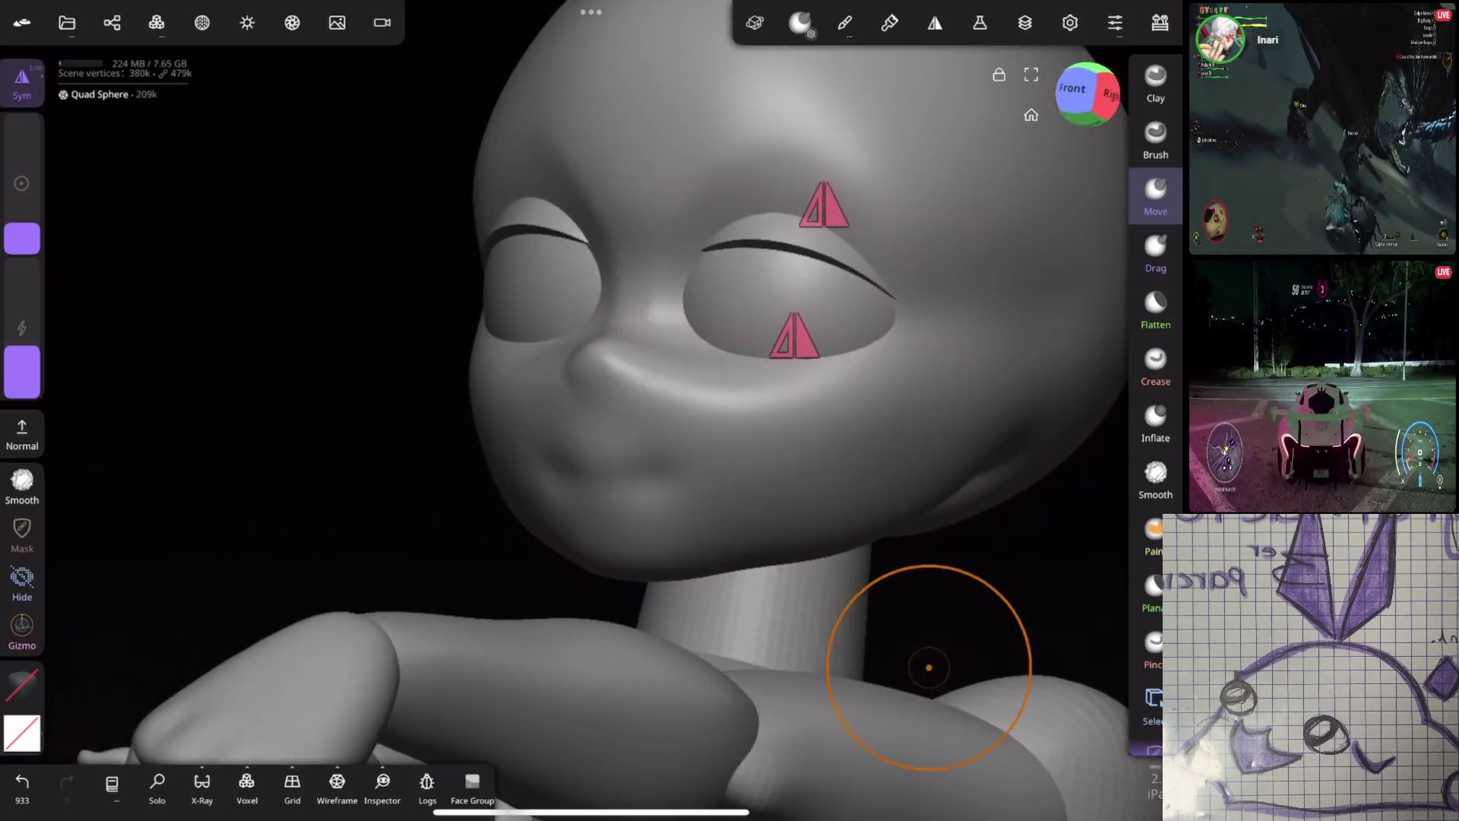
middle_click_drag(928, 669, 949, 360)
scroll(900, 484, "up", 3)
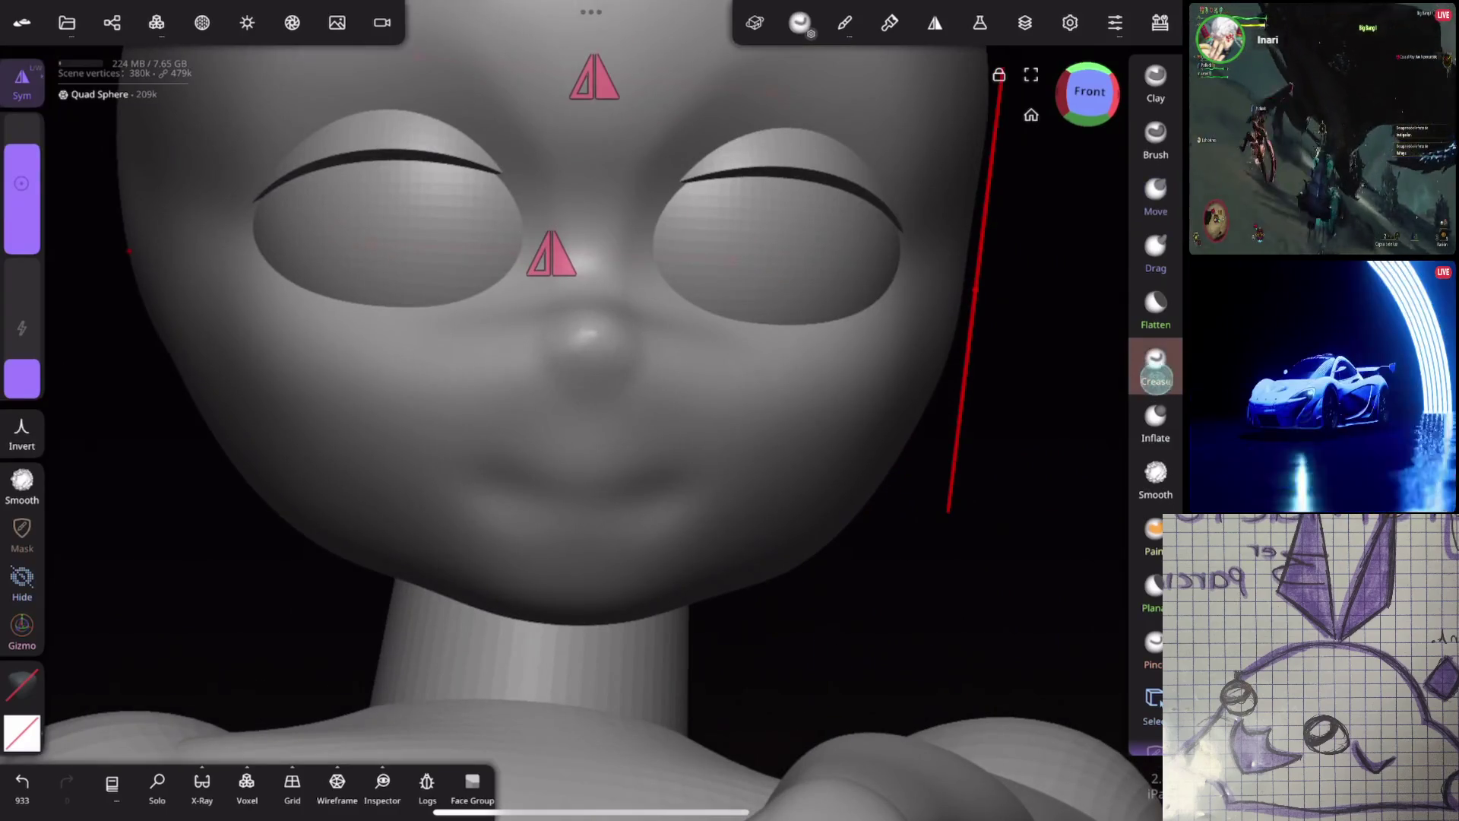
Pick the Move brush and study the mouth from front, side and three-quarter views
middle_click_drag(948, 510, 932, 420)
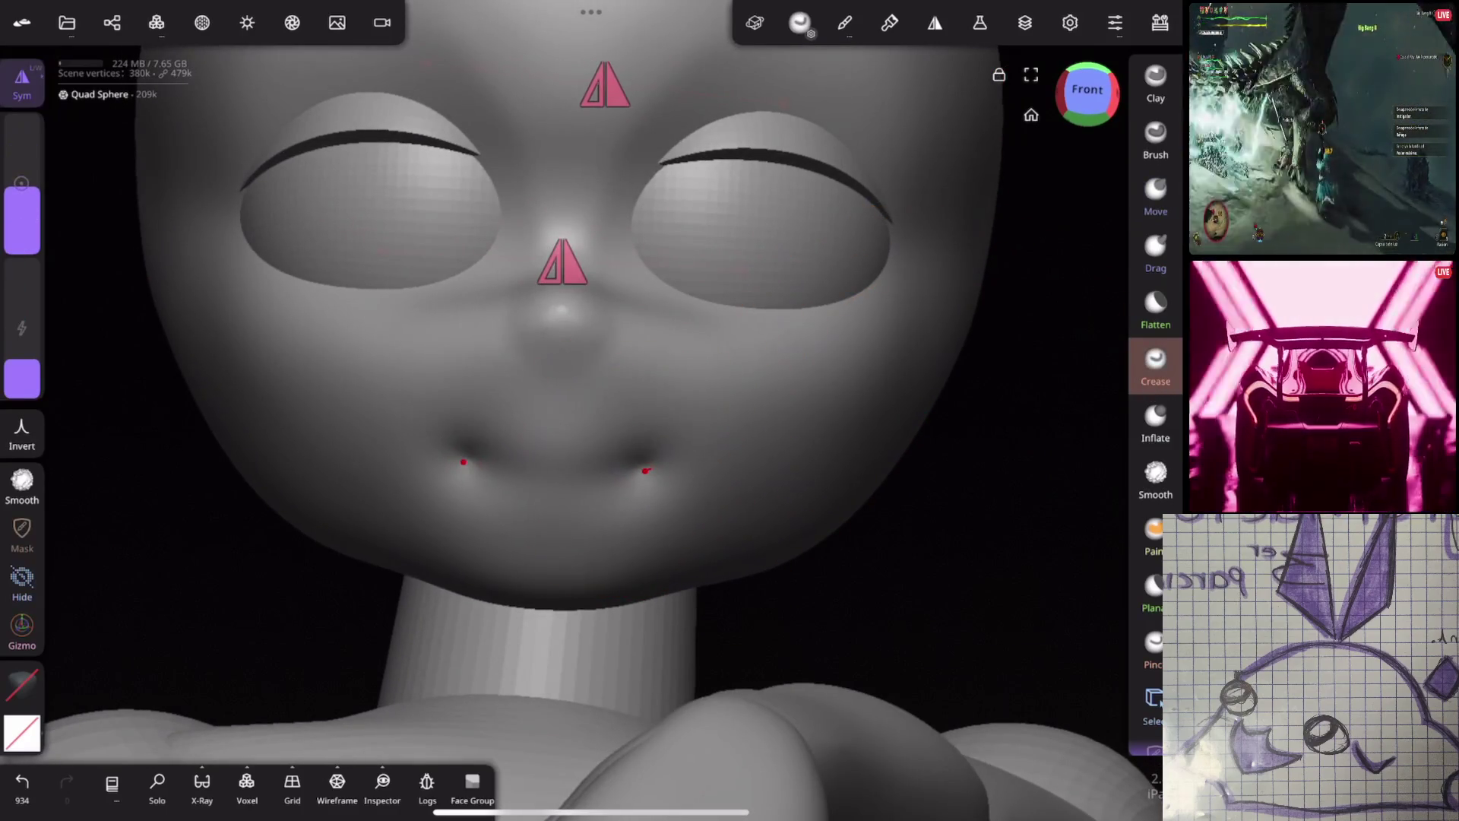
mouse_move(684, 479)
middle_mouse_down()
mouse_move(854, 456)
mouse_move(853, 414)
middle_mouse_up()
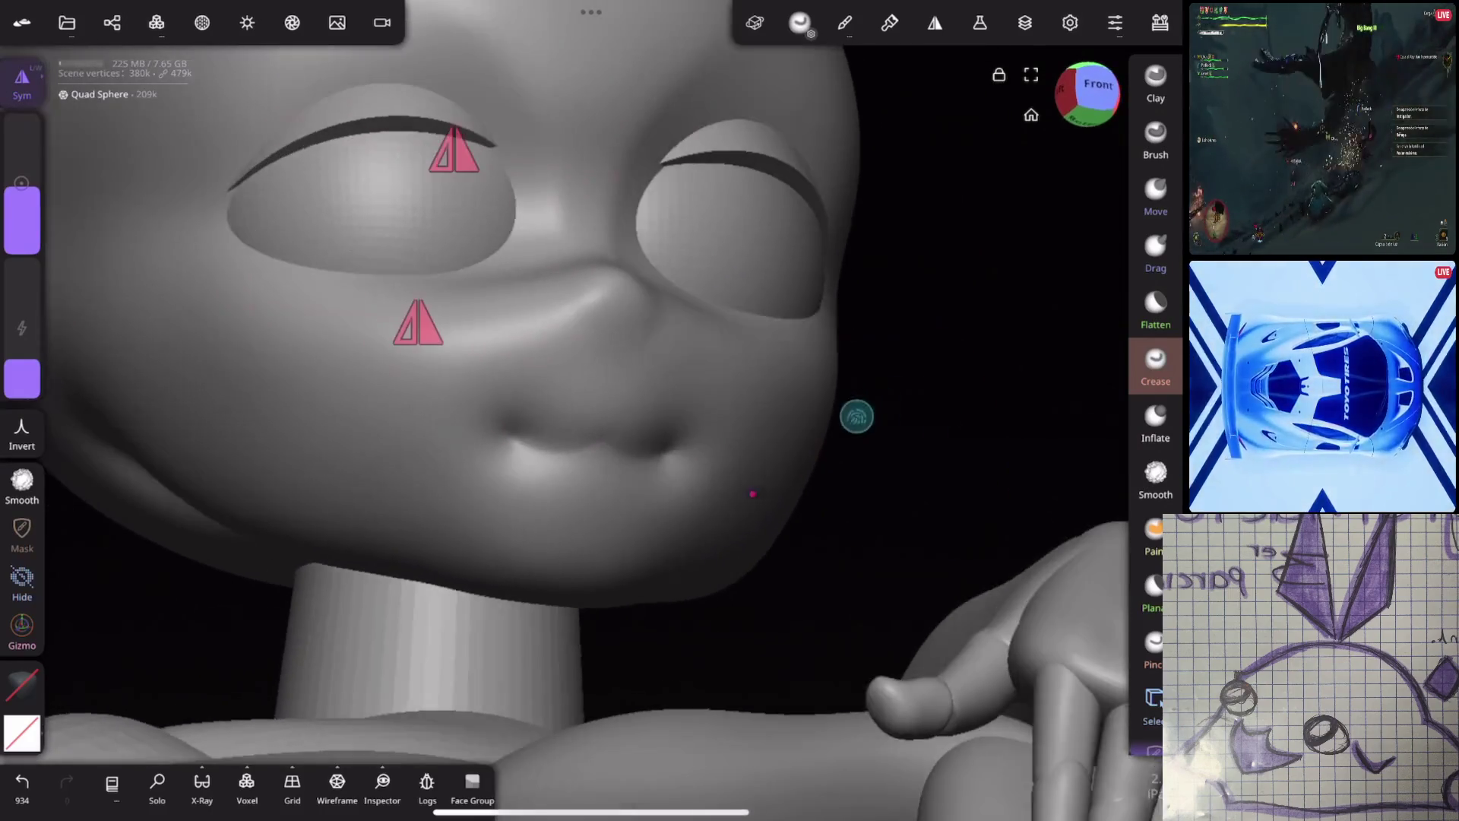
scroll(930, 306, "up", 3)
middle_click_drag(931, 306, 815, 365)
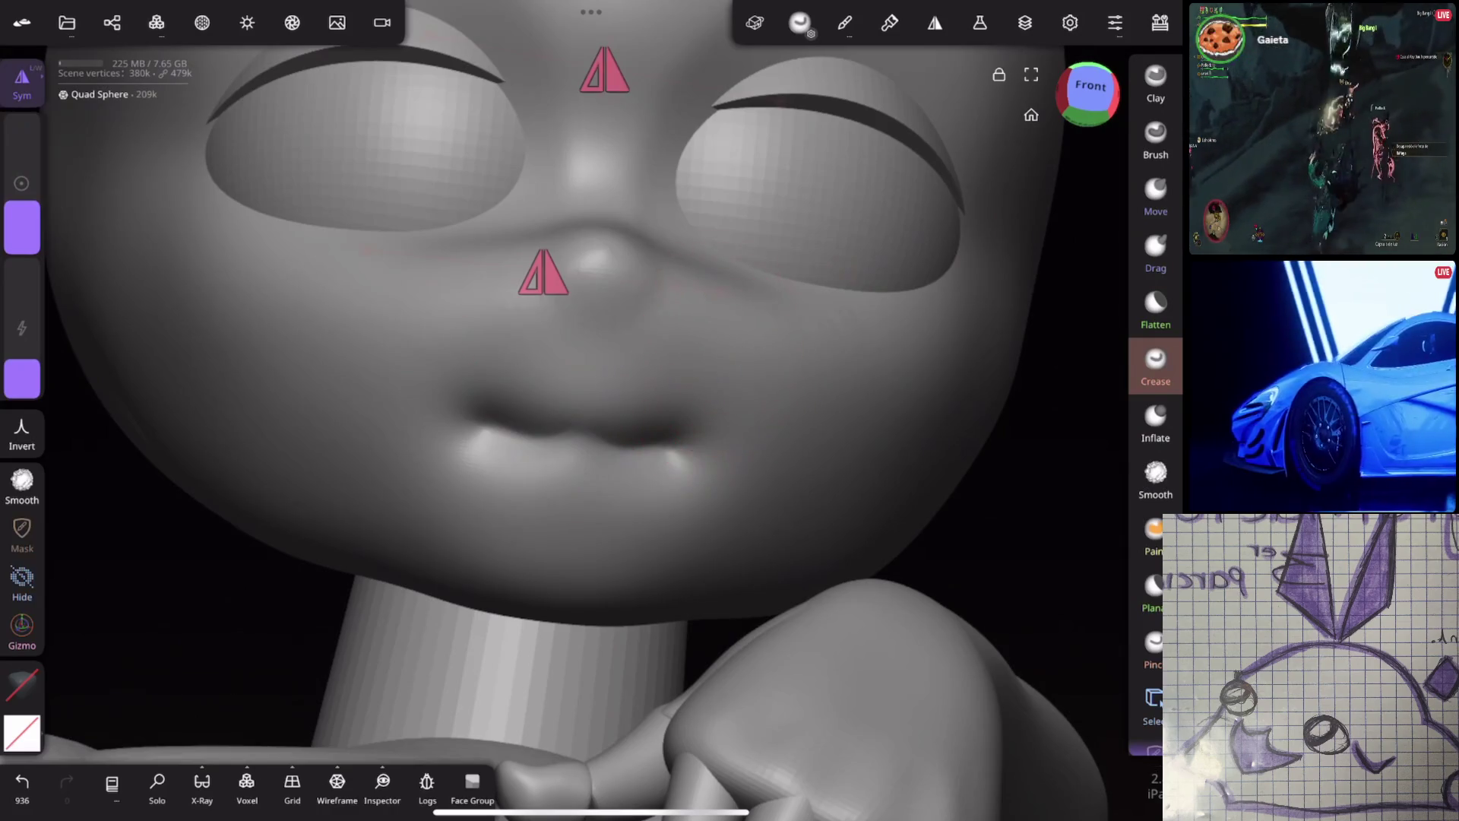
left_click(1155, 194)
scroll(928, 378, "down", 2)
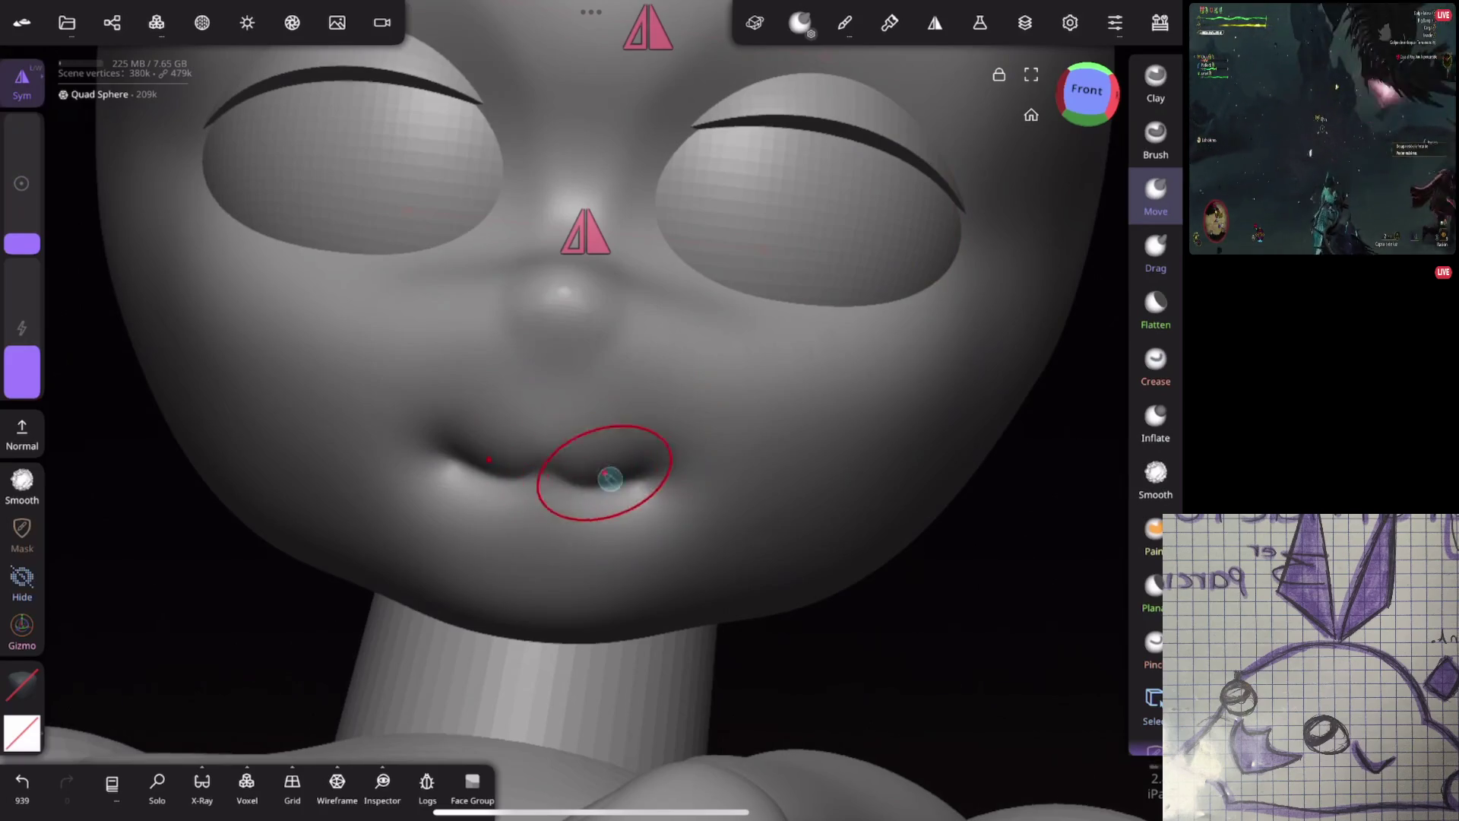
mouse_move(660, 449)
left_mouse_down()
mouse_move(923, 401)
mouse_move(833, 418)
left_mouse_up()
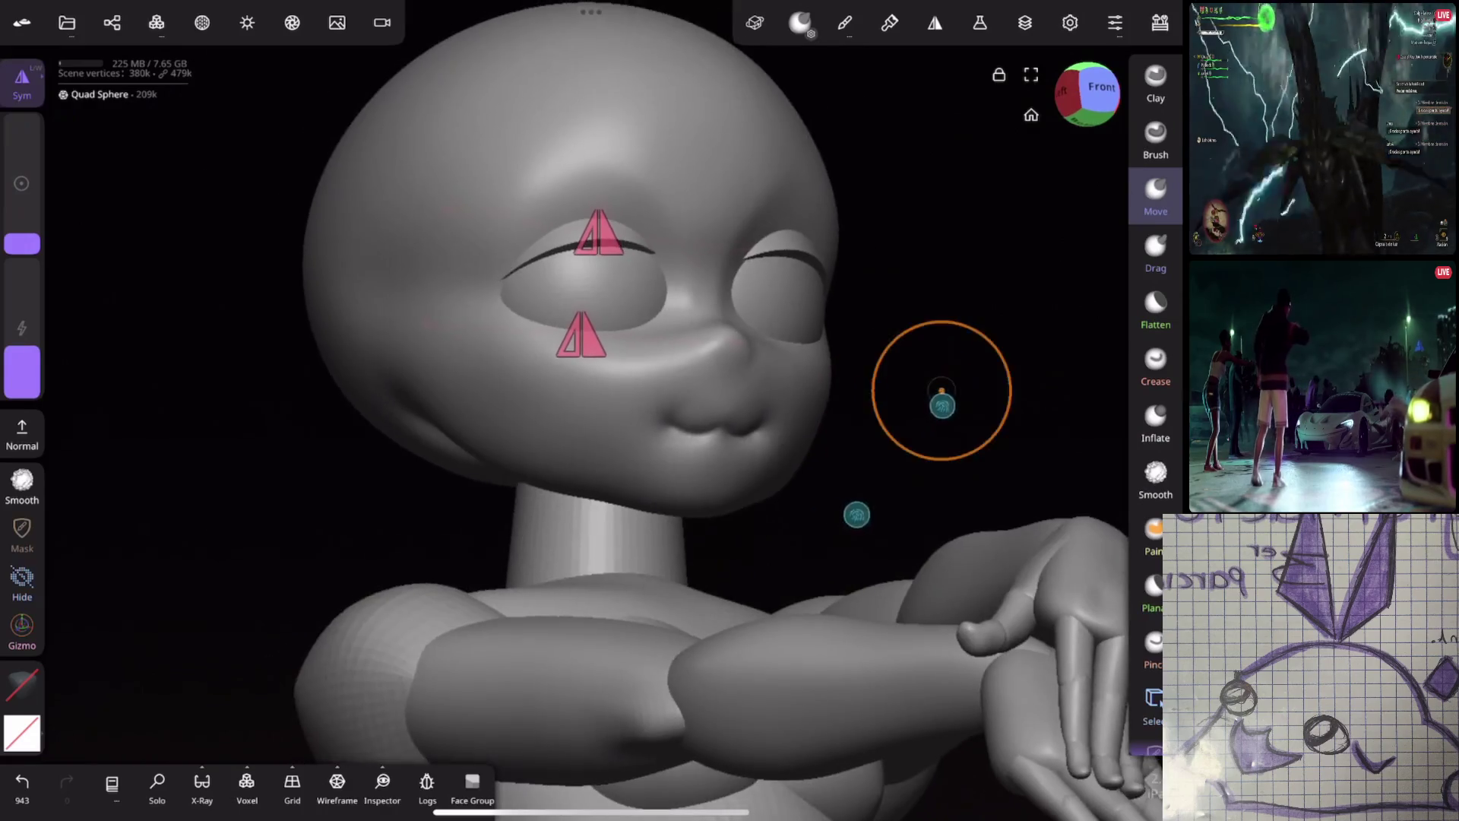
mouse_move(594, 457)
left_mouse_down()
mouse_move(725, 414)
mouse_move(759, 422)
left_mouse_up()
scroll(906, 522, "up", 3)
mouse_move(1009, 310)
left_mouse_down()
mouse_move(870, 333)
mouse_move(969, 326)
left_mouse_up()
scroll(777, 673, "up", 5)
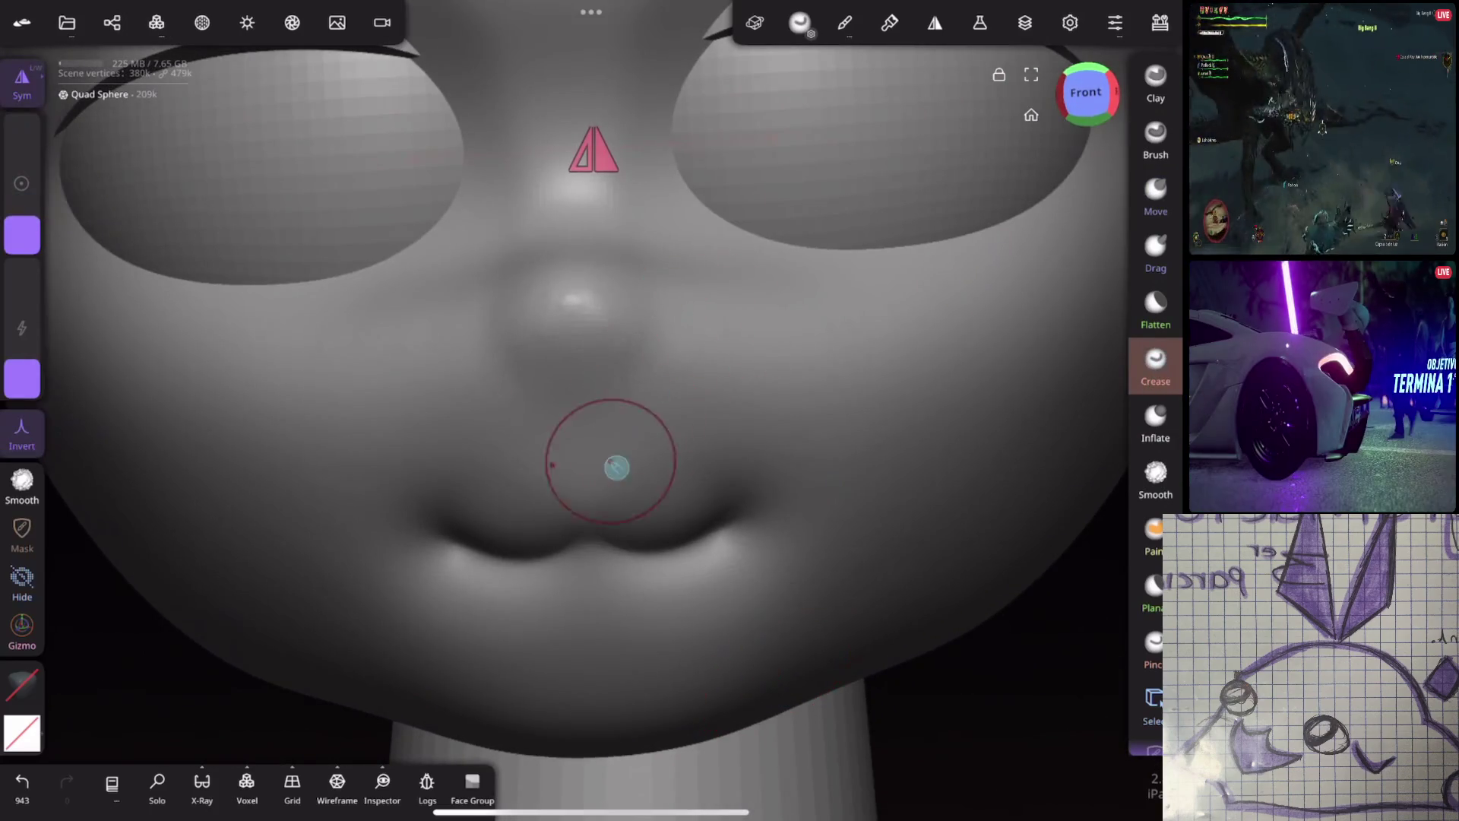
Check the shaped lips in profile and size the Move brush over the lips
mouse_move(776, 452)
left_mouse_down()
mouse_move(925, 498)
mouse_move(1004, 473)
mouse_move(879, 478)
mouse_move(935, 505)
mouse_move(804, 377)
left_mouse_up()
scroll(938, 361, "up", 2)
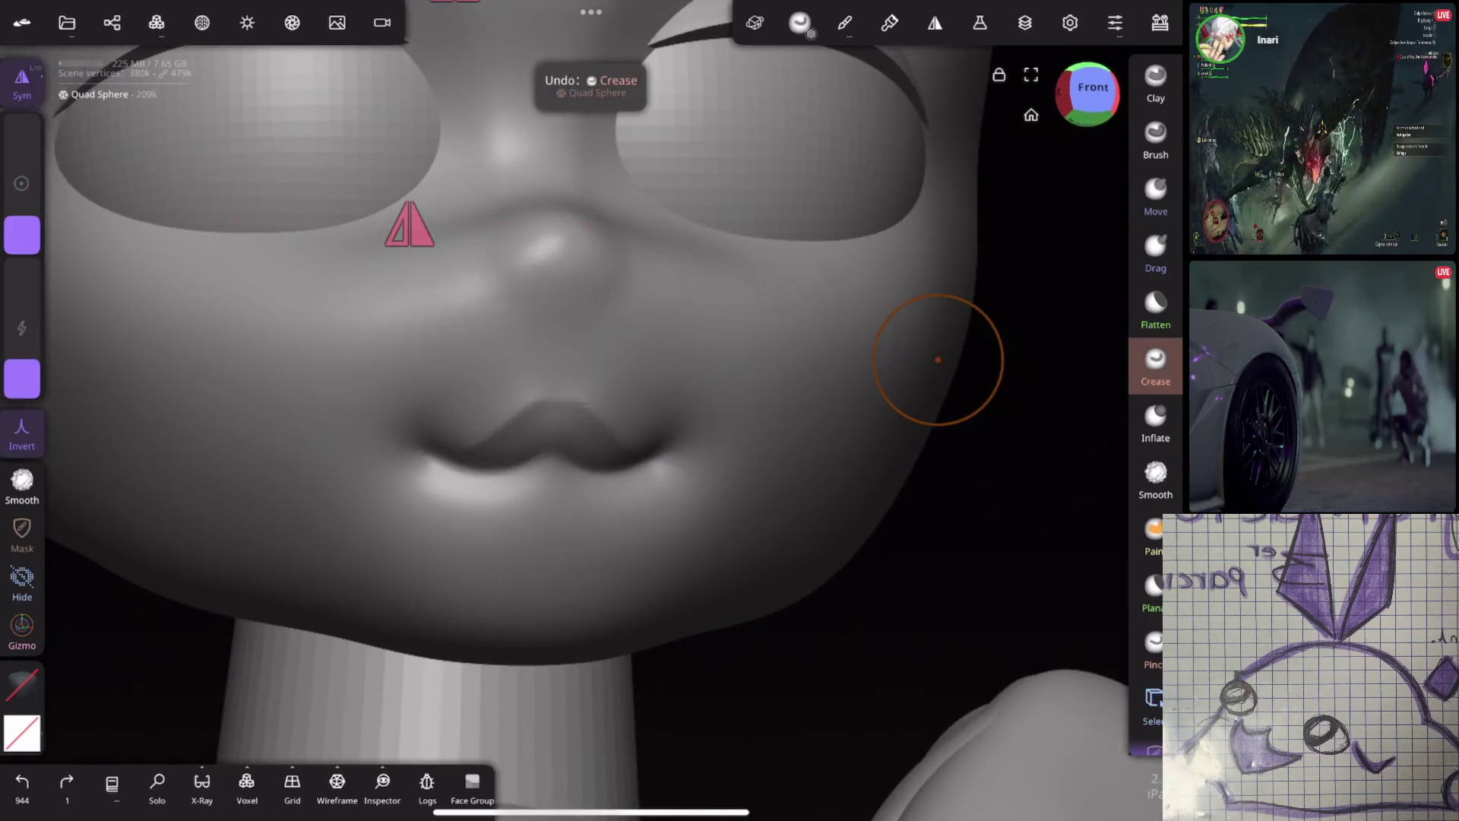
scroll(938, 361, "up", 2)
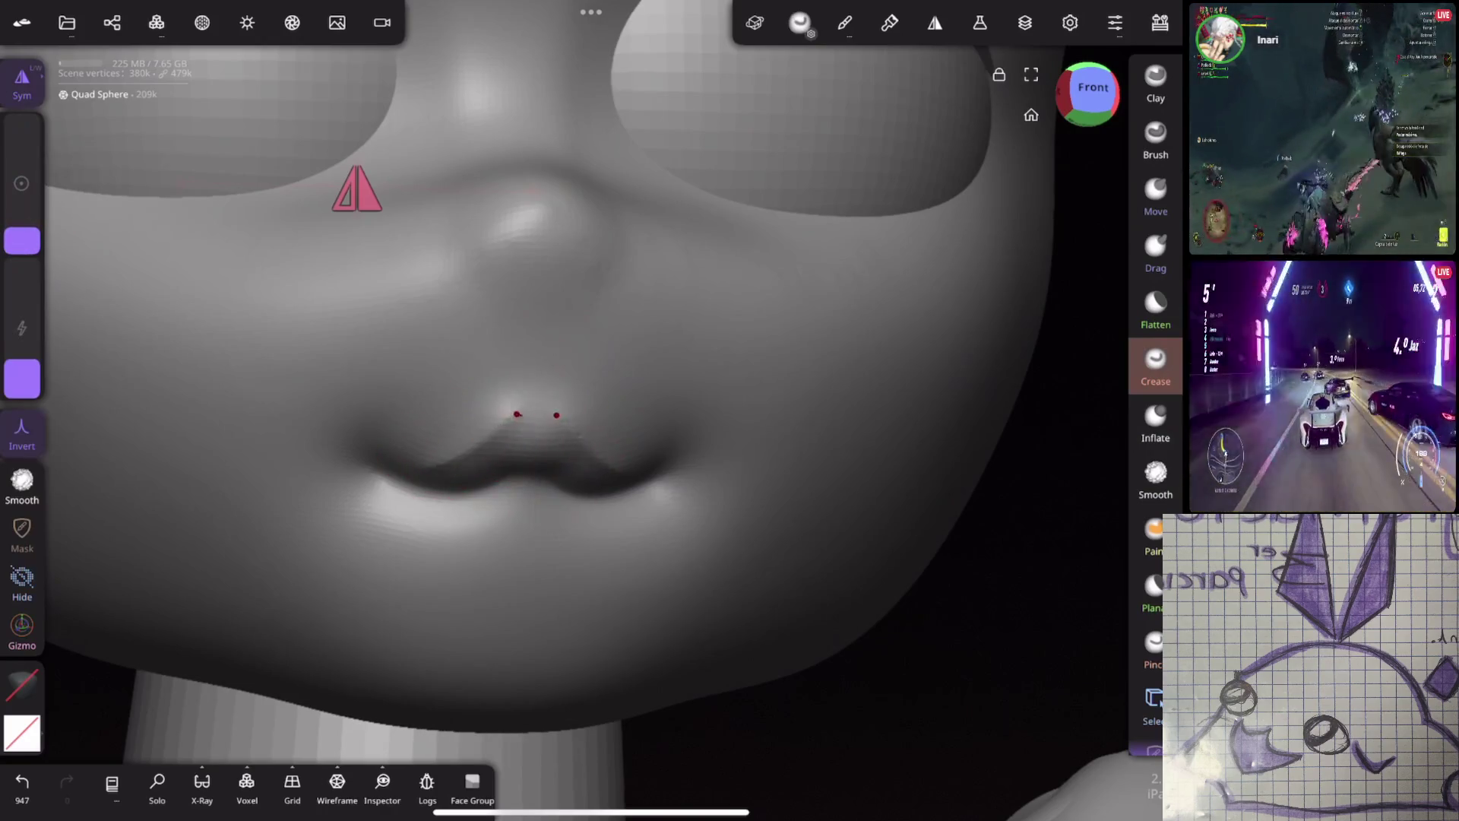
middle_click_drag(929, 466, 729, 524)
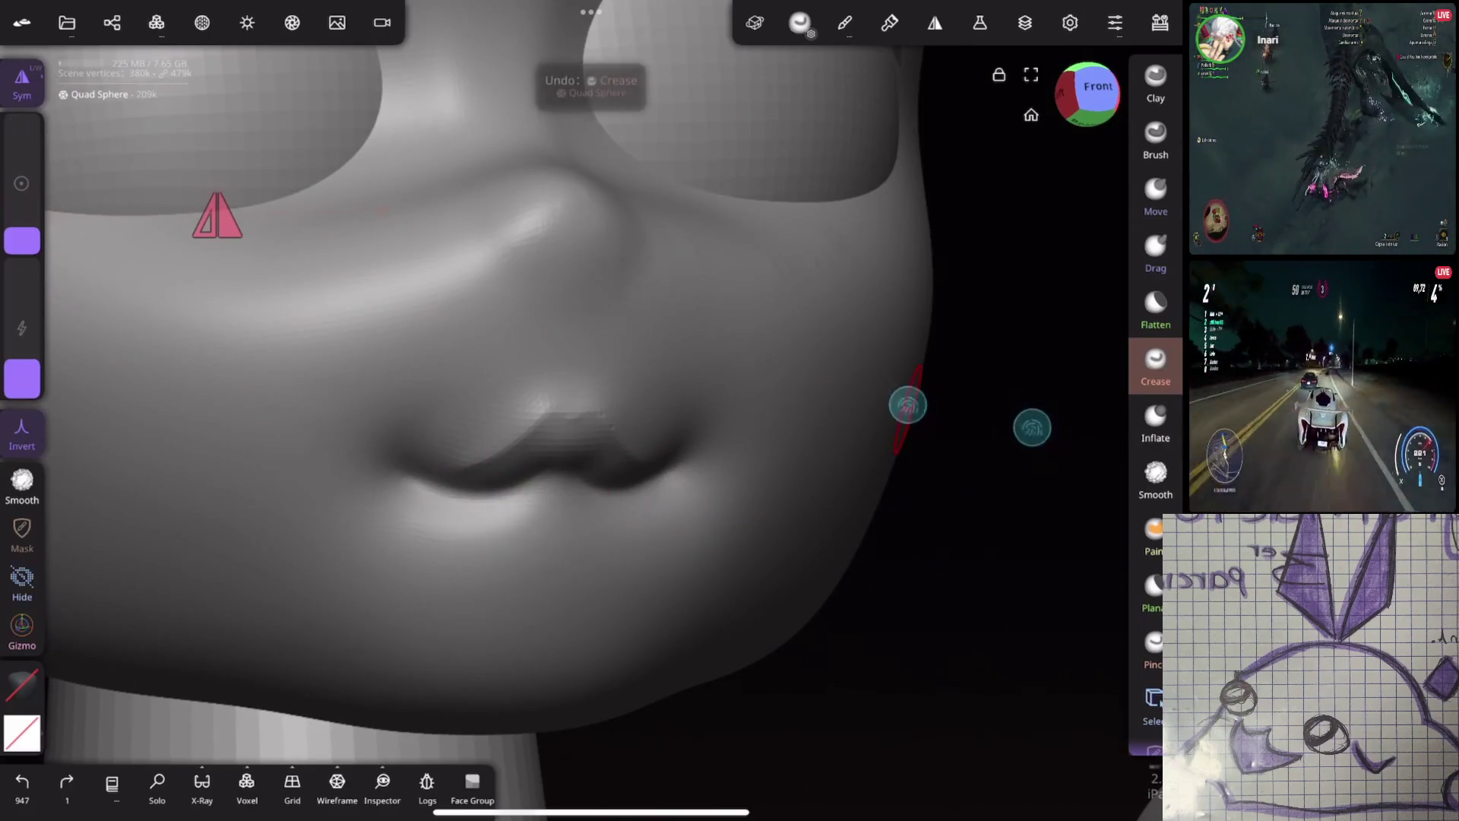
middle_click_drag(908, 405, 854, 329)
left_click_drag(21, 183, 14, 205)
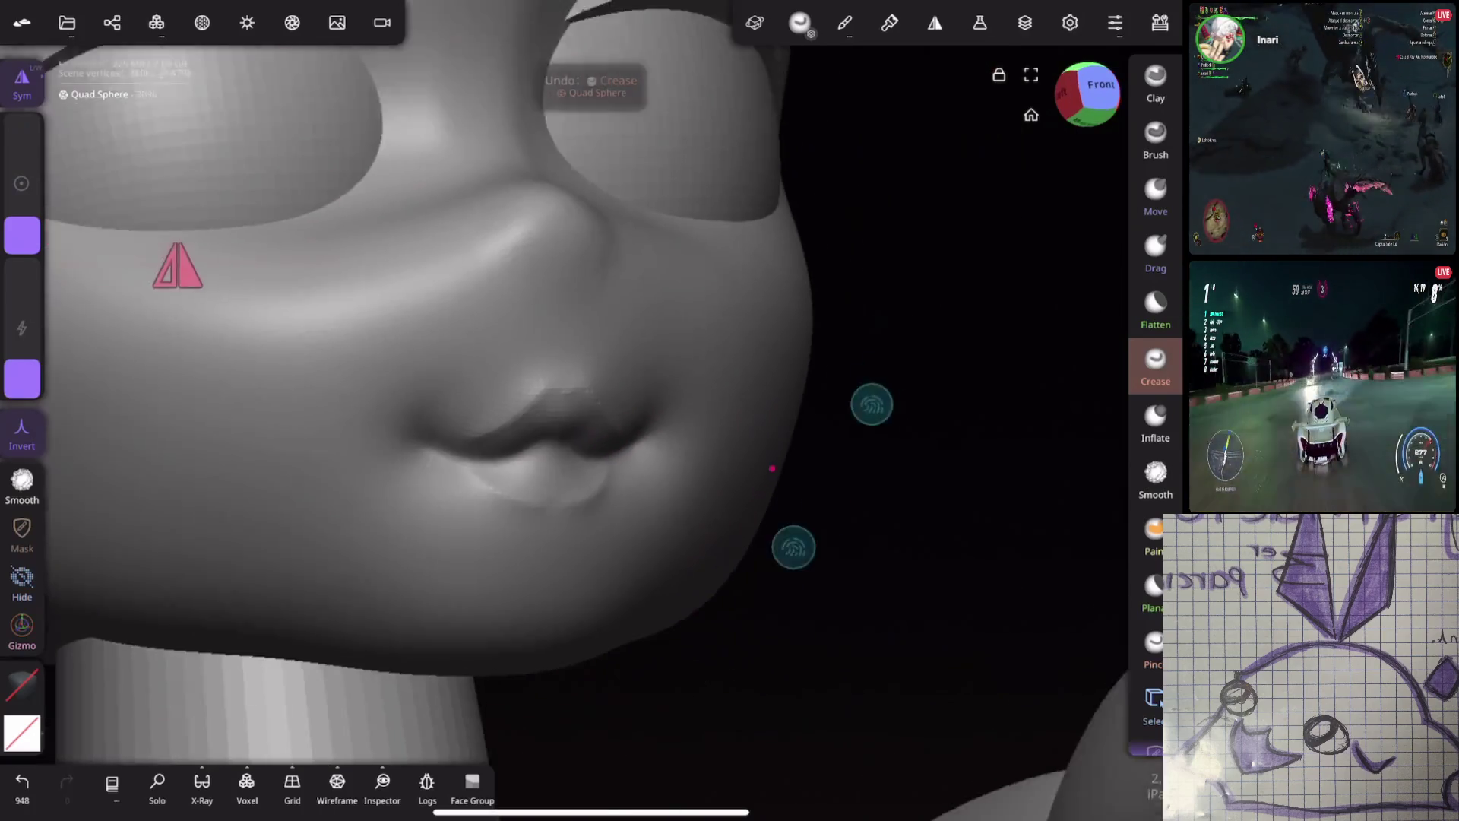
middle_click_drag(870, 404, 837, 382)
left_click_drag(20, 183, 20, 199)
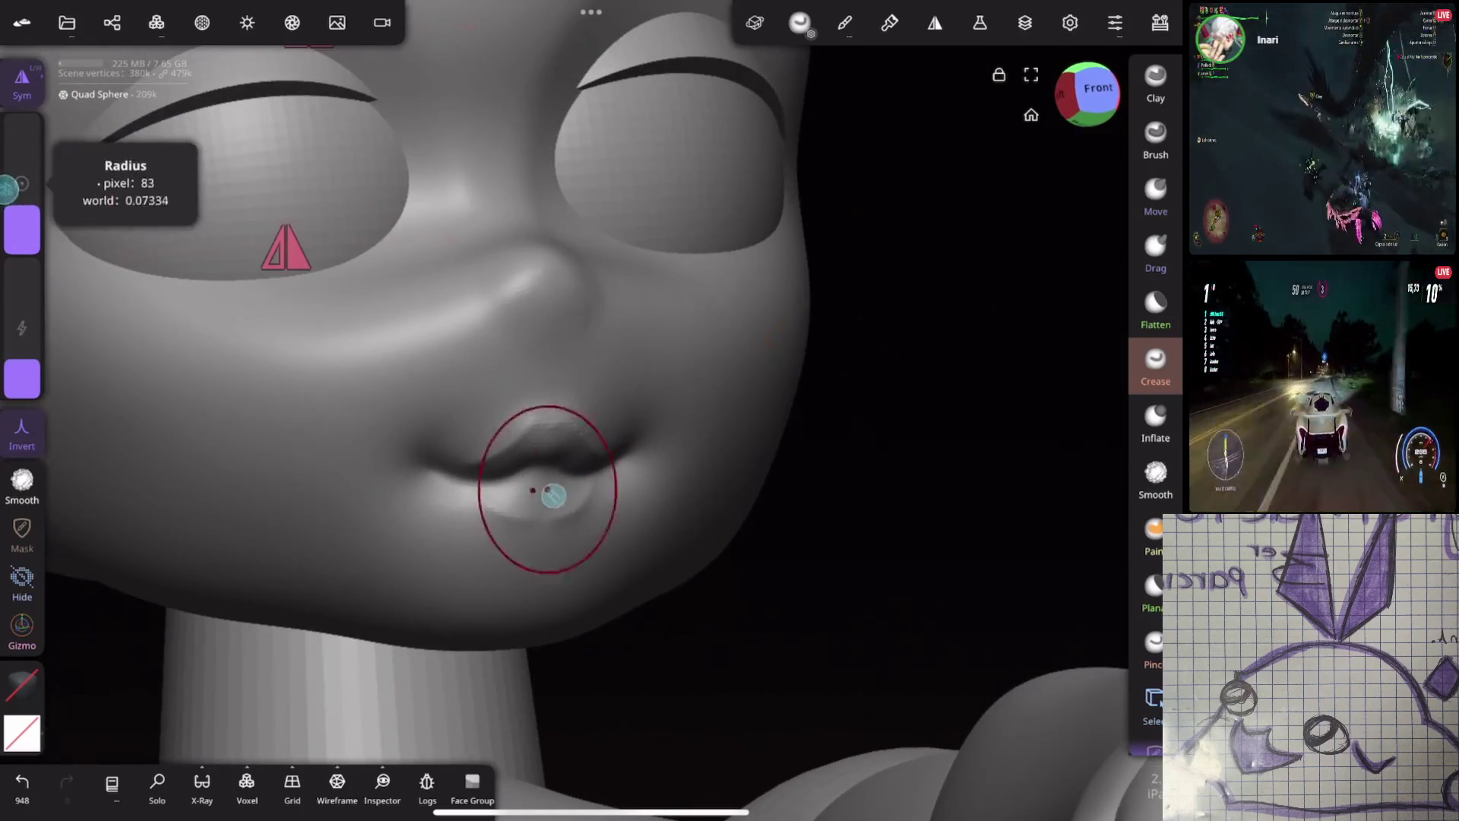
Inflate the lips so both upper and lower lip puff up fuller
mouse_move(890, 342)
middle_mouse_down()
mouse_move(915, 309)
mouse_move(1011, 268)
middle_mouse_up()
left_click(1155, 421)
left_click_drag(22, 182, 20, 199)
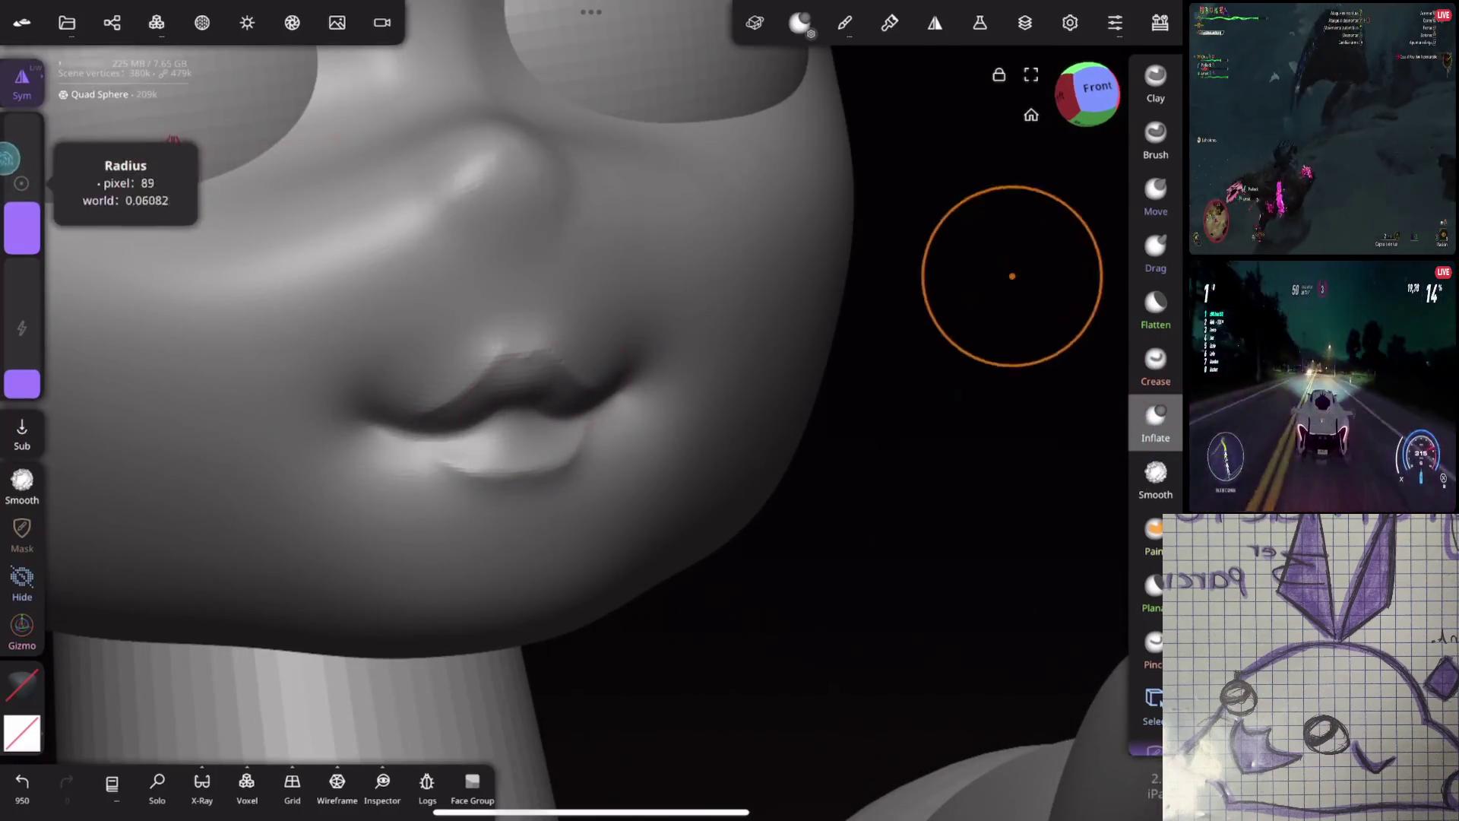
left_click_drag(502, 428, 585, 377)
left_click_drag(563, 433, 551, 424)
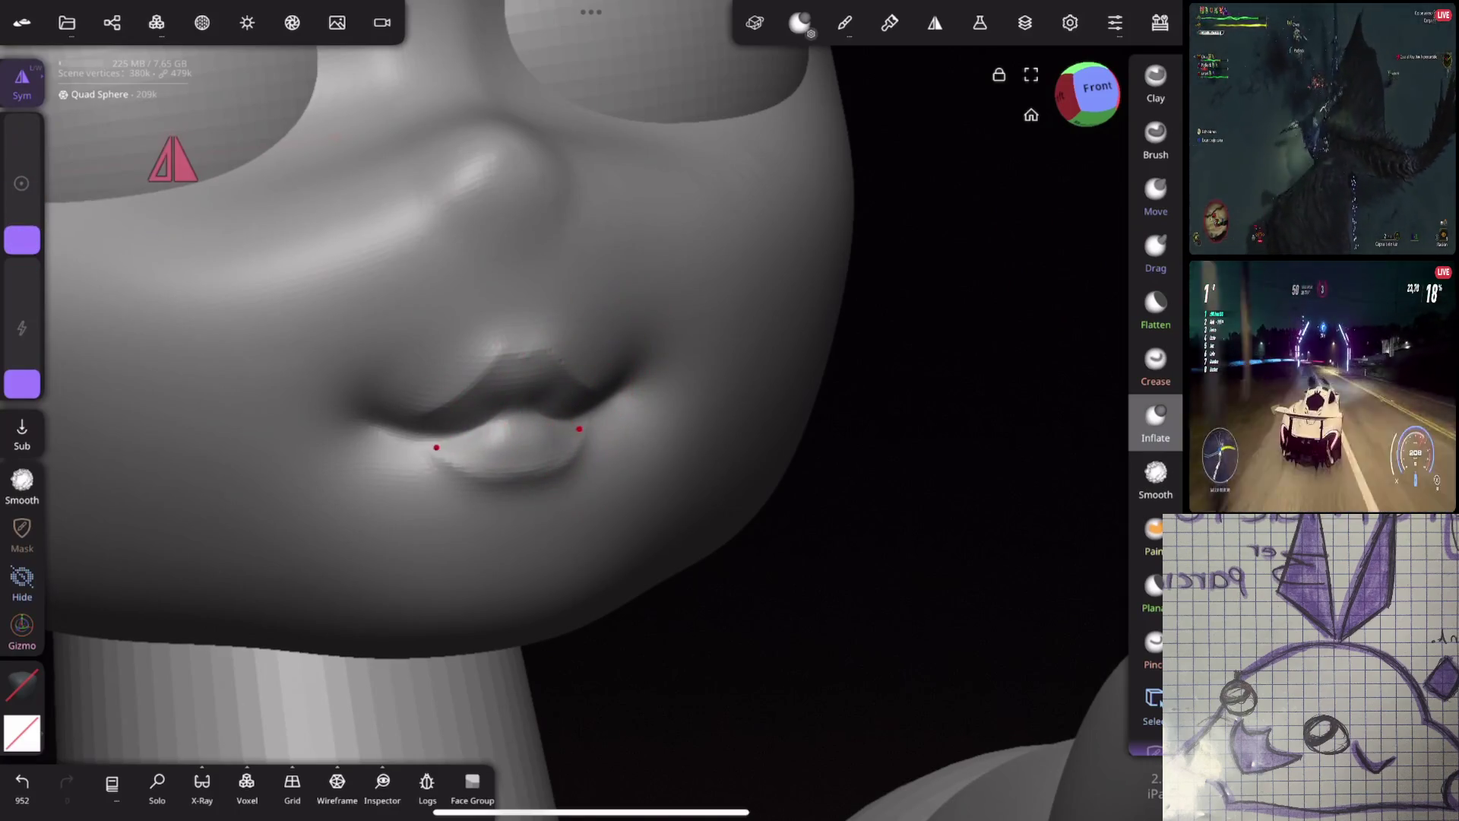
left_click_drag(579, 423, 599, 402)
scroll(828, 349, "down", 5)
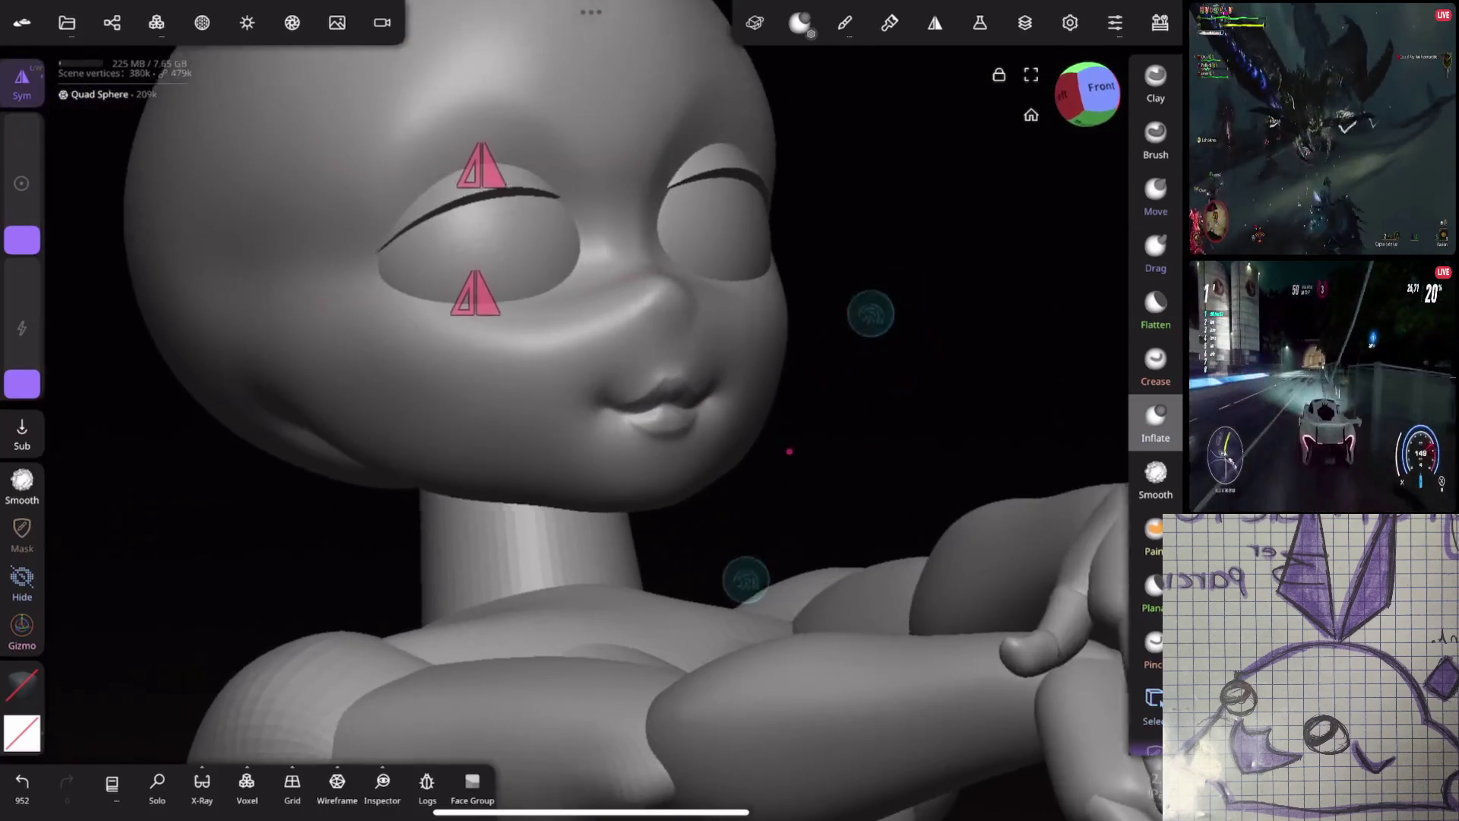
Smooth the lip surface with a larger brush and zoom in close on the lips for creasing
middle_click_drag(874, 312, 797, 333)
scroll(797, 334, "up", 3)
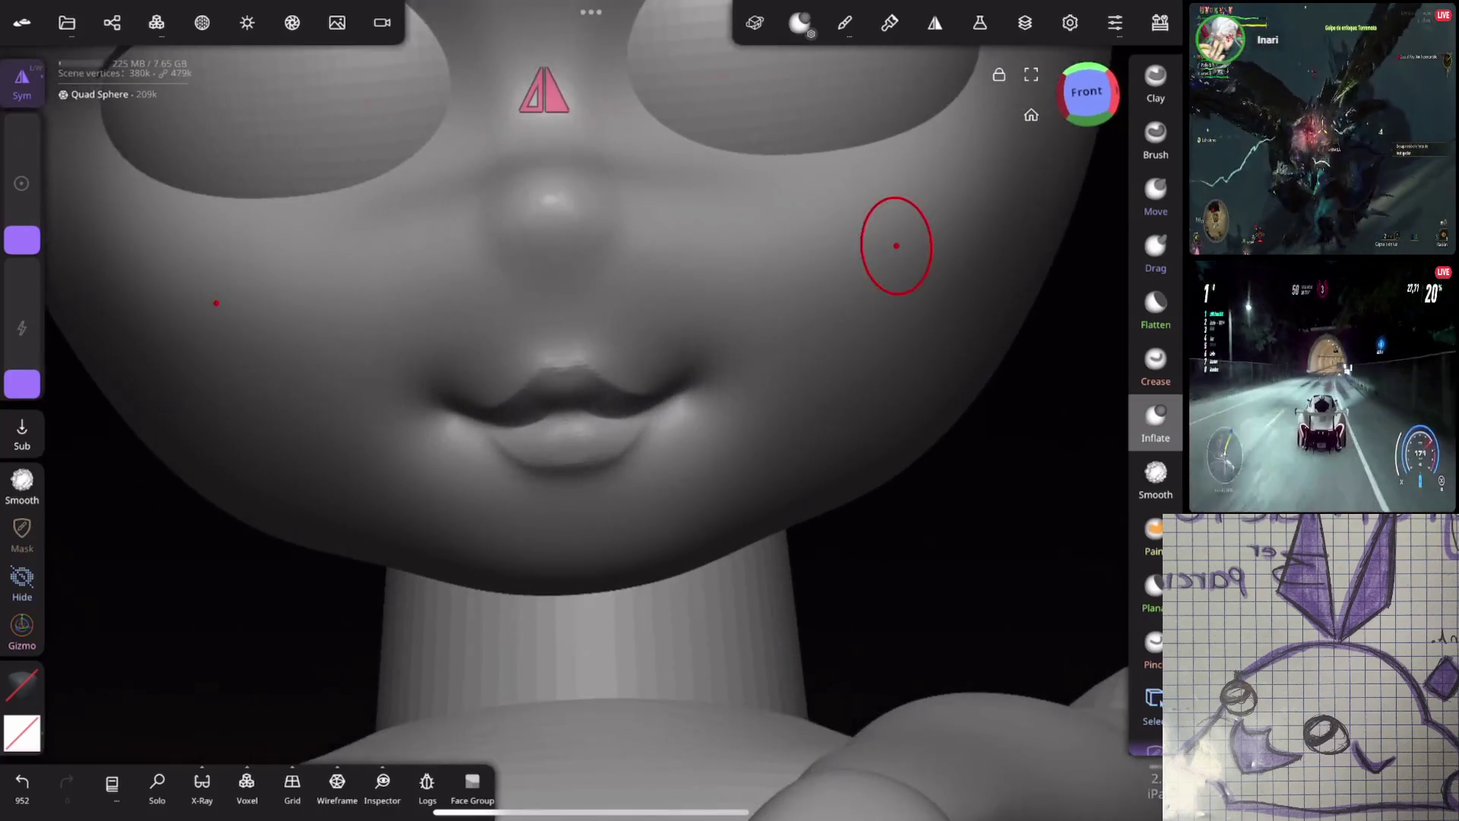
left_click(1154, 480)
left_click_drag(22, 376, 22, 274)
left_click_drag(571, 457, 605, 473)
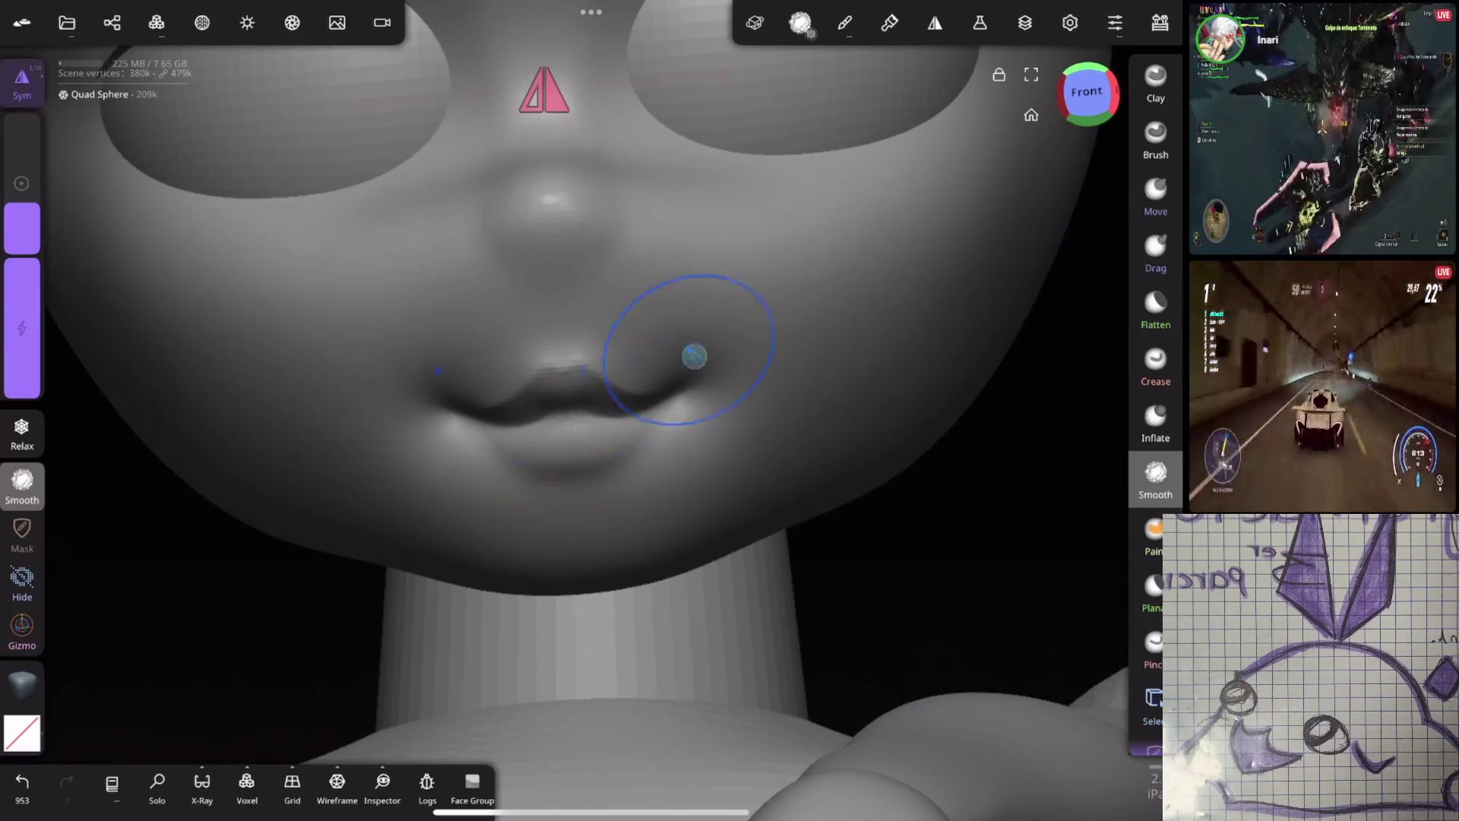
middle_click_drag(832, 433, 783, 609)
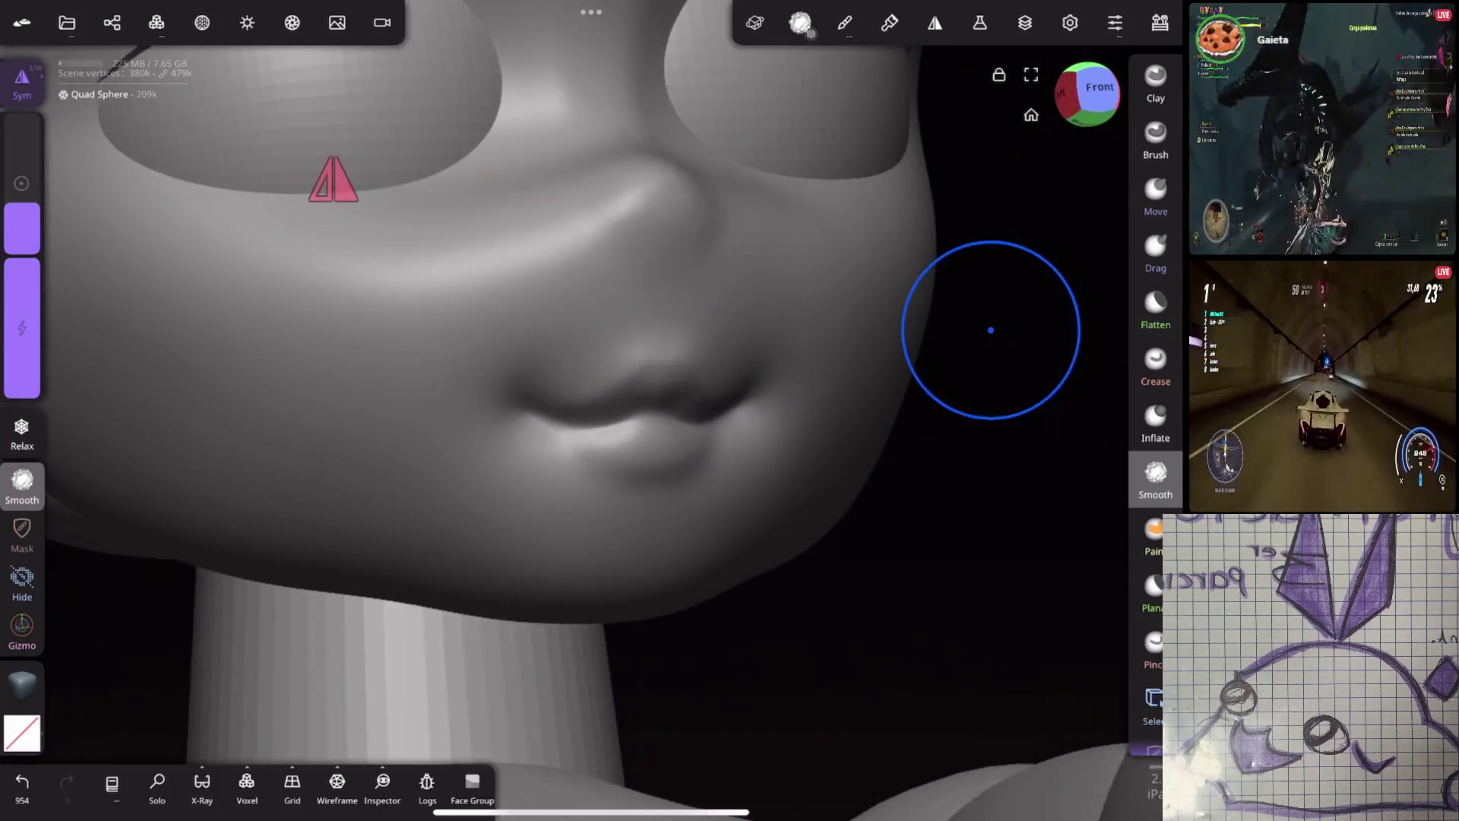
middle_click_drag(987, 326, 901, 453)
left_click(1155, 363)
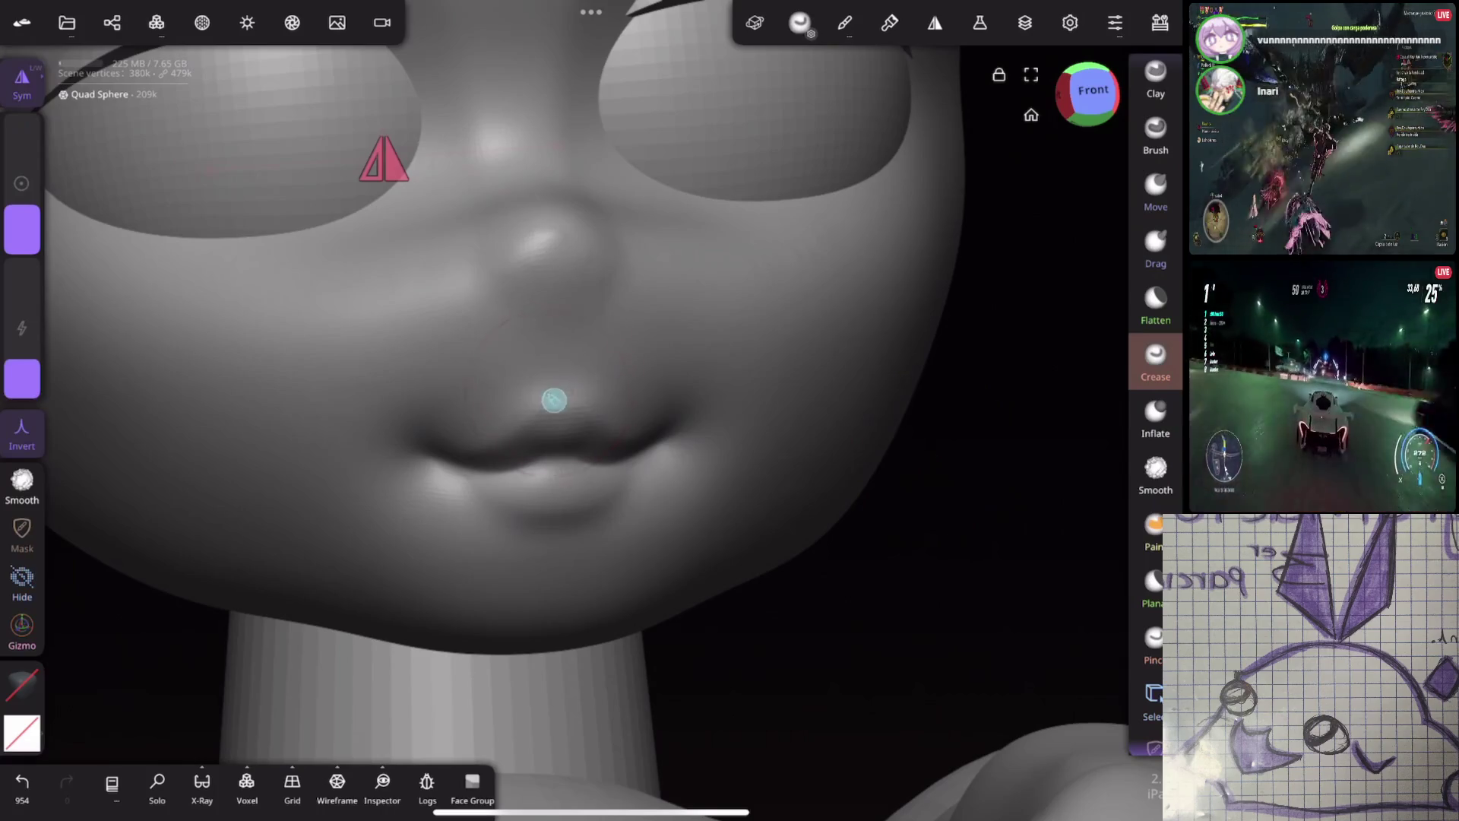
Crease the line between the lips, then try a Move push on the lower lip and undo it
left_click_drag(22, 229, 22, 235)
mouse_move(527, 427)
left_mouse_down()
mouse_move(594, 423)
mouse_move(579, 411)
left_mouse_up()
middle_click_drag(556, 369, 919, 450)
mouse_move(1014, 408)
middle_mouse_down()
mouse_move(935, 306)
mouse_move(768, 417)
middle_mouse_up()
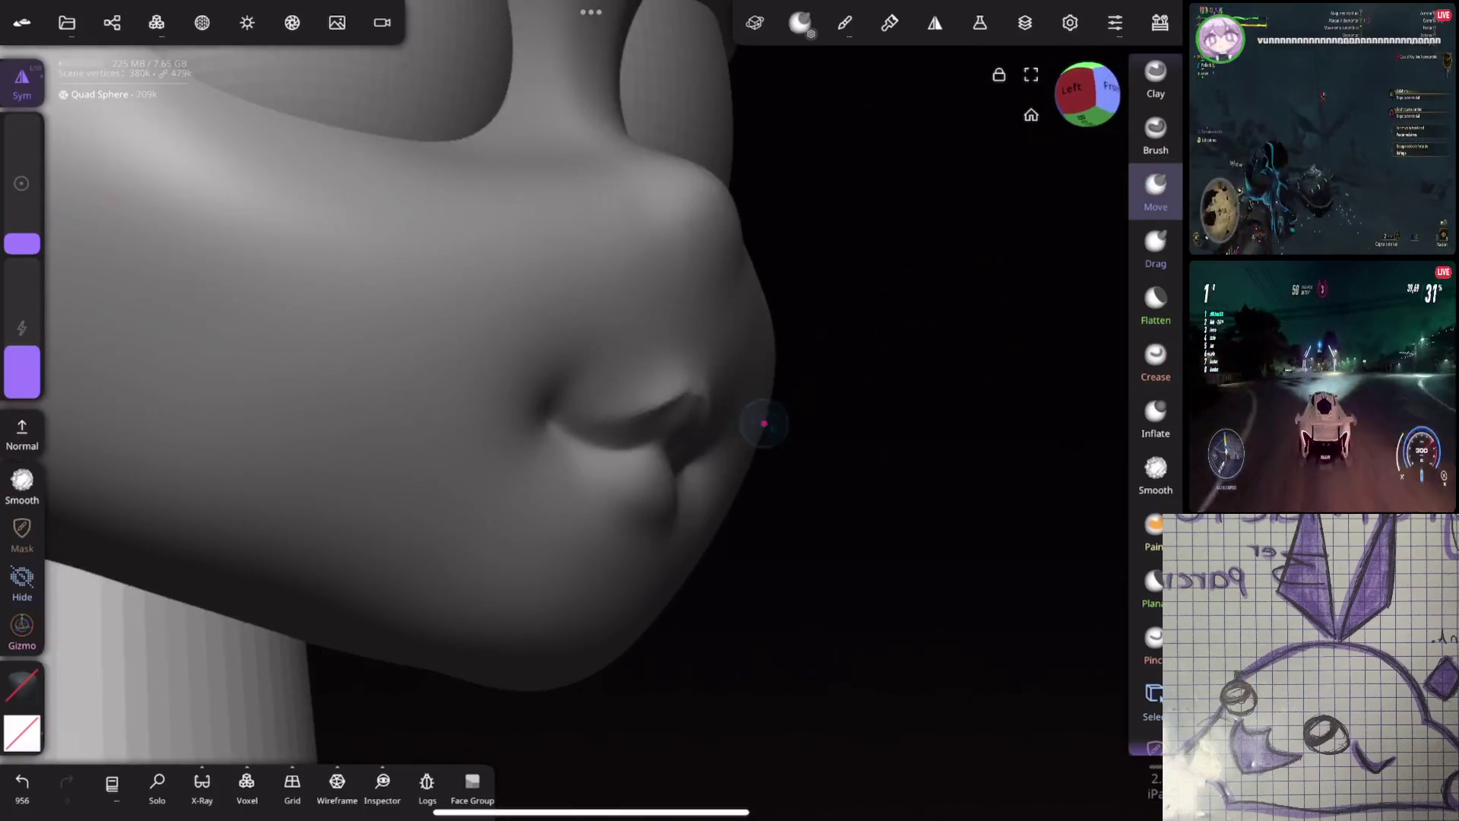
left_click(1155, 194)
left_click_drag(658, 511, 668, 491)
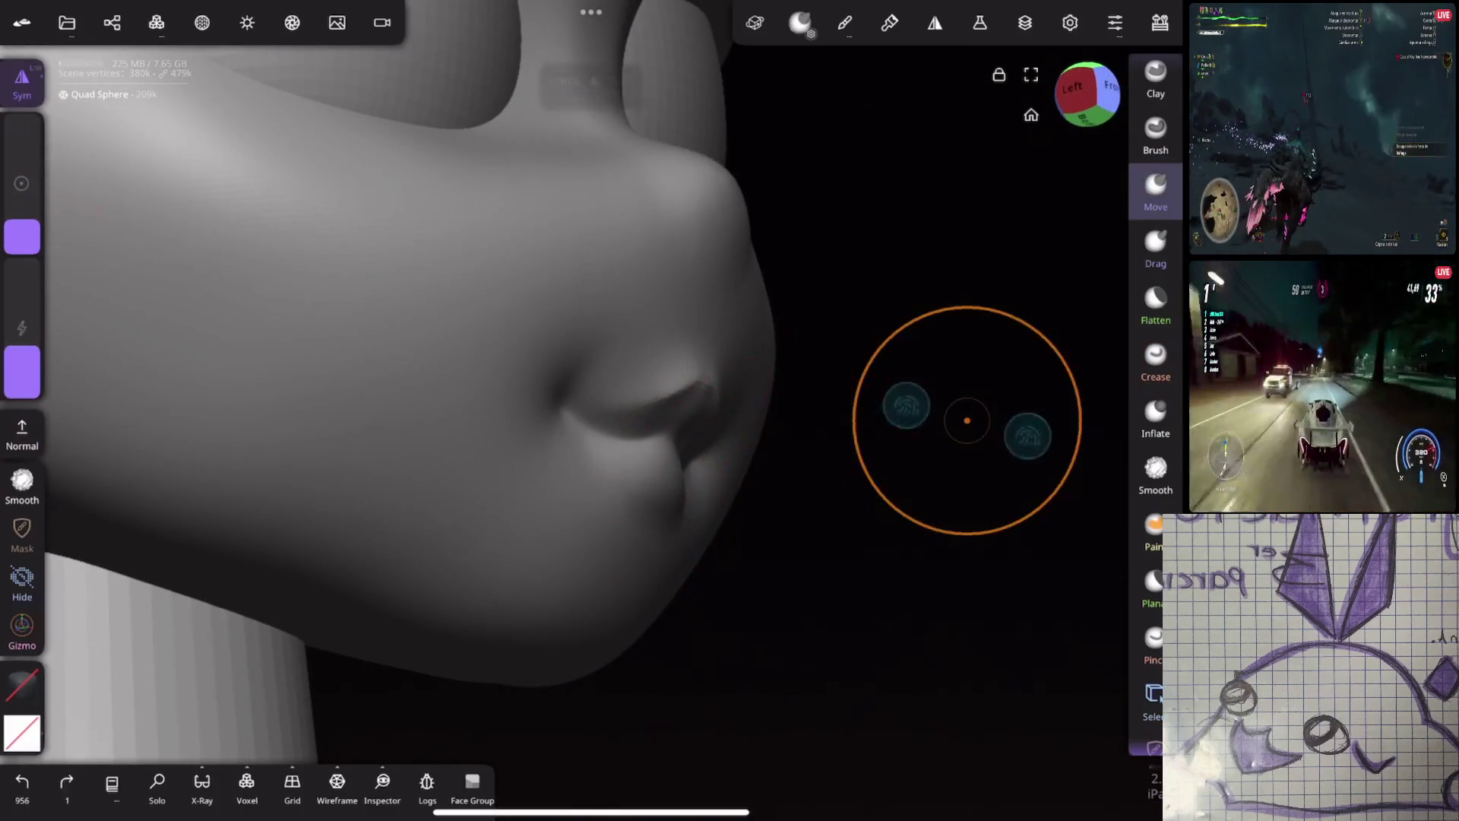
key("ctrl+z")
Crease a sharper outline along the lower lip and smooth over the creased lips
left_click(1155, 354)
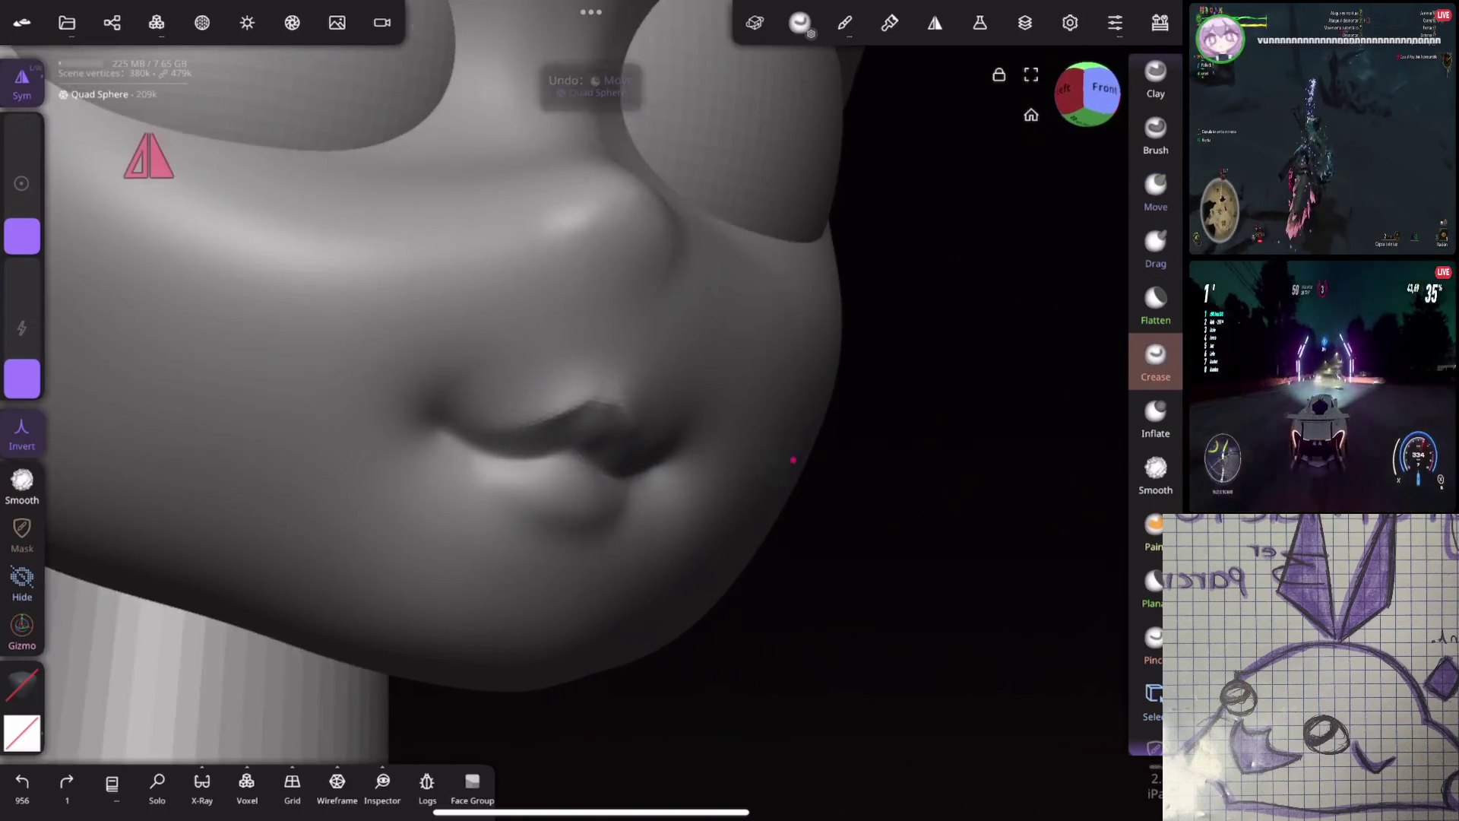
middle_click_drag(966, 421, 814, 313)
left_click_drag(21, 235, 11, 168)
left_click_drag(615, 536, 684, 508)
mouse_move(514, 536)
left_mouse_down()
mouse_move(560, 560)
mouse_move(639, 511)
mouse_move(560, 560)
mouse_move(649, 467)
left_mouse_up()
mouse_move(648, 465)
middle_mouse_down()
mouse_move(975, 452)
mouse_move(765, 472)
middle_mouse_up()
left_click(1155, 473)
mouse_move(641, 494)
left_mouse_down()
mouse_move(547, 479)
mouse_move(569, 494)
left_mouse_up()
Try inflating the lower lip, check it in profile and undo the inflation
left_click(1155, 417)
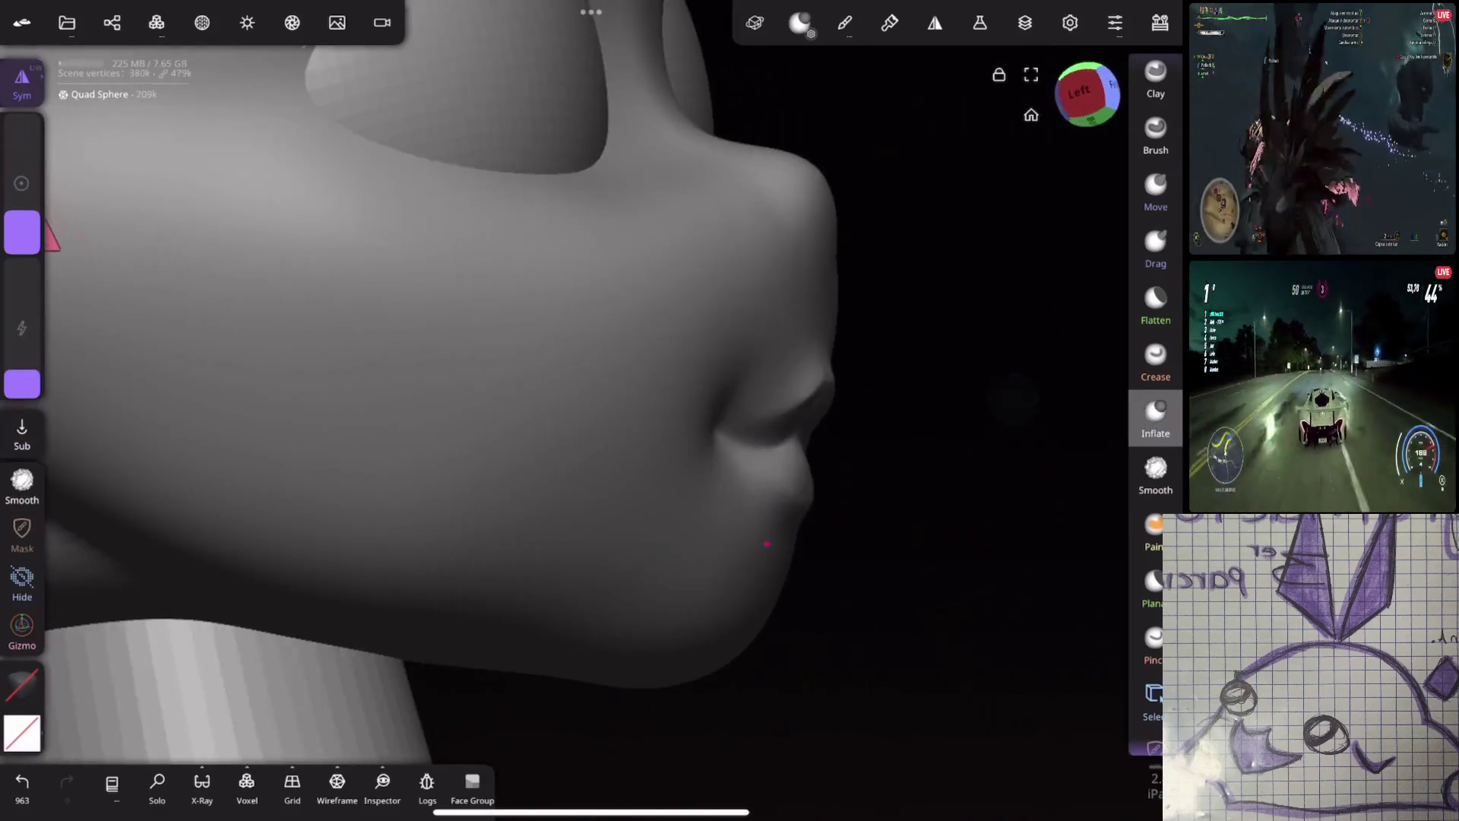
middle_click_drag(787, 544, 962, 424)
left_click_drag(22, 233, 22, 244)
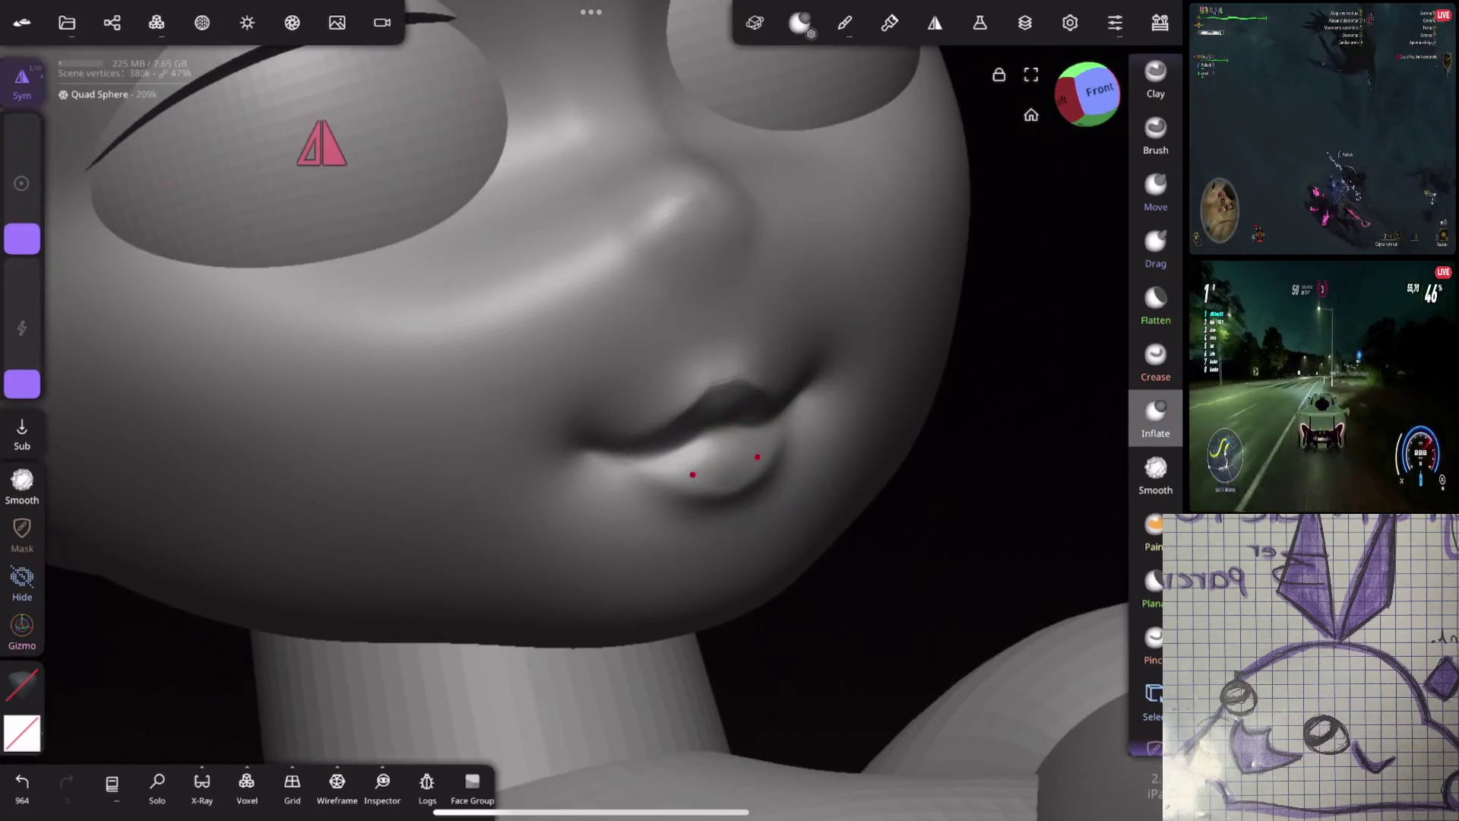
left_click_drag(691, 467, 756, 437)
mouse_move(755, 436)
middle_mouse_down()
mouse_move(947, 445)
mouse_move(805, 504)
middle_mouse_up()
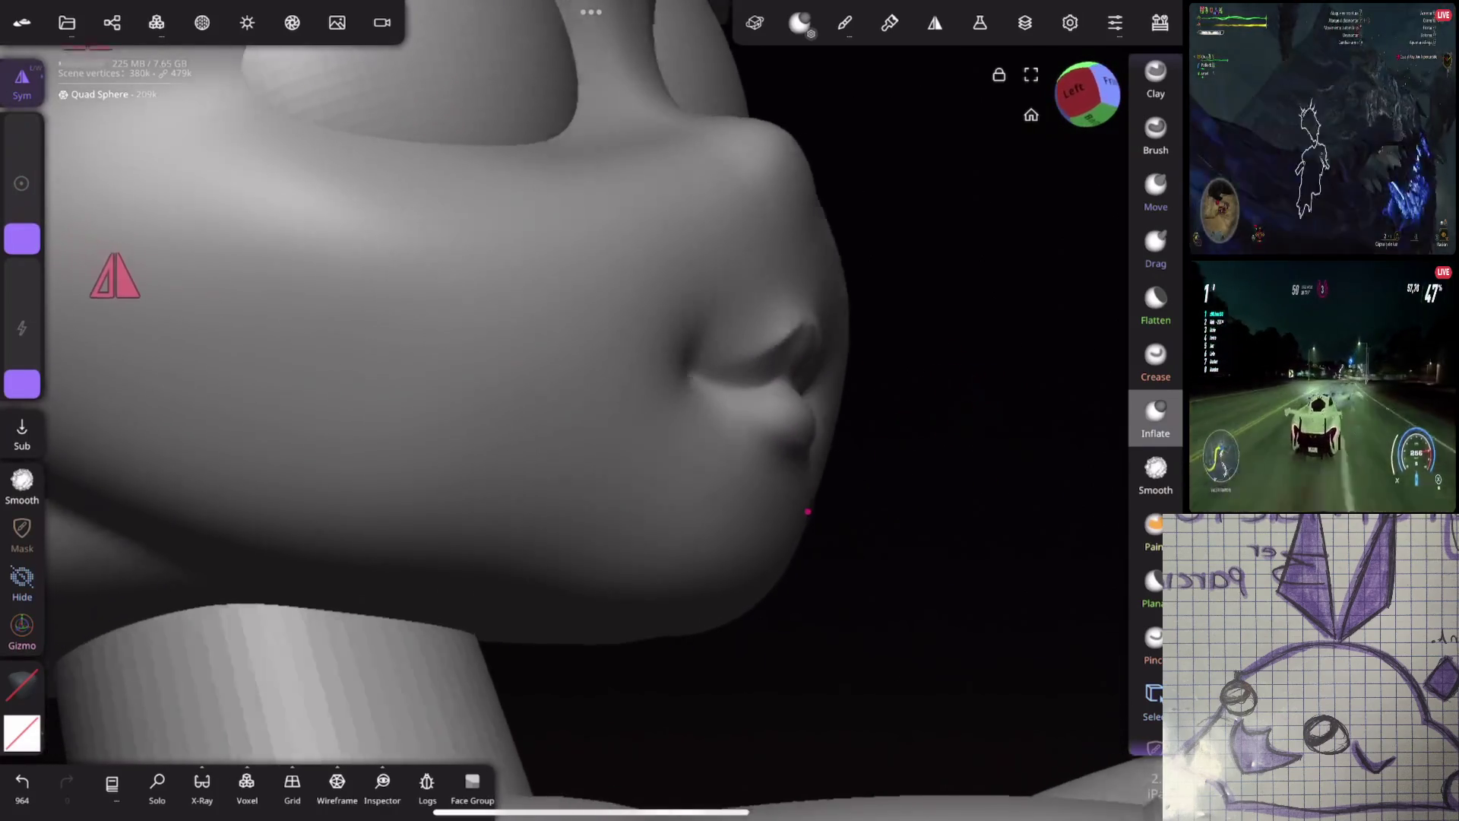
key("ctrl+z")
Crease the corner of the mouth and zoom out to see the face beside the arm
left_click(1154, 359)
scroll(814, 500, "up", 2)
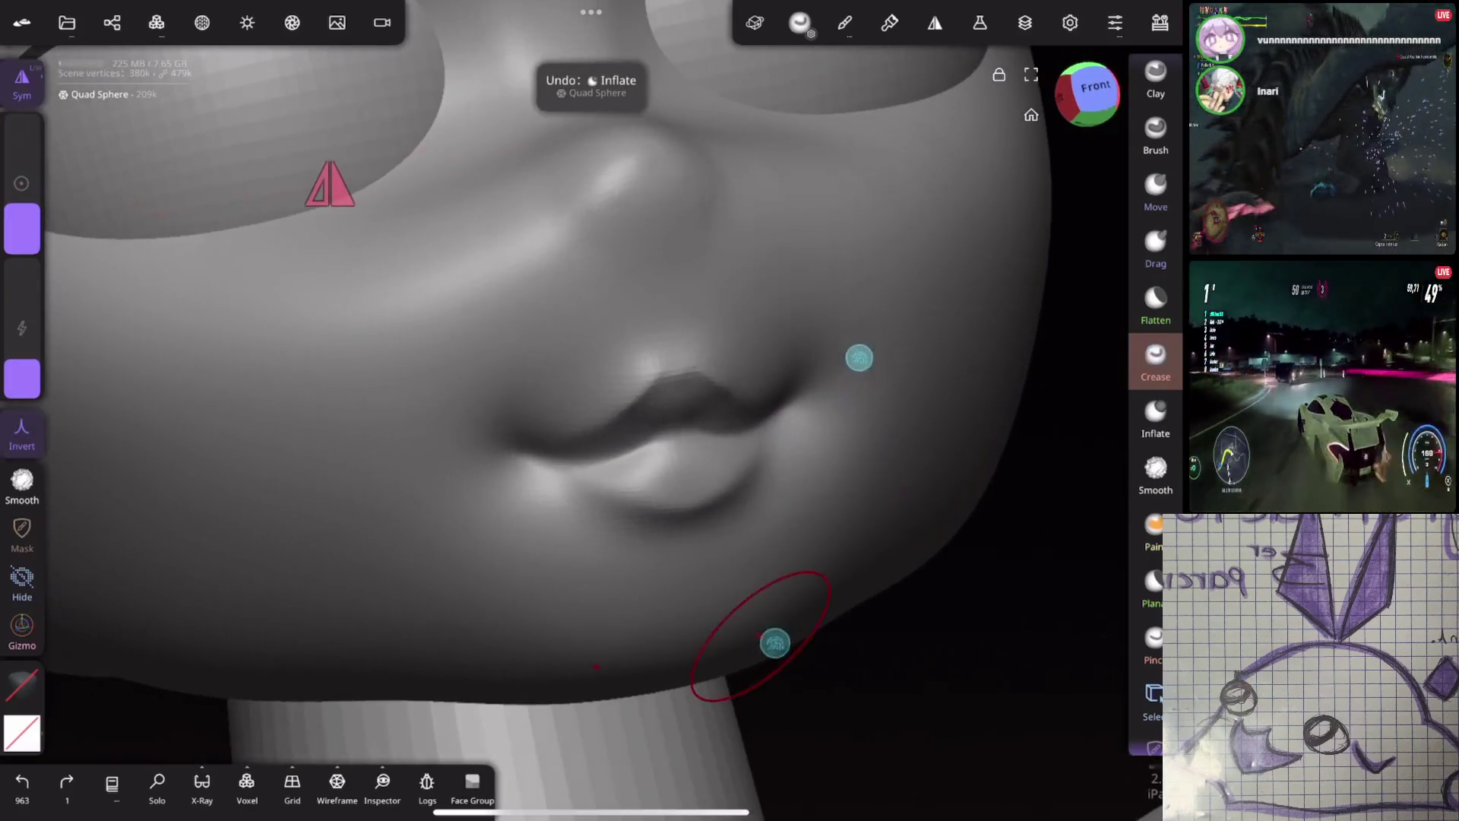
mouse_move(596, 466)
left_mouse_down()
mouse_move(532, 450)
mouse_move(683, 409)
left_mouse_up()
mouse_move(729, 456)
middle_mouse_down()
mouse_move(830, 456)
mouse_move(885, 277)
middle_mouse_up()
scroll(616, 389, "up", 2)
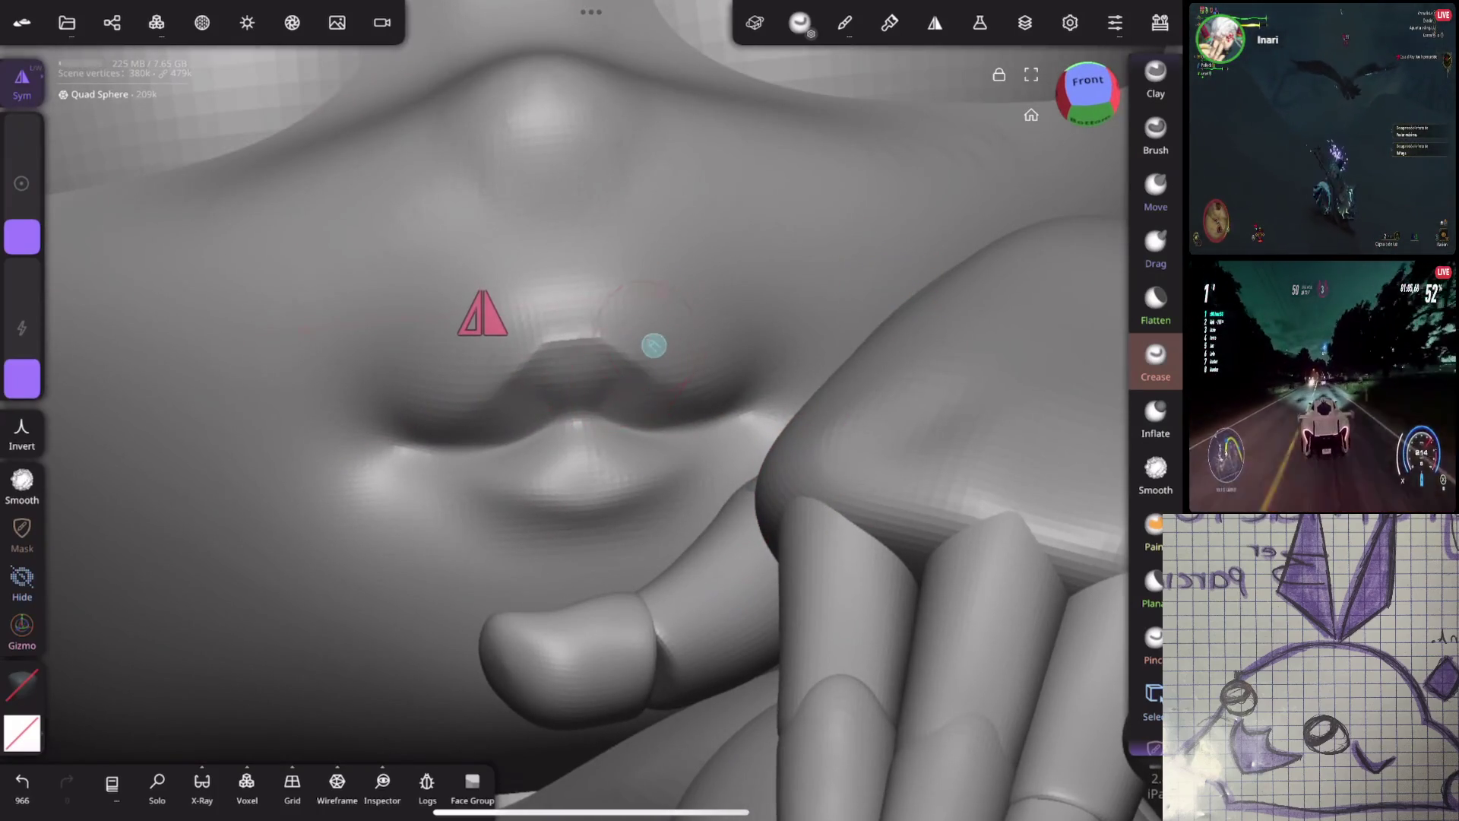
mouse_move(888, 379)
middle_mouse_down()
mouse_move(988, 365)
mouse_move(585, 407)
mouse_move(723, 326)
mouse_move(775, 213)
mouse_move(601, 459)
mouse_move(840, 438)
mouse_move(642, 237)
middle_mouse_up()
Crease briefly under the nose, then smooth away the stray dent below it
left_click(1155, 473)
mouse_move(235, 293)
middle_mouse_down()
mouse_move(589, 410)
mouse_move(866, 168)
mouse_move(860, 266)
mouse_move(833, 339)
mouse_move(817, 314)
mouse_move(897, 352)
mouse_move(794, 376)
mouse_move(858, 381)
middle_mouse_up()
left_click(1155, 359)
left_click_drag(21, 229, 22, 243)
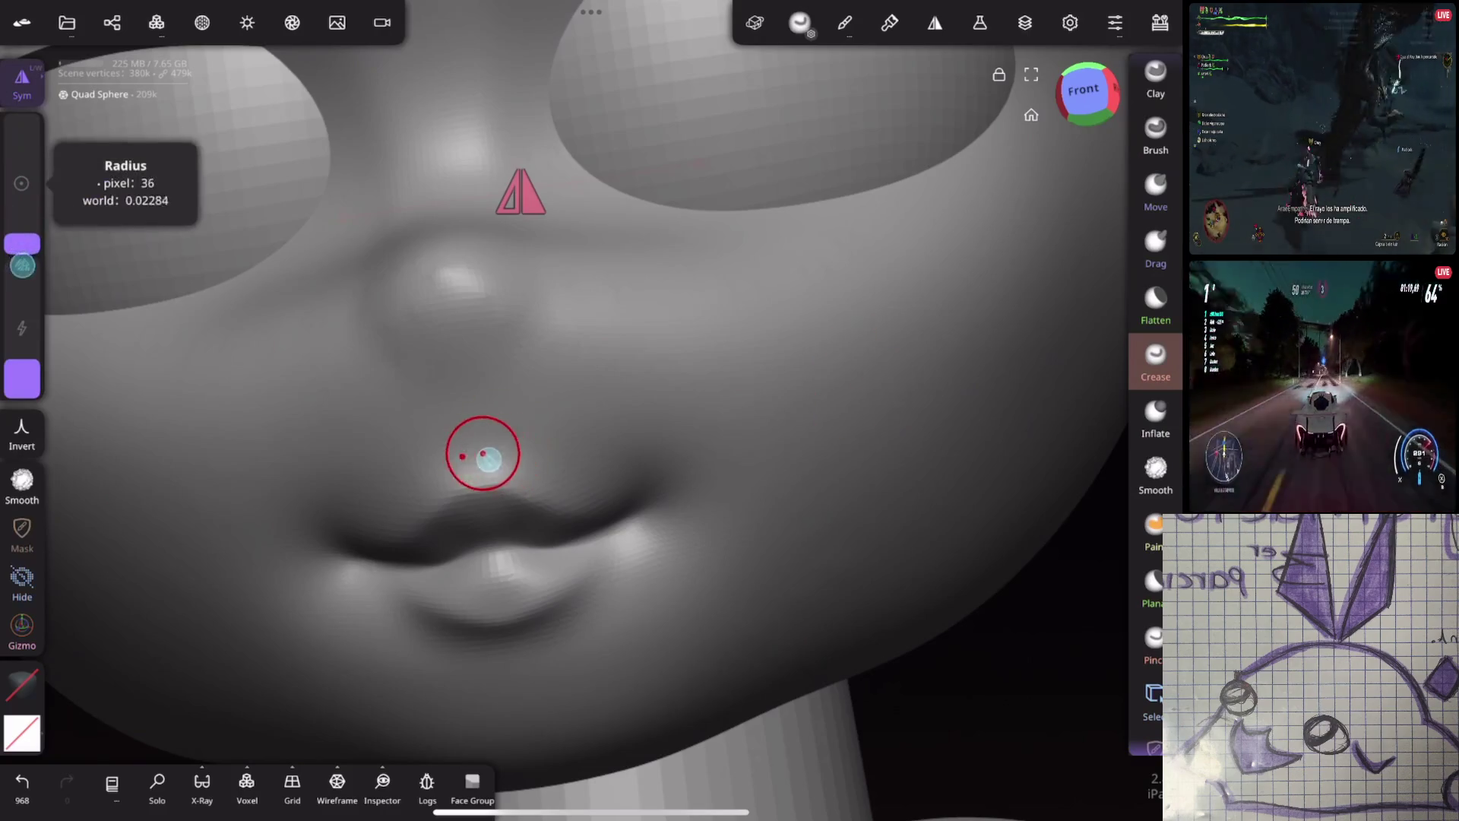
left_click_drag(467, 462, 479, 376)
left_click(1155, 474)
mouse_move(479, 376)
middle_mouse_down()
mouse_move(668, 447)
mouse_move(860, 365)
middle_mouse_up()
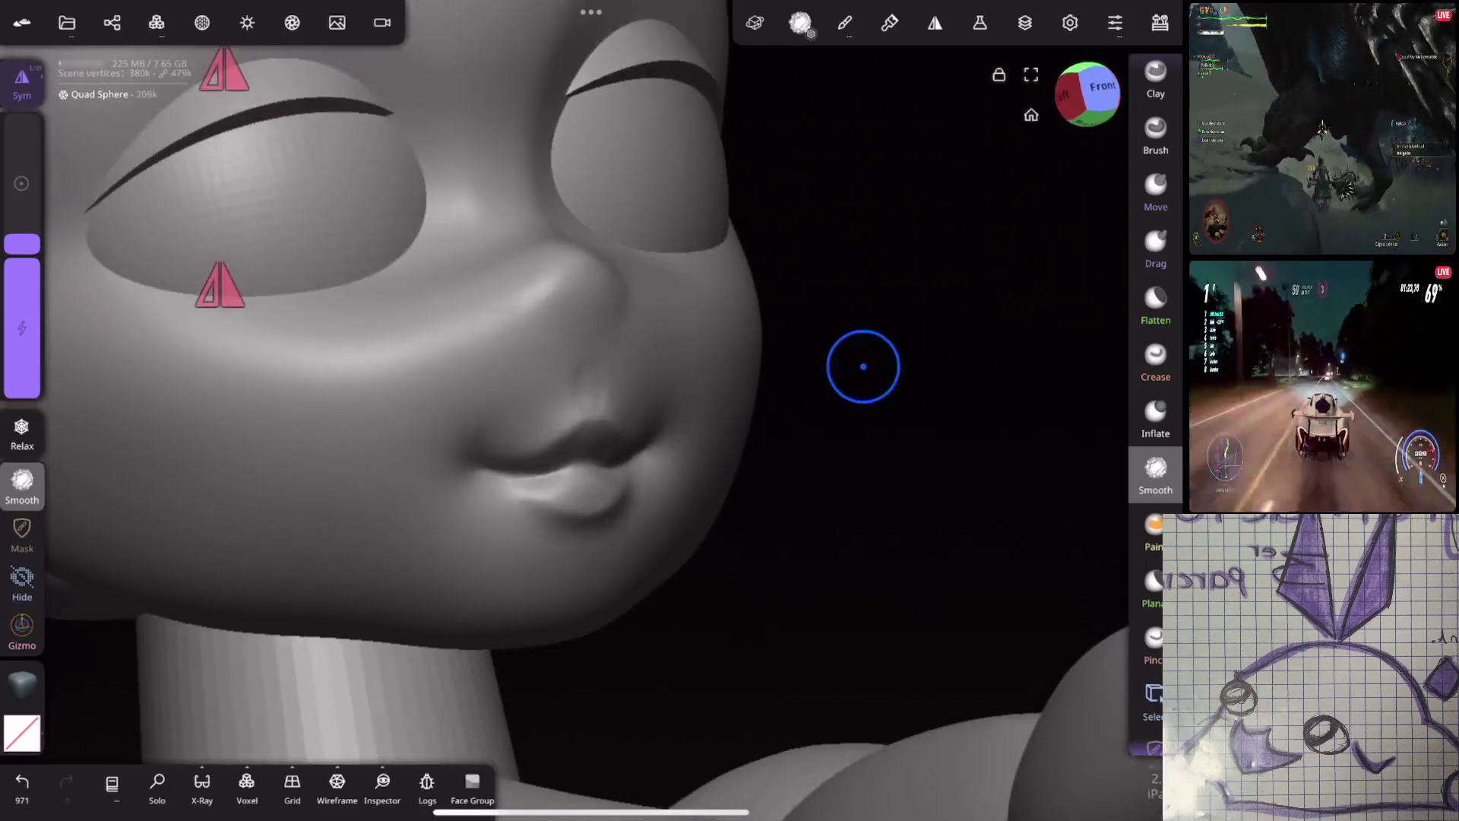
mouse_move(874, 306)
middle_mouse_down()
mouse_move(826, 403)
mouse_move(962, 346)
mouse_move(837, 418)
mouse_move(891, 311)
middle_mouse_up()
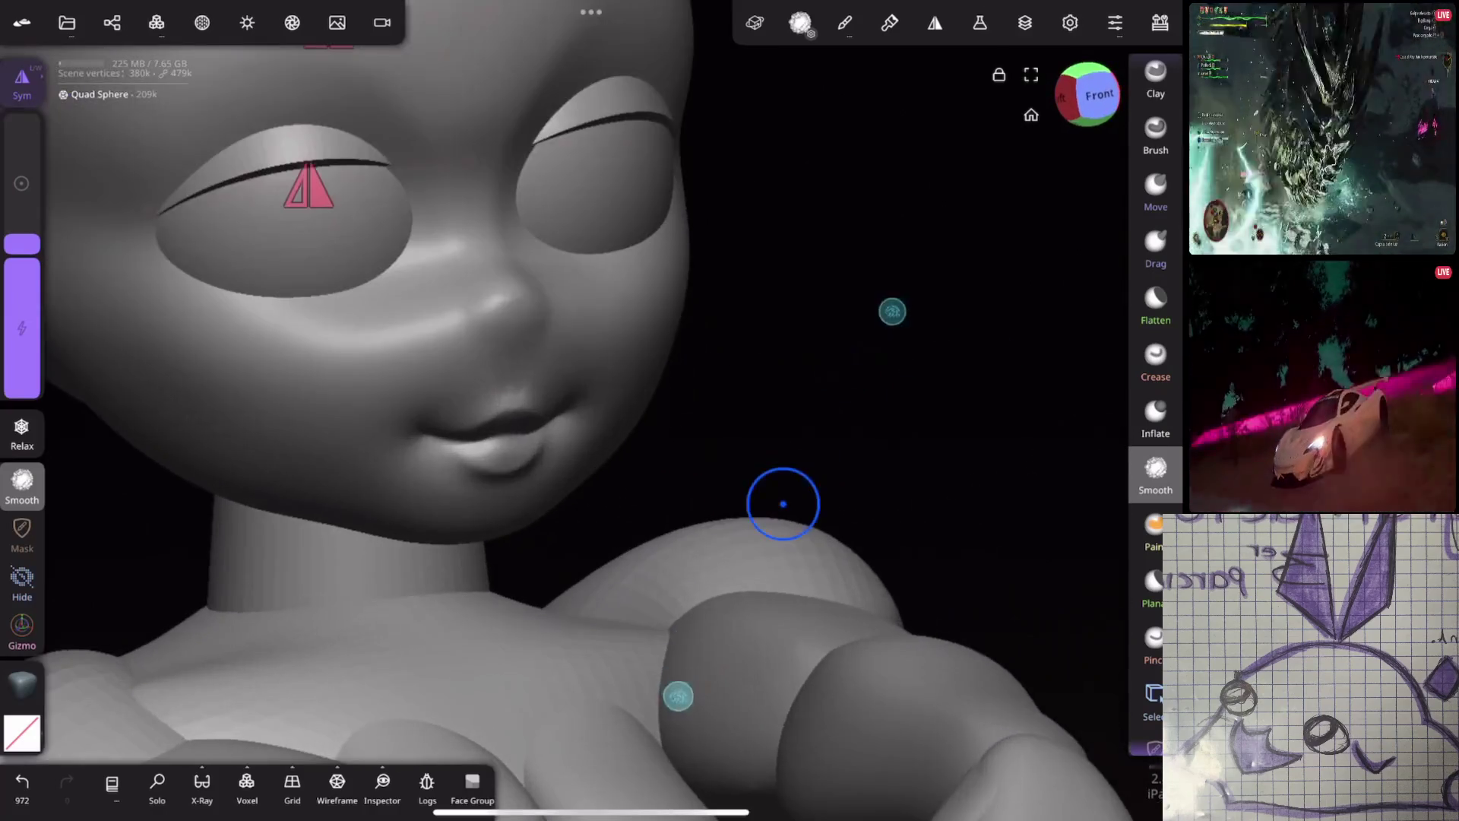
Nudge the lip shape with the Move brush, viewing the mouth from above
left_click(1155, 193)
mouse_move(741, 473)
middle_mouse_down()
mouse_move(925, 376)
mouse_move(667, 293)
mouse_move(968, 382)
mouse_move(753, 330)
mouse_move(749, 310)
middle_mouse_up()
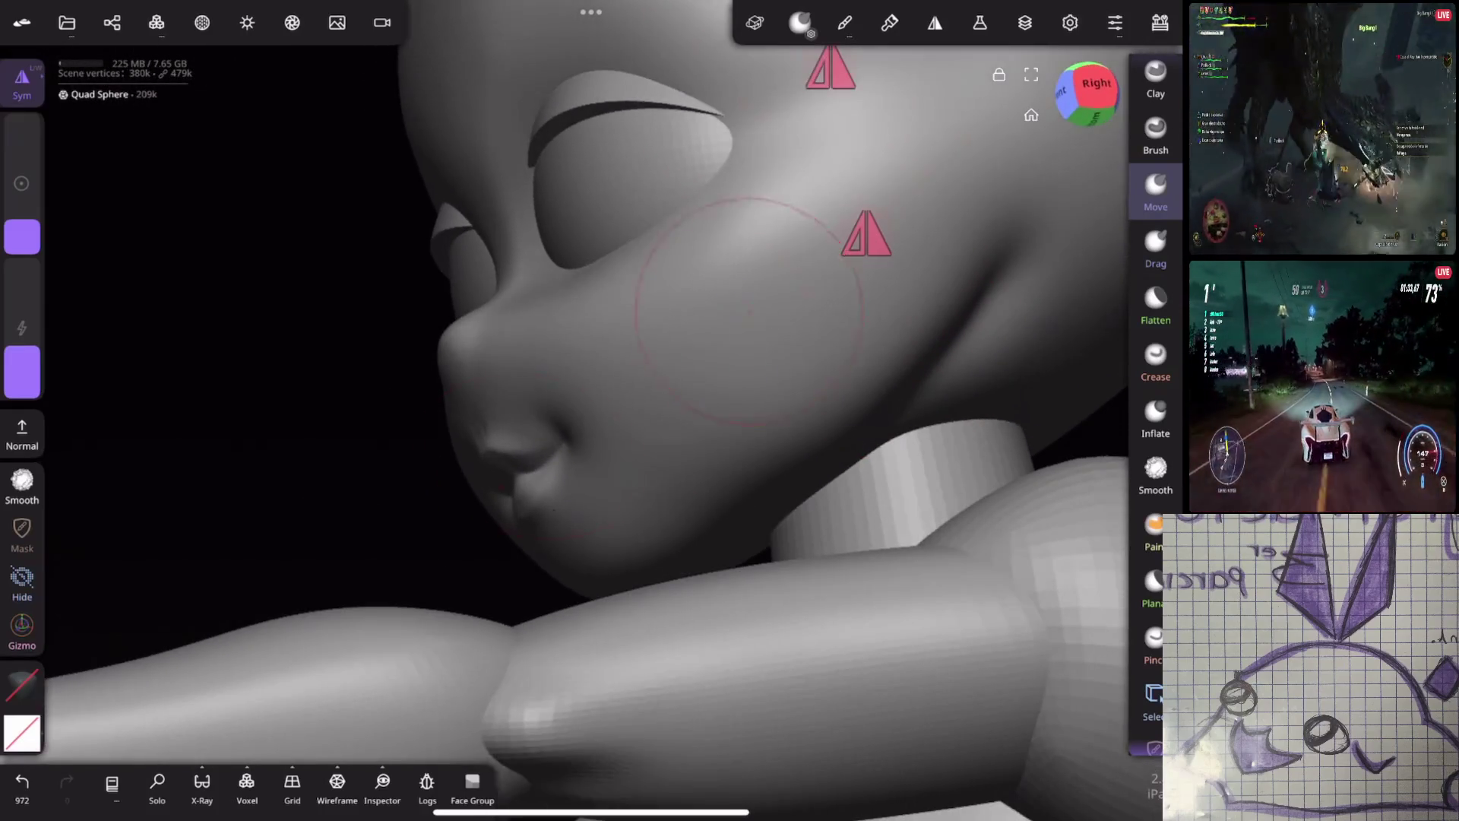
left_click_drag(528, 456, 730, 430)
middle_click_drag(729, 430, 571, 461)
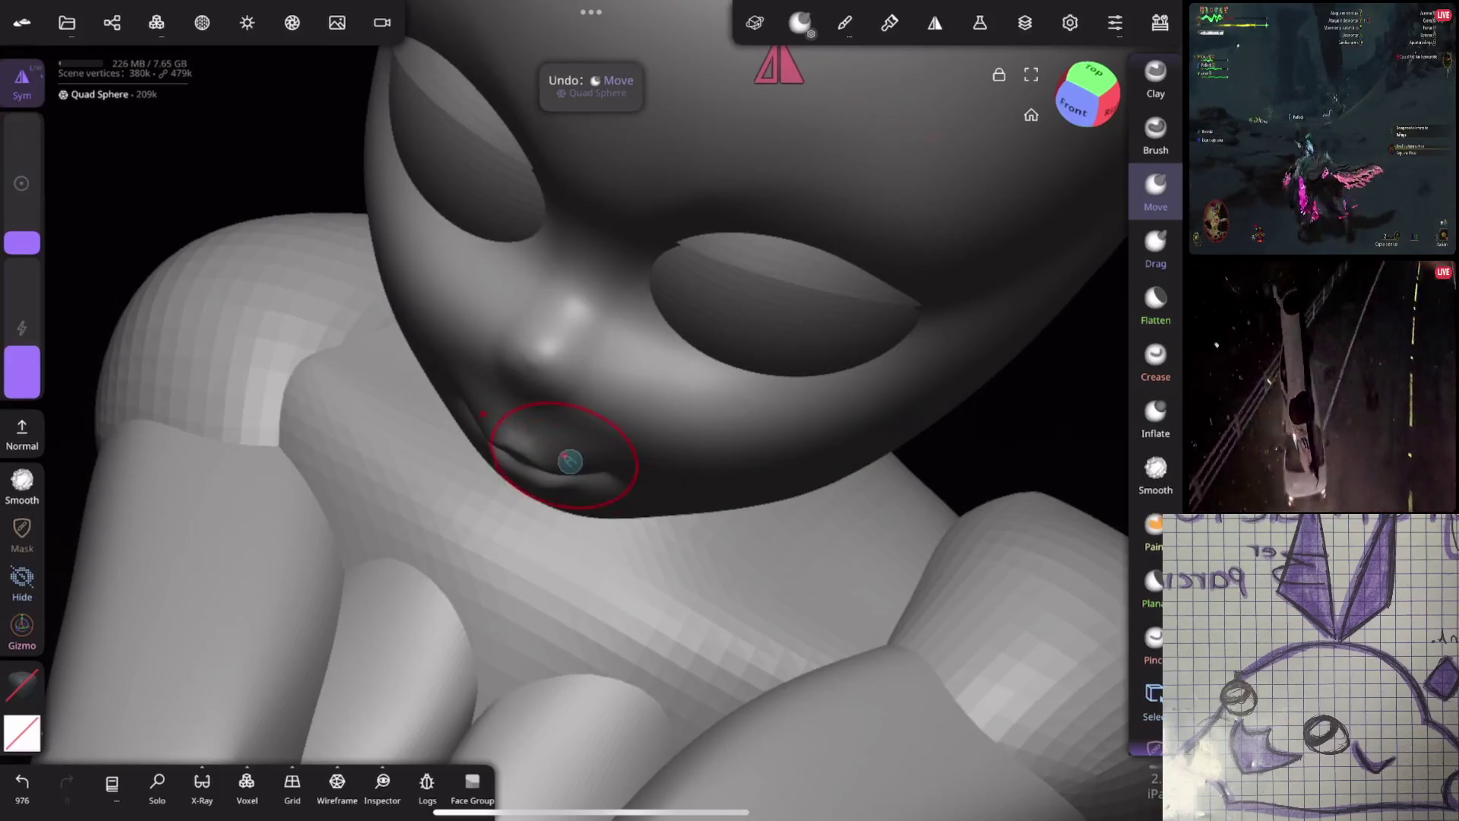
mouse_move(682, 344)
middle_mouse_down()
mouse_move(765, 417)
mouse_move(965, 326)
mouse_move(912, 315)
mouse_move(902, 378)
mouse_move(860, 282)
middle_mouse_up()
Crease the mouth line and reshape the right mouth corner, undoing one stroke
left_click(1155, 363)
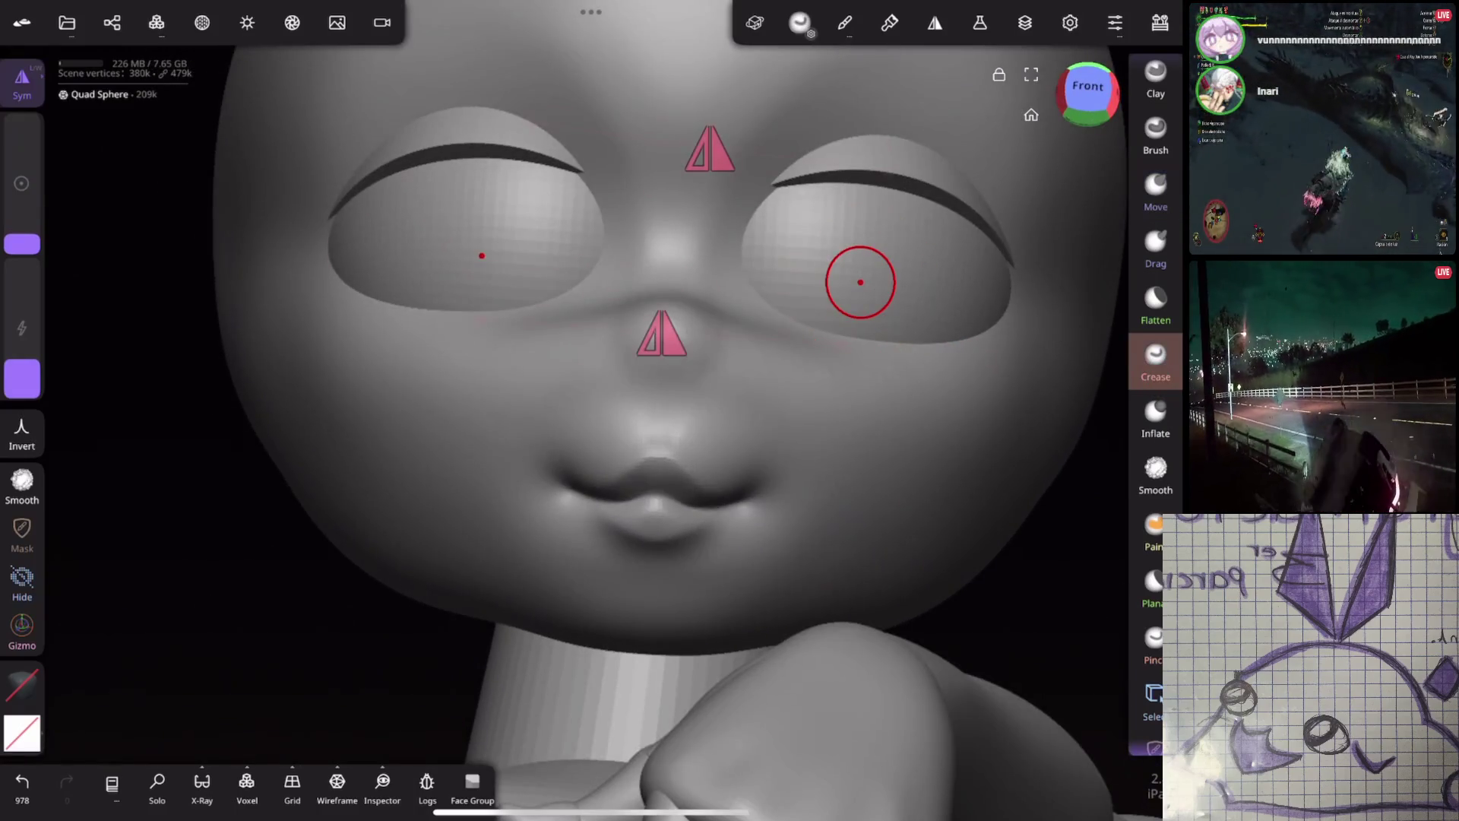
left_click_drag(22, 242, 22, 248)
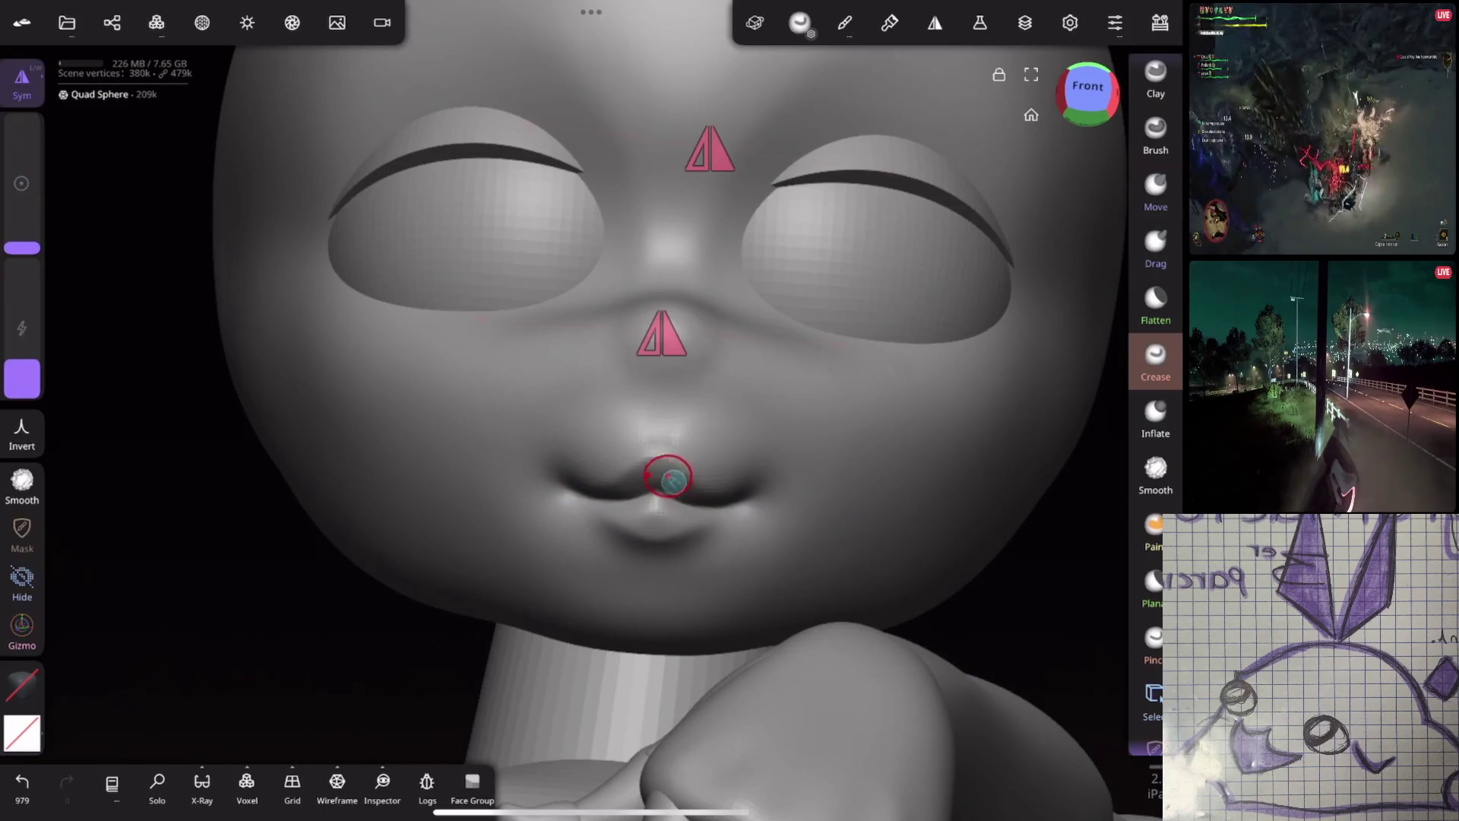
mouse_move(881, 388)
middle_mouse_down()
mouse_move(957, 404)
mouse_move(926, 471)
mouse_move(946, 460)
mouse_move(967, 286)
middle_mouse_up()
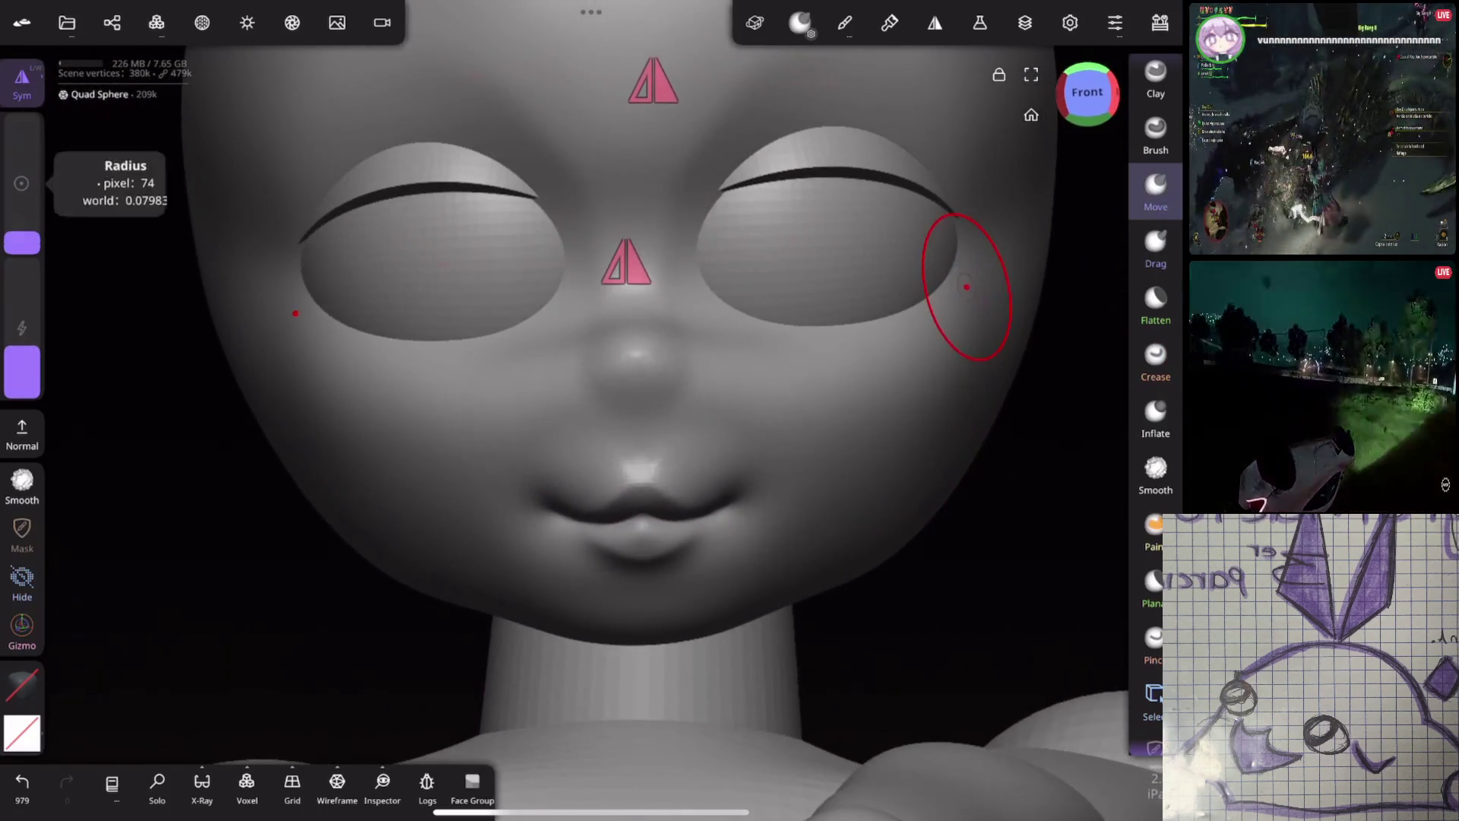
left_click_drag(719, 506, 709, 514)
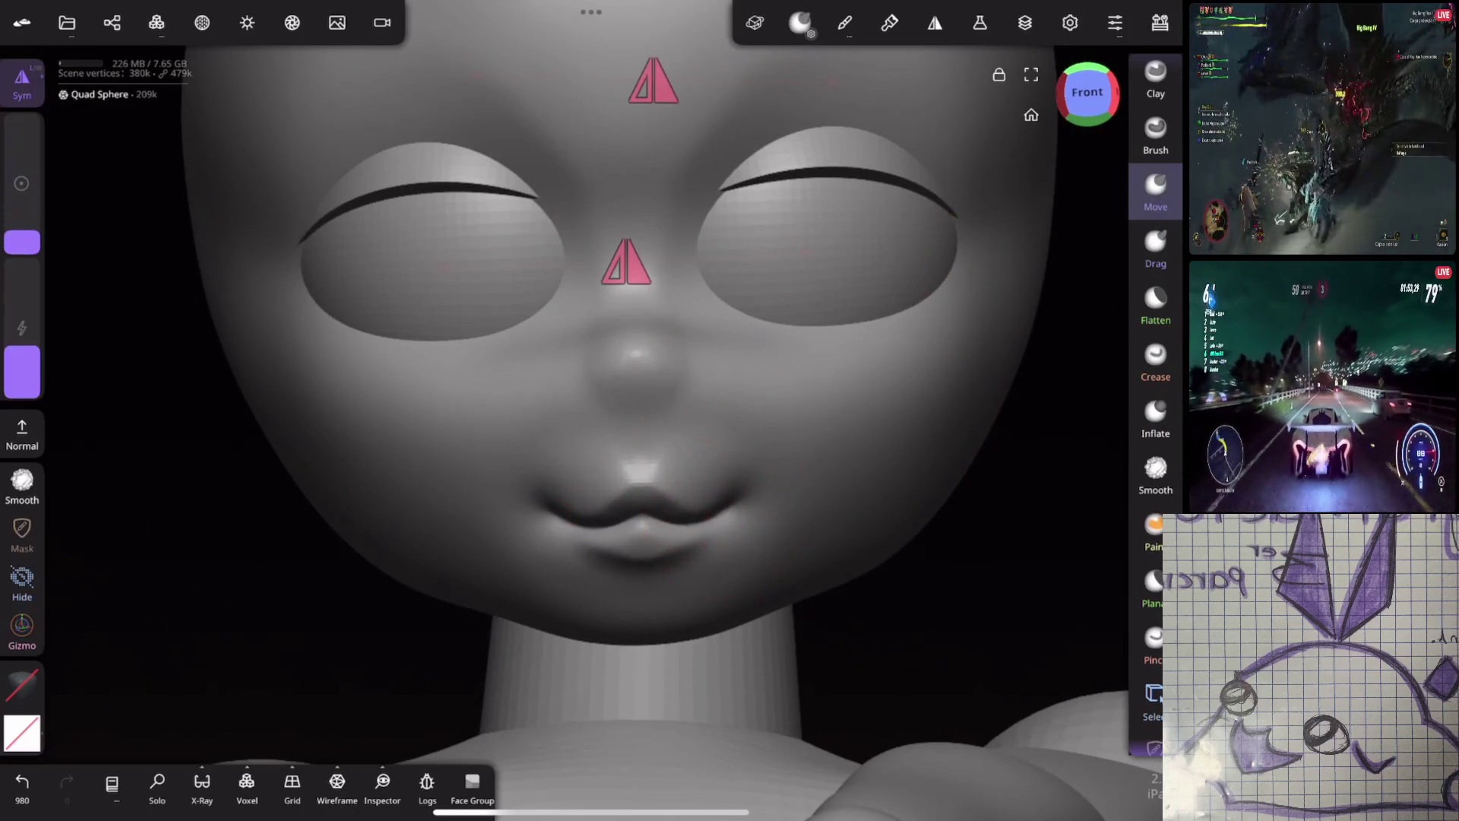
key("ctrl+z")
scroll(860, 387, "up", 3)
middle_click_drag(866, 381, 753, 673)
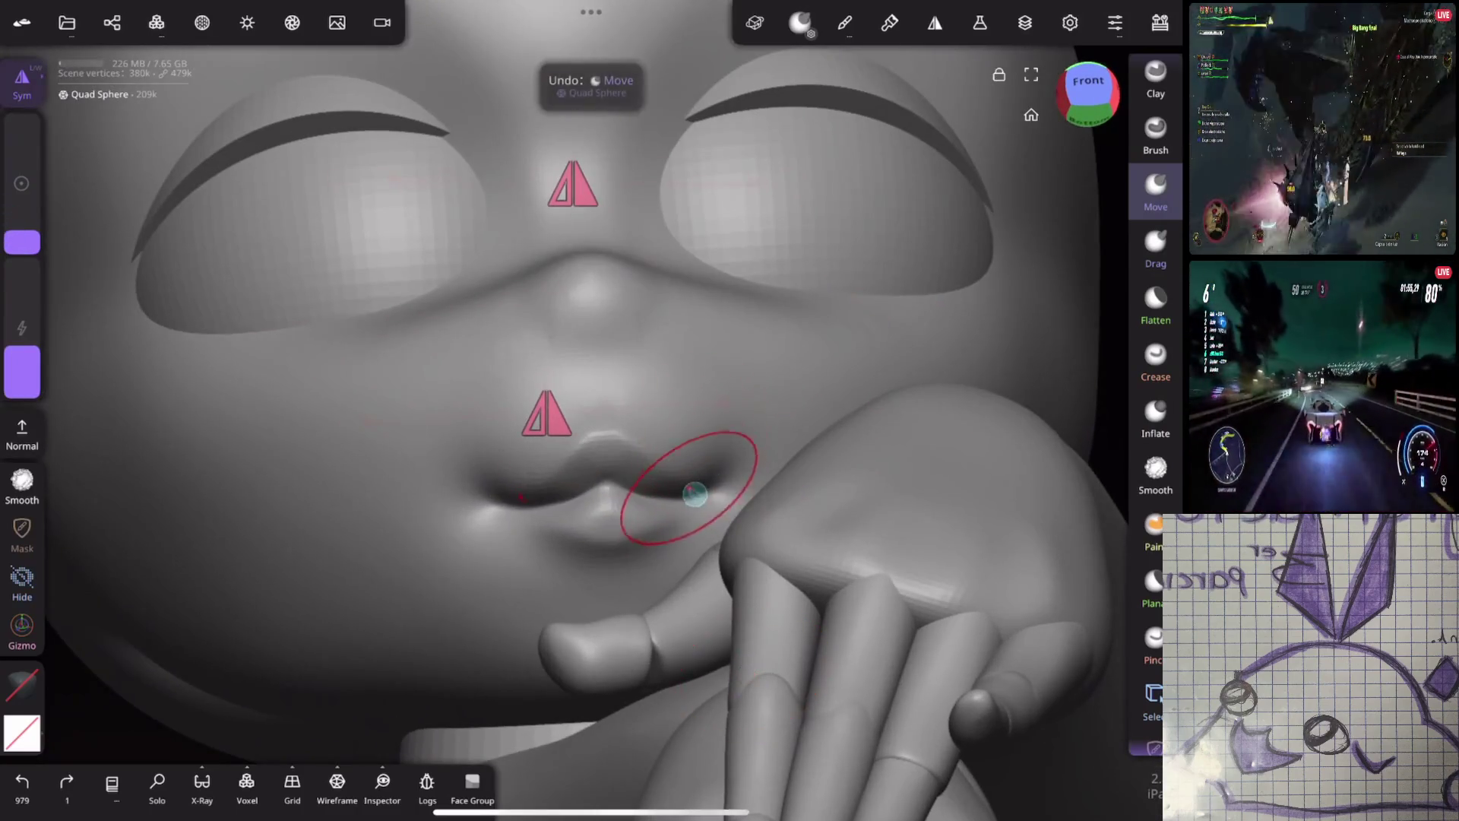
left_click_drag(696, 494, 688, 500)
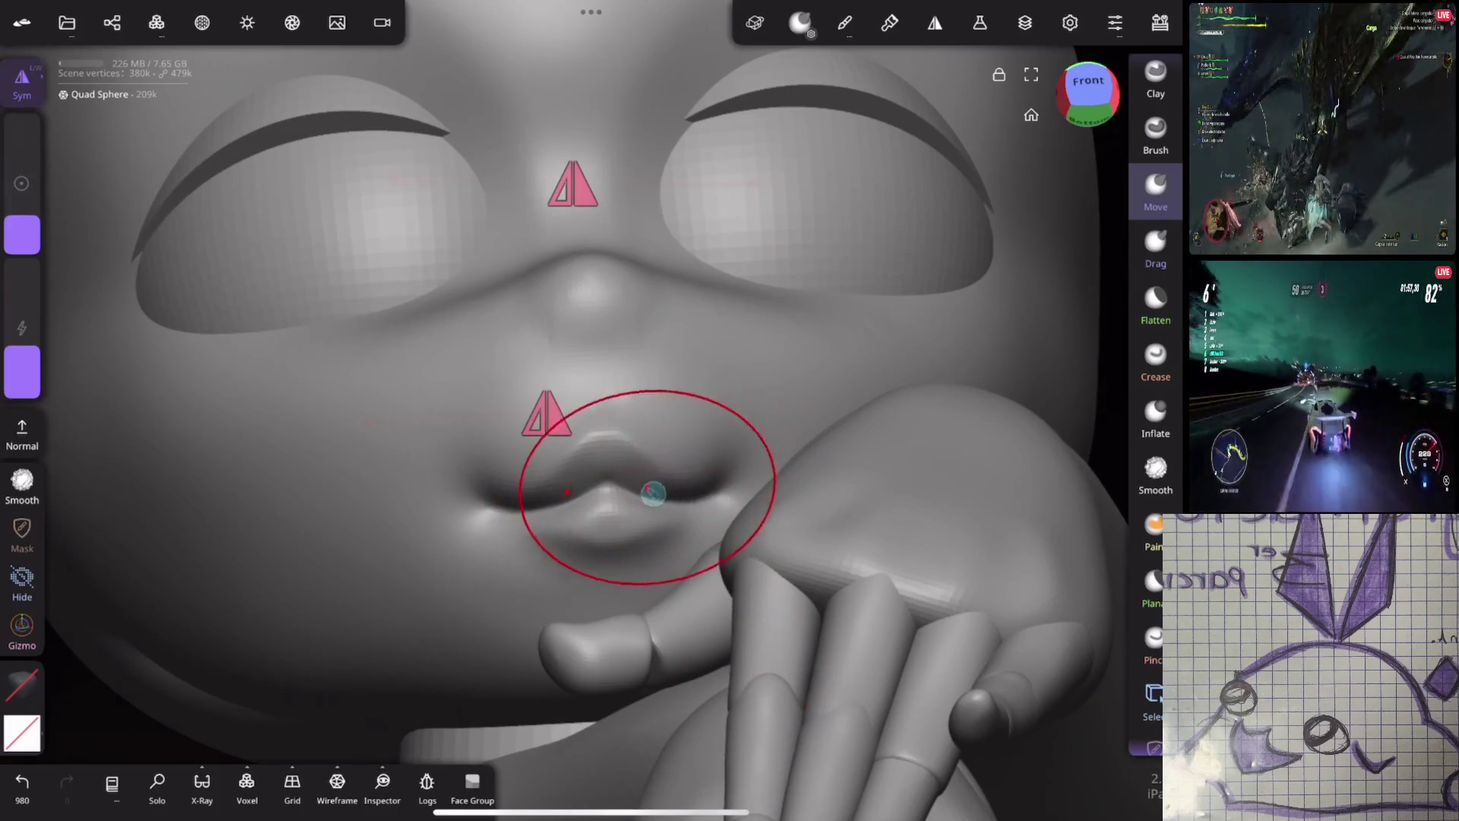
scroll(746, 414, "down", 5)
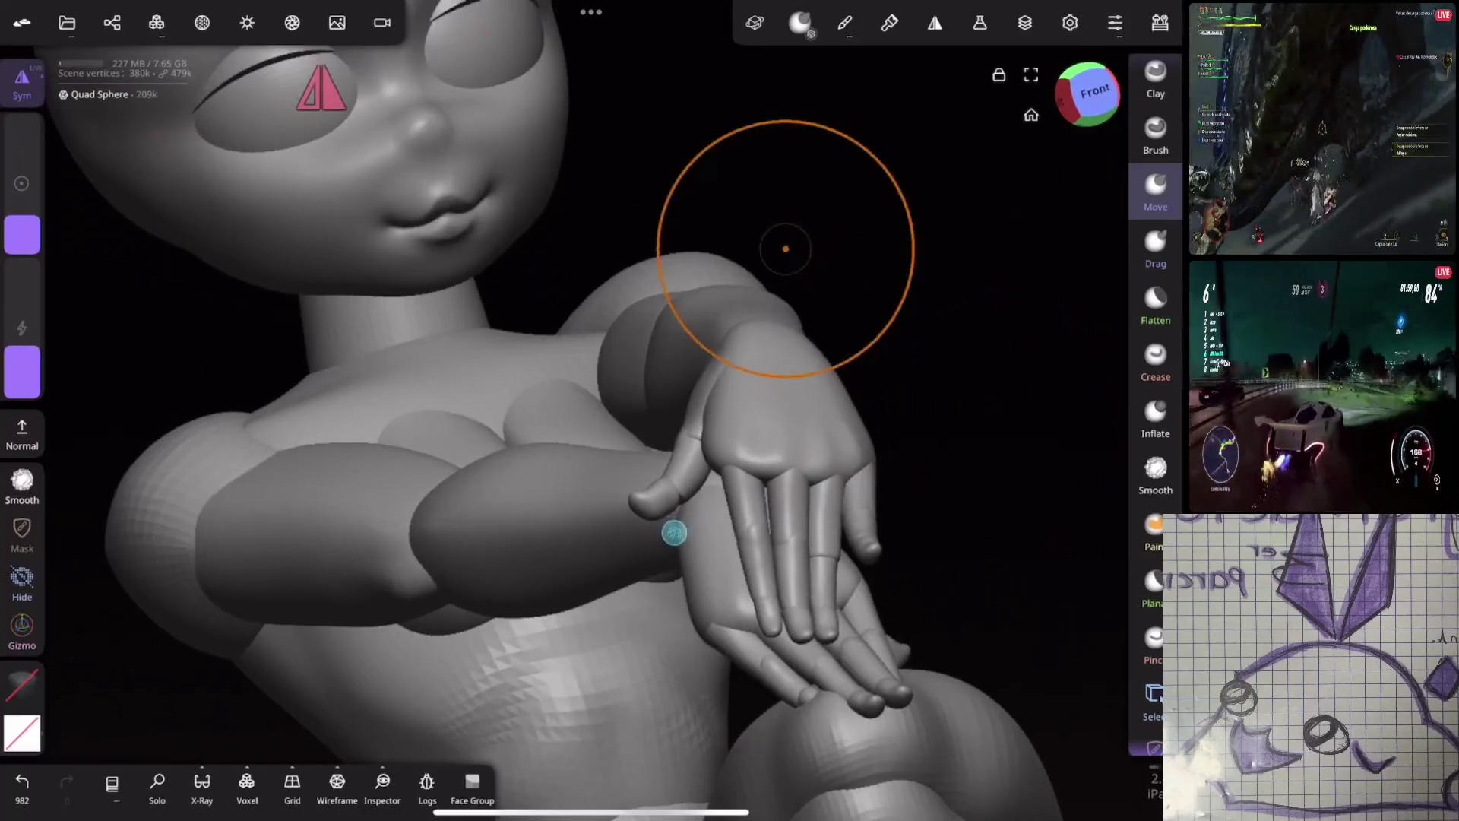
Try a further mouth reshape, undo it and orbit to a three-quarter view
mouse_move(879, 367)
middle_mouse_down()
mouse_move(946, 431)
mouse_move(901, 418)
mouse_move(948, 417)
mouse_move(856, 350)
middle_mouse_up()
scroll(829, 273, "up", 3)
left_click_drag(20, 189, 19, 202)
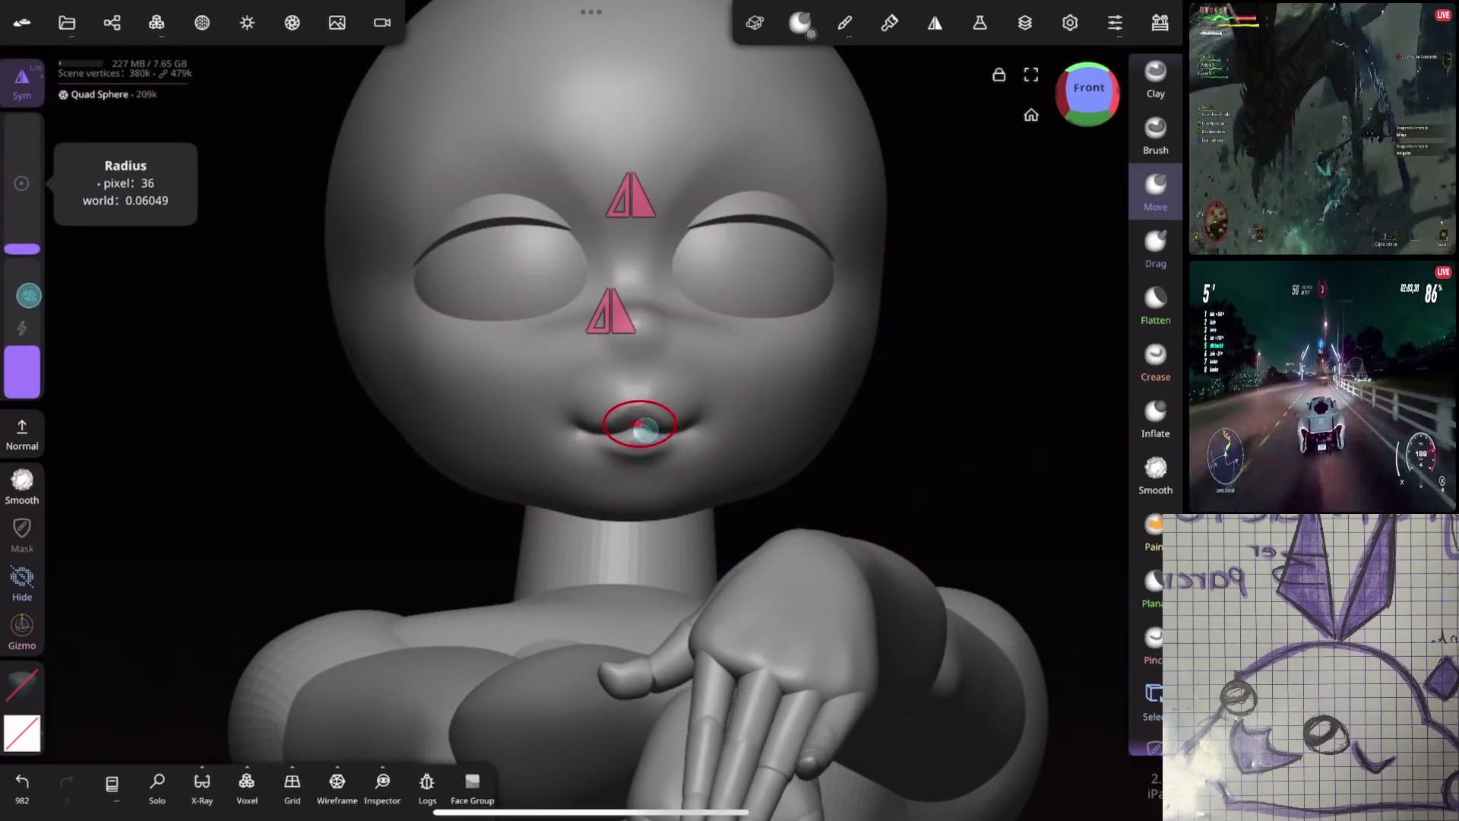
left_click_drag(639, 425, 641, 413)
key("ctrl+z")
mouse_move(798, 456)
middle_mouse_down()
mouse_move(902, 464)
mouse_move(921, 383)
mouse_move(827, 498)
mouse_move(863, 433)
mouse_move(978, 429)
mouse_move(896, 397)
mouse_move(886, 331)
mouse_move(841, 365)
mouse_move(897, 347)
mouse_move(788, 349)
mouse_move(913, 287)
mouse_move(782, 339)
mouse_move(971, 363)
middle_mouse_up()
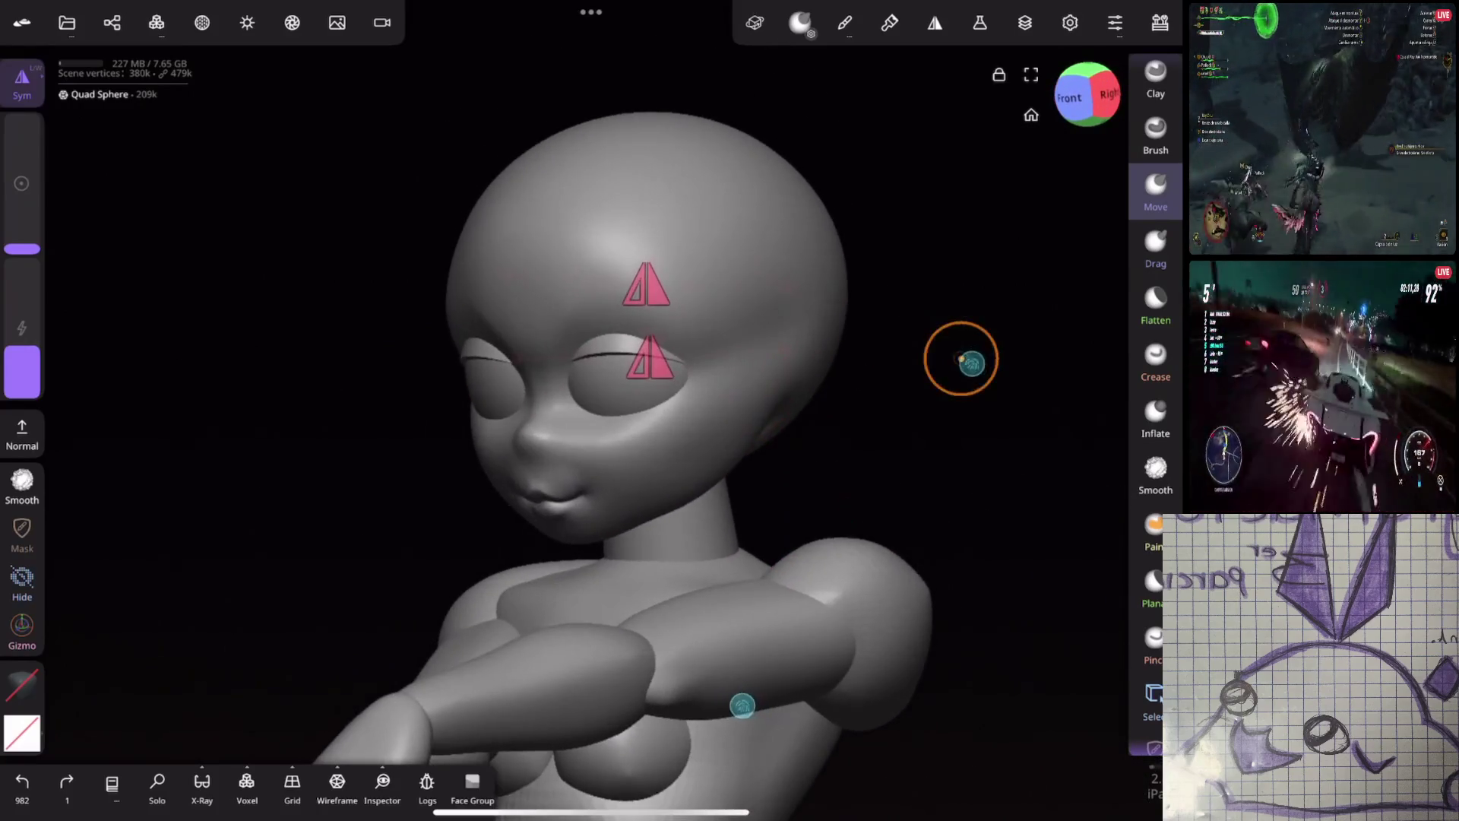
Flatten a forehead spot and smooth the head surface, checking it from several angles
left_click(1163, 297)
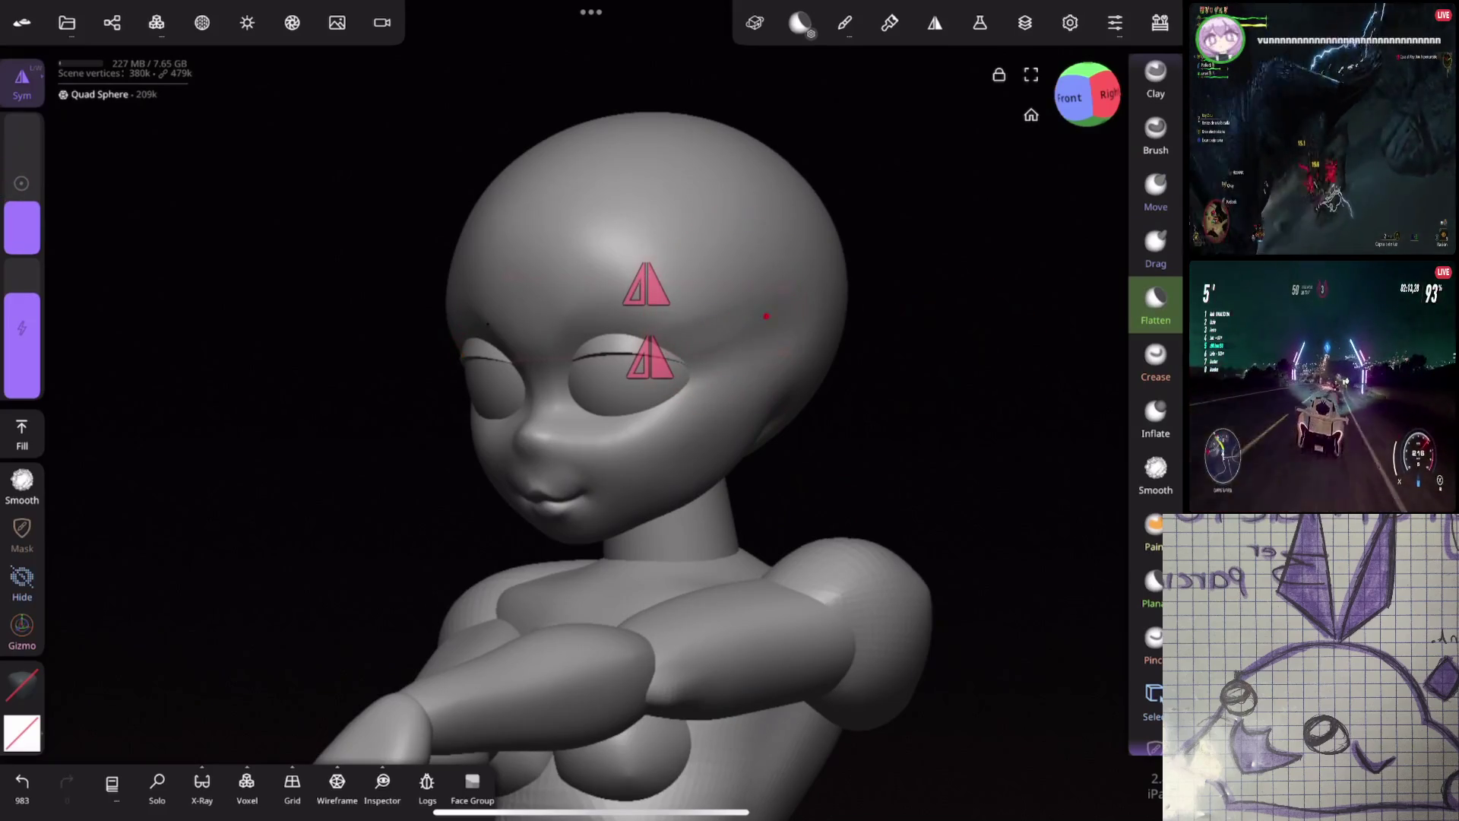
left_click_drag(766, 315, 733, 326)
left_click(22, 482)
mouse_move(770, 463)
middle_mouse_down()
mouse_move(912, 365)
mouse_move(772, 446)
middle_mouse_up()
left_click_drag(756, 353, 742, 326)
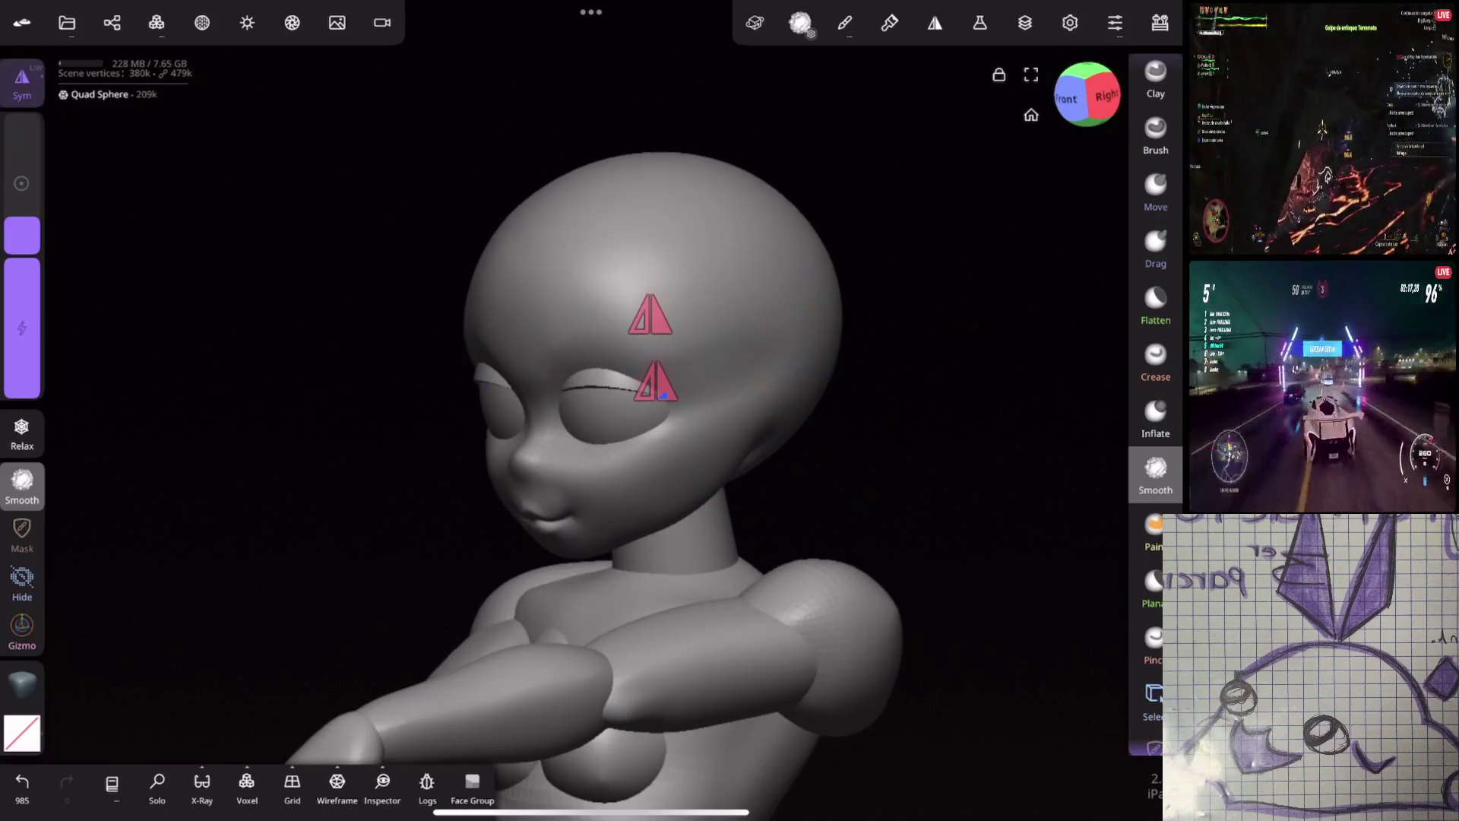
middle_click_drag(742, 326, 906, 426)
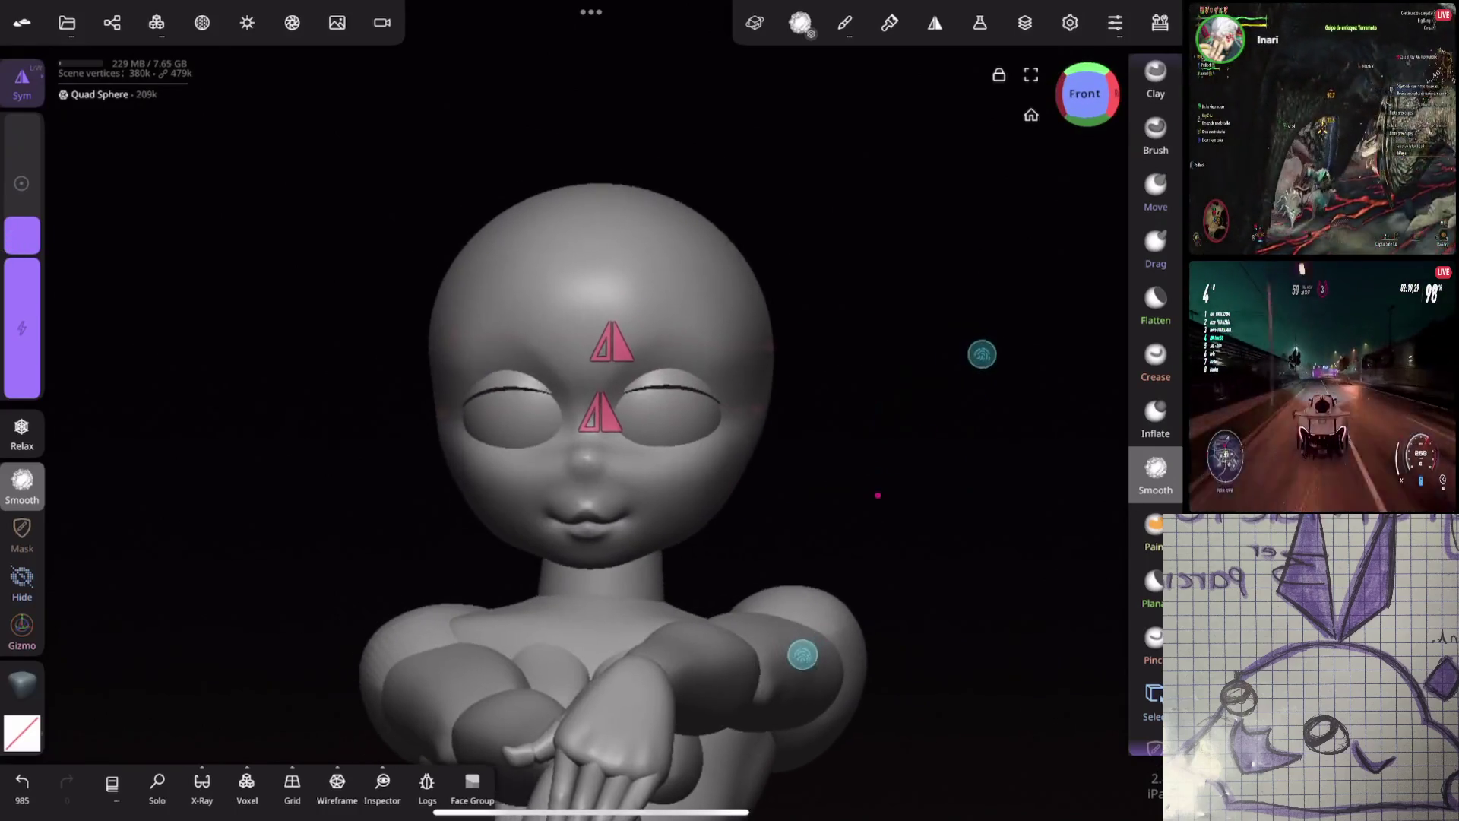
mouse_move(977, 331)
middle_mouse_down()
mouse_move(889, 411)
mouse_move(838, 418)
mouse_move(919, 418)
middle_mouse_up()
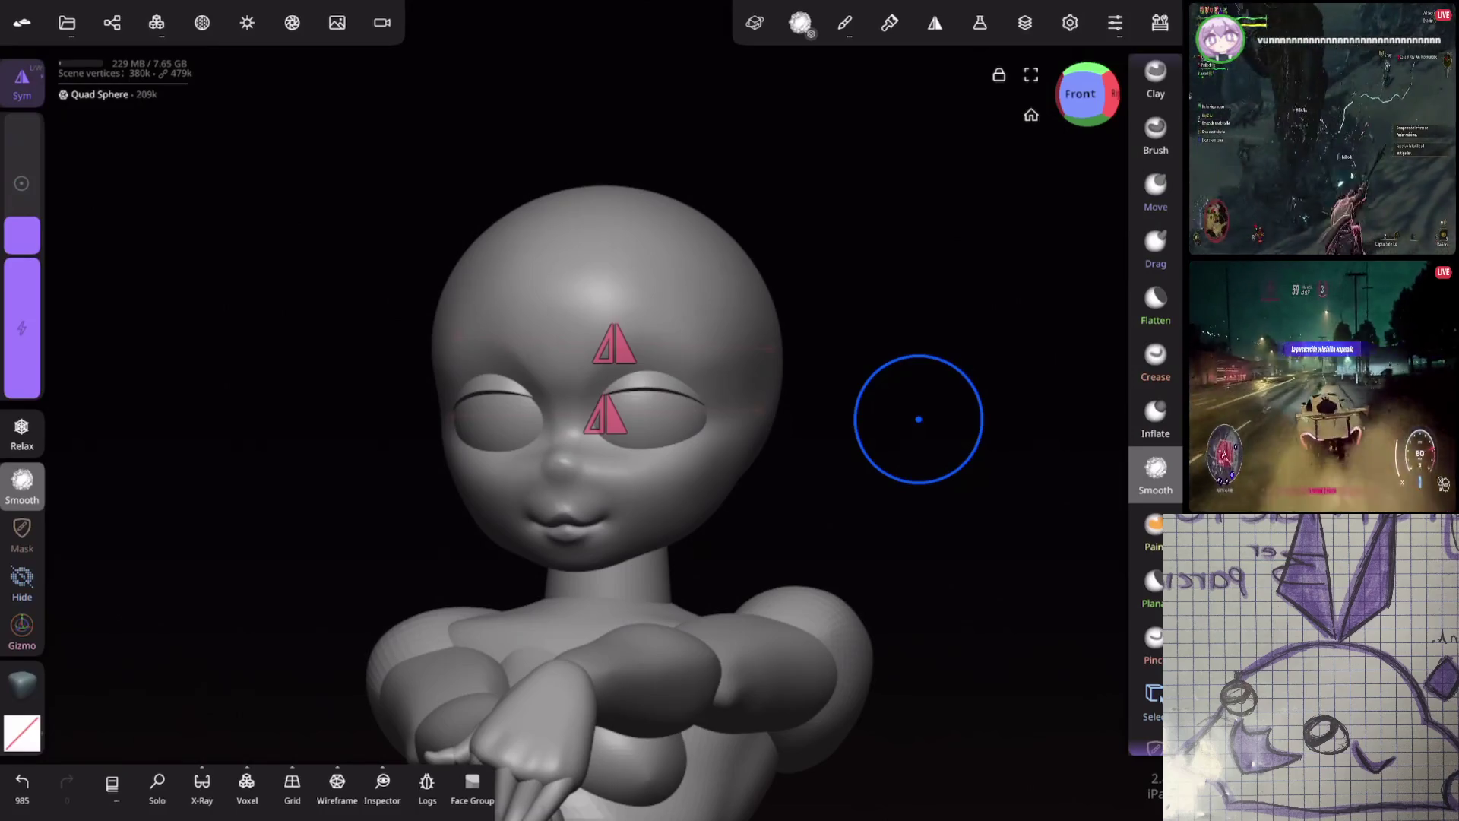
scroll(918, 418, "down", 3)
Push the lower lip upward with Move, undo the stroke and inspect the head all around
middle_click_drag(749, 359, 842, 318)
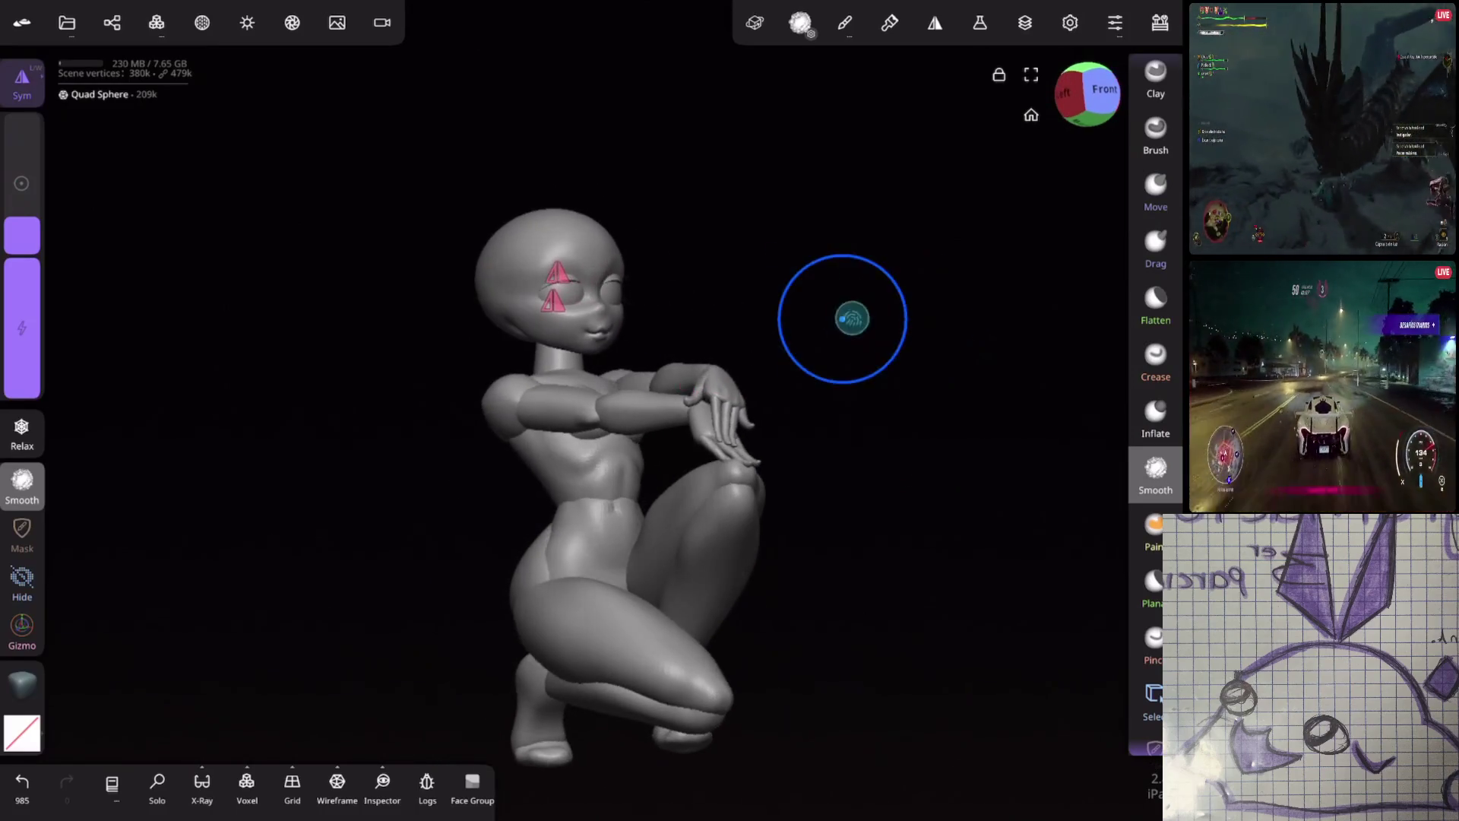
scroll(841, 318, "up", 2)
scroll(843, 309, "up", 2)
scroll(872, 269, "up", 3)
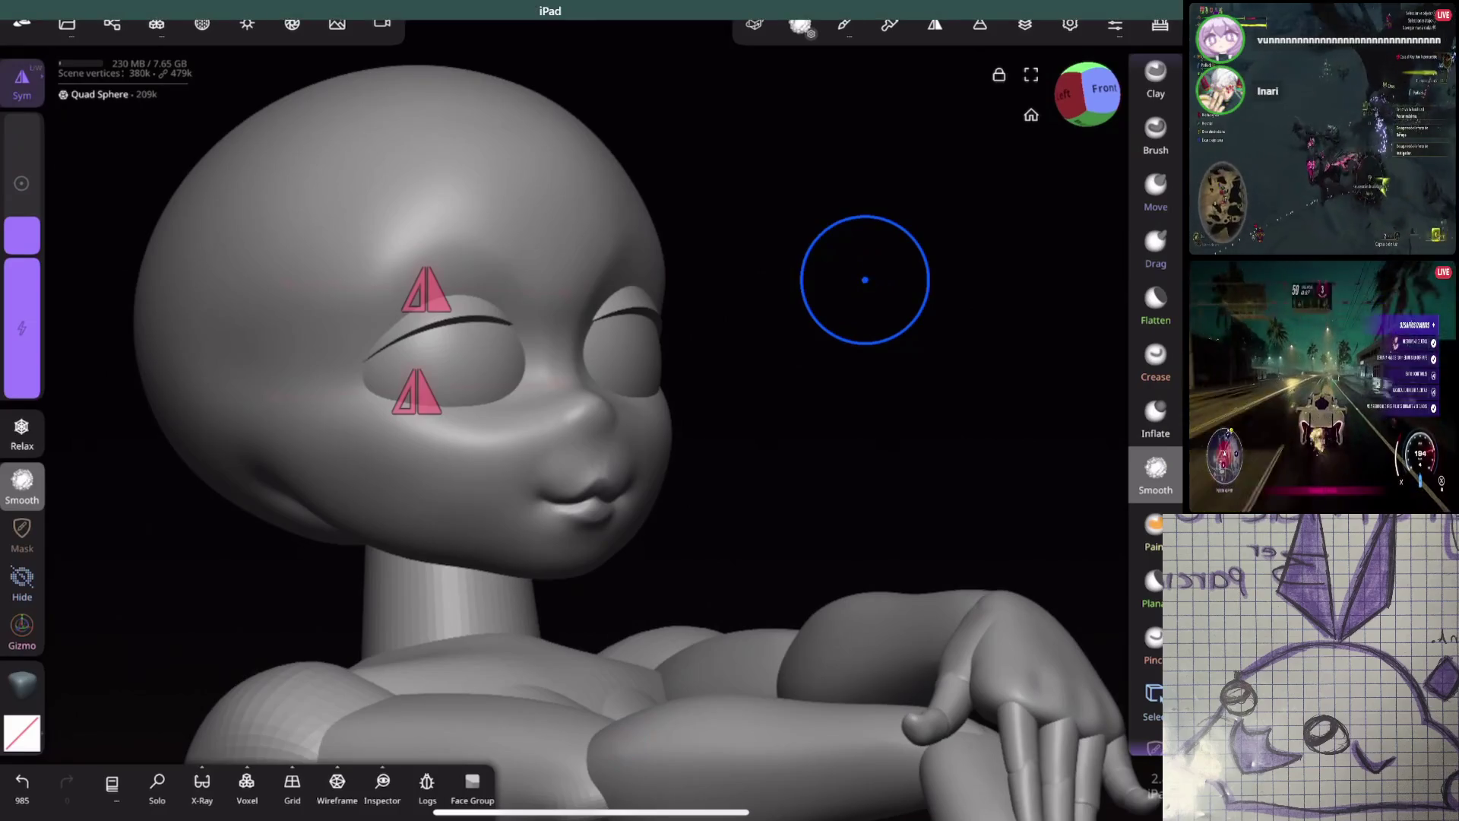
middle_click_drag(749, 510, 856, 237)
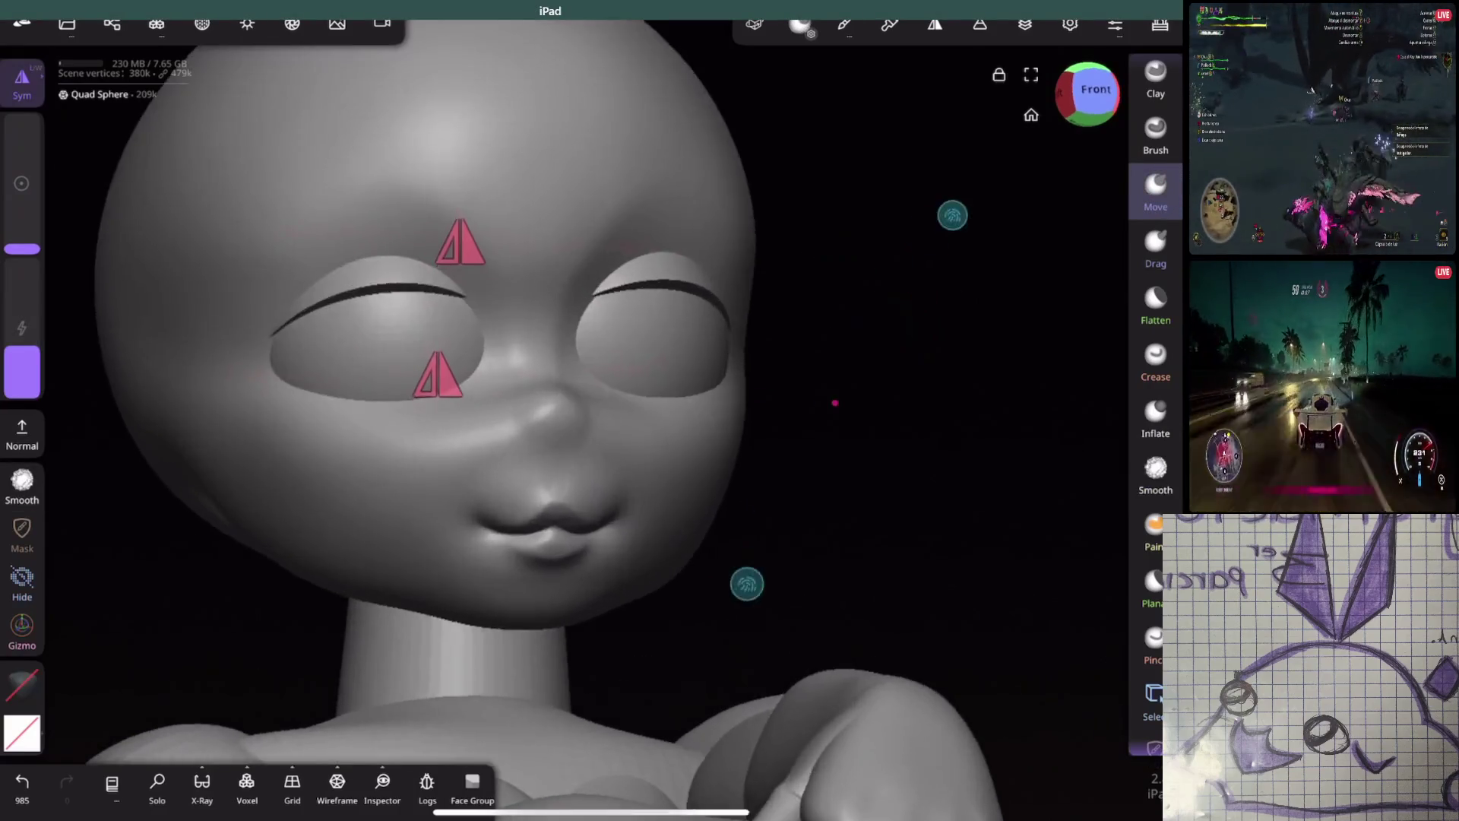
scroll(856, 237, "down", 2)
left_click_drag(478, 561, 476, 564)
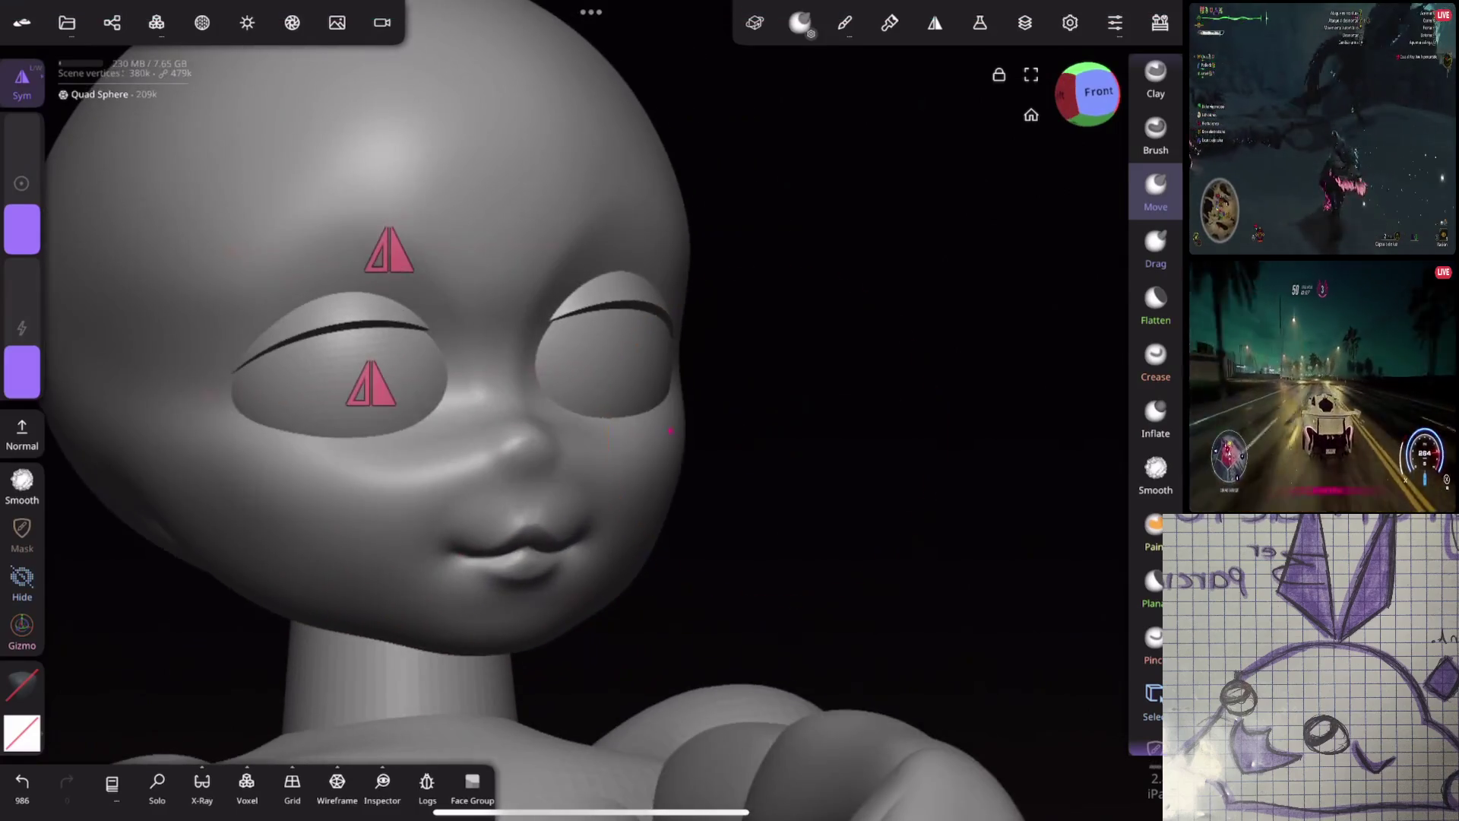
middle_click_drag(730, 342, 908, 264)
key("ctrl+z")
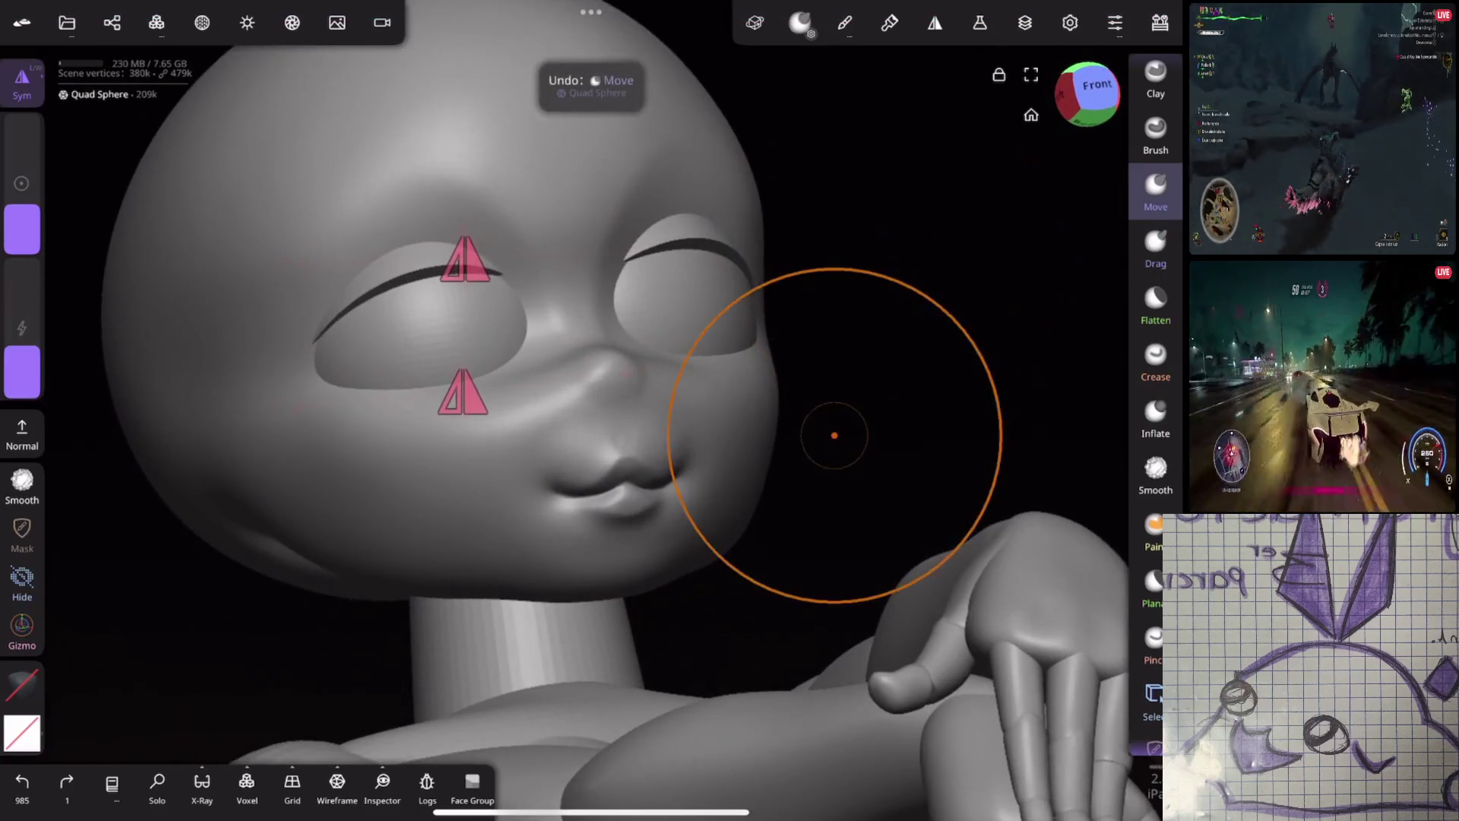
mouse_move(699, 466)
middle_mouse_down()
mouse_move(879, 293)
mouse_move(778, 384)
mouse_move(718, 391)
mouse_move(817, 403)
mouse_move(818, 556)
middle_mouse_up()
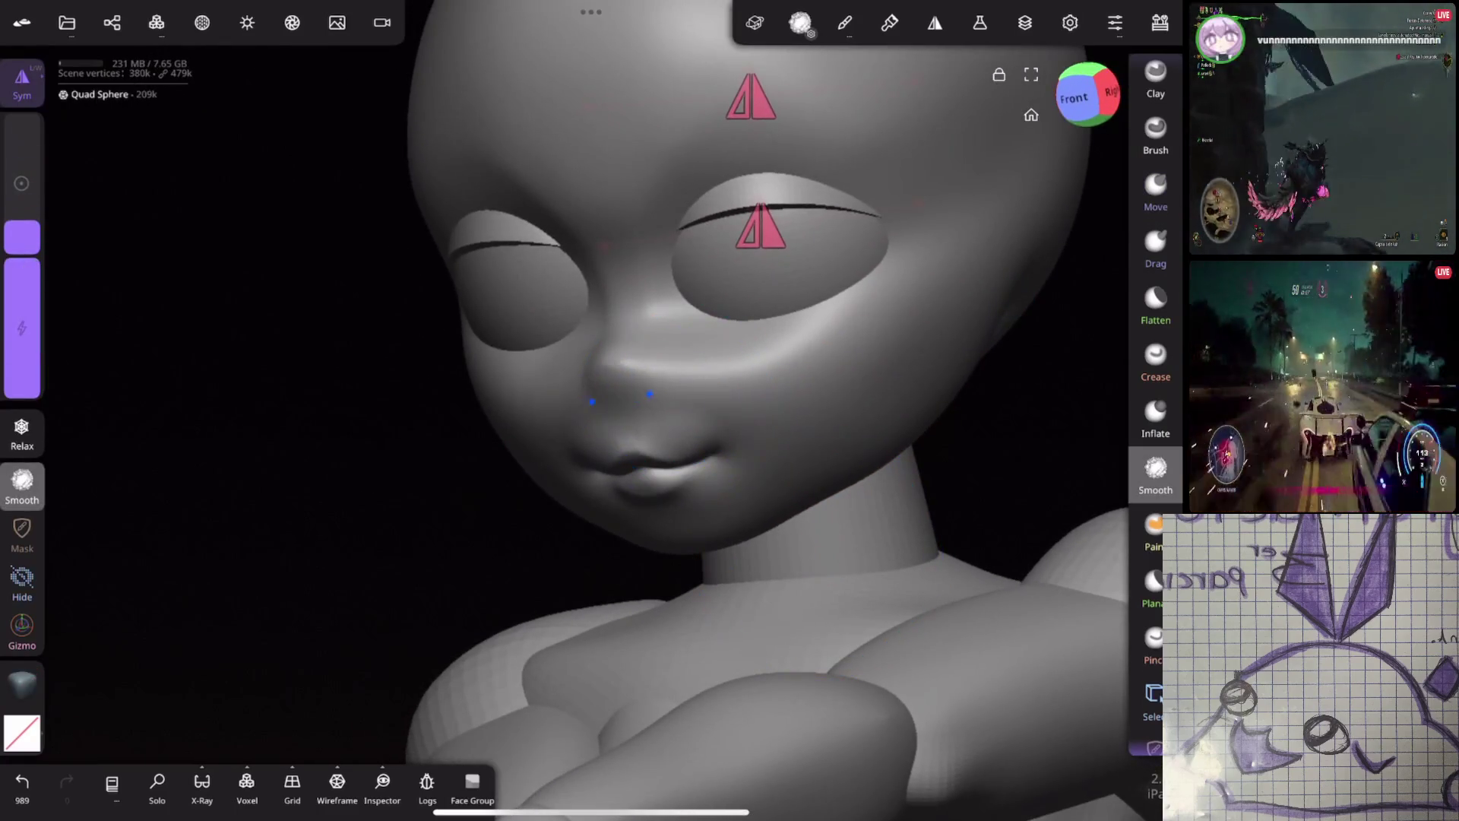
mouse_move(862, 460)
middle_mouse_down()
mouse_move(701, 483)
mouse_move(896, 391)
mouse_move(755, 589)
mouse_move(862, 343)
mouse_move(860, 446)
mouse_move(919, 254)
mouse_move(889, 373)
mouse_move(939, 350)
mouse_move(915, 353)
mouse_move(825, 222)
mouse_move(857, 302)
mouse_move(935, 375)
mouse_move(783, 342)
mouse_move(902, 383)
mouse_move(870, 364)
middle_mouse_up()
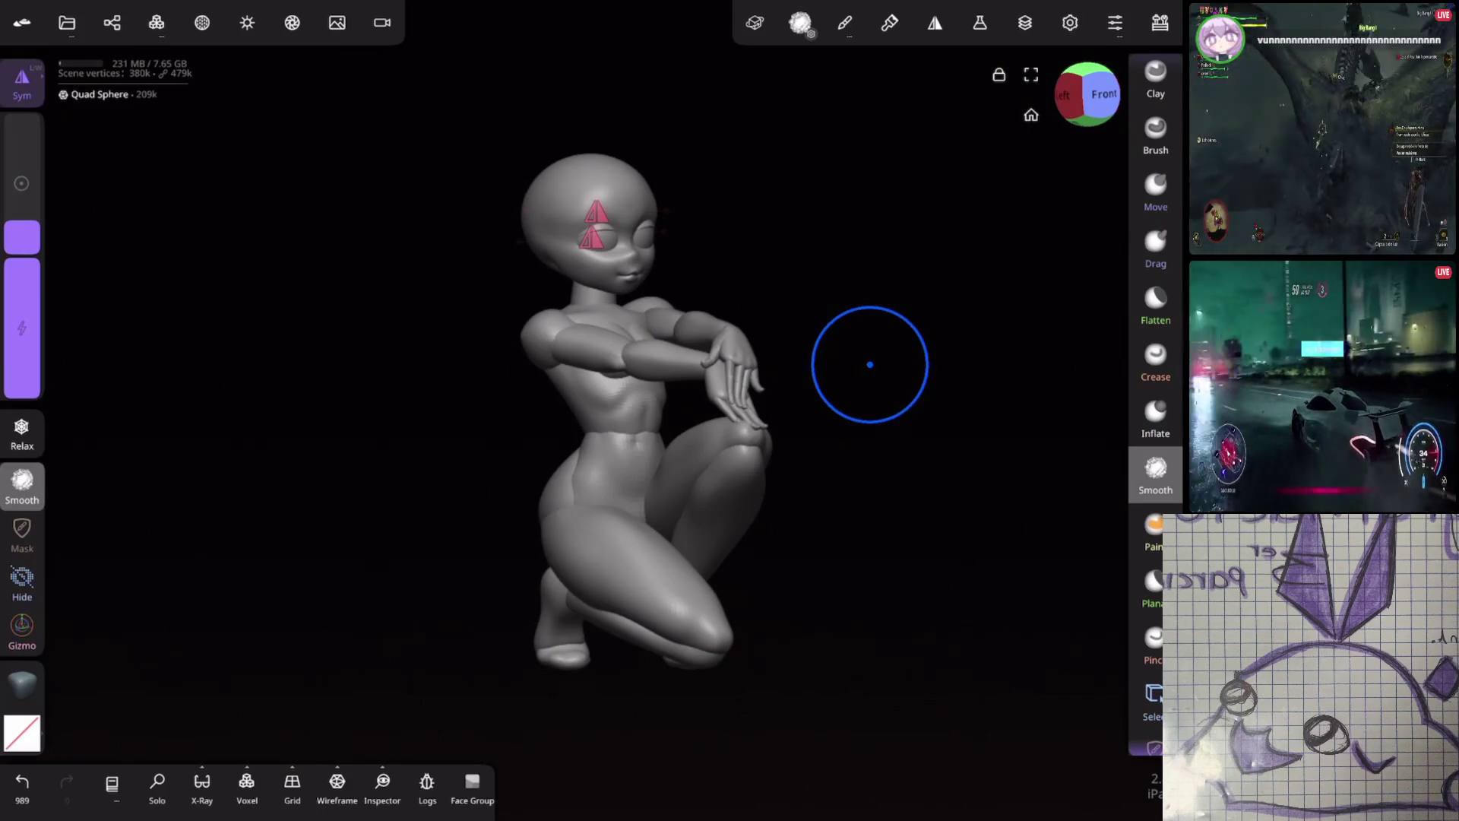
middle_click_drag(869, 365, 918, 433)
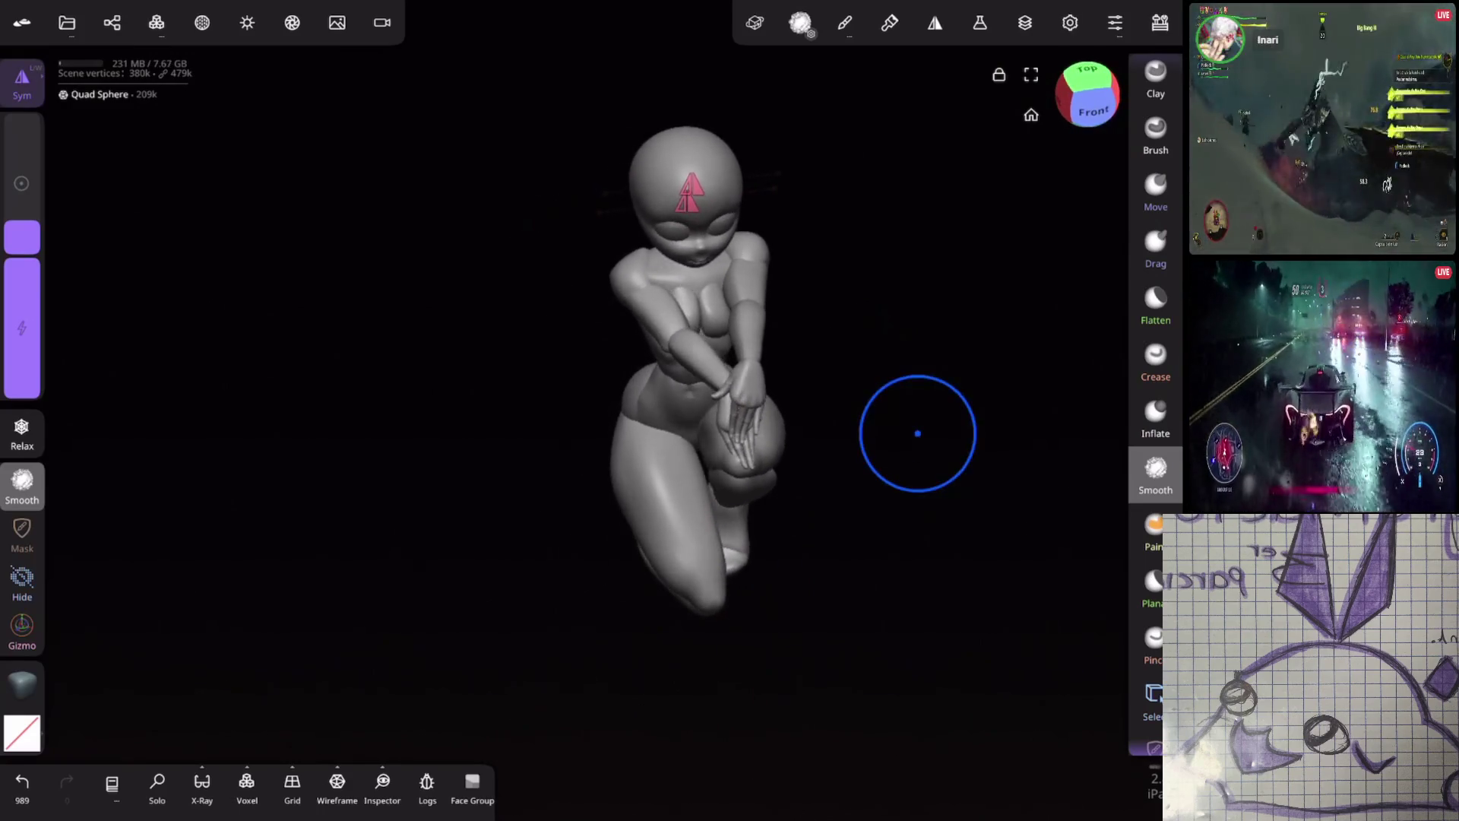
Smooth a spot on the leg, review the whole figure and select the Arms object
middle_click_drag(867, 547, 947, 392)
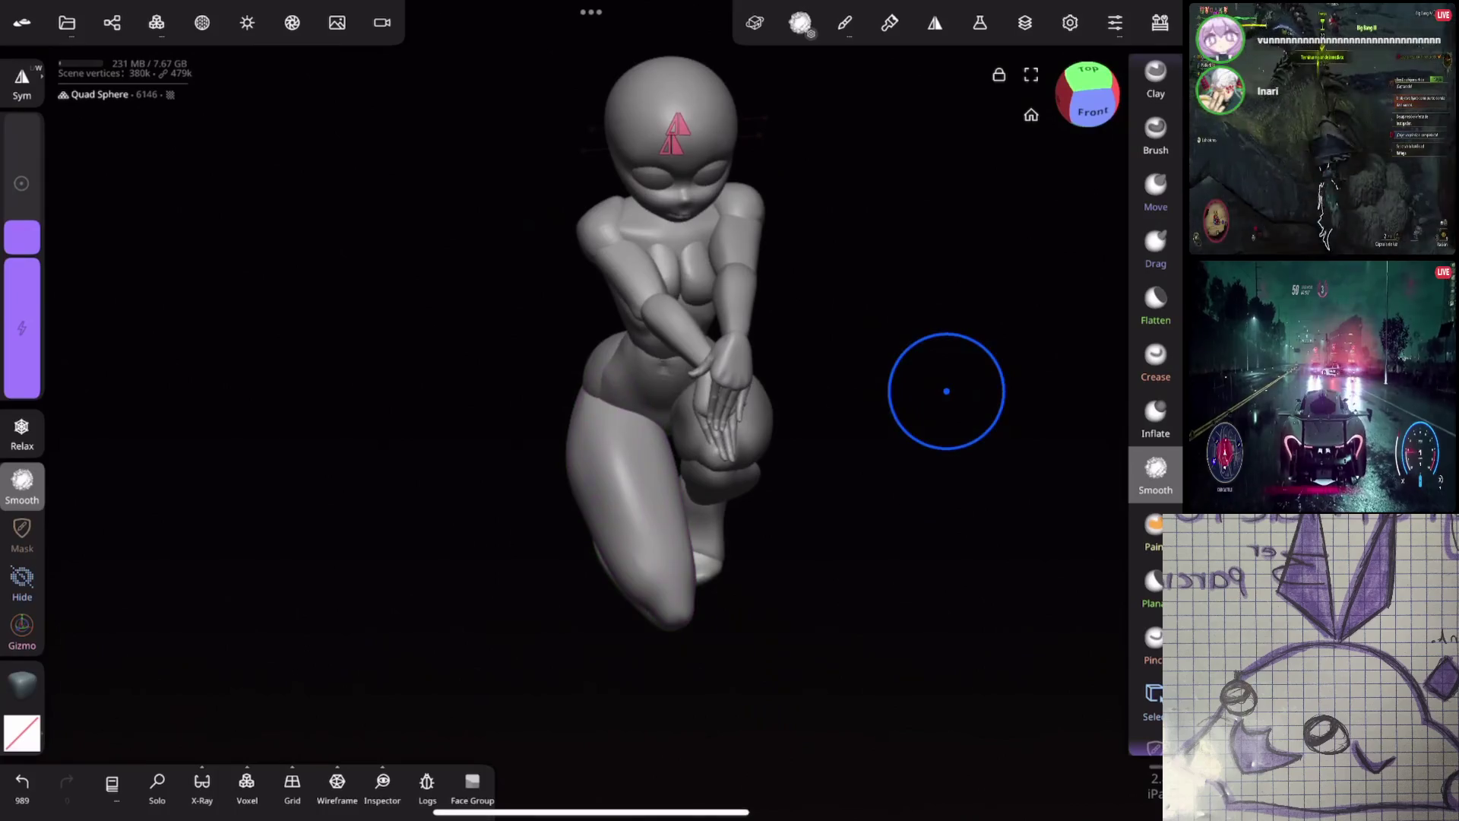
left_click(625, 508)
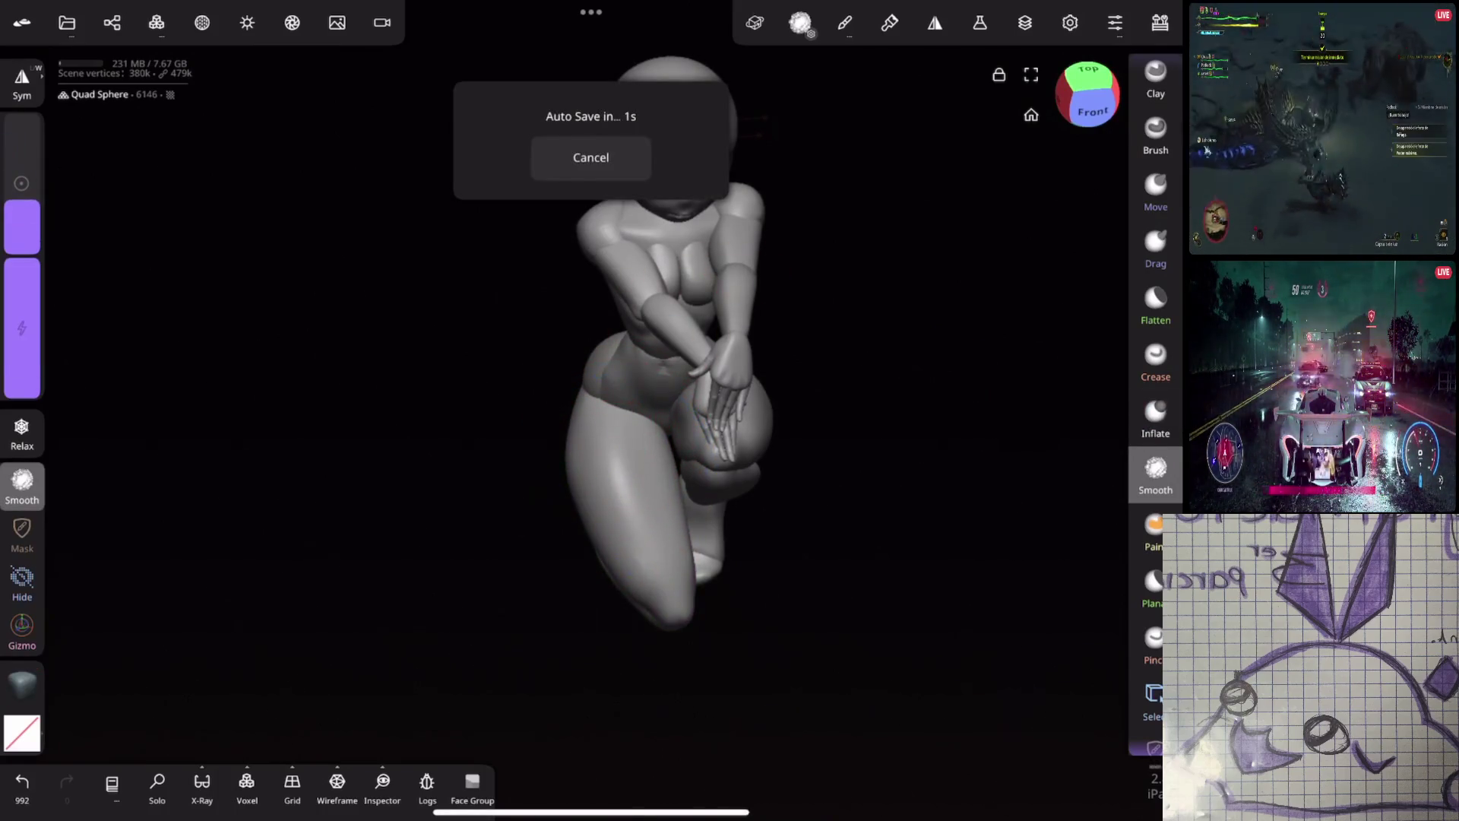
middle_click_drag(867, 377, 897, 312)
mouse_move(782, 619)
middle_mouse_down()
mouse_move(943, 294)
mouse_move(1062, 309)
mouse_move(900, 319)
mouse_move(897, 364)
mouse_move(968, 365)
mouse_move(879, 385)
mouse_move(947, 399)
mouse_move(822, 395)
middle_mouse_up()
middle_click_drag(886, 444, 913, 422)
left_click(930, 421)
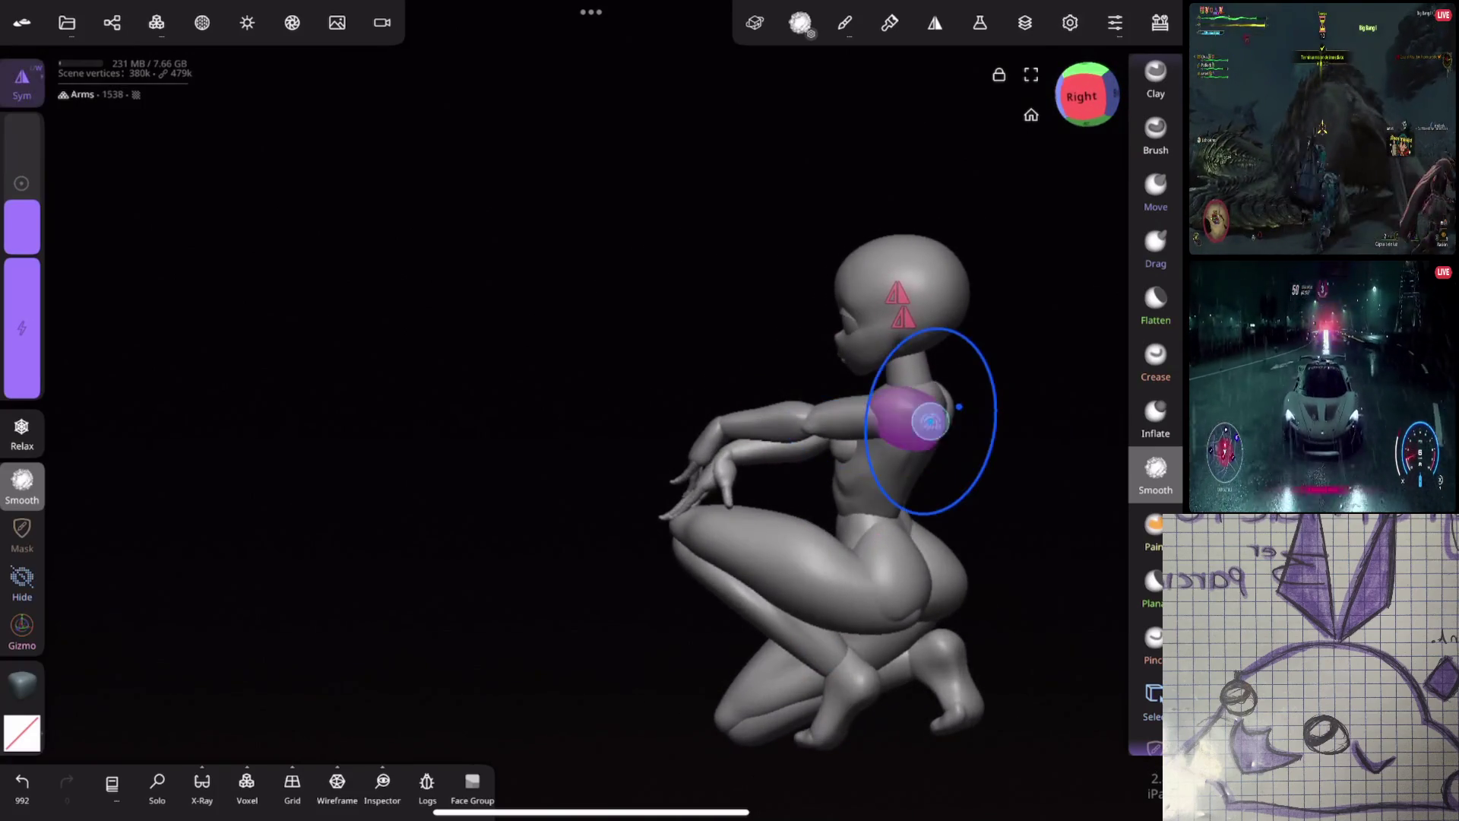
scroll(930, 422, "up", 3)
With the Gizmo, lower the arm slightly and rotate it at the shoulder
left_click(22, 625)
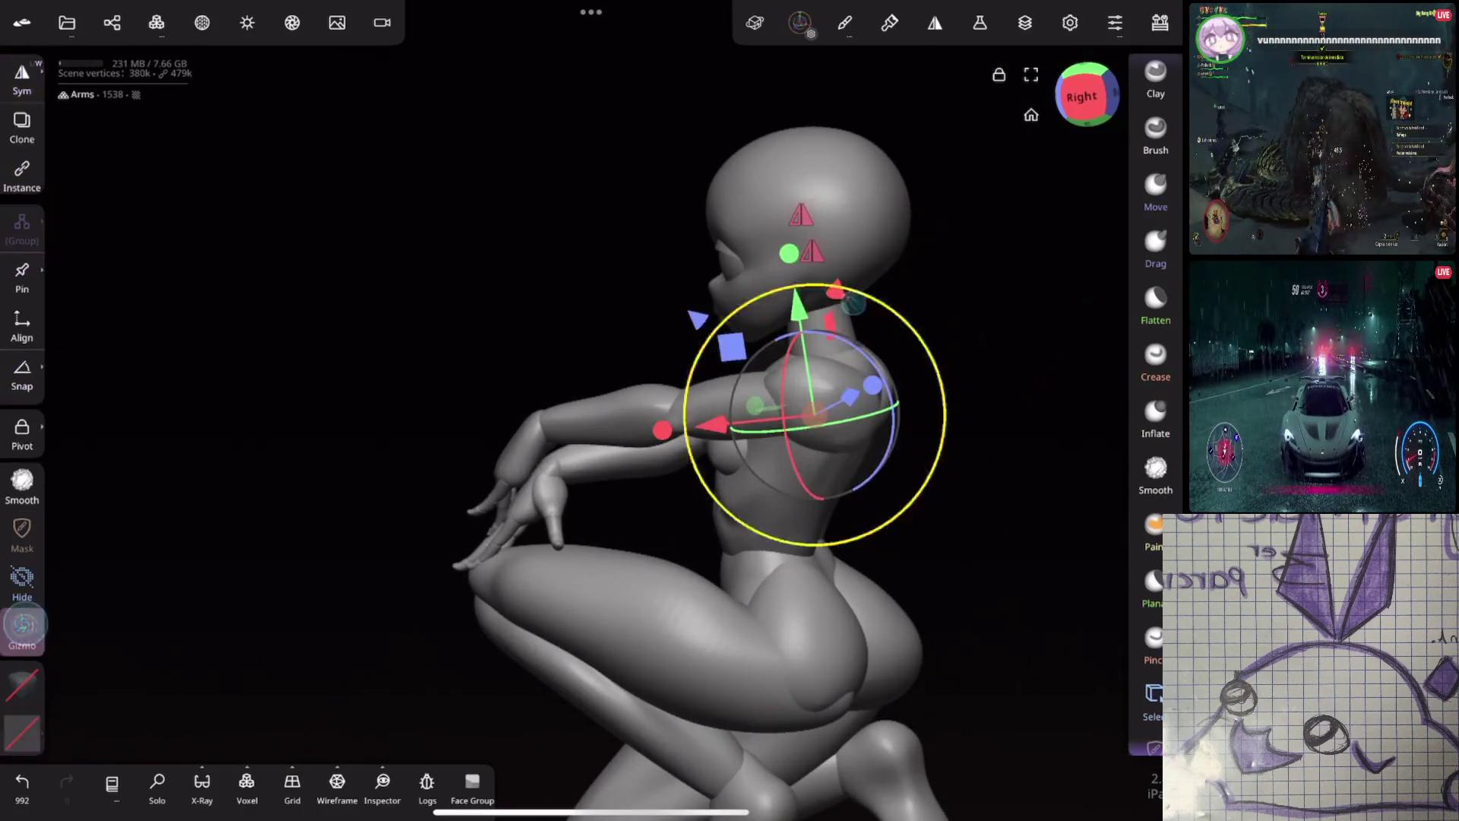
left_click_drag(798, 302, 824, 334)
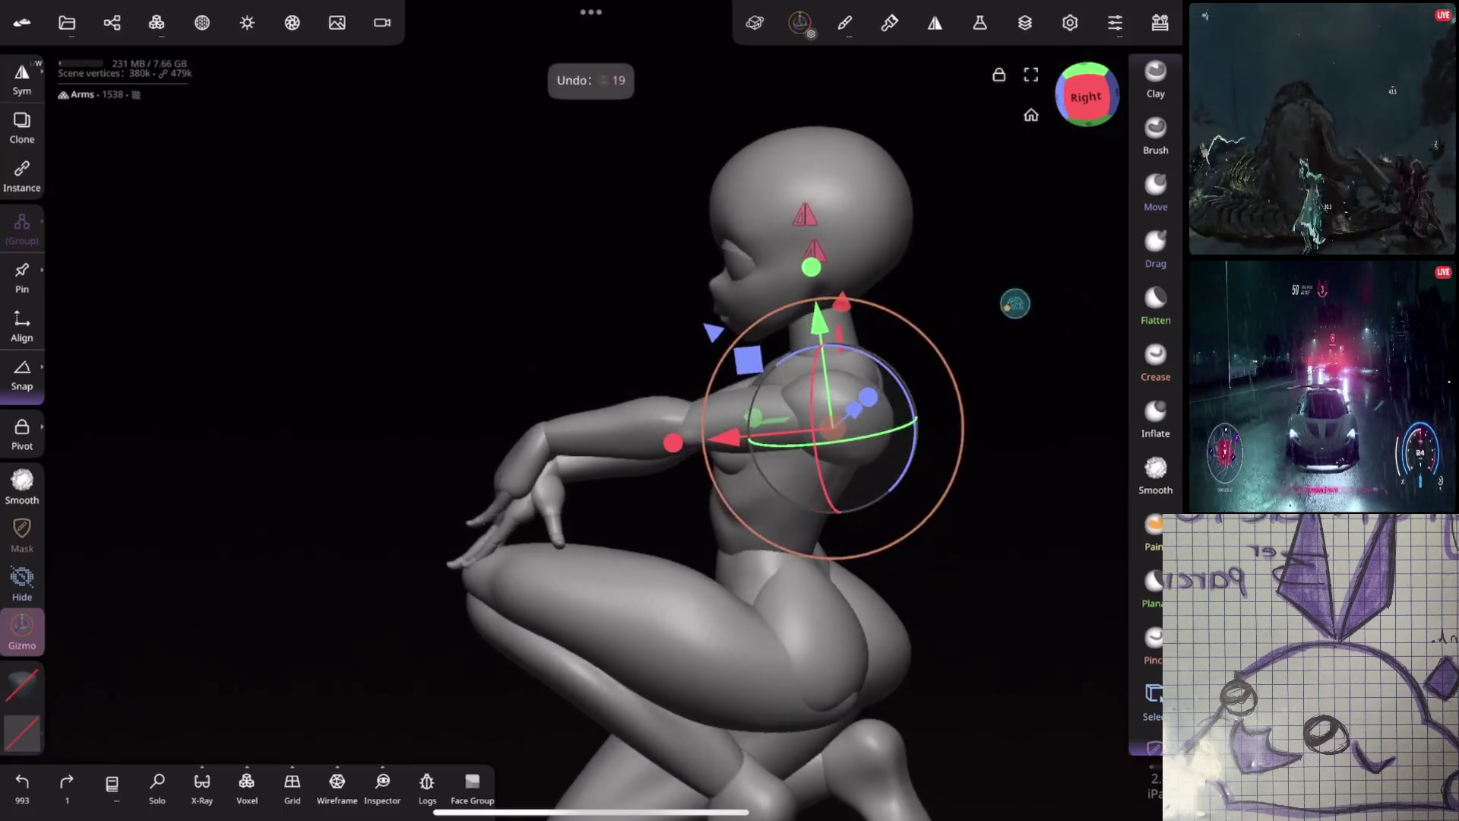
scroll(730, 410, "up", 3)
left_click_drag(853, 439, 812, 366)
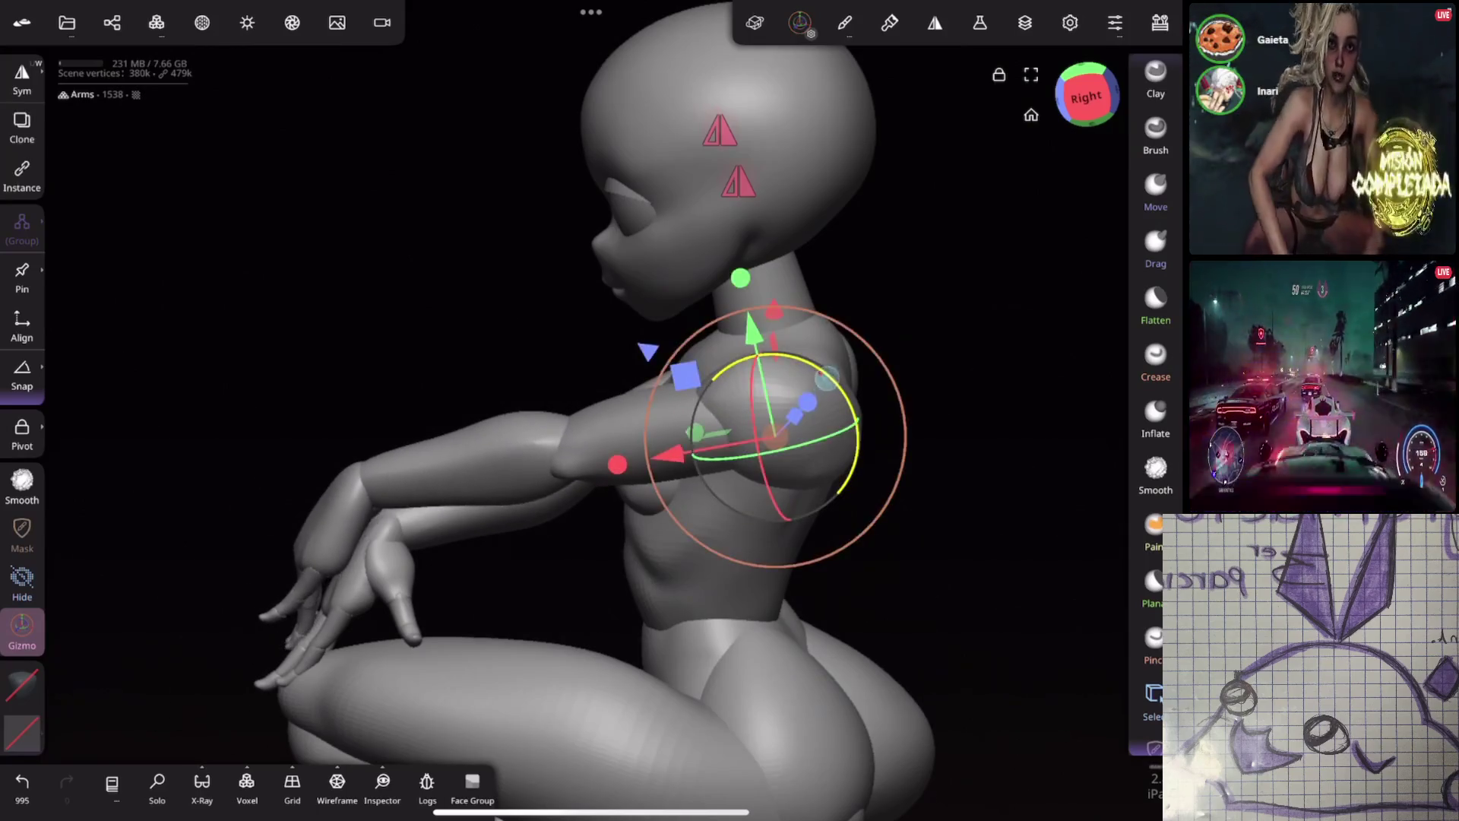
scroll(729, 411, "up", 3)
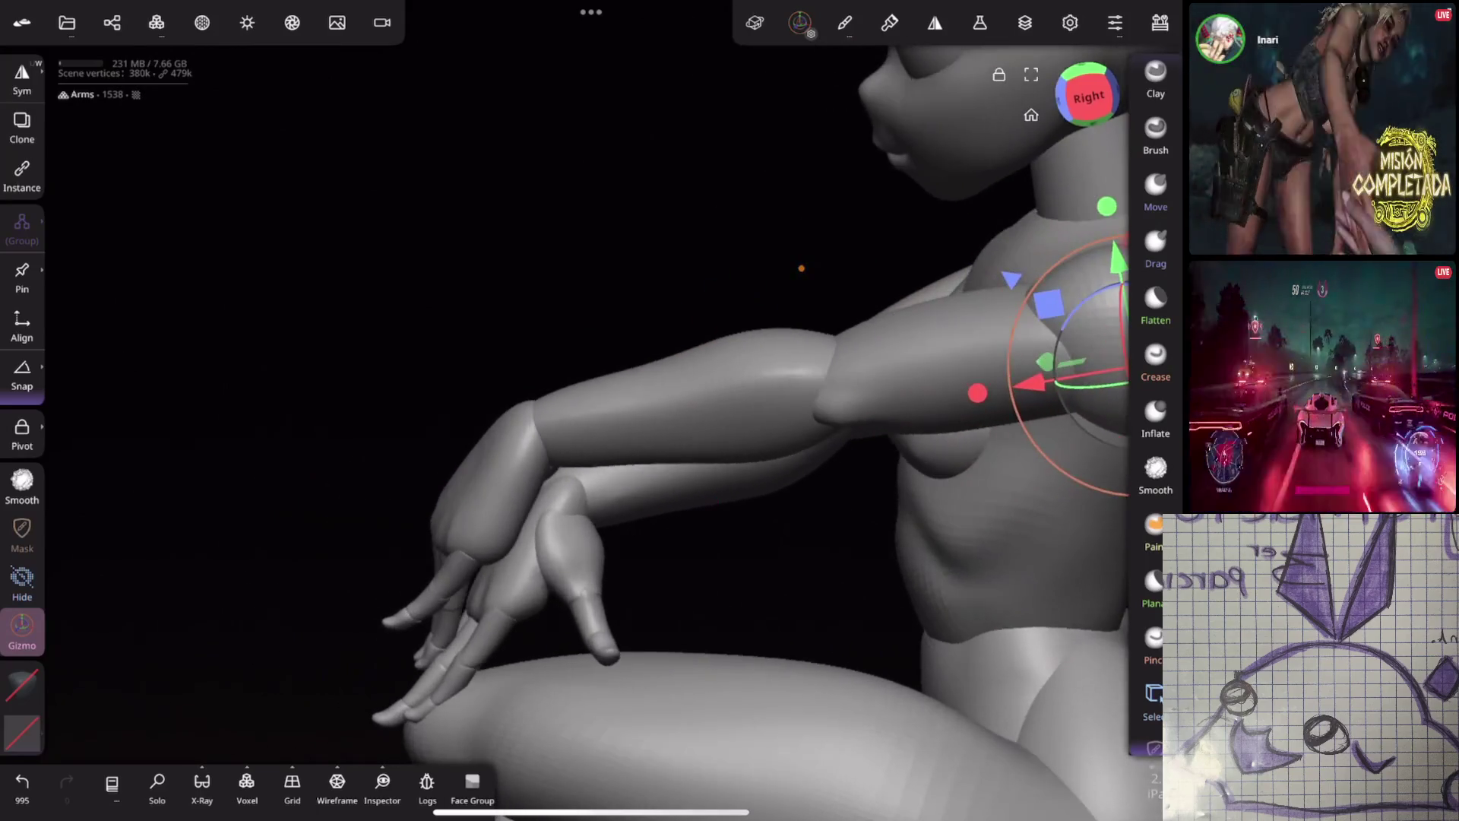
left_click_drag(1095, 285, 1077, 330)
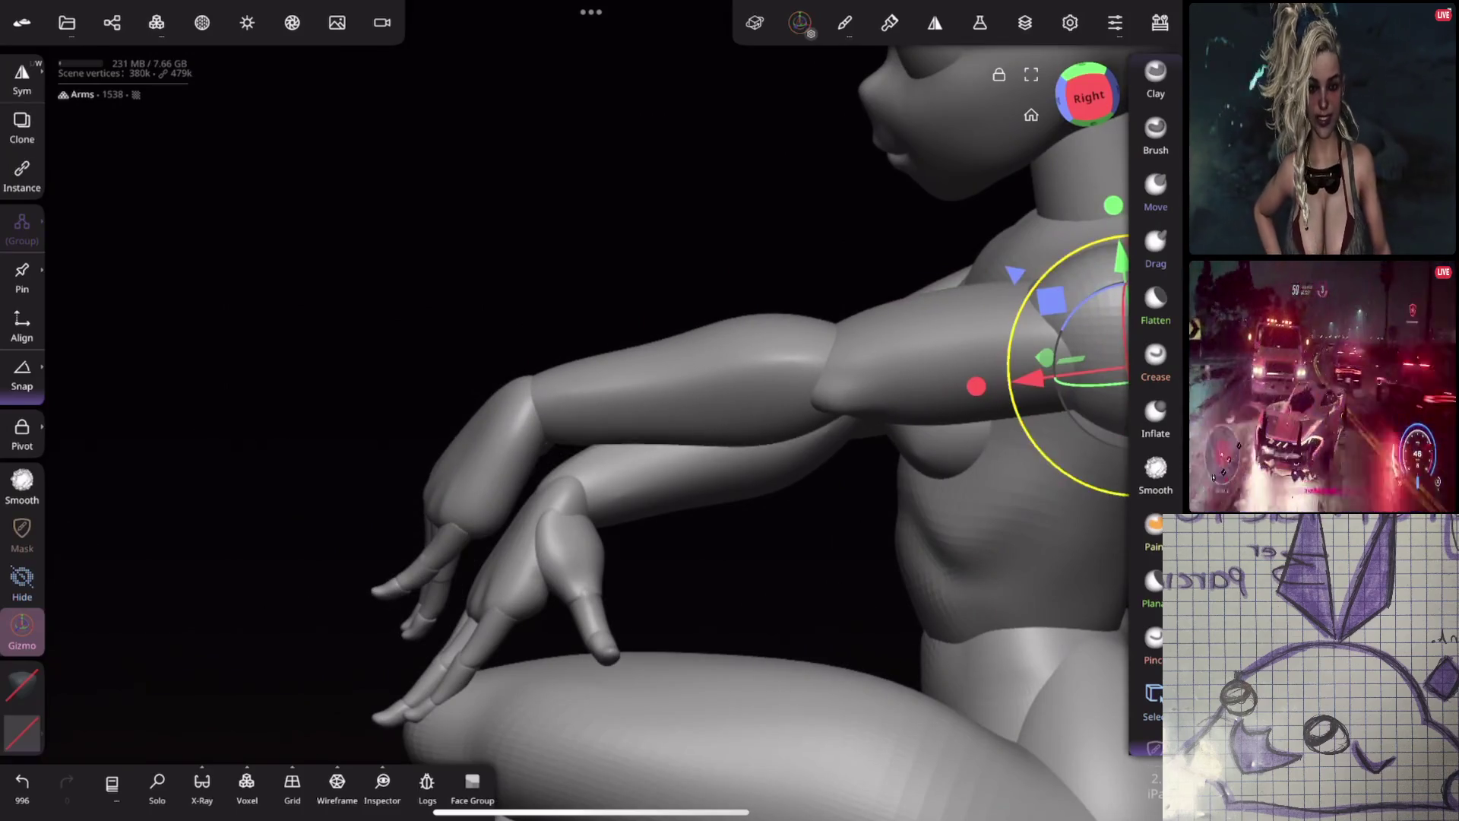
Select the hand sphere and rotate it to a new angle, returning to a front view
left_click(479, 479)
left_click_drag(798, 320, 780, 282)
left_click_drag(567, 388, 536, 480)
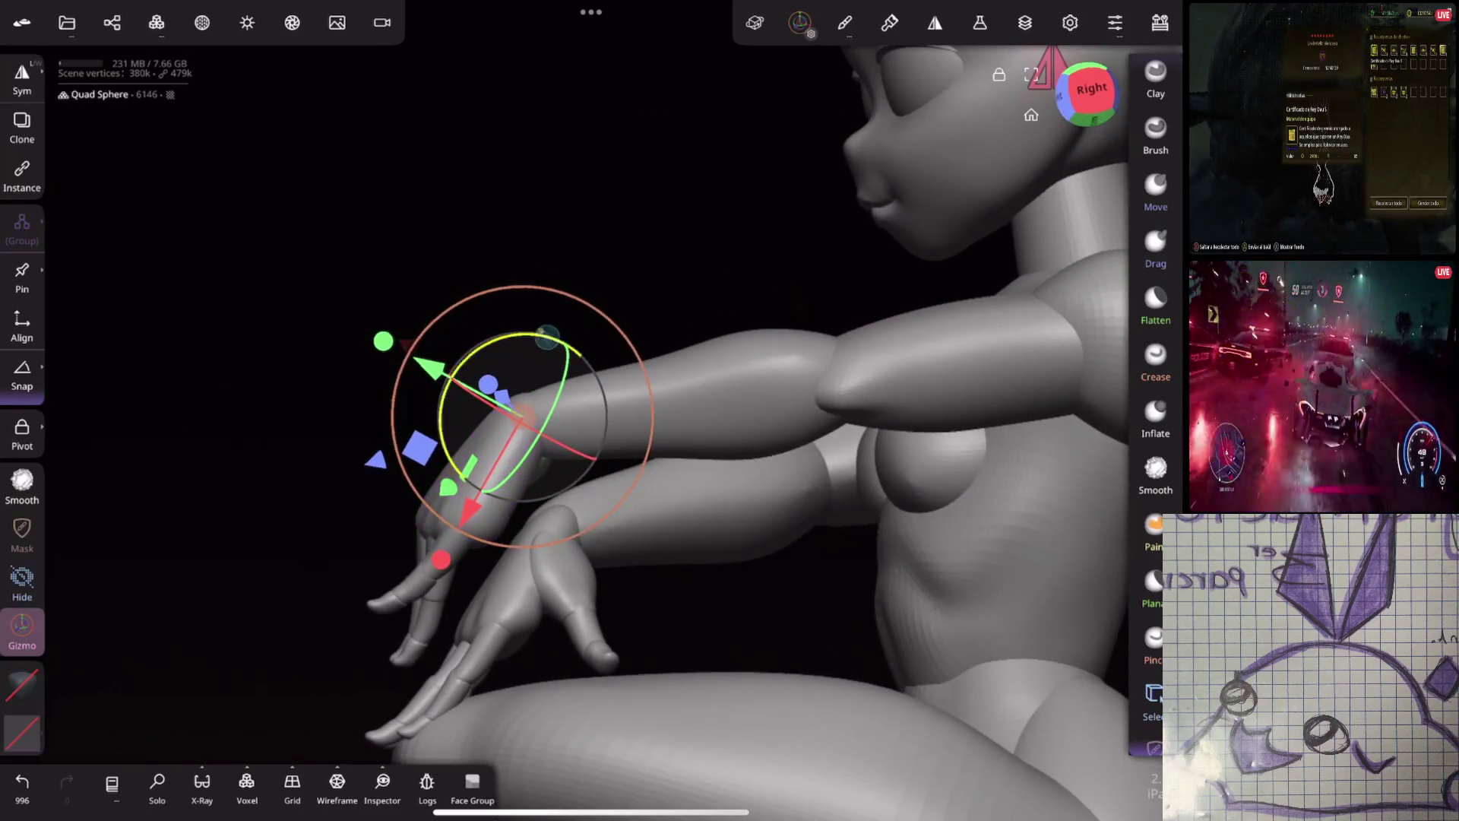
mouse_move(799, 456)
left_mouse_down()
mouse_move(961, 469)
mouse_move(879, 368)
mouse_move(1048, 326)
mouse_move(981, 342)
left_mouse_up()
left_click(1154, 416)
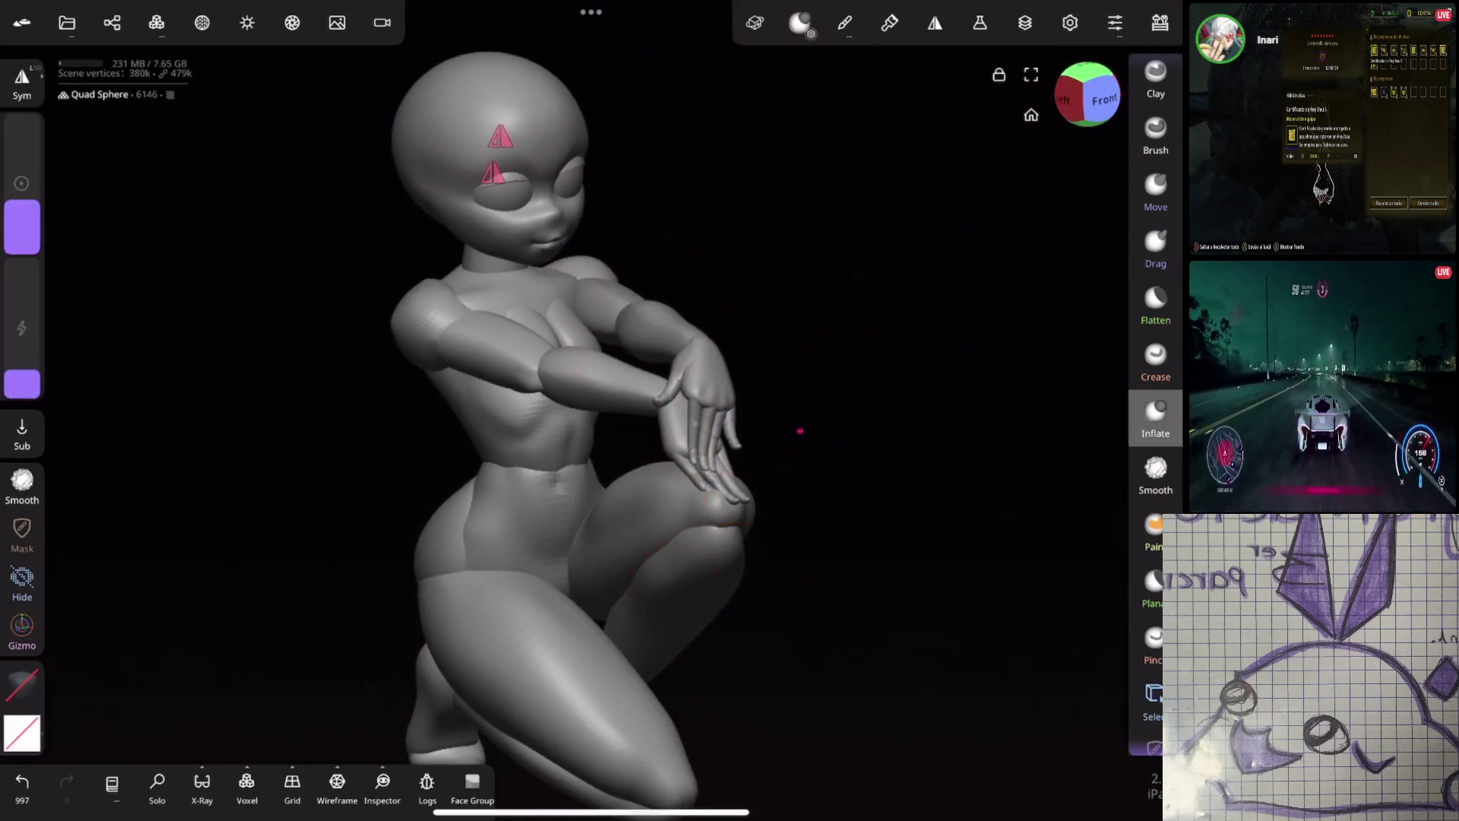
scroll(875, 470, "down", 3)
Select the head, try turning it right with the Gizmo and undo the rotation
mouse_move(916, 414)
left_mouse_down()
mouse_move(987, 426)
mouse_move(1037, 364)
mouse_move(929, 375)
mouse_move(886, 406)
left_mouse_up()
scroll(1039, 209, "up", 5)
left_click_drag(1039, 208, 945, 309)
scroll(818, 377, "up", 3)
mouse_move(818, 376)
left_mouse_down()
mouse_move(577, 234)
mouse_move(756, 442)
mouse_move(1029, 391)
mouse_move(970, 489)
mouse_move(896, 555)
mouse_move(1076, 470)
mouse_move(977, 459)
mouse_move(905, 512)
mouse_move(889, 597)
mouse_move(1053, 418)
mouse_move(869, 401)
mouse_move(990, 450)
mouse_move(921, 415)
mouse_move(973, 342)
mouse_move(968, 323)
left_mouse_up()
scroll(755, 441, "down", 2)
left_click(803, 304)
left_click_drag(804, 303, 977, 286)
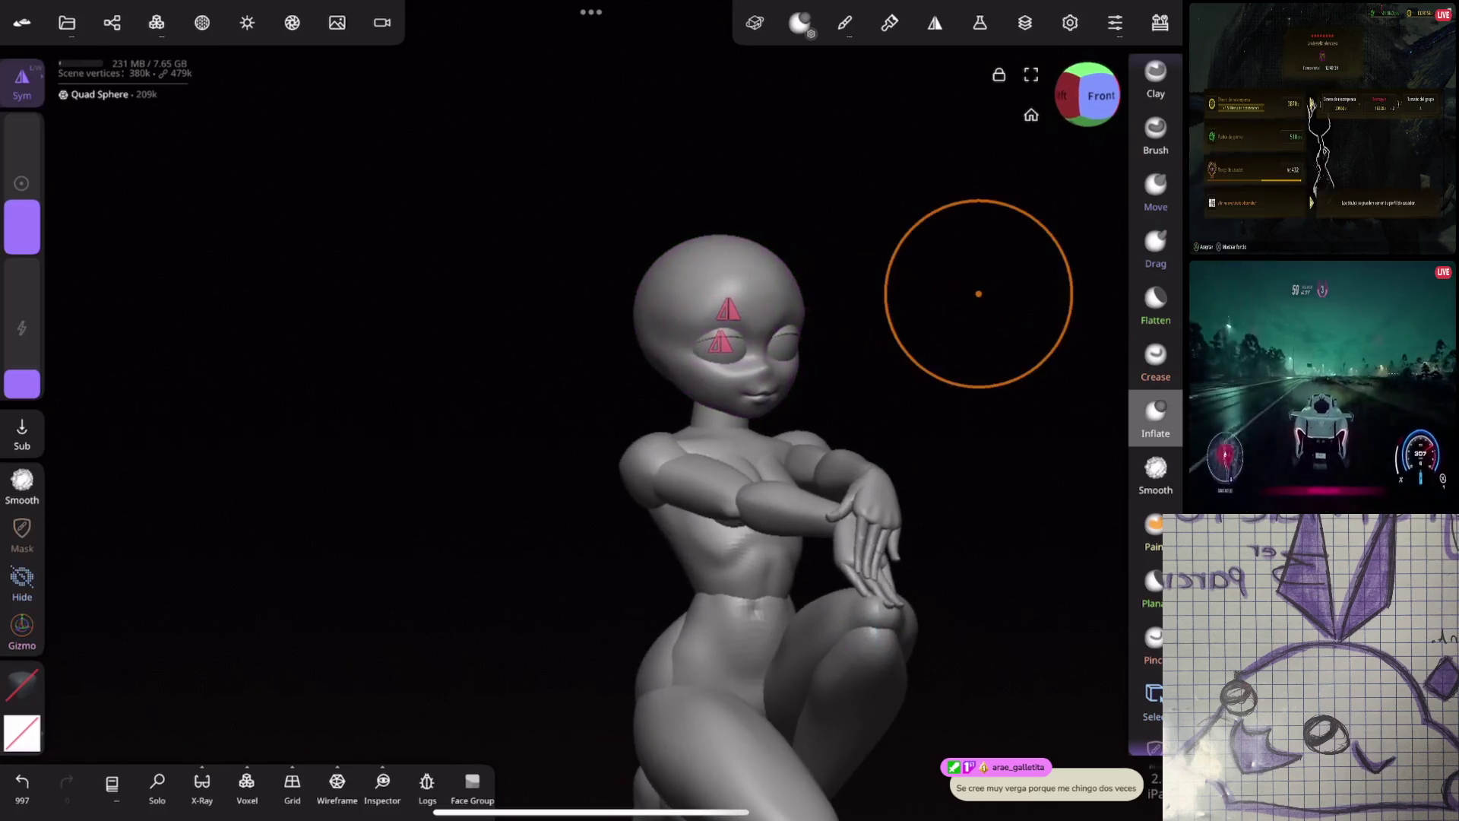
left_click(22, 628)
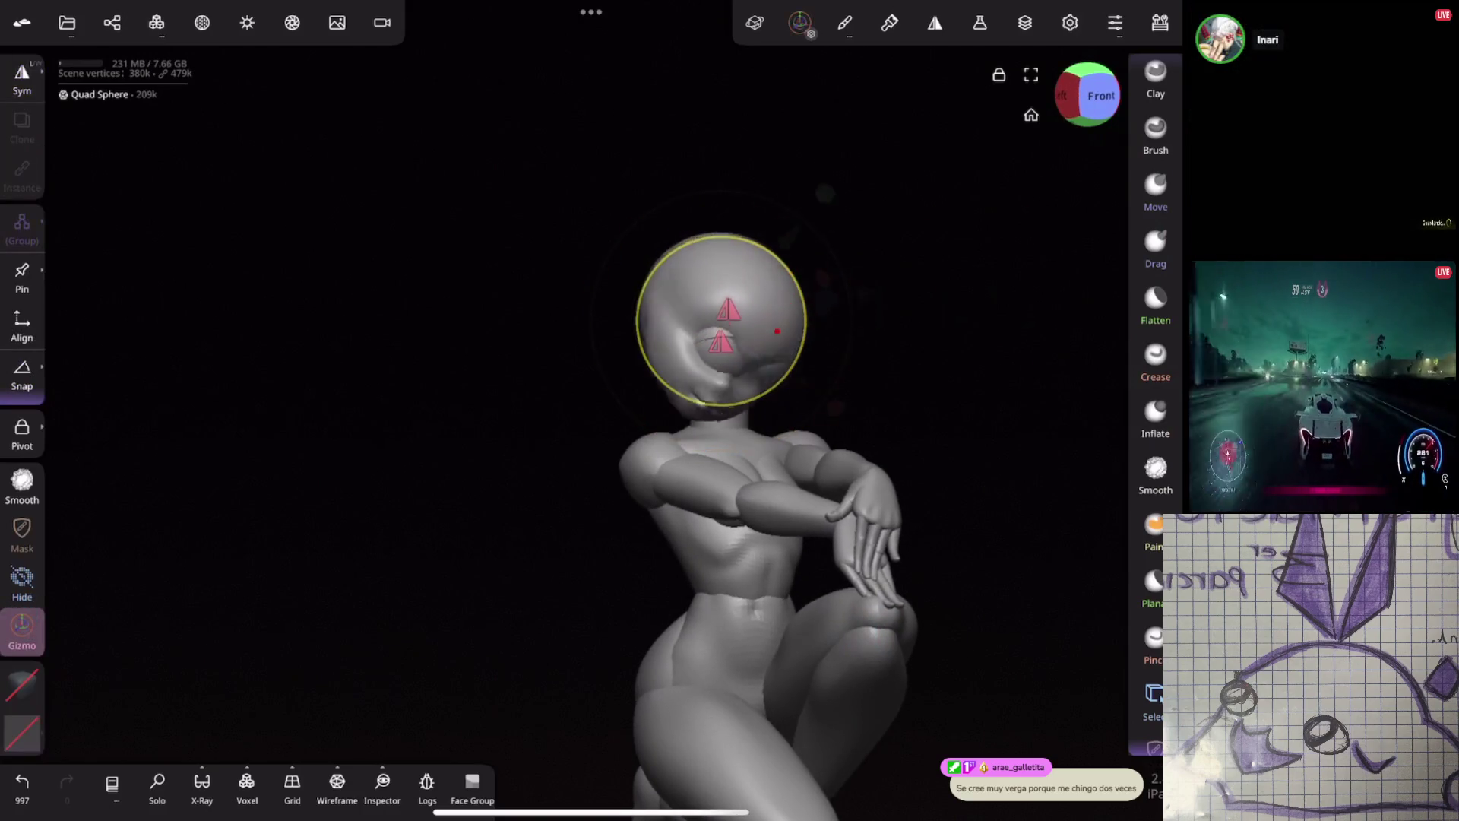
left_click_drag(776, 332, 706, 279)
key("ctrl+z")
Save the project from Files, overwriting 'Cat', and confirm the completed save
left_click_drag(919, 320, 939, 395)
left_click(66, 22)
left_click_drag(958, 314, 912, 315)
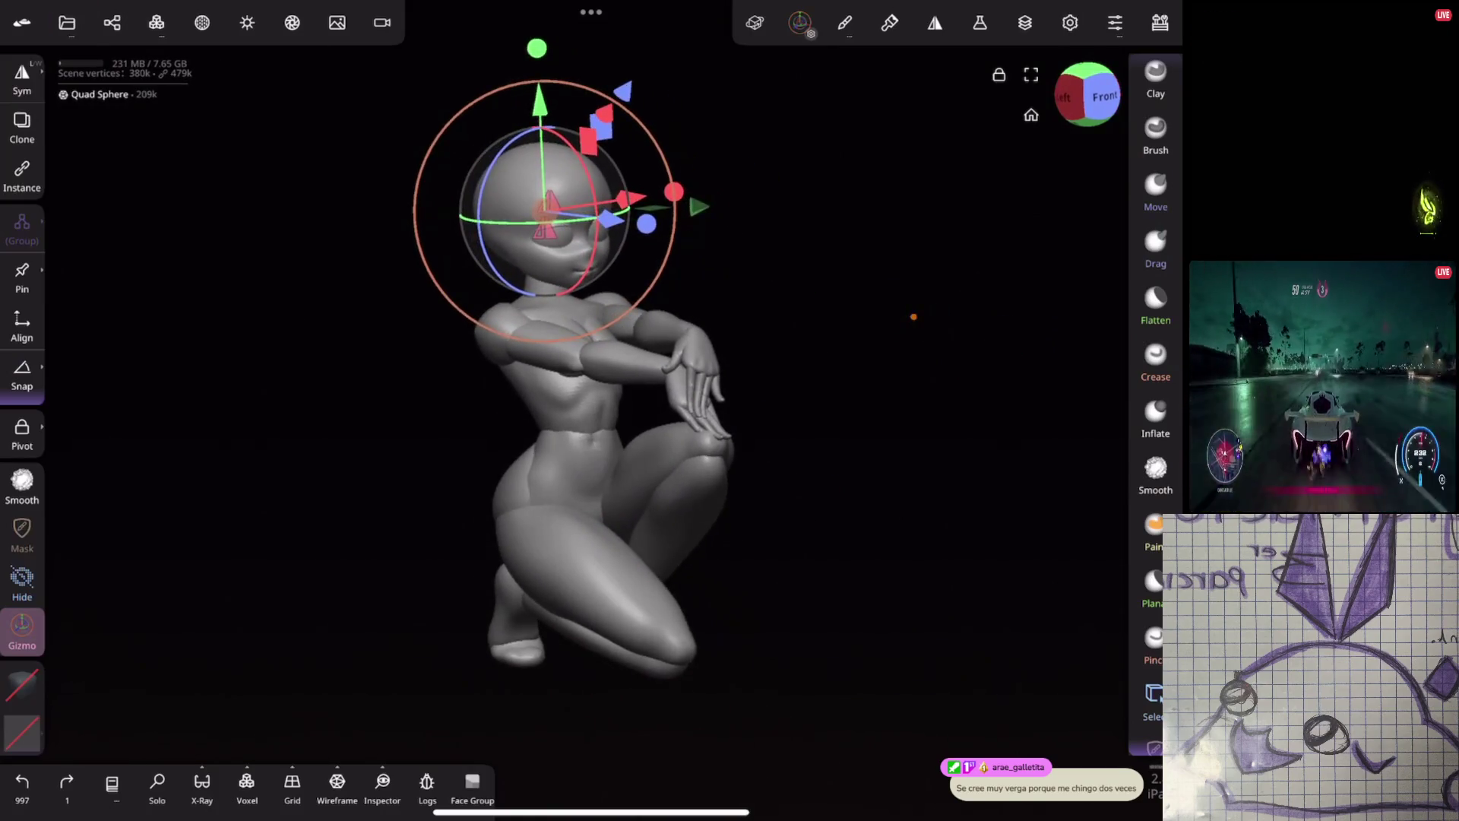
left_click(1155, 417)
left_click(111, 22)
left_click(66, 21)
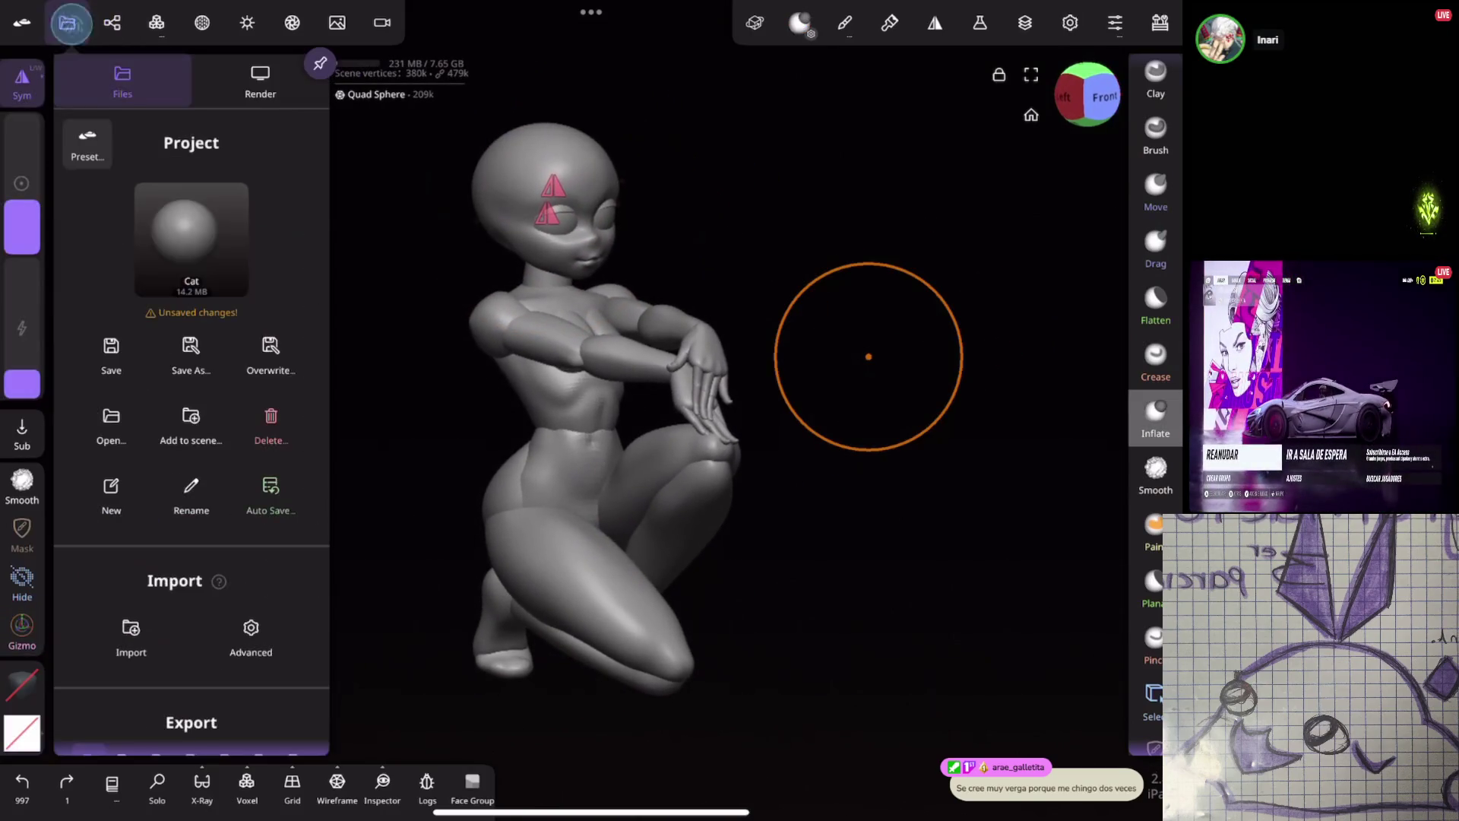
left_click(111, 353)
left_click(196, 433)
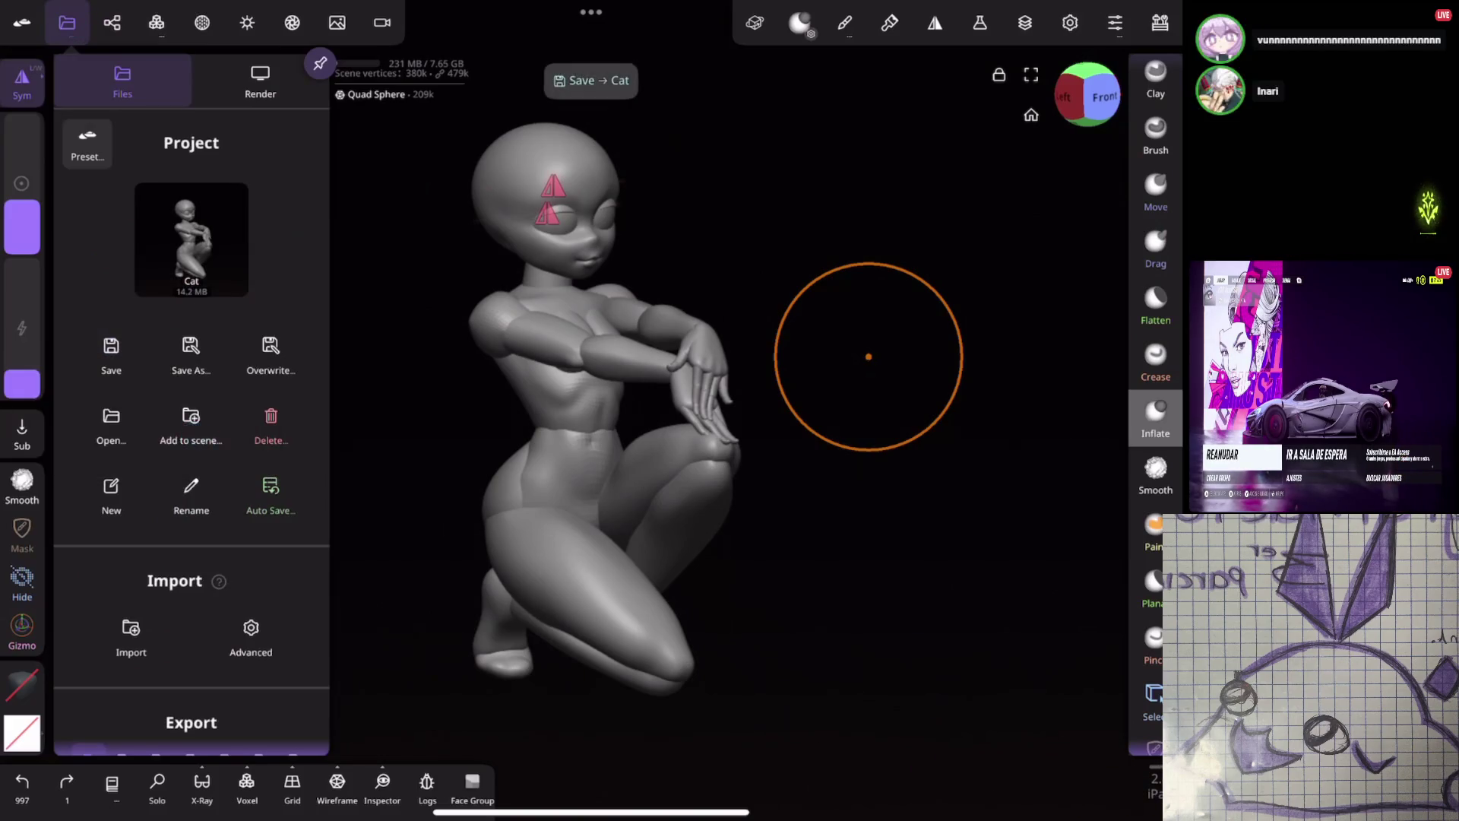
left_click(909, 364)
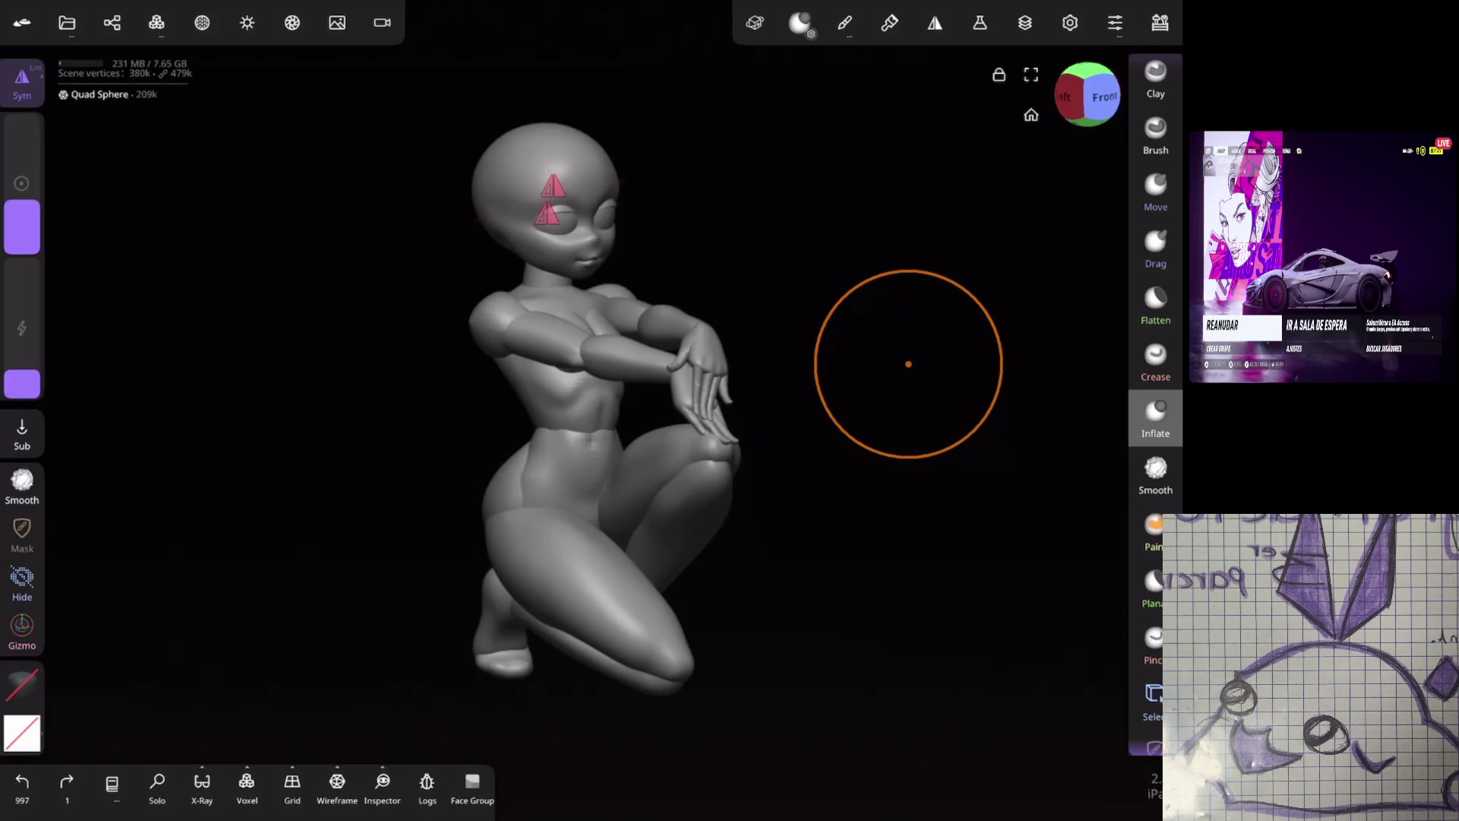
Rotate the saved kneeling figure back to a front view
left_click_drag(909, 364, 956, 227)
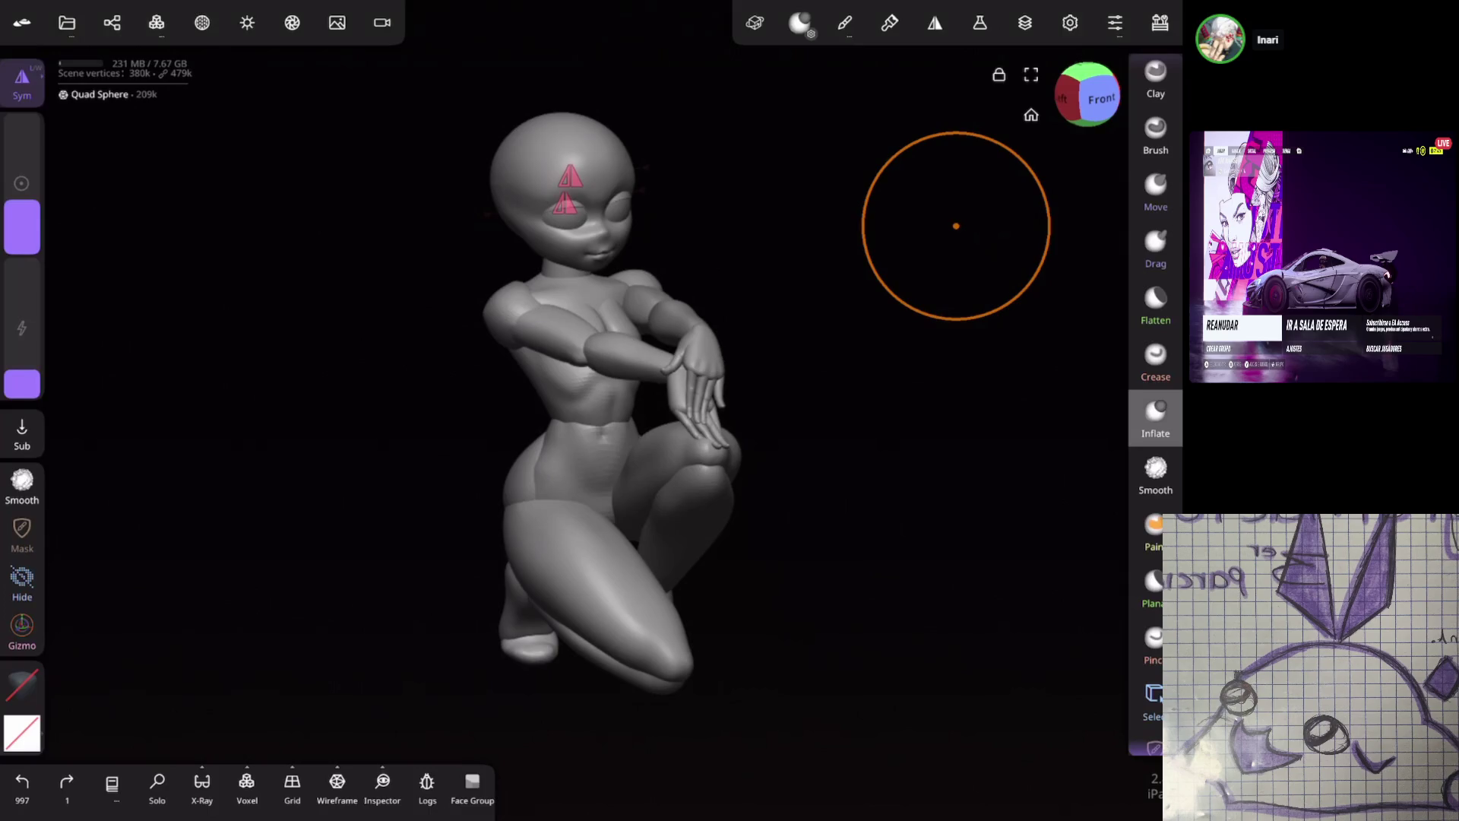
left_click_drag(955, 225, 256, 591)
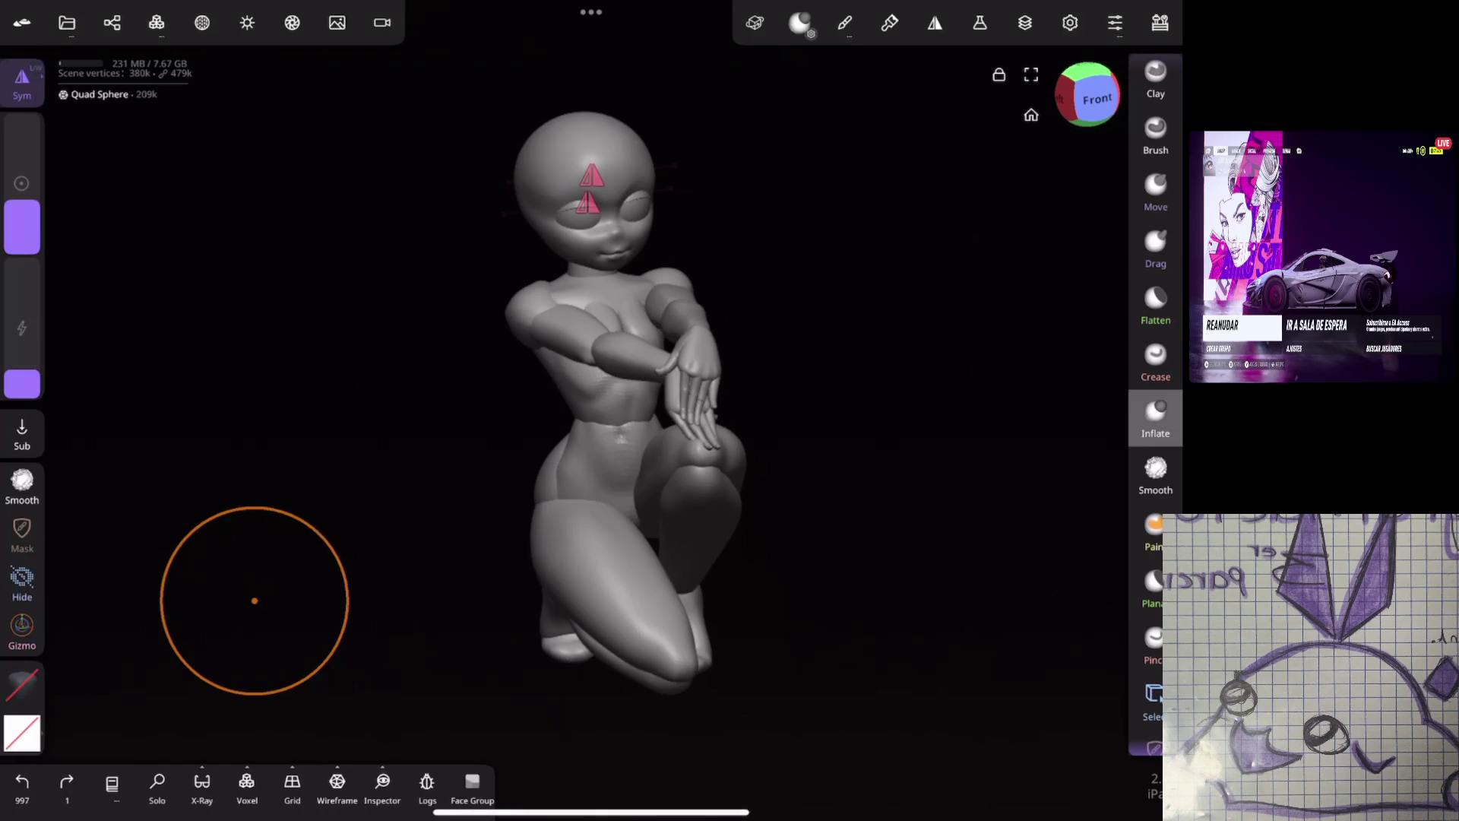